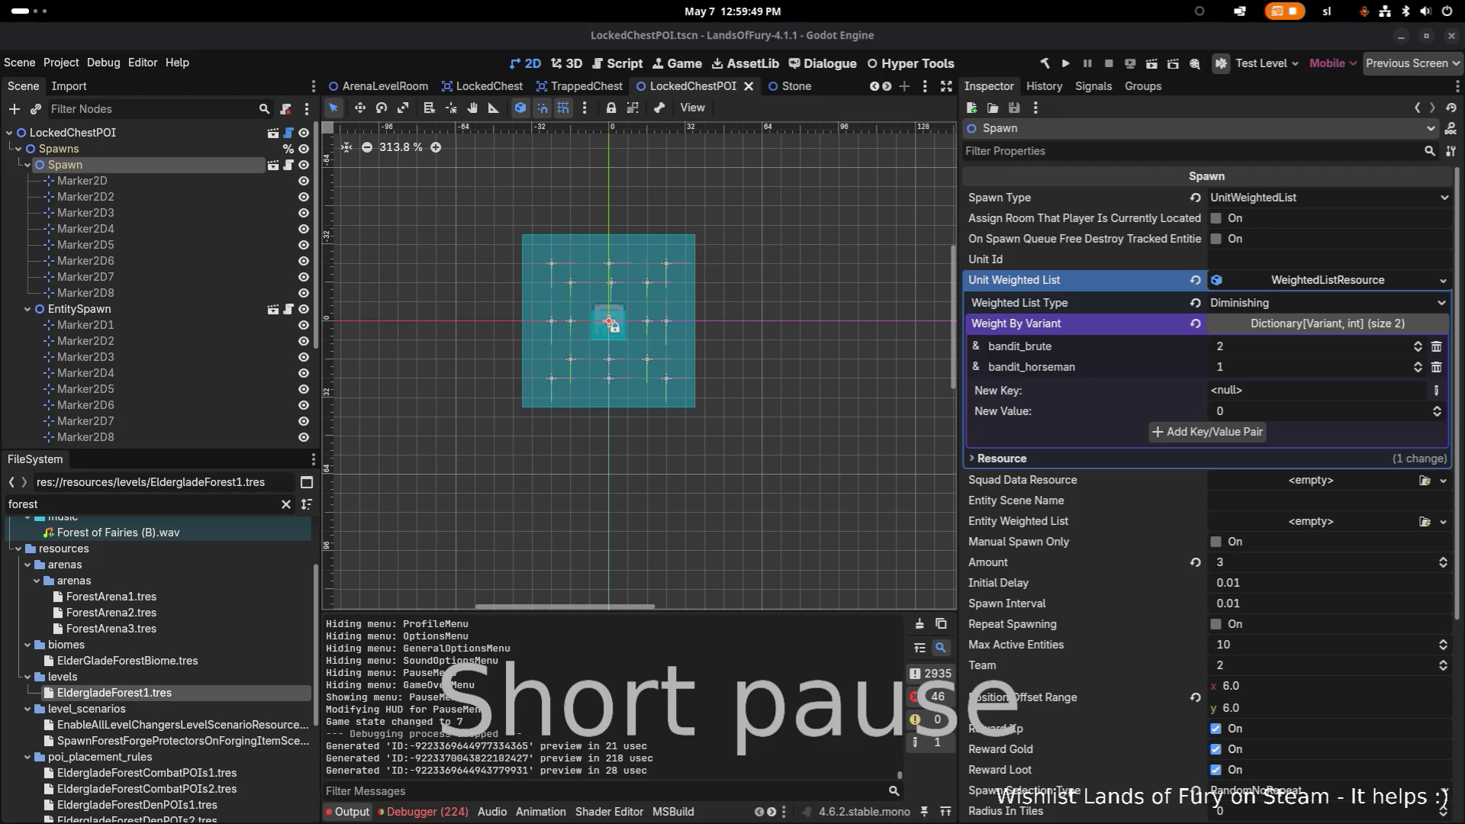
Compare the Marker2D3 spawn point with the Spawn node's properties (Amount 3, RandomNoRepeat).
key("alt+Tab")
key("alt+Tab")
key("alt+Tab")
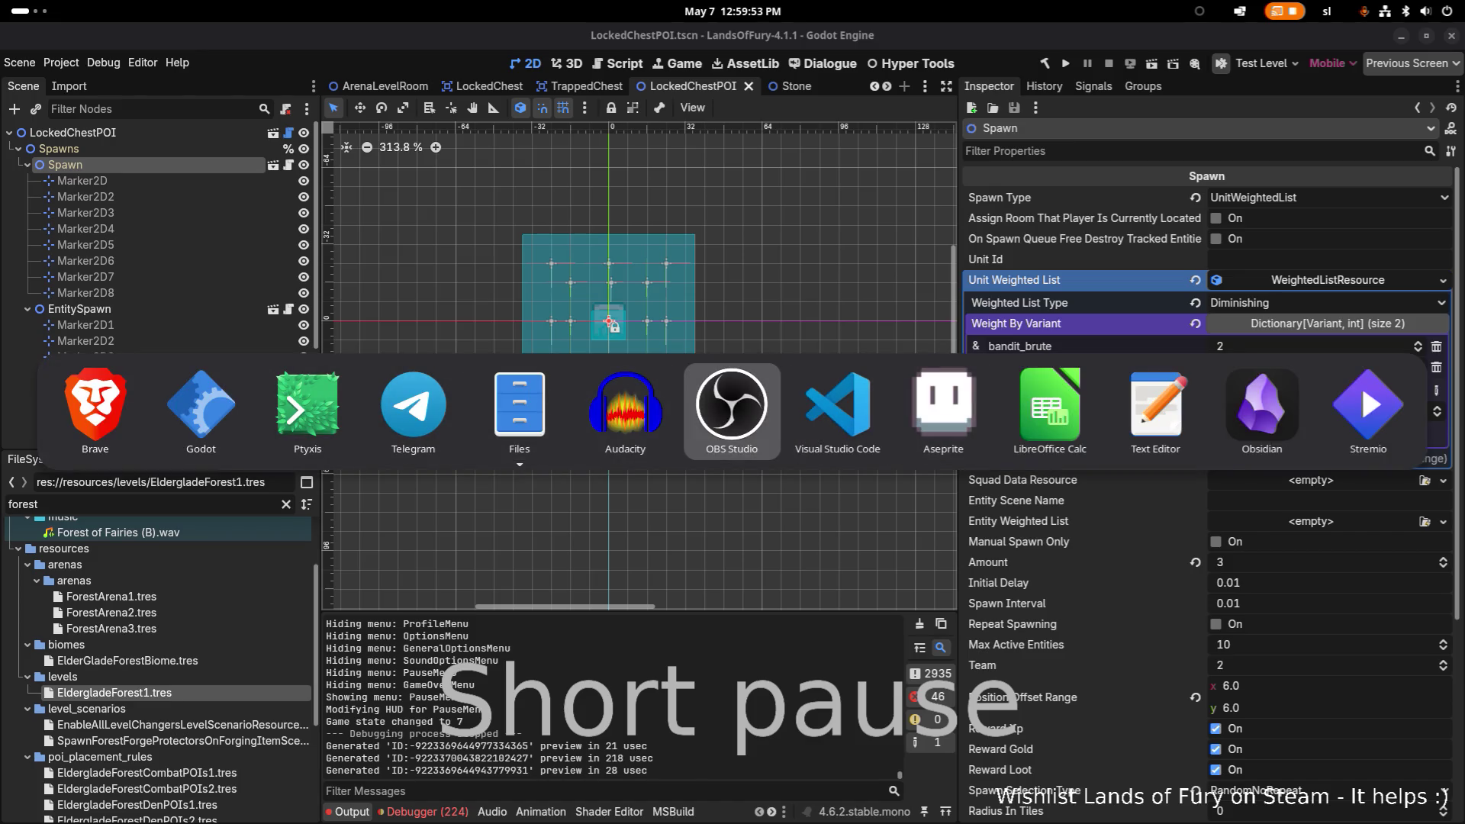
key("Escape")
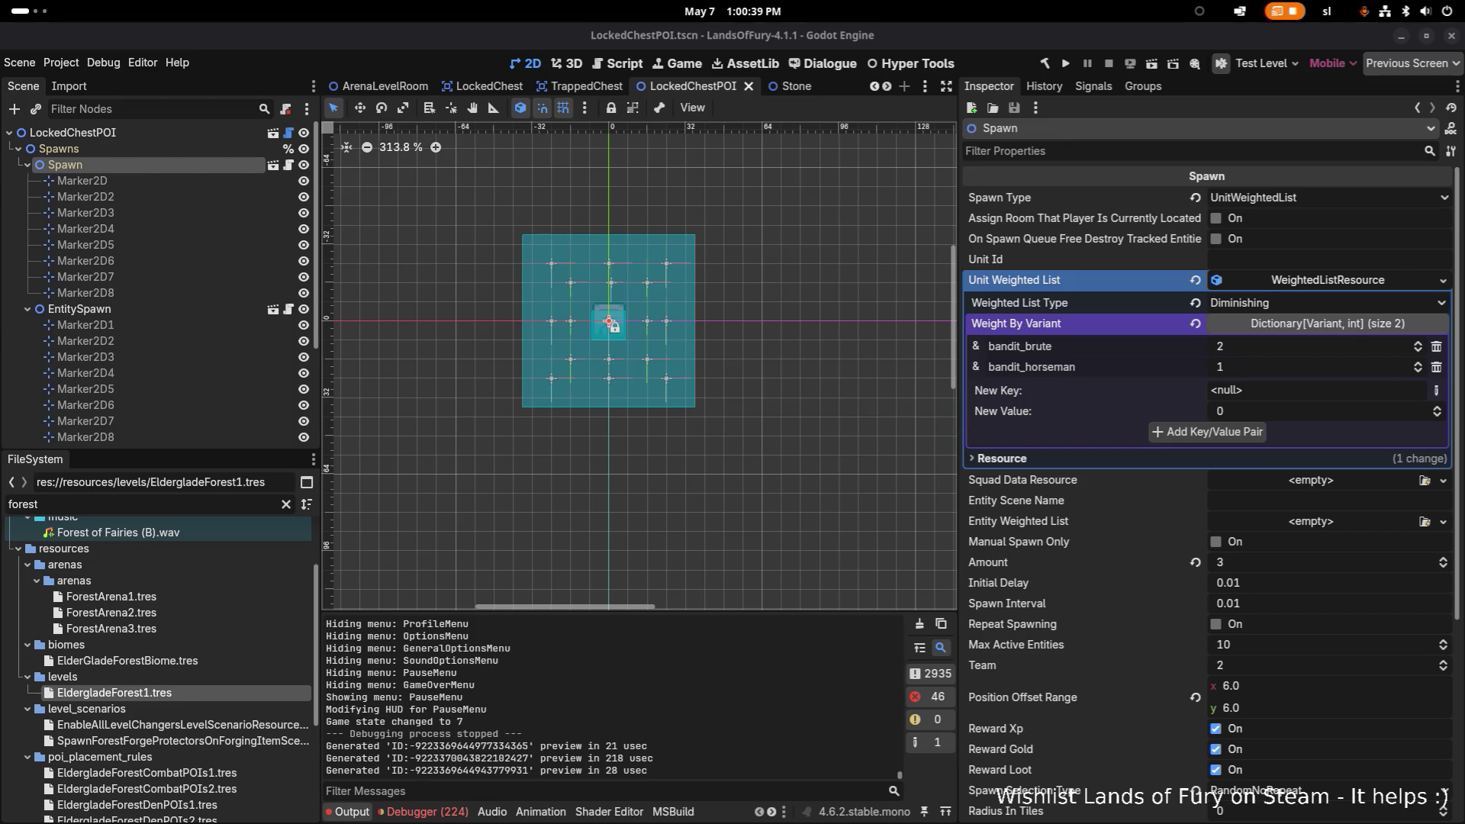
left_click(156, 213)
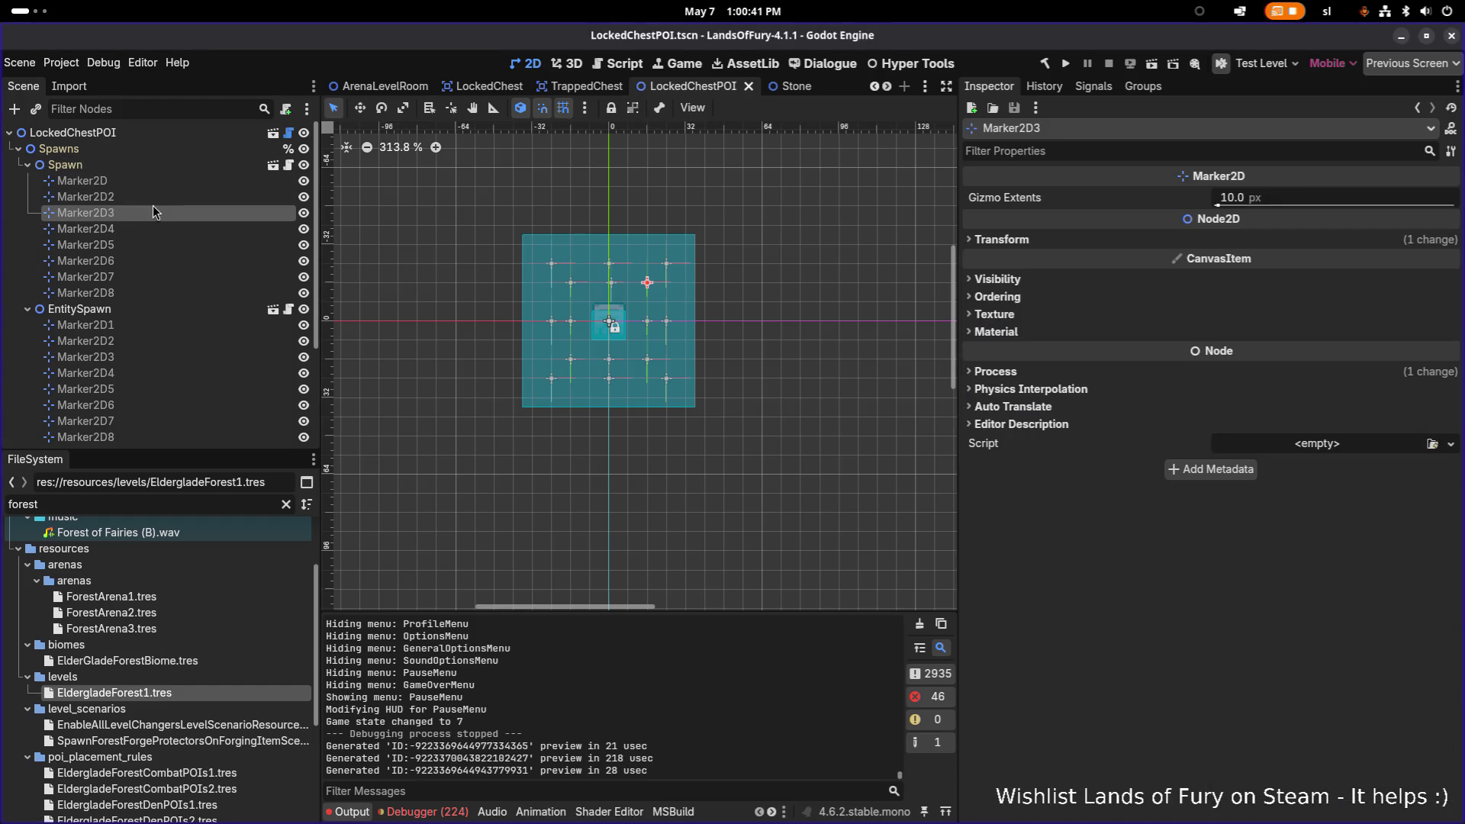
left_click(157, 167)
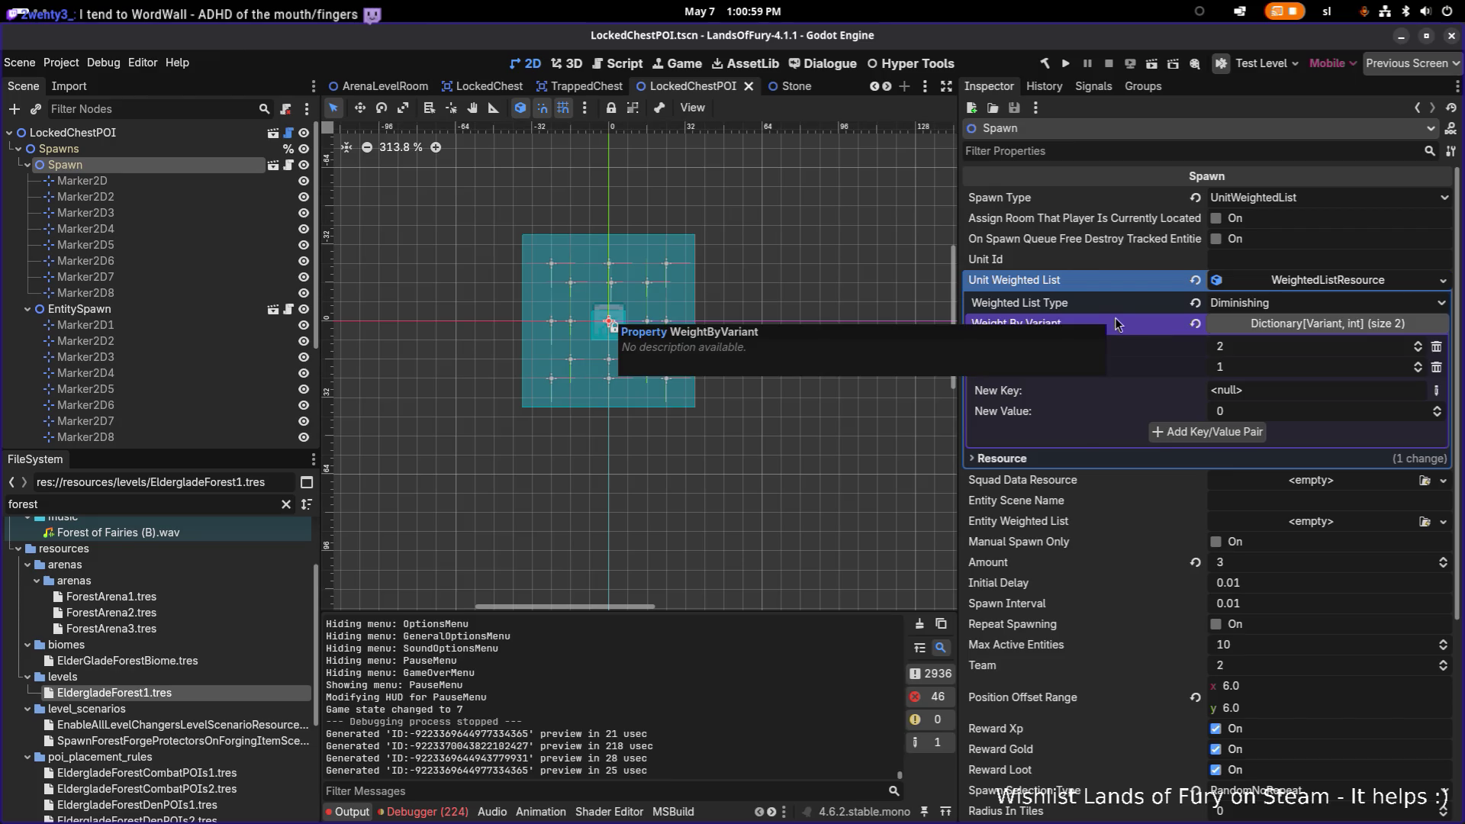
scroll(1171, 330, "down", 5)
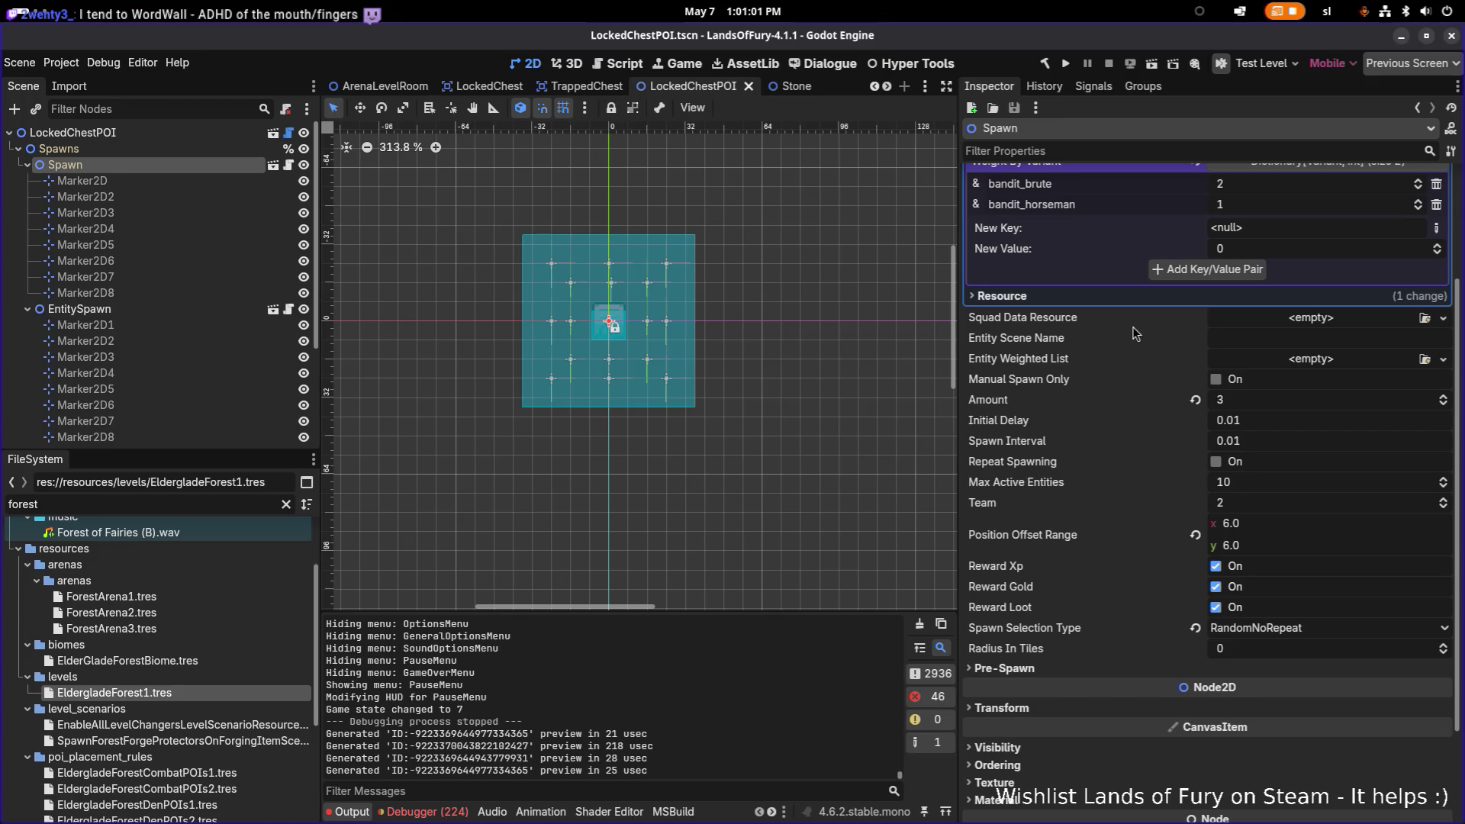
scroll(1129, 324, "up", 5)
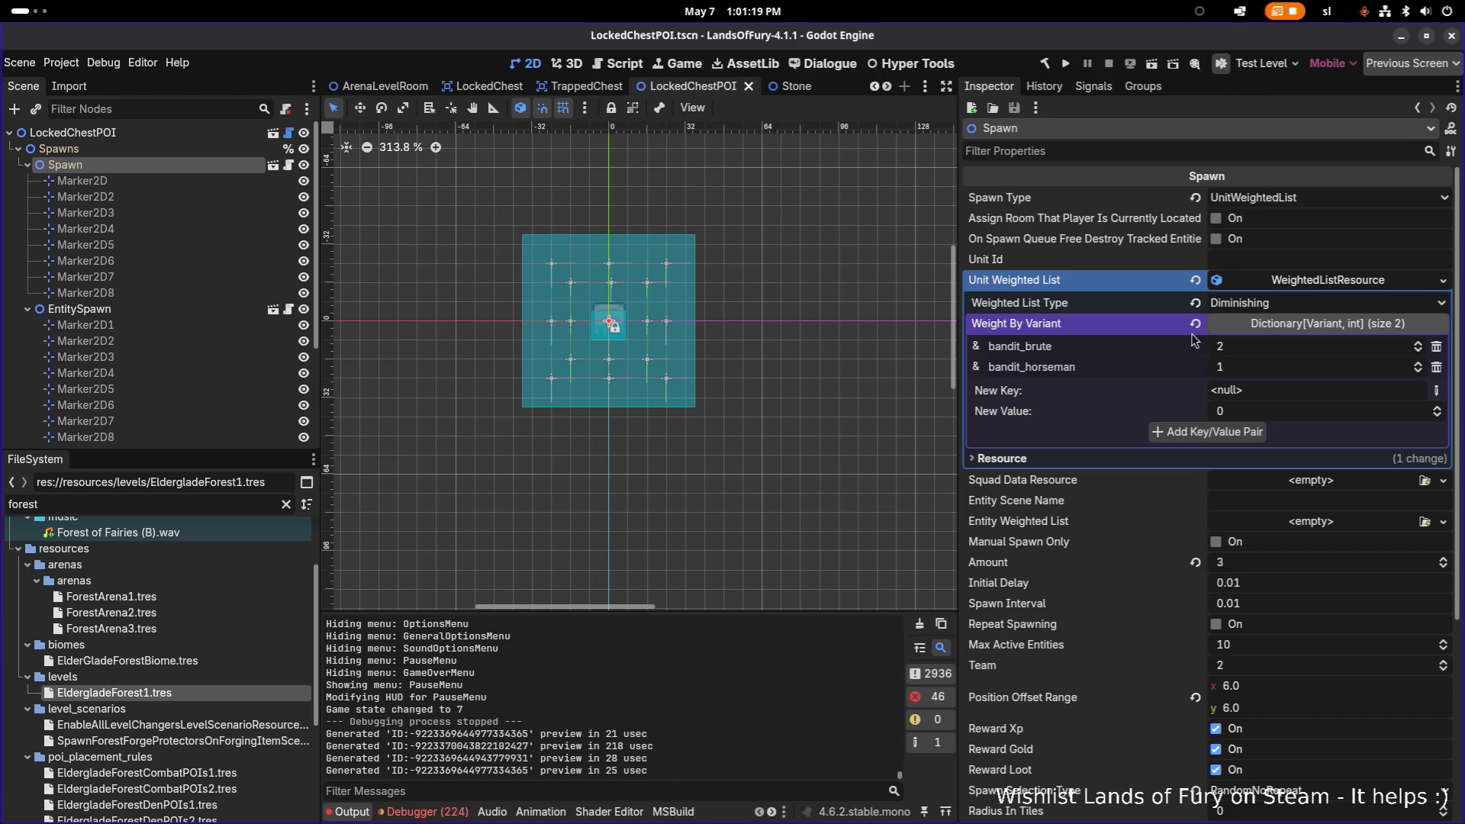
scroll(1142, 391, "down", 5)
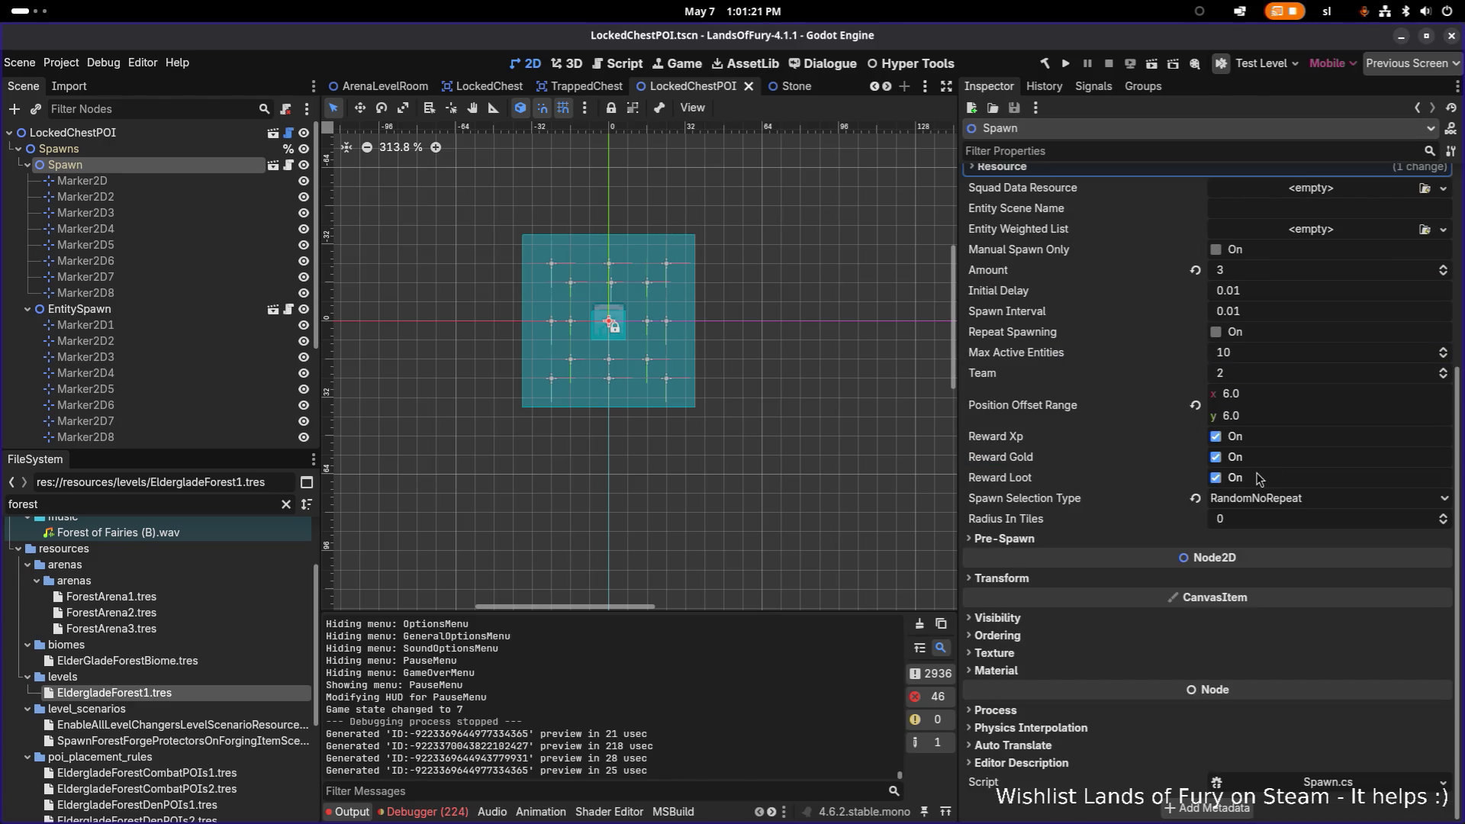
scroll(1259, 479, "up", 5)
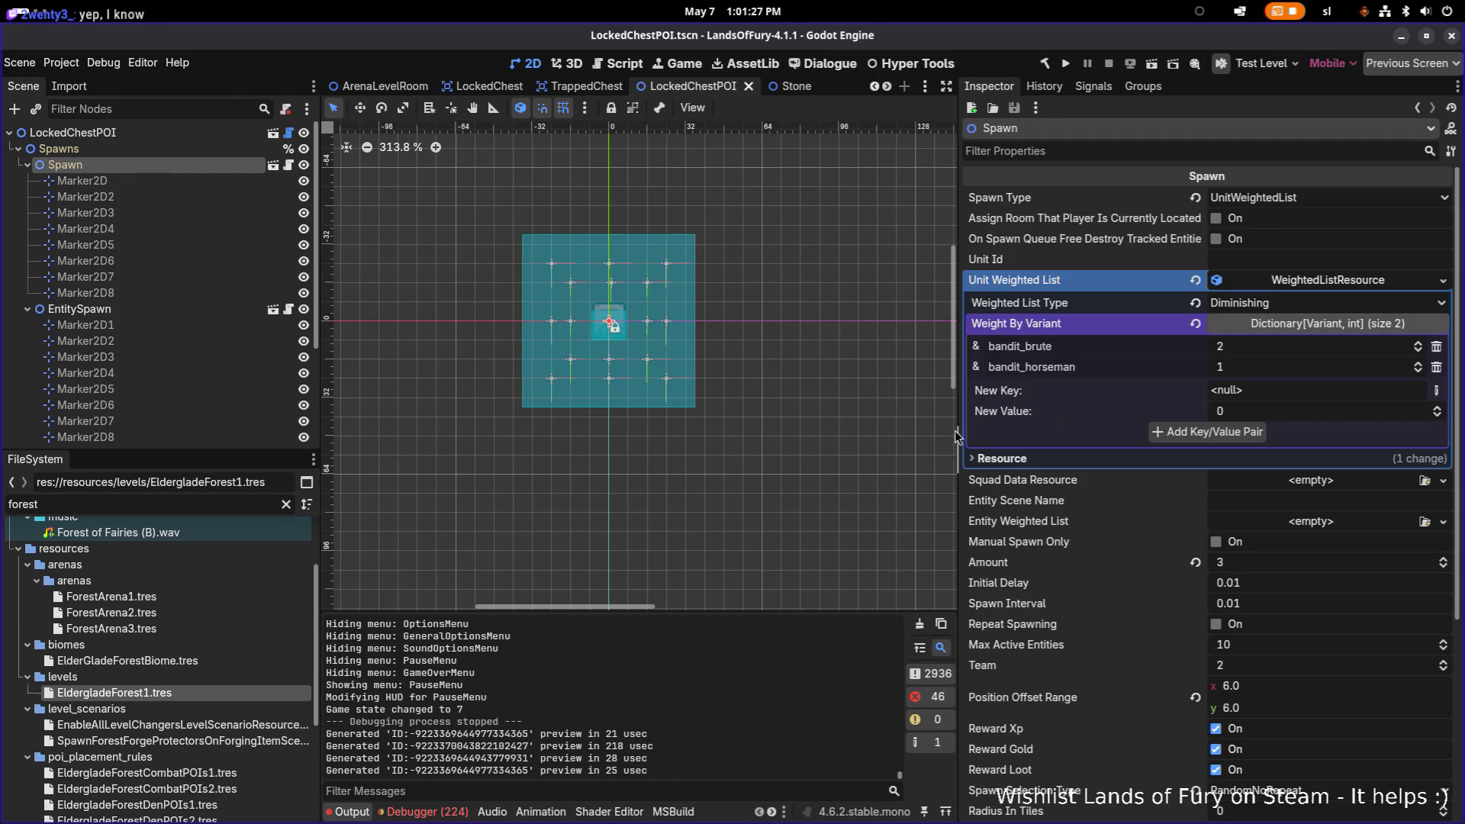
Narrow the Inspector dock, shorten the Output log, and recentre the chest room on the canvas.
mouse_move(747, 374)
left_mouse_down()
mouse_move(800, 391)
mouse_move(774, 406)
left_mouse_up()
left_click_drag(957, 417, 1030, 417)
scroll(1253, 558, "down", 5)
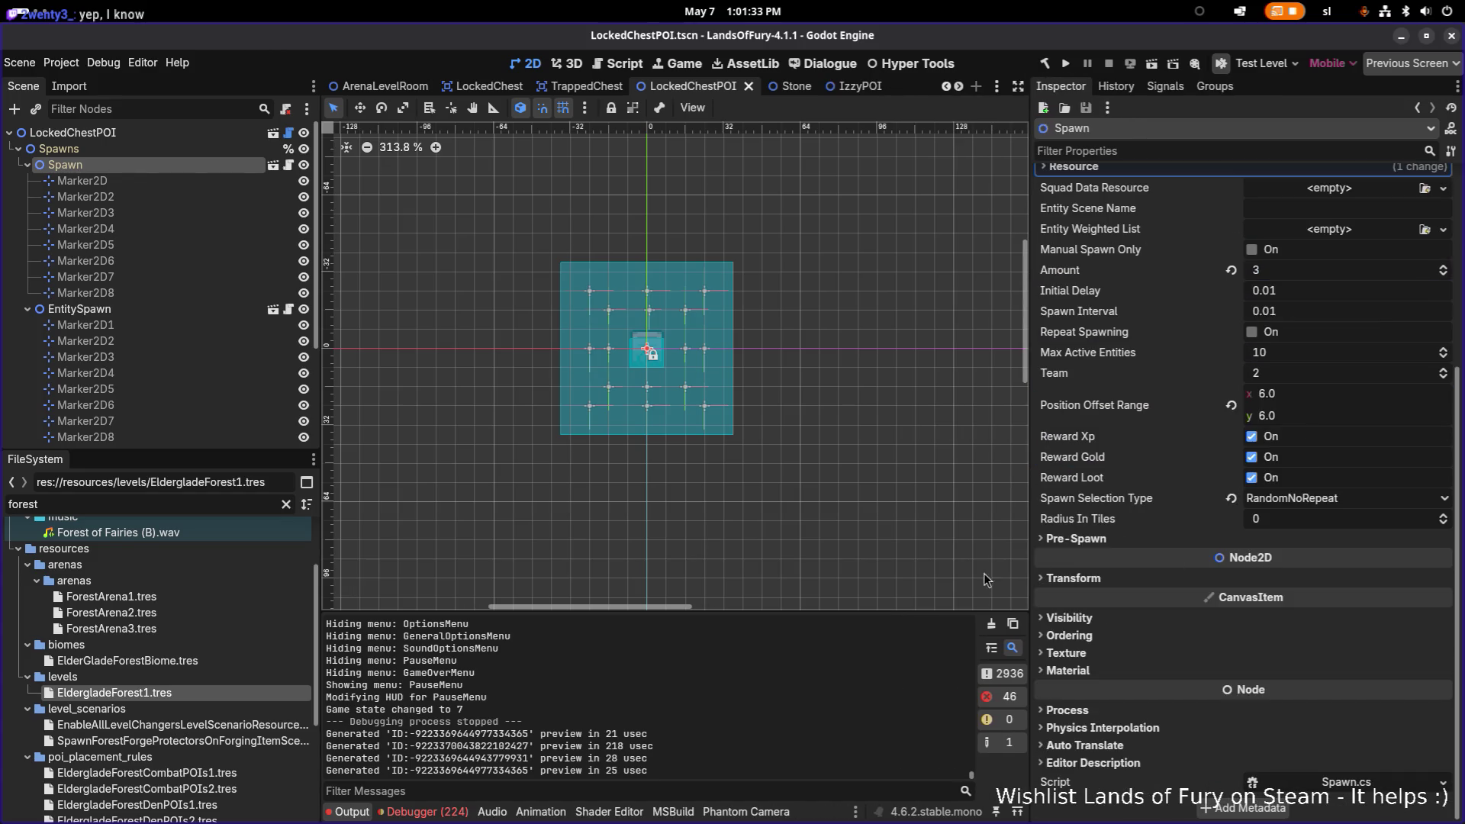
left_click_drag(972, 613, 967, 637)
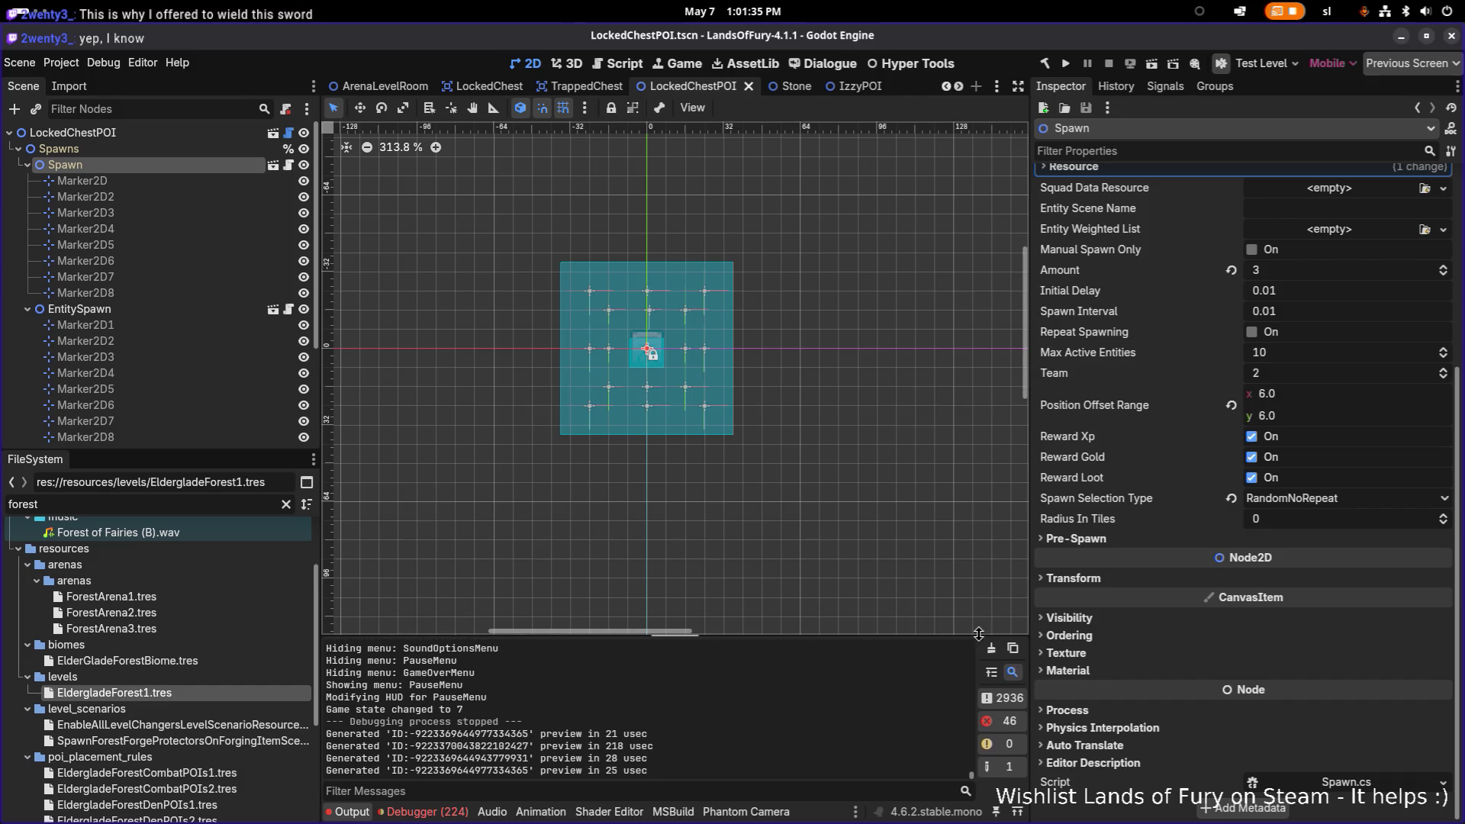
scroll(819, 494, "down", 1)
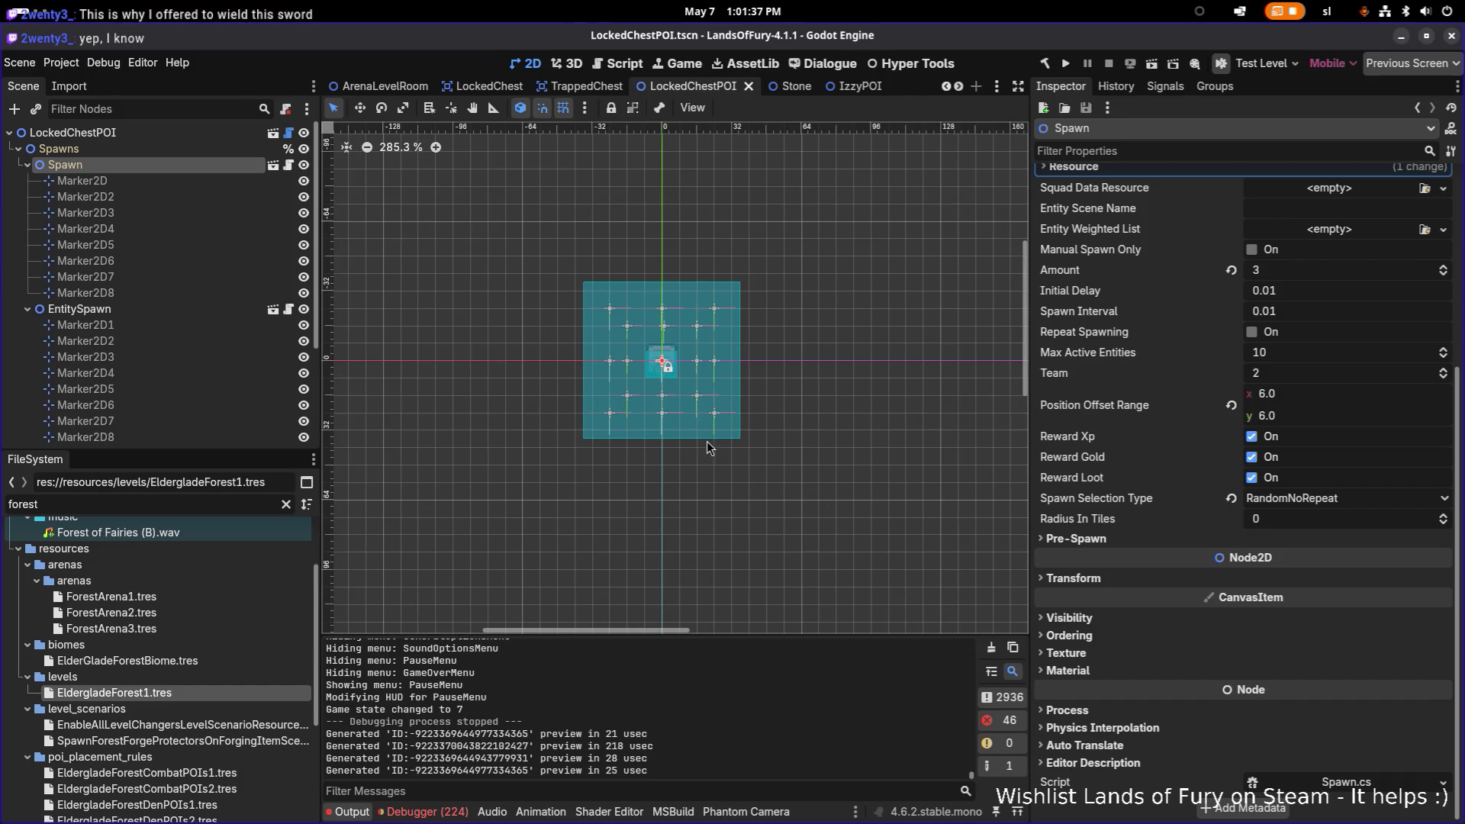
left_click_drag(597, 404, 689, 389)
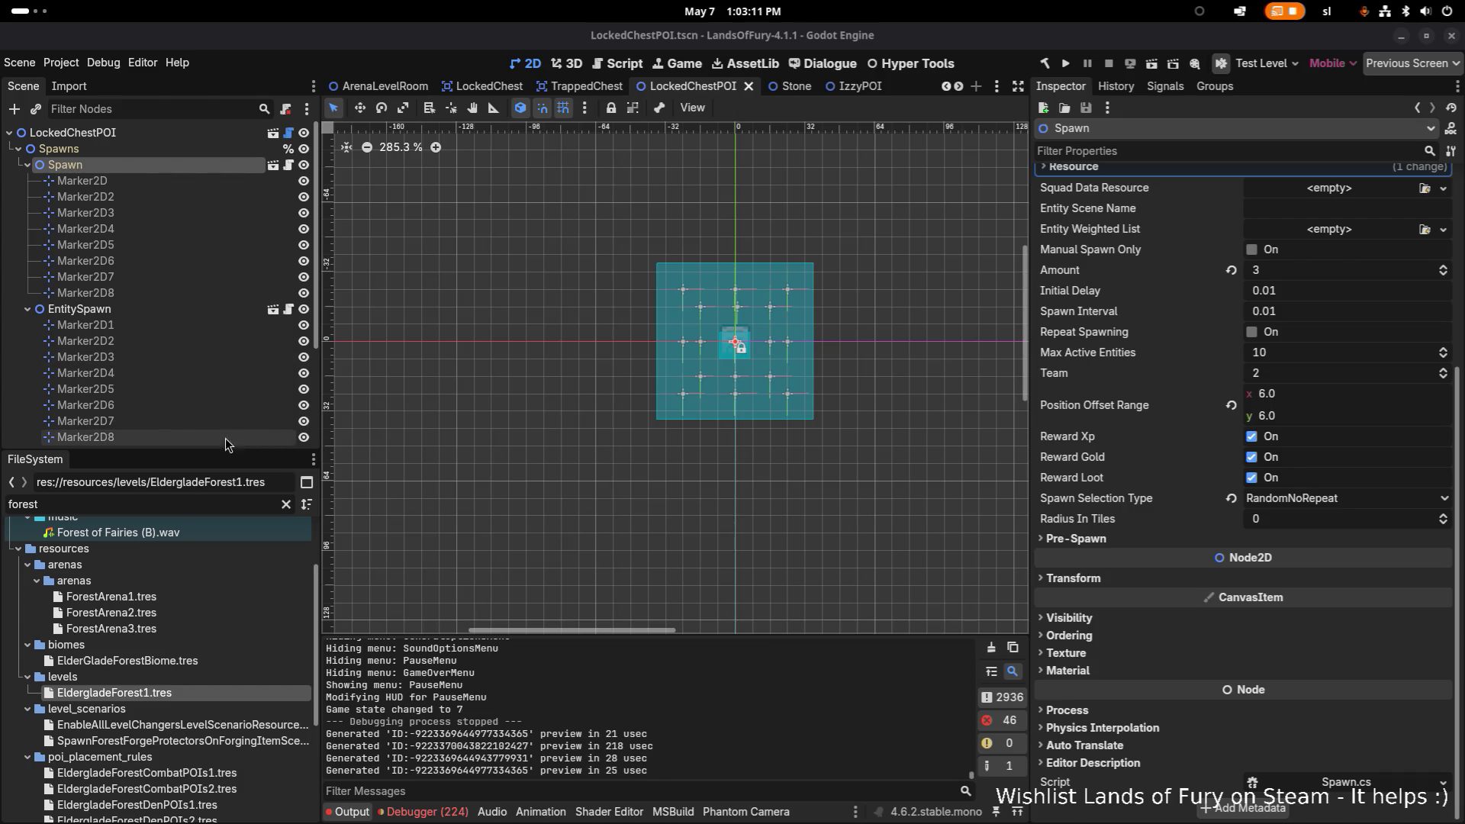
left_click(720, 751)
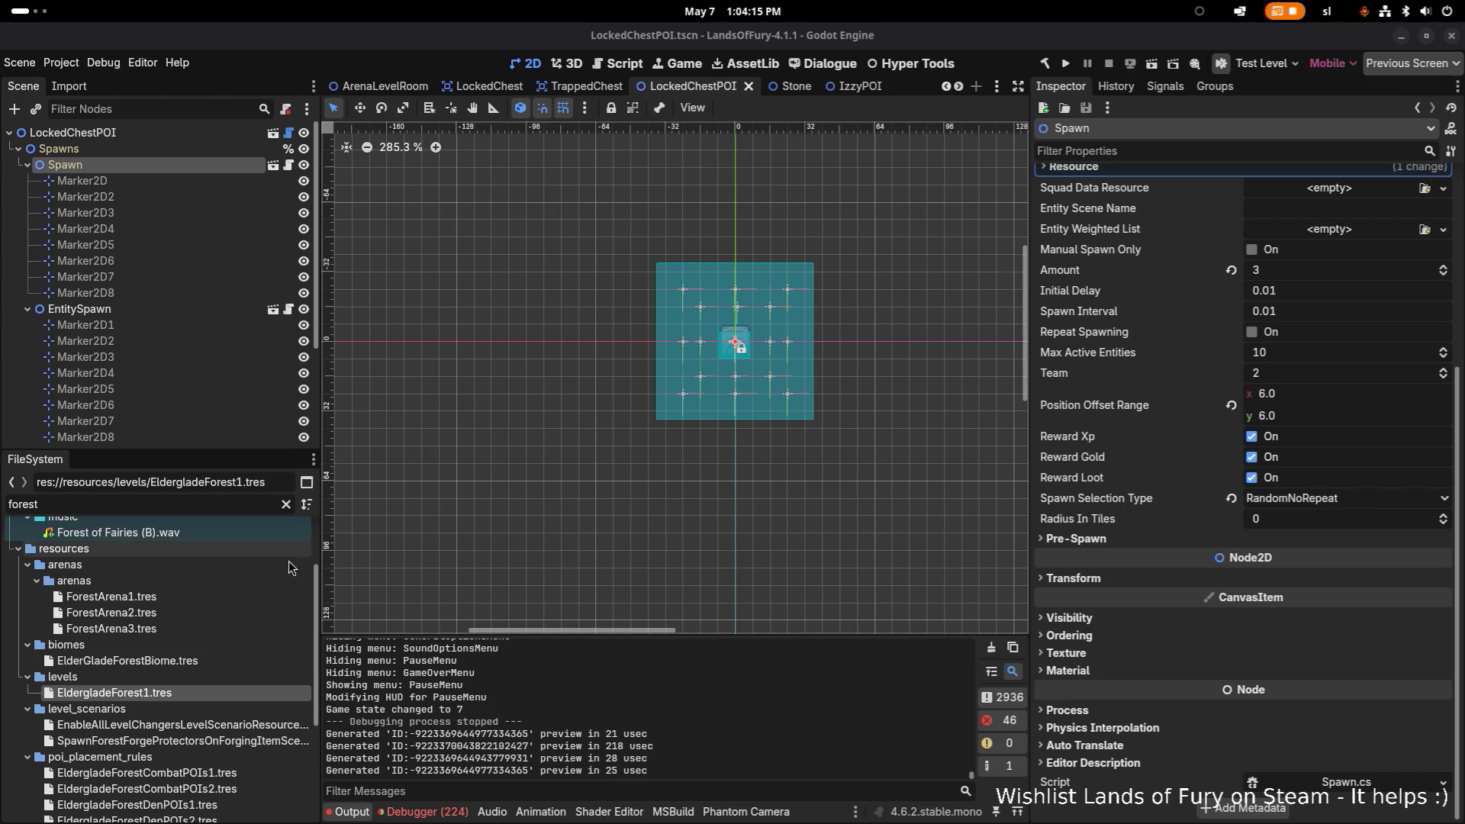
Open EldergladeForest1.tres and inspect its forest combat and SpecialChestPOIs placement rules.
left_click(203, 694)
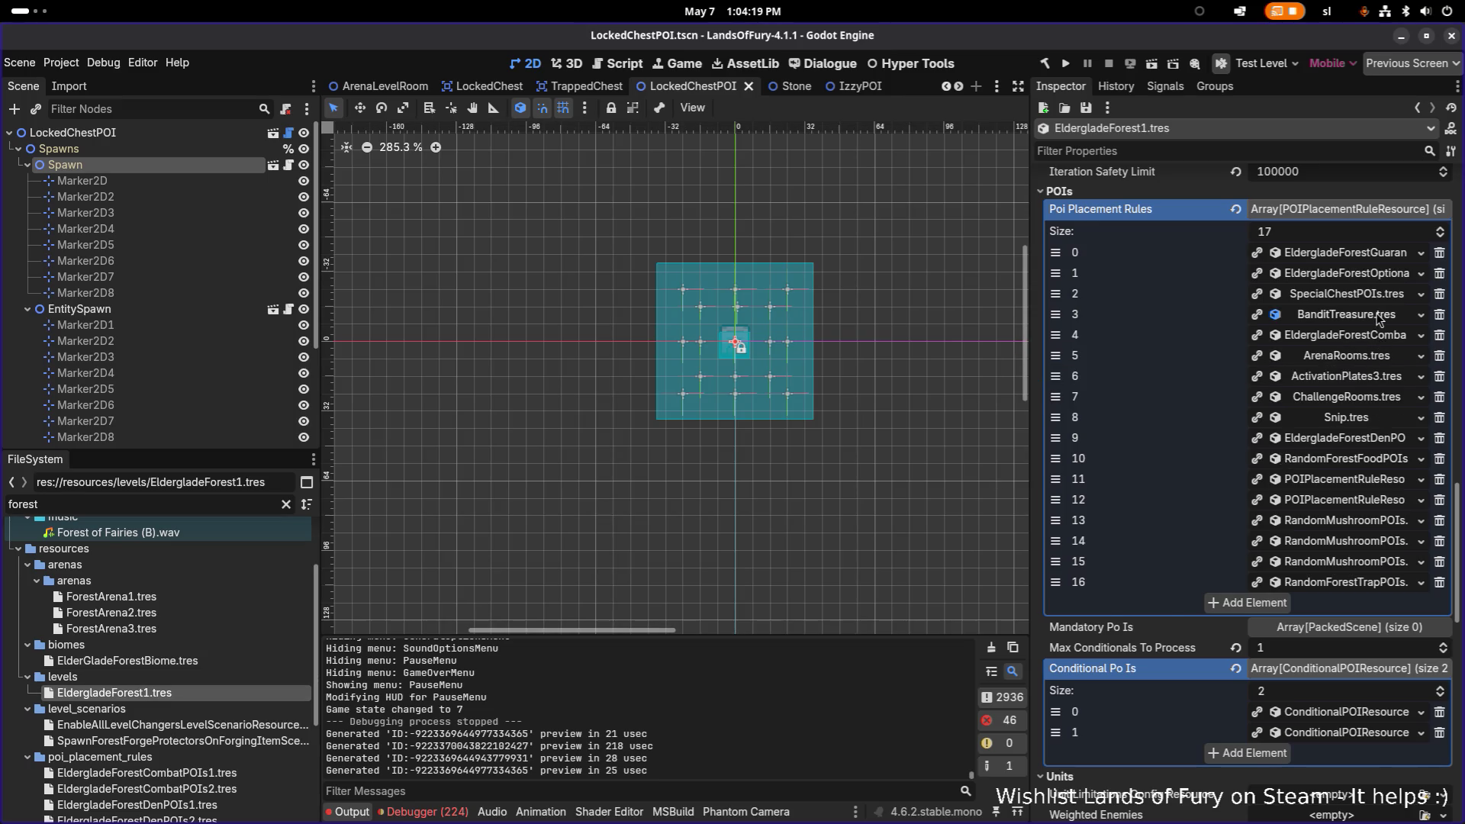
left_click(1382, 342)
left_click(1381, 336)
left_click(1383, 298)
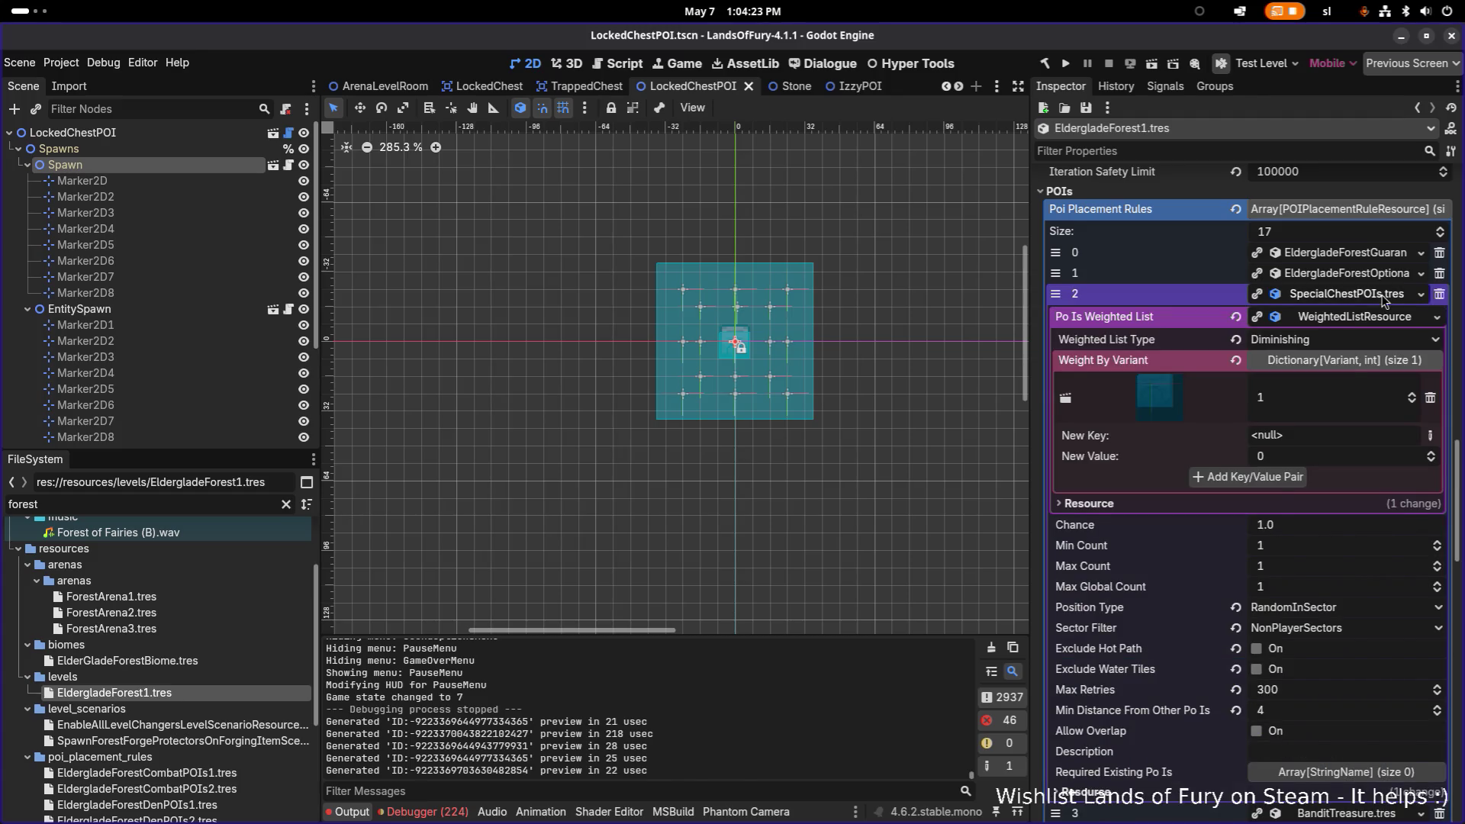
left_click(1384, 297)
Delete the SpecialChestPOIs rule, save the resource, and filter FileSystem for 'caver'.
left_click(1440, 296)
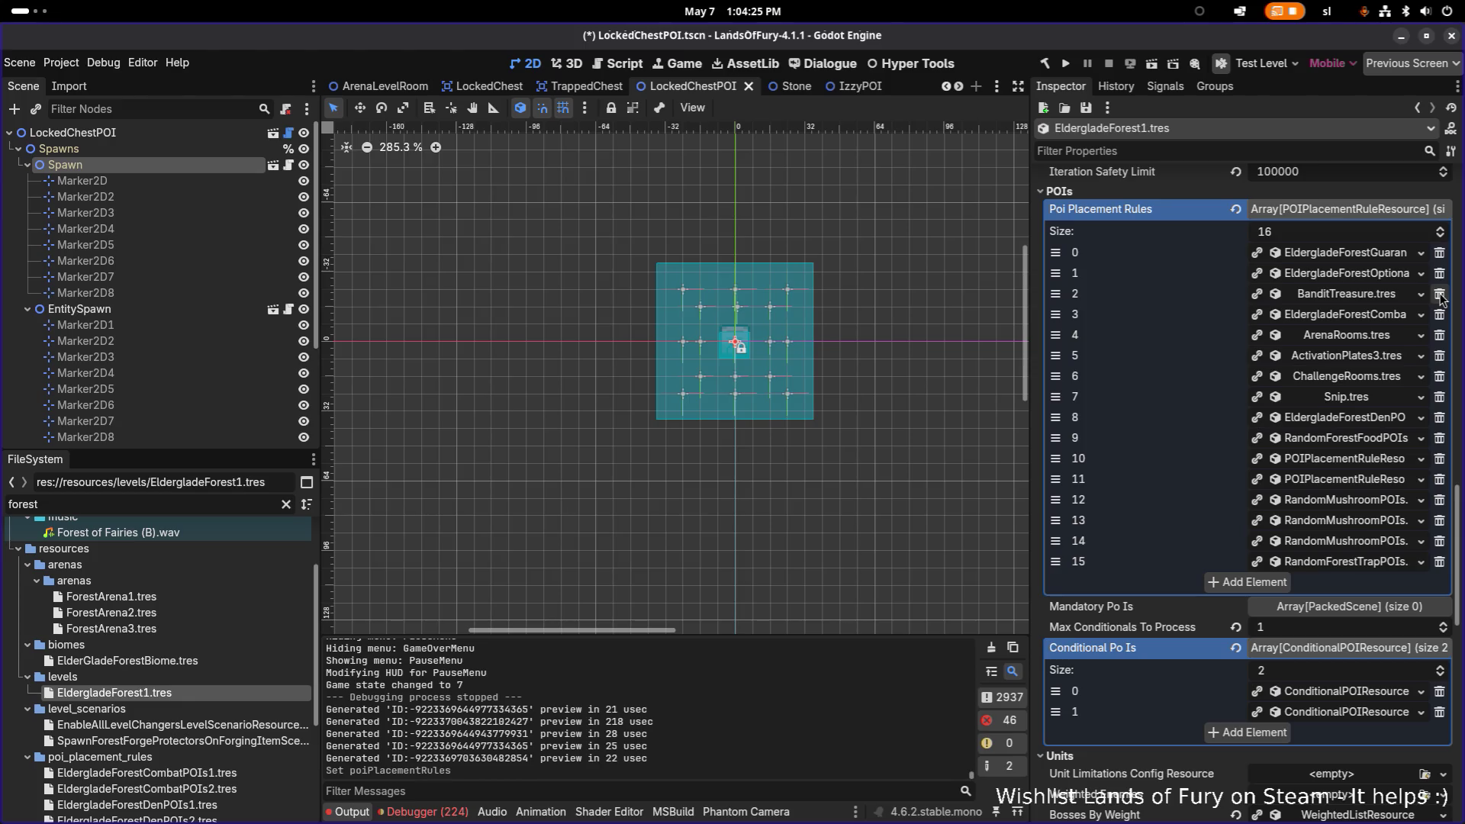
key("ctrl+s")
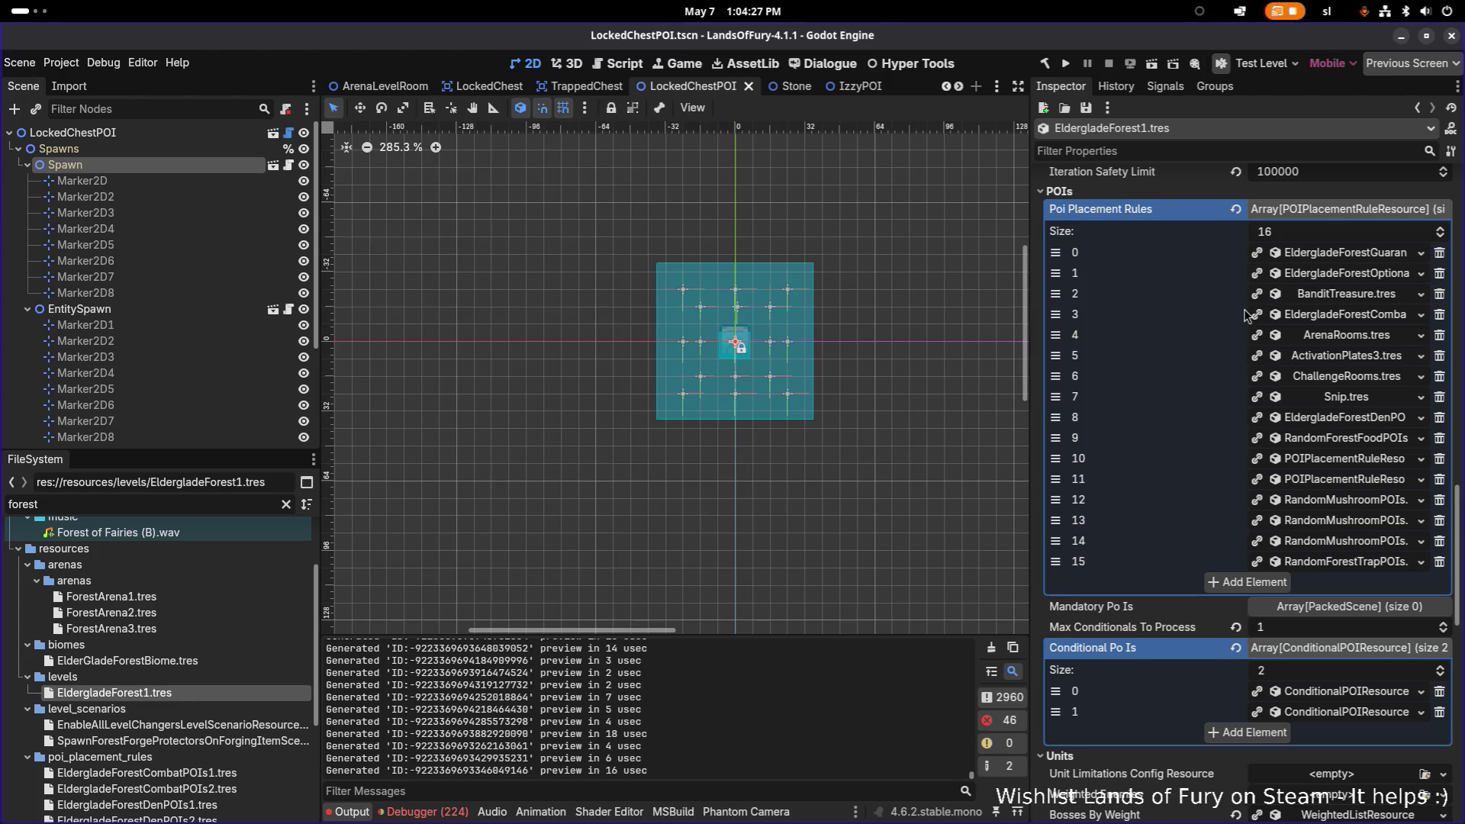
double_click(150, 503)
type("caver")
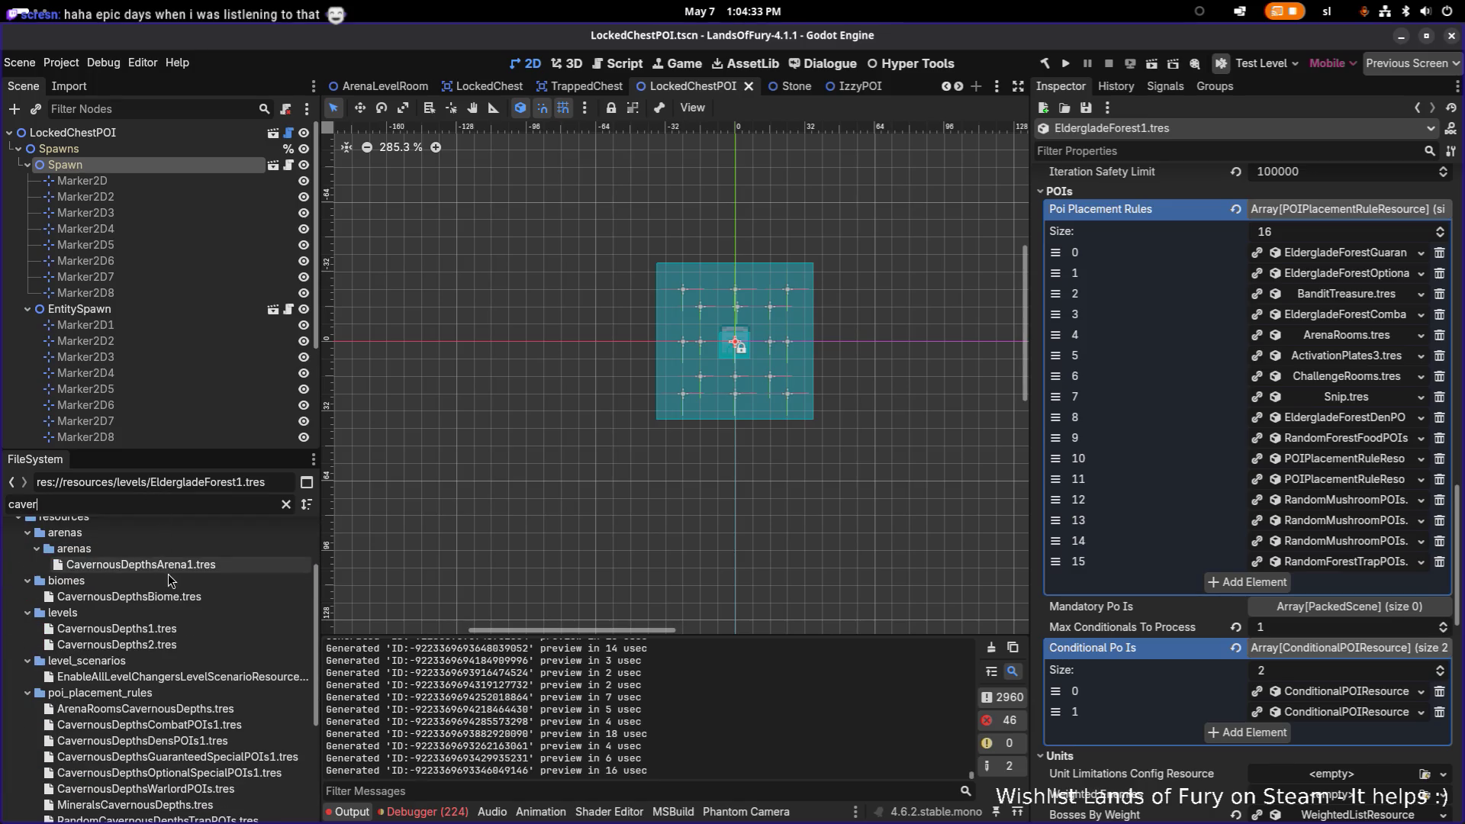
Open CavernousDepths1.tres and expand its SpecialChestPOIs.tres rule at index 4.
left_click(182, 631)
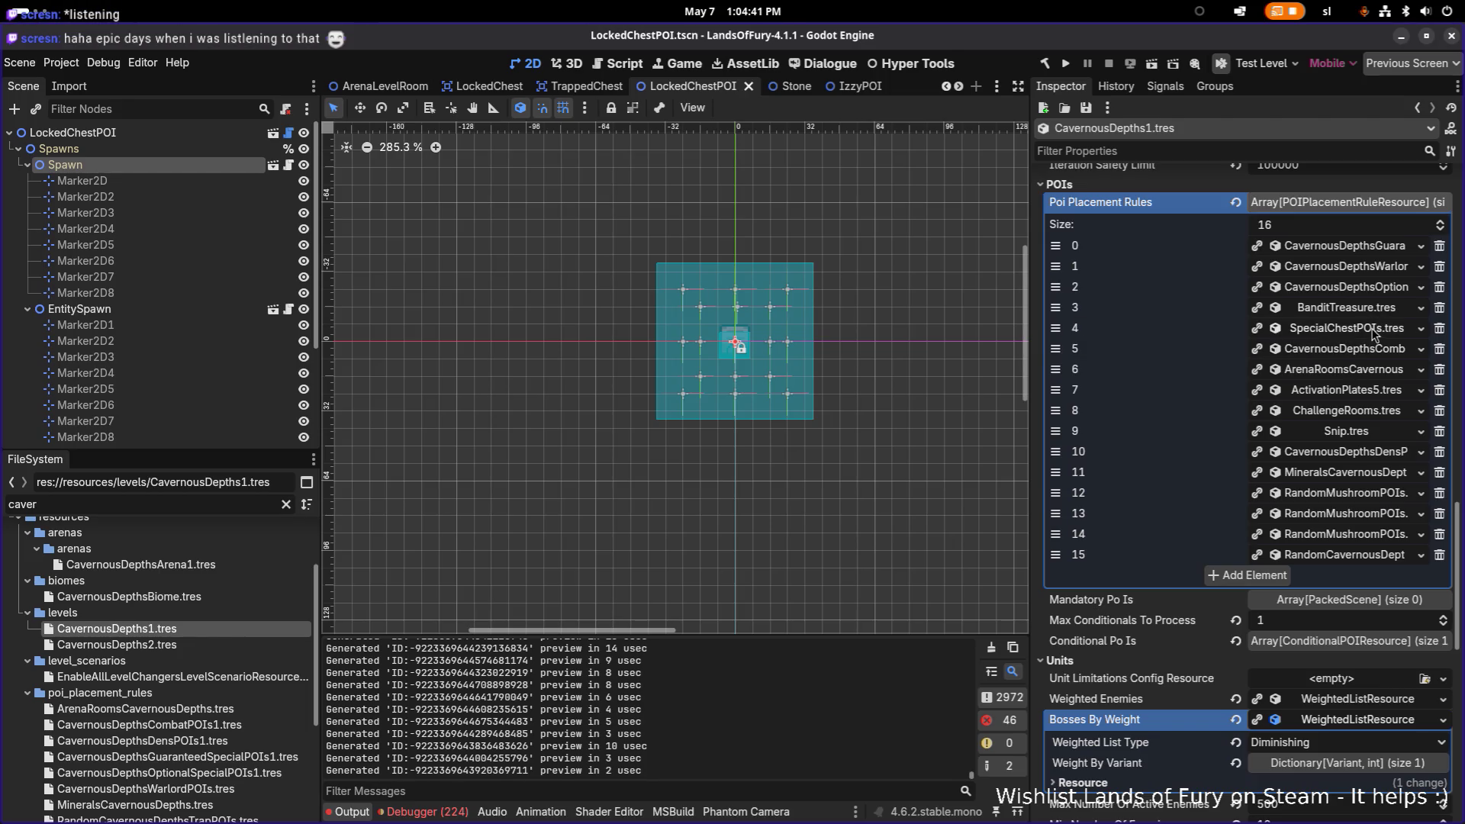
left_click(1372, 328)
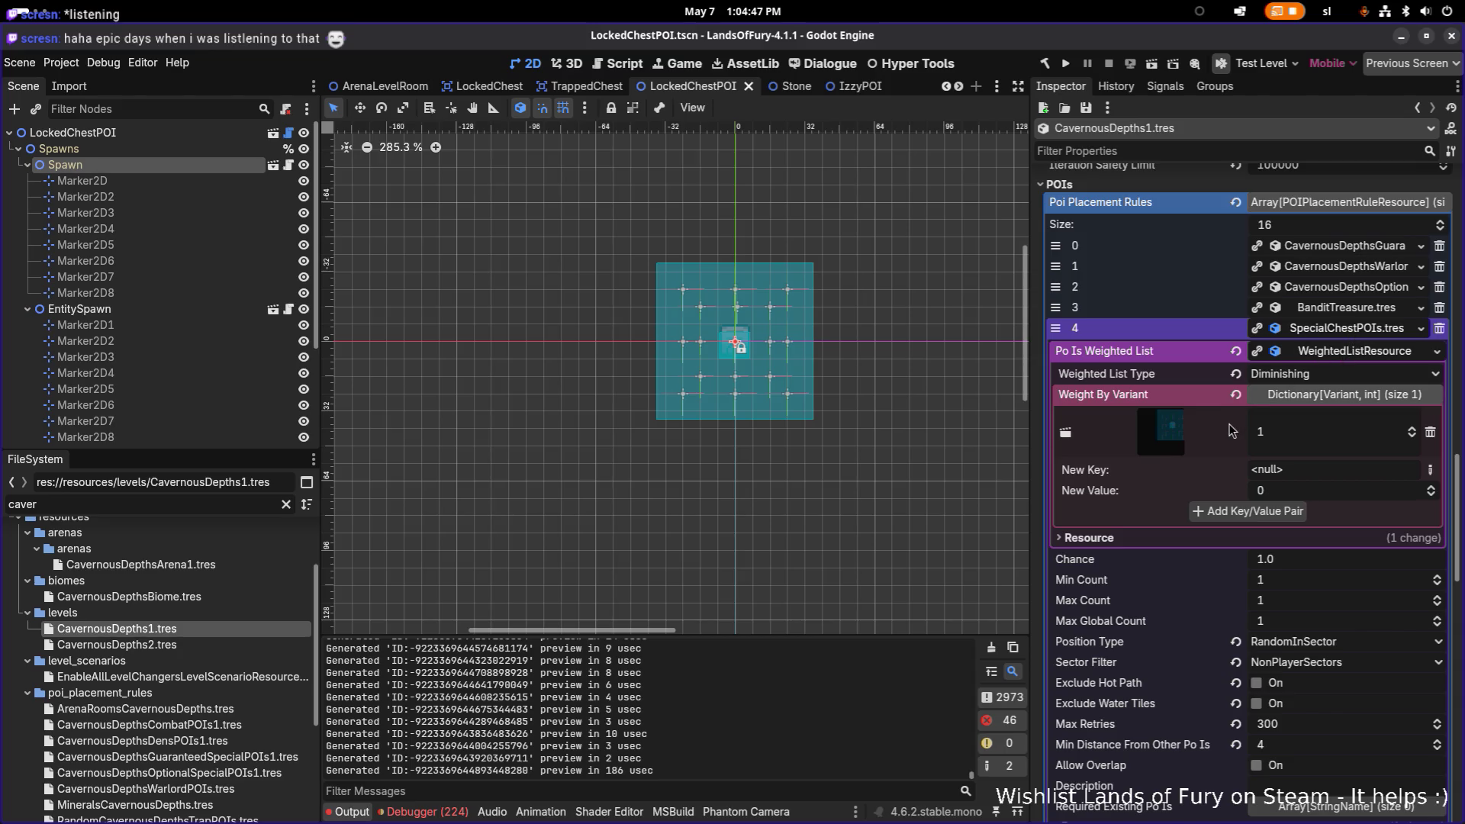
Locate SpecialChestPOIs.tres in FileSystem and rename it to CavernousDepthsSpecialChestPOIs.tres.
right_click(1337, 336)
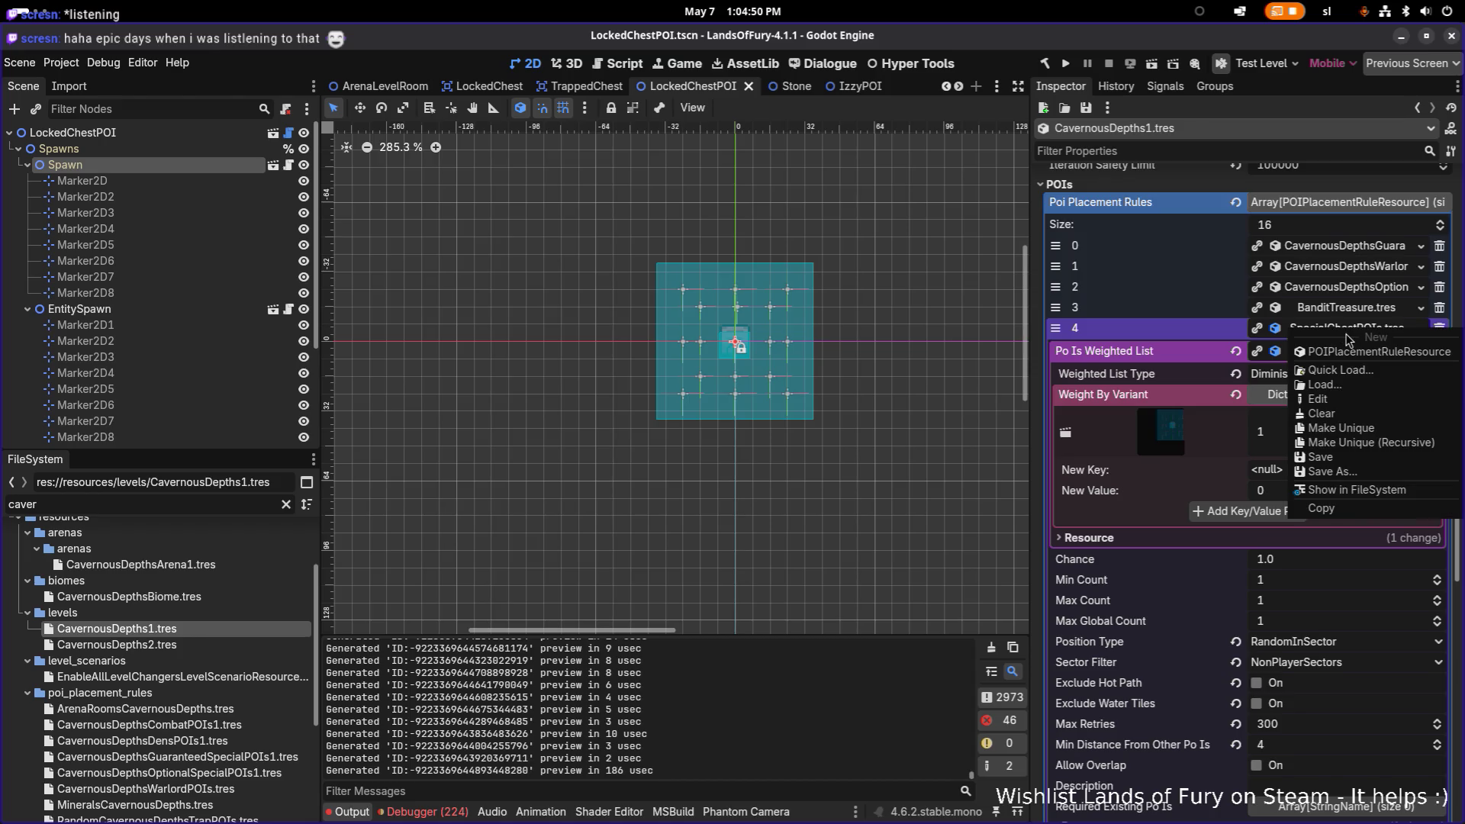
left_click(1370, 494)
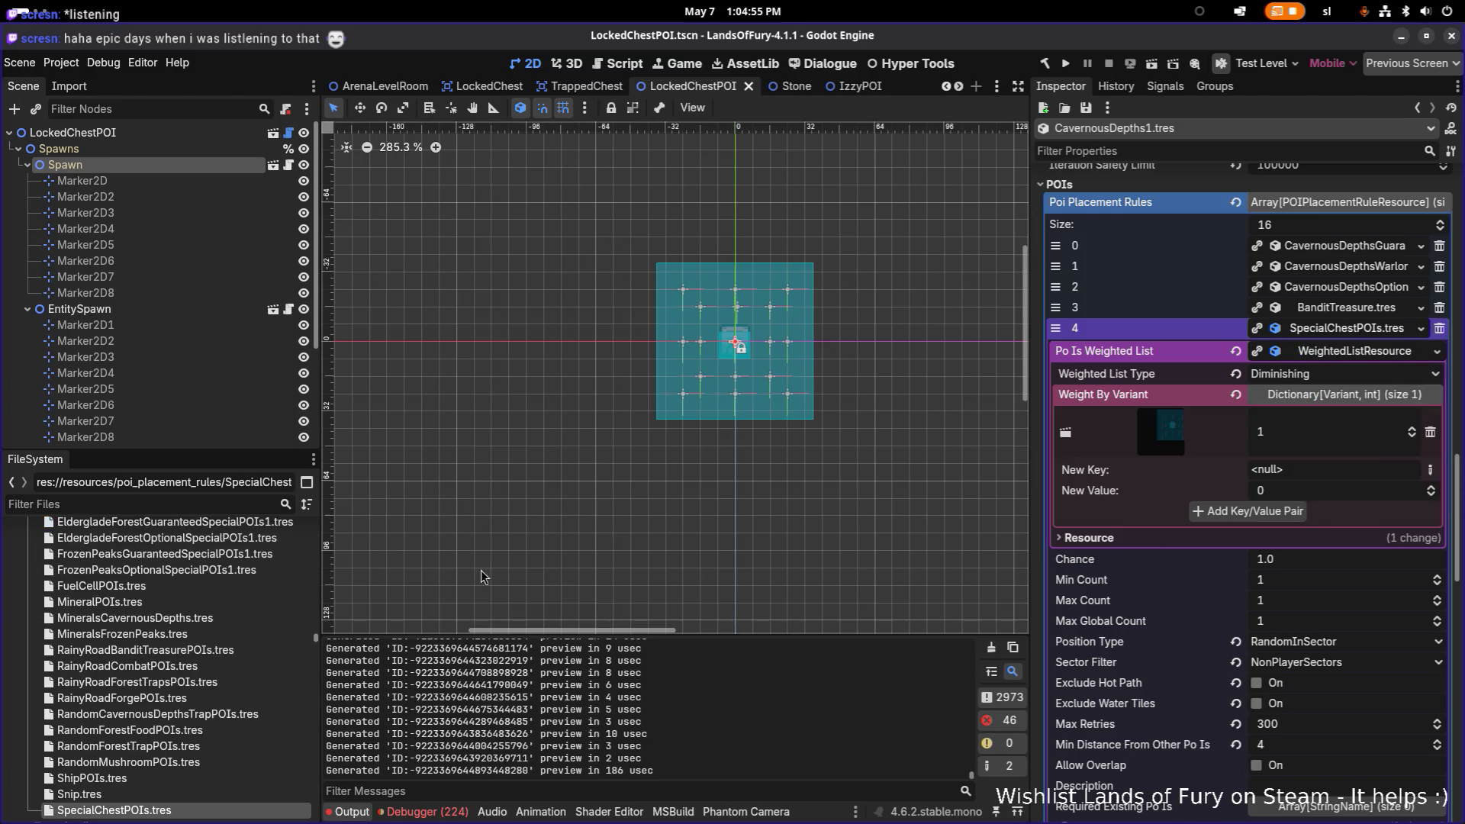
scroll(87, 750, "down", 1)
left_click(216, 772)
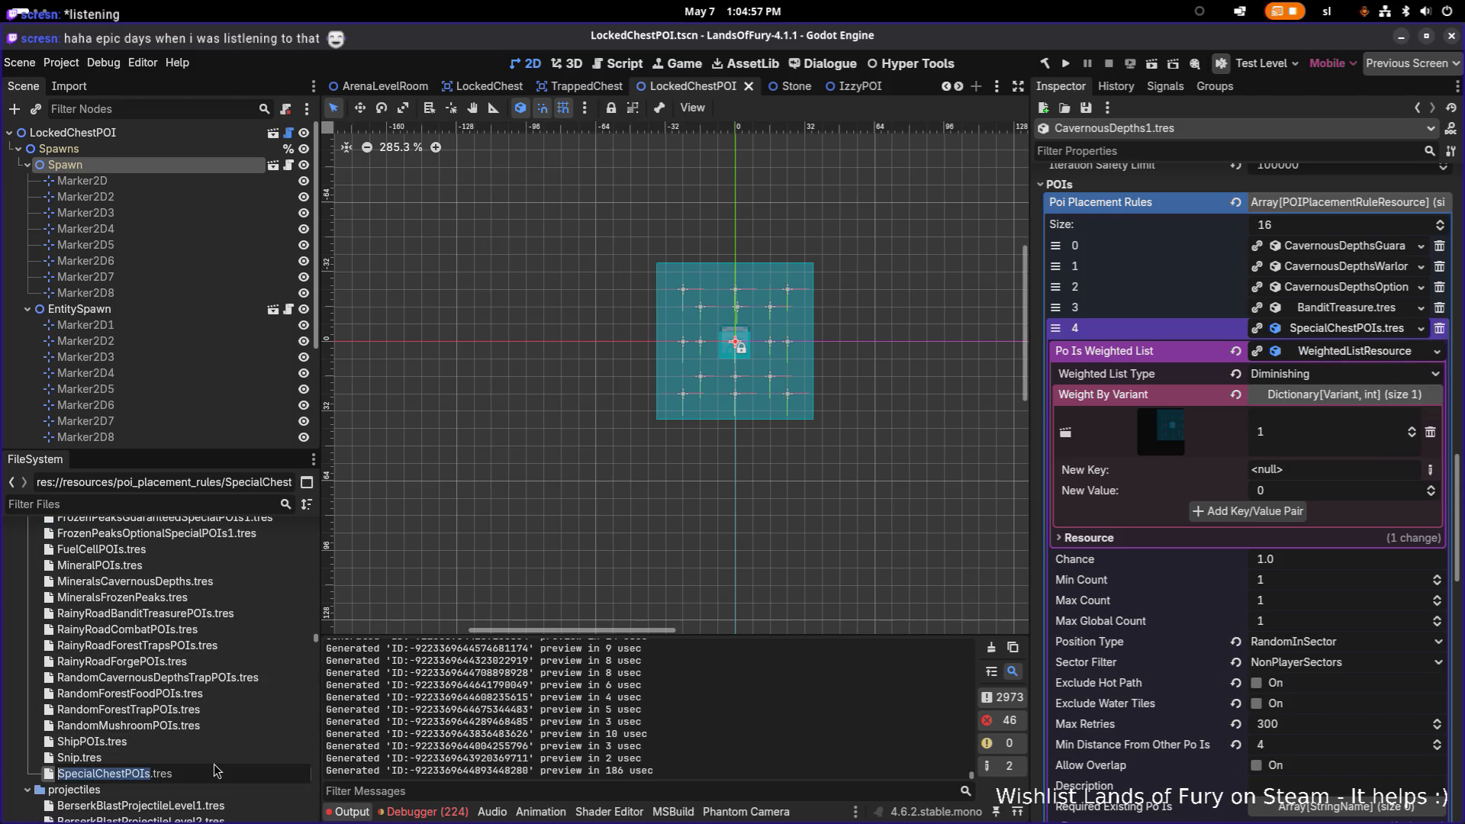
key("Home")
type("Ca")
type("varnous")
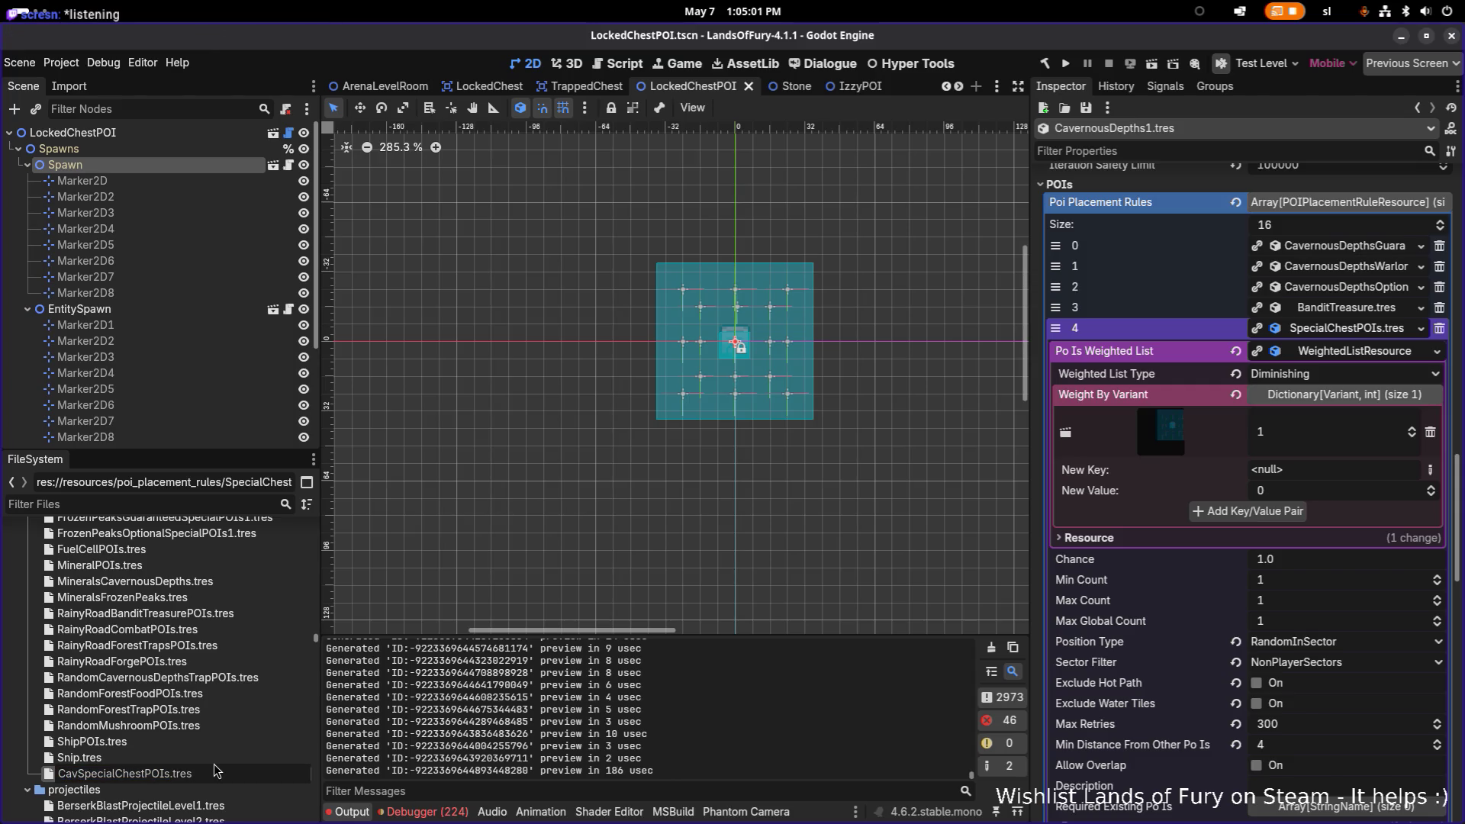
key("BackSpace")
type("Depths")
key("Return")
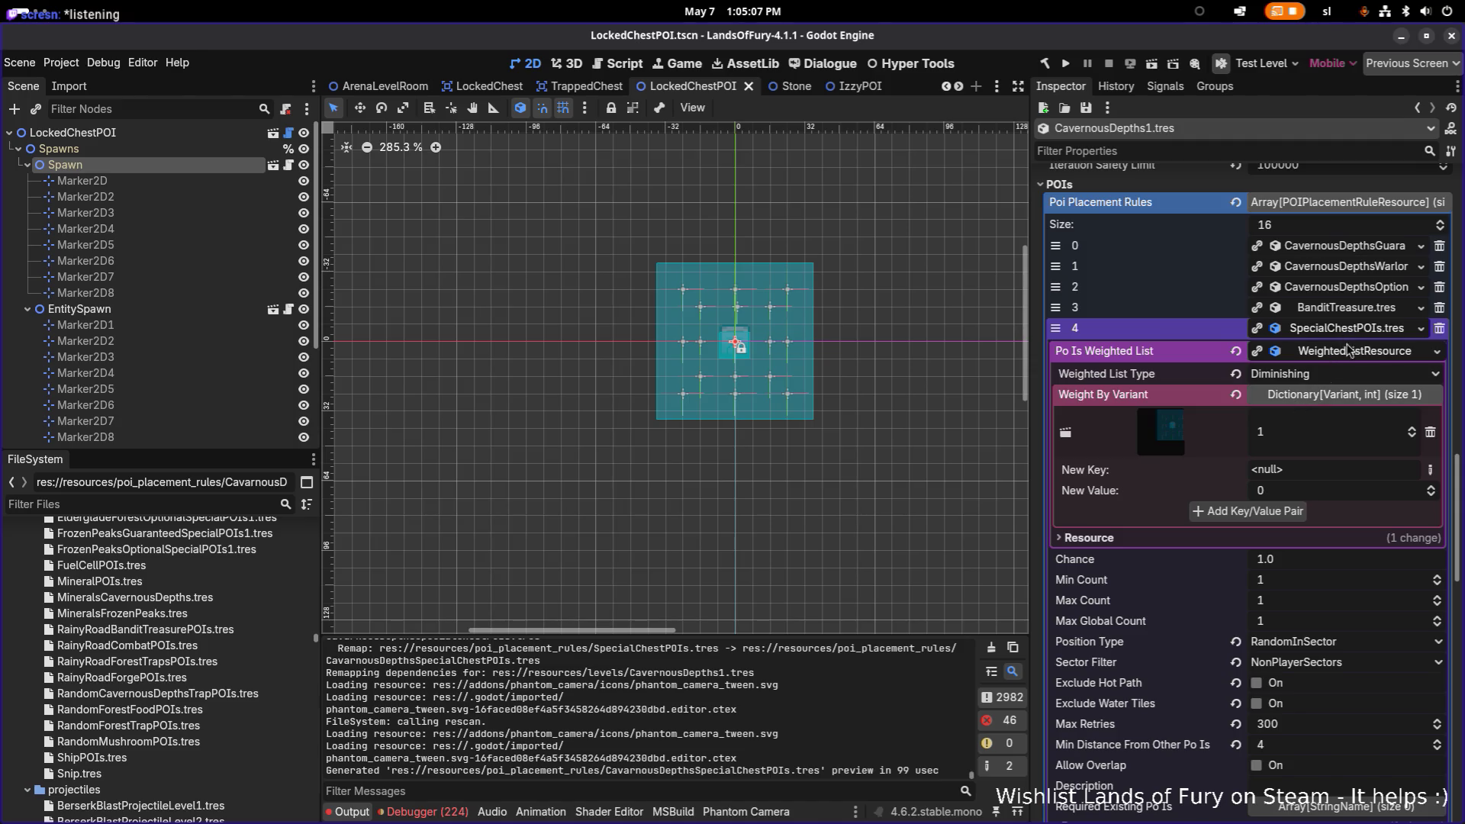
Set the special chest rule's position type to SectorOrigin.
left_click(1352, 309)
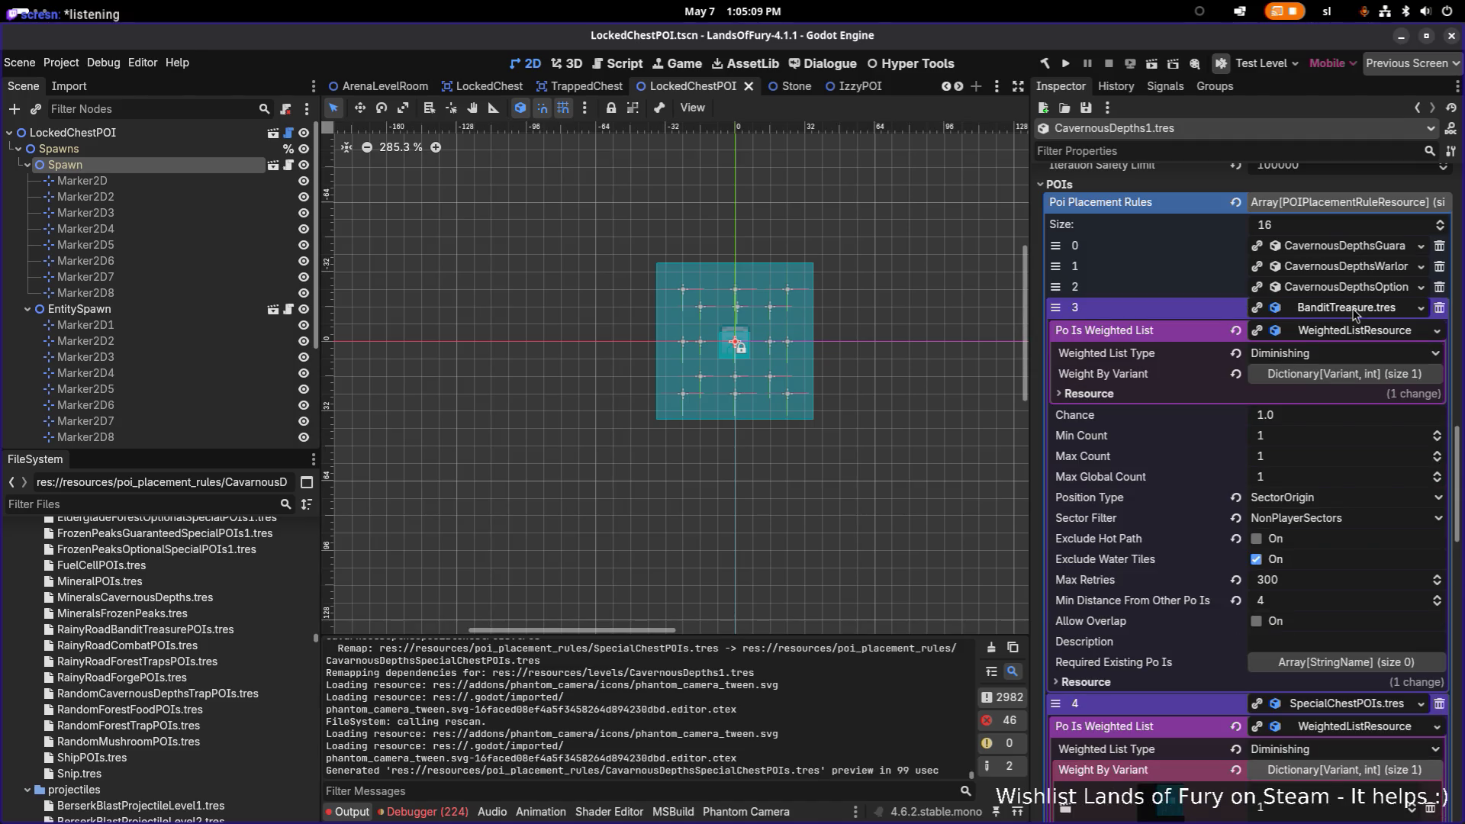
left_click(1352, 309)
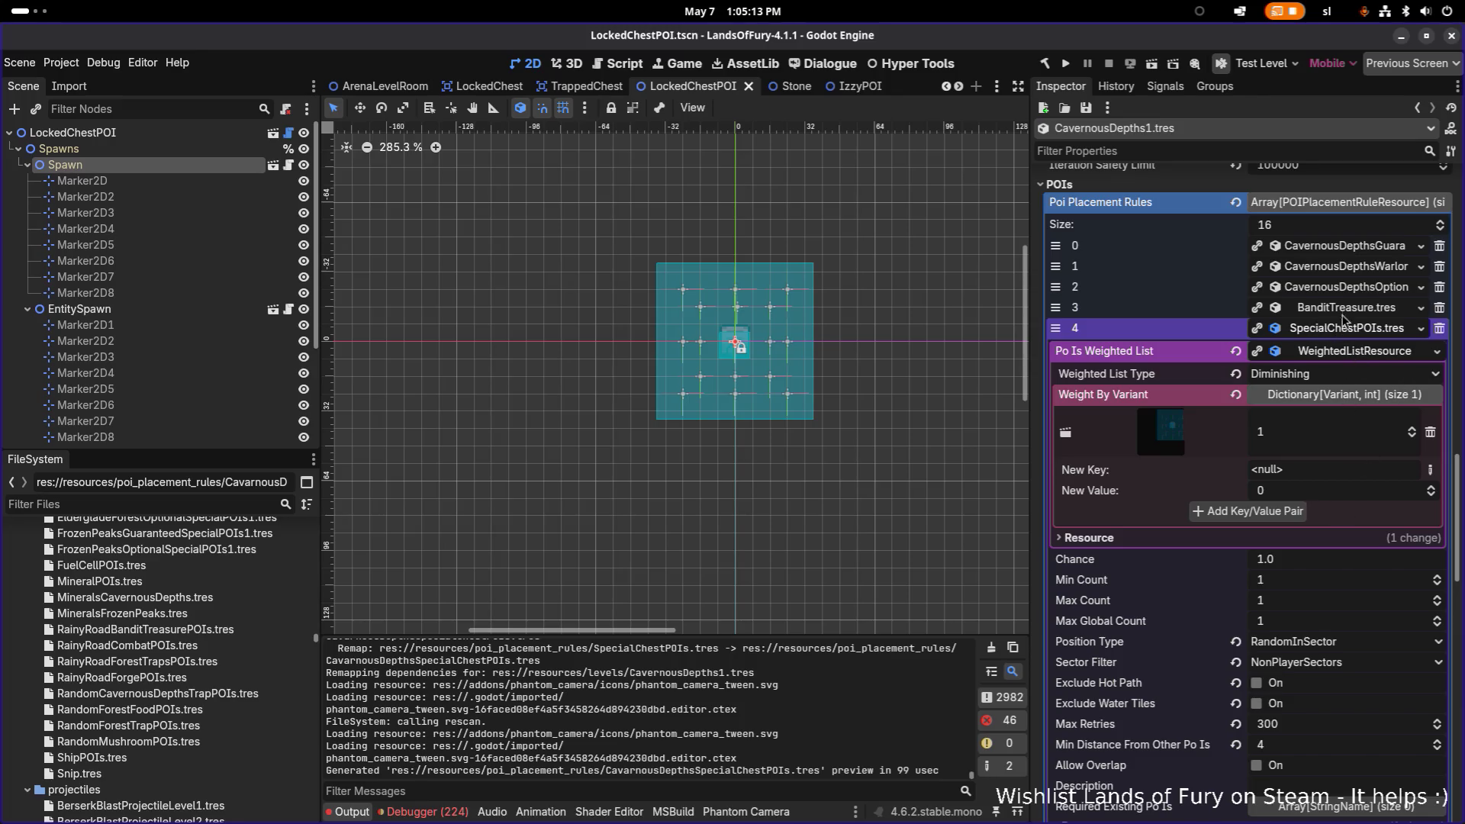
left_click(1337, 647)
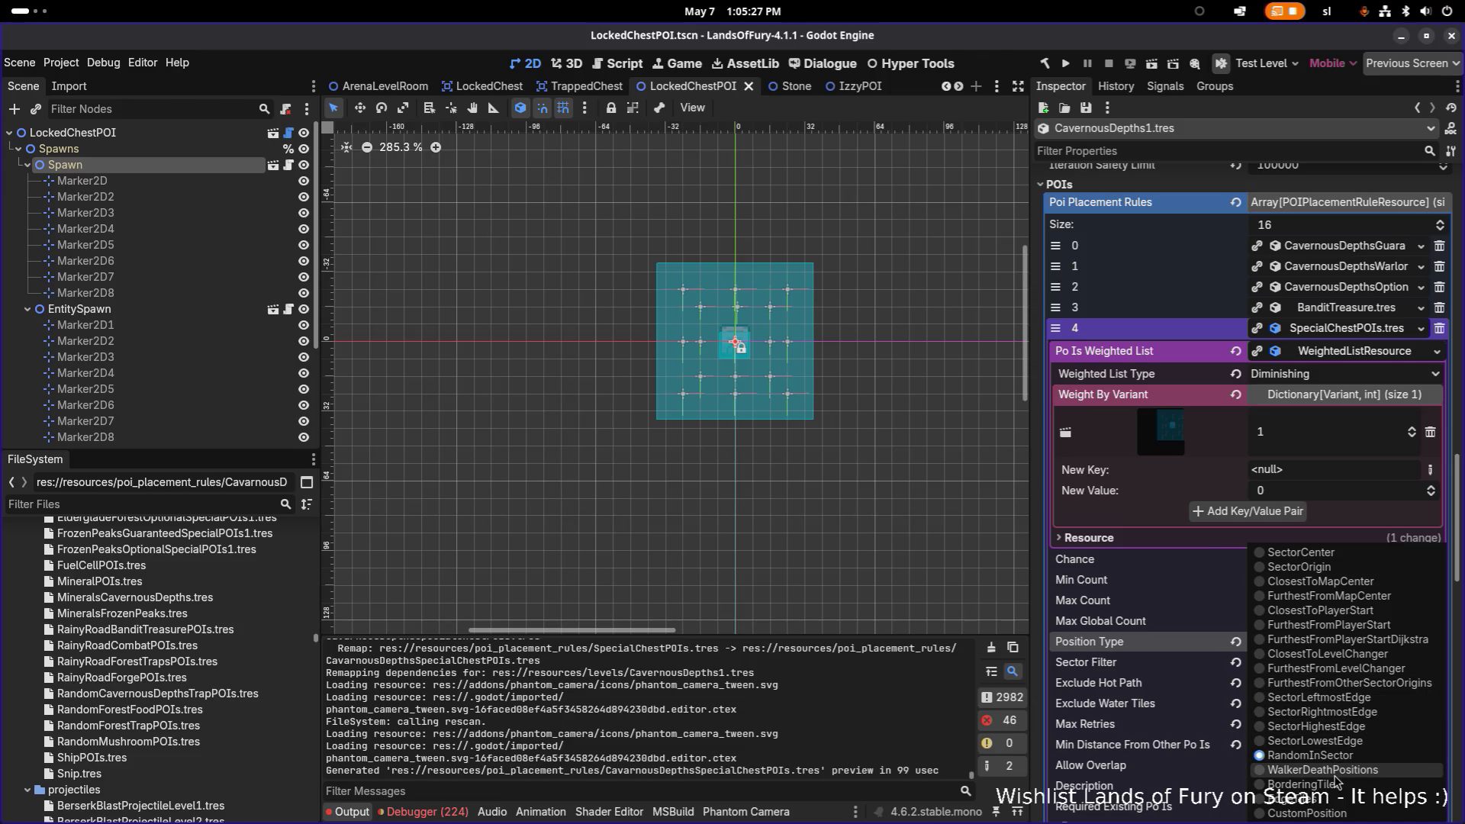
left_click(1327, 569)
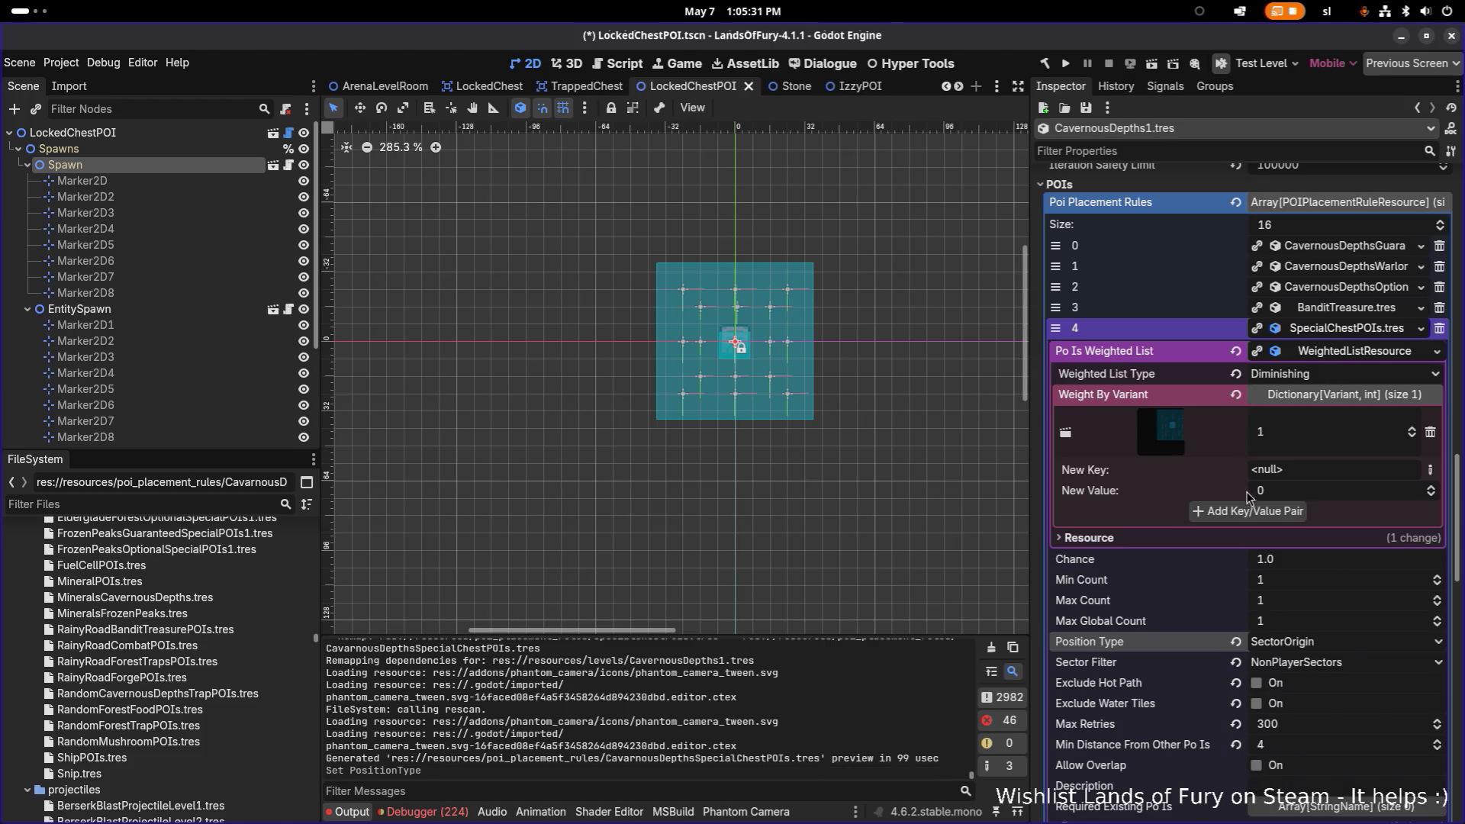
Make the new dictionary key an Object and bring up the resource picker.
left_click(1430, 470)
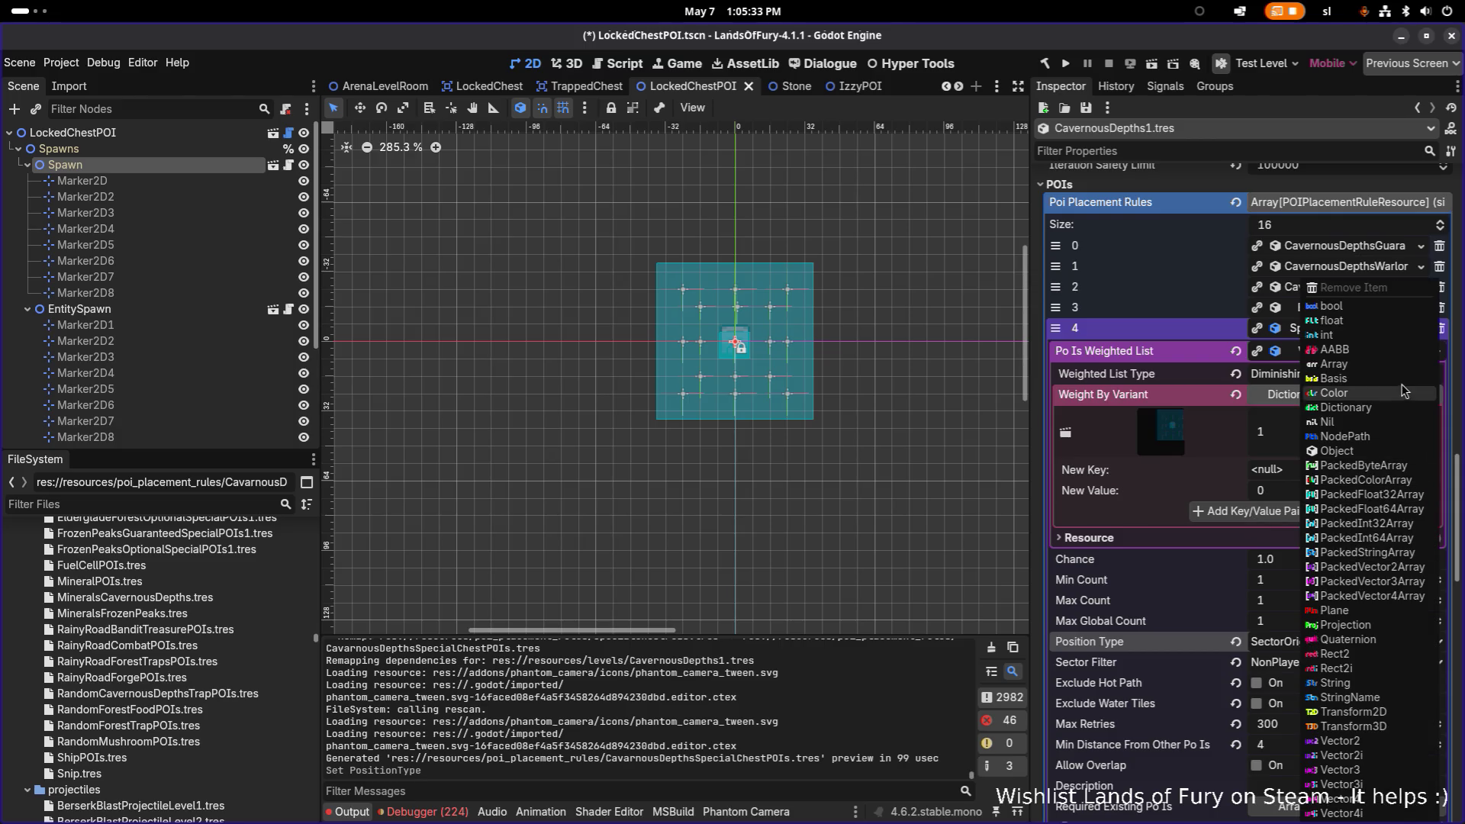
left_click(1188, 478)
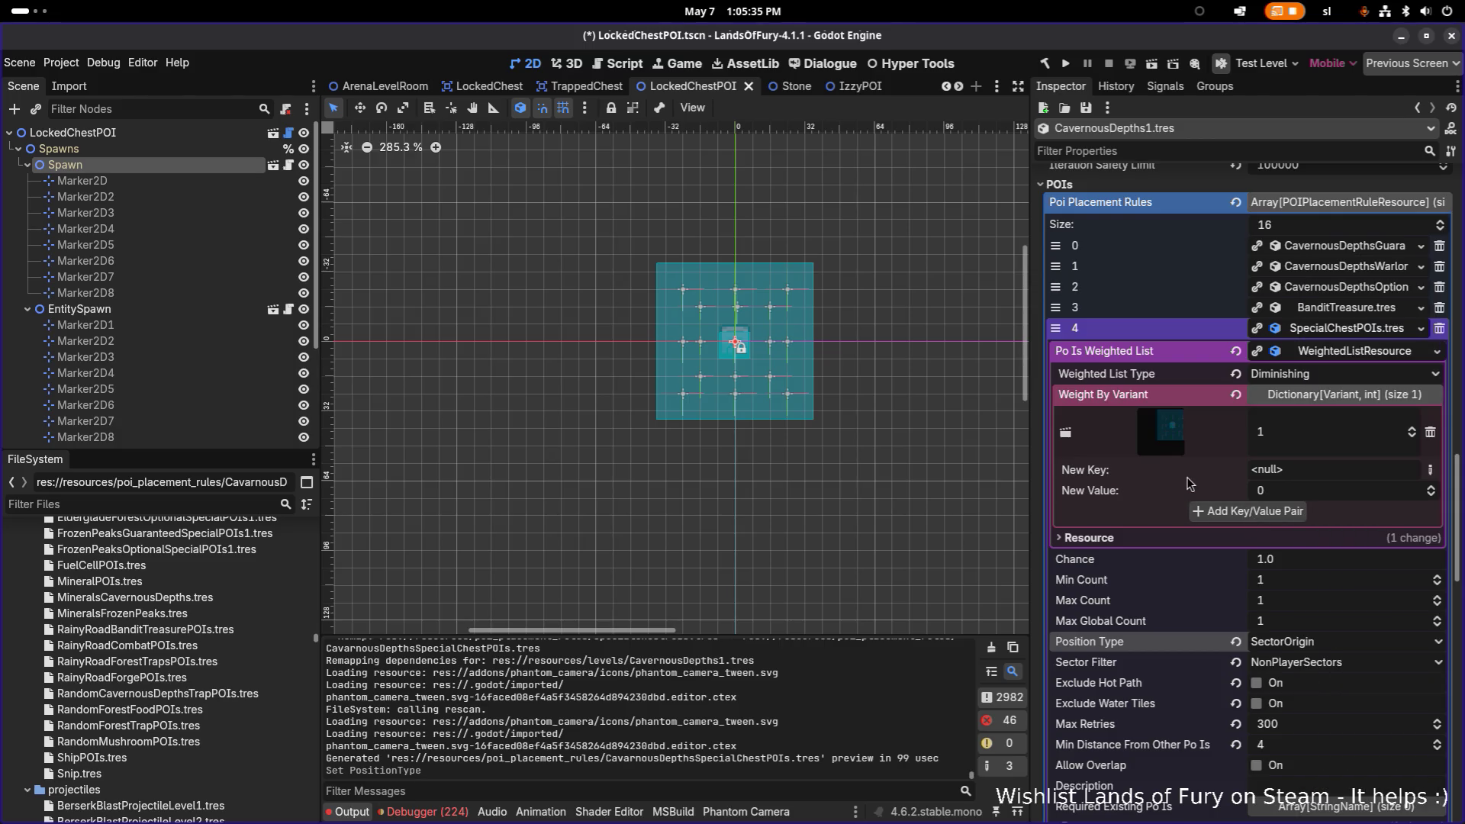
left_click(1430, 470)
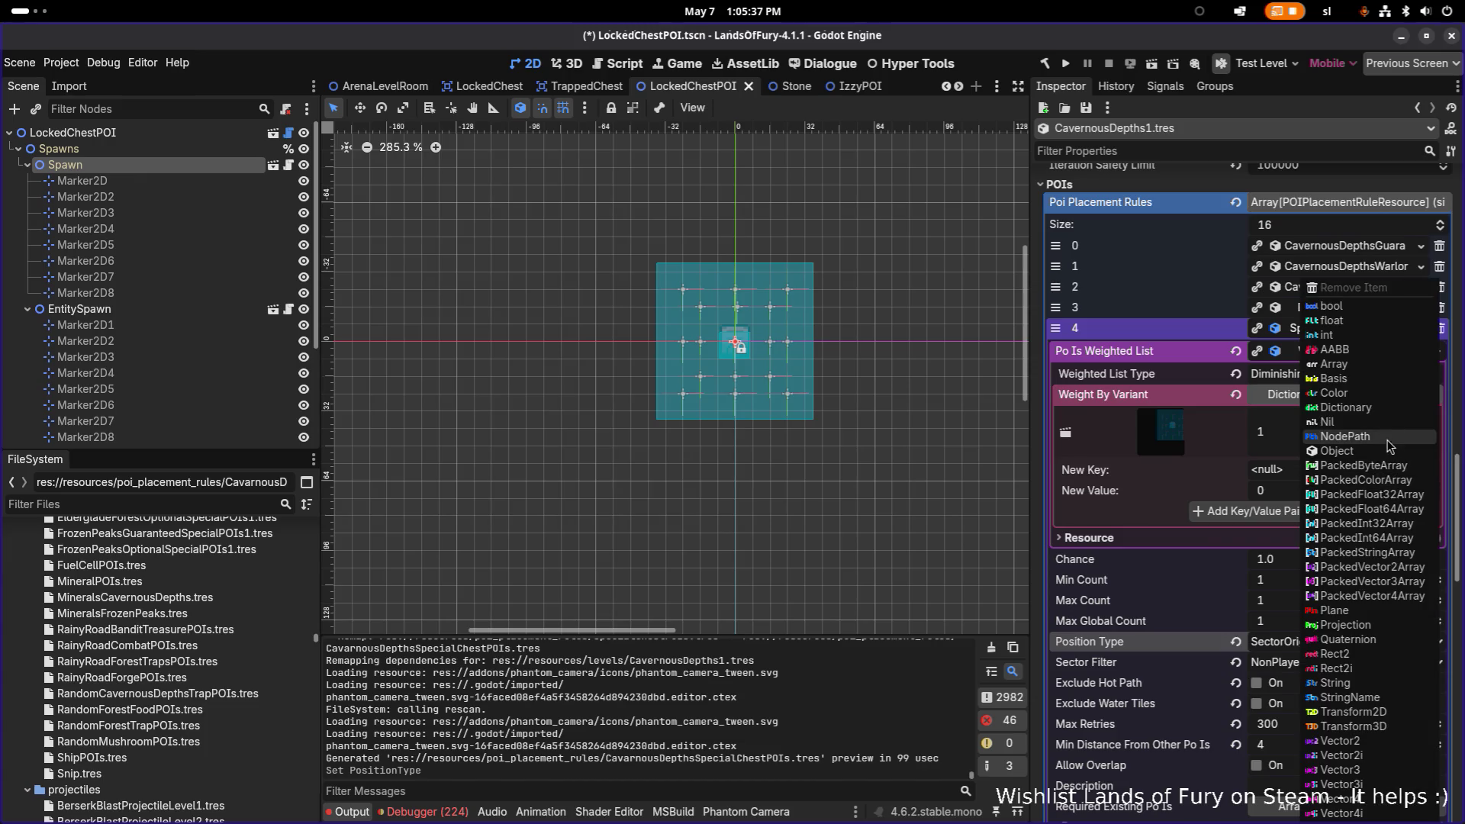
left_click(1389, 451)
left_click(1394, 471)
Load BanditTreasure.tres as the new key through the resource search.
type("bandittre")
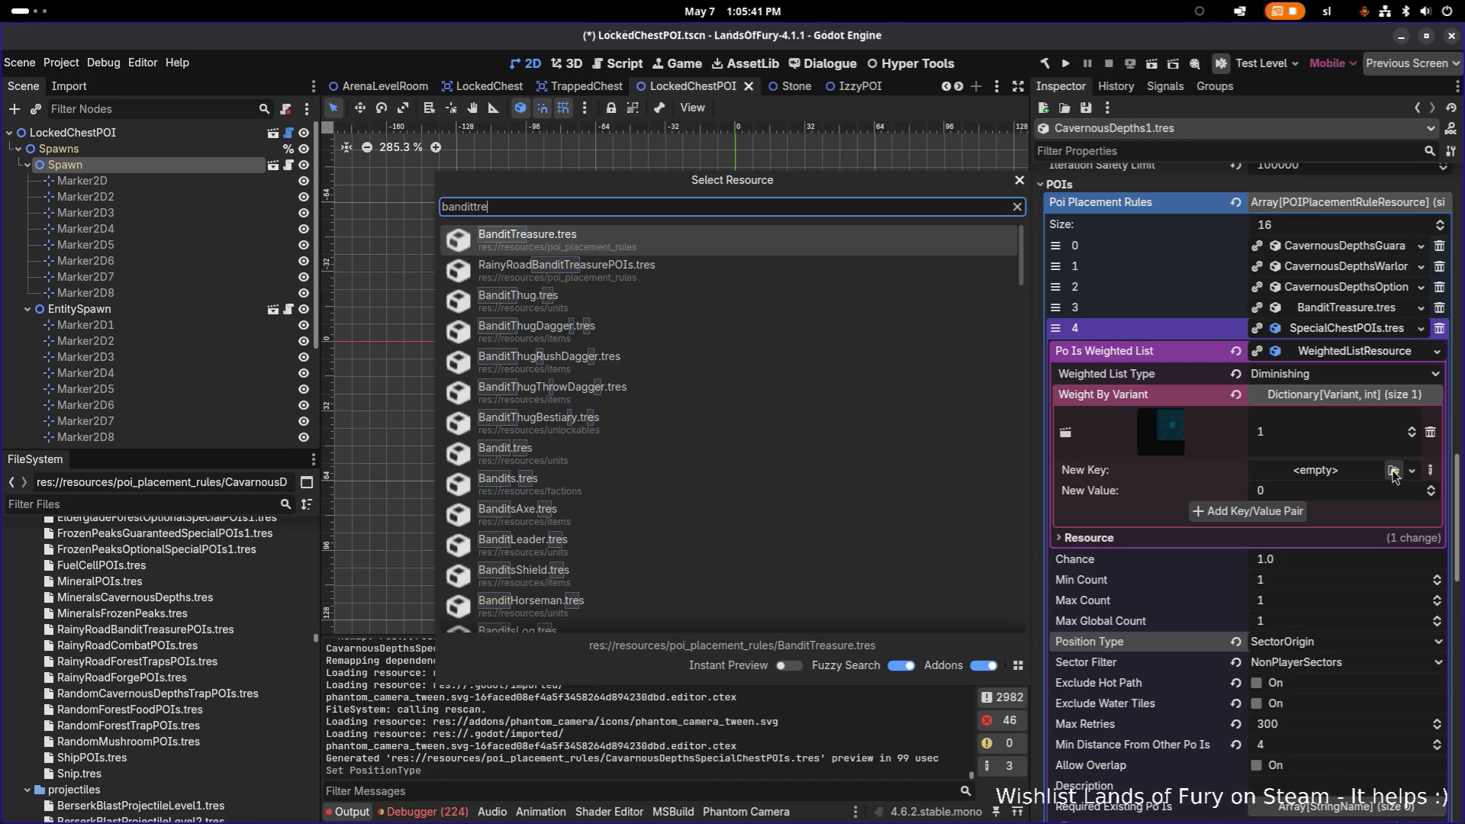
key("Return")
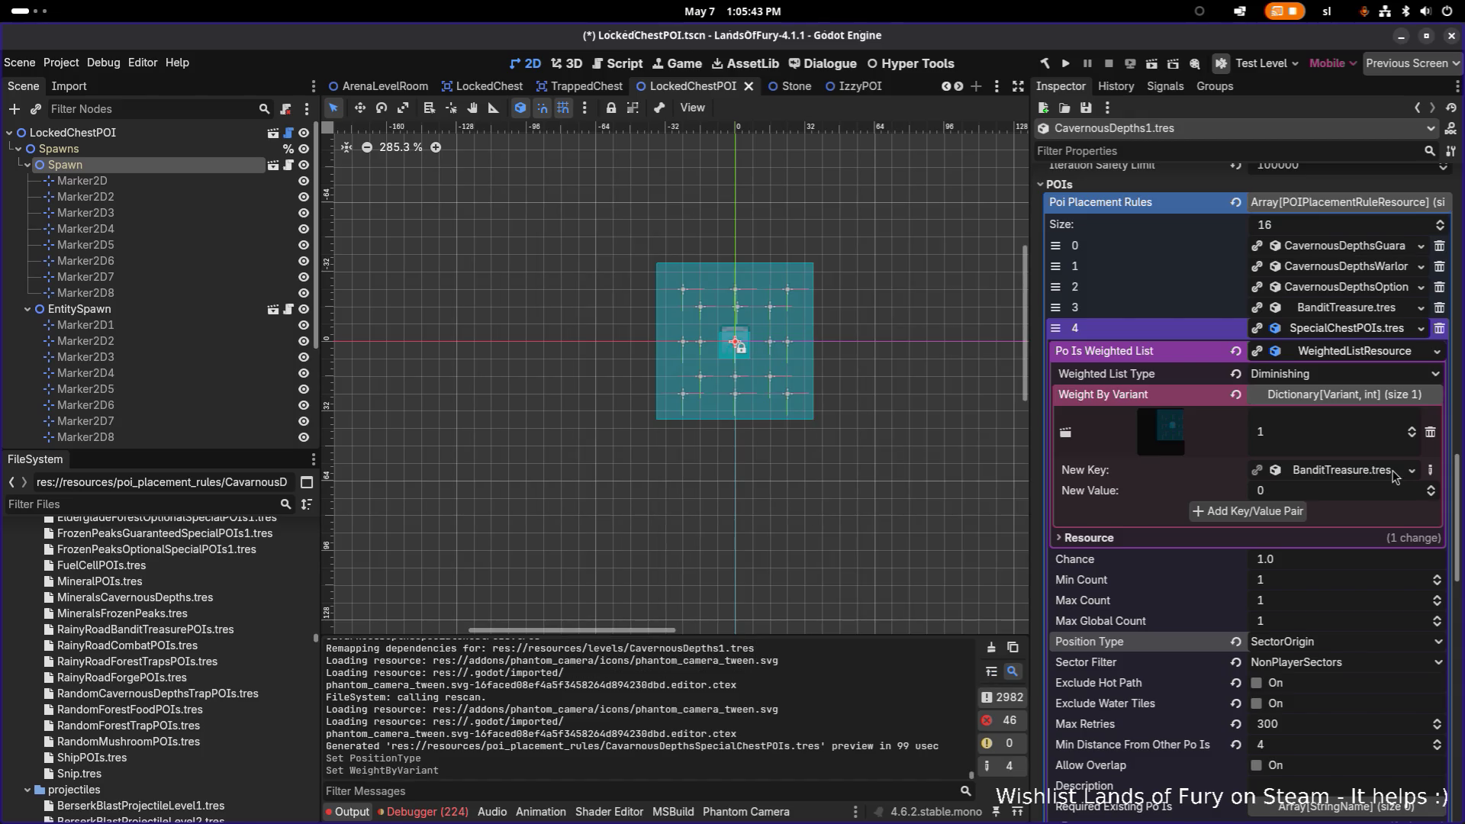
left_click(1412, 470)
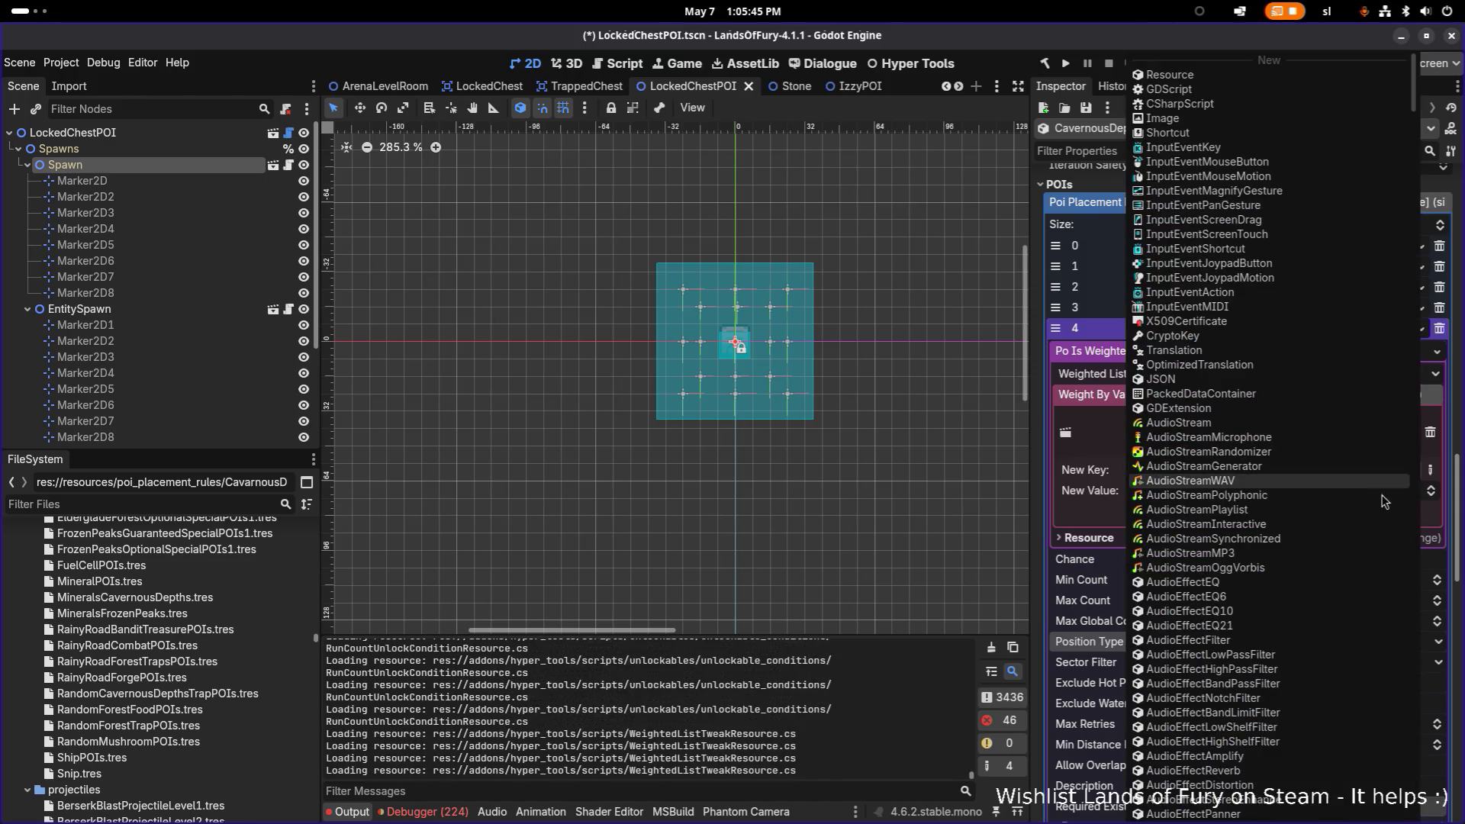
left_click(1427, 470)
left_click(1427, 470)
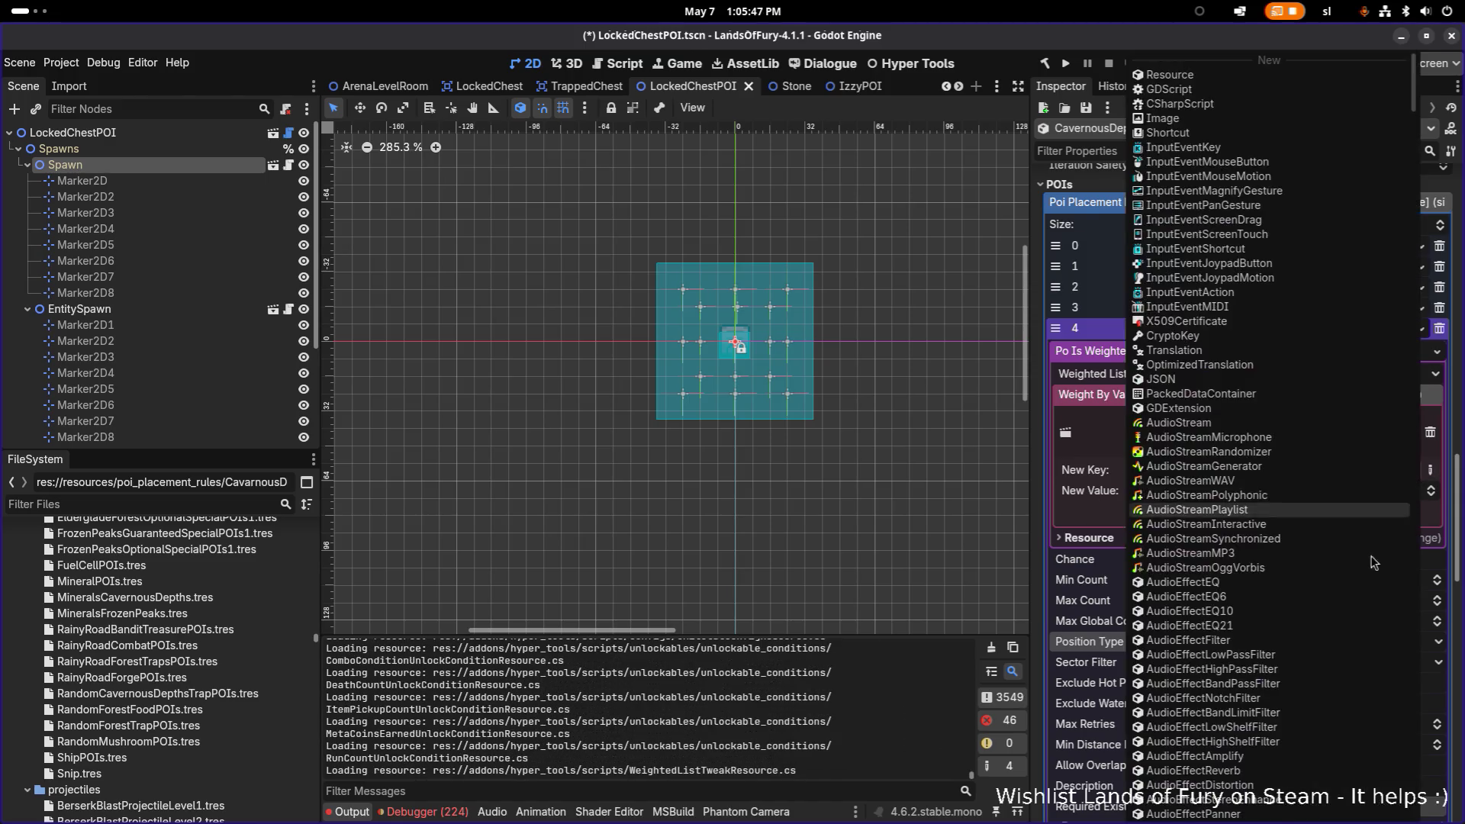
scroll(1350, 592, "down", 15)
scroll(1349, 592, "down", 5)
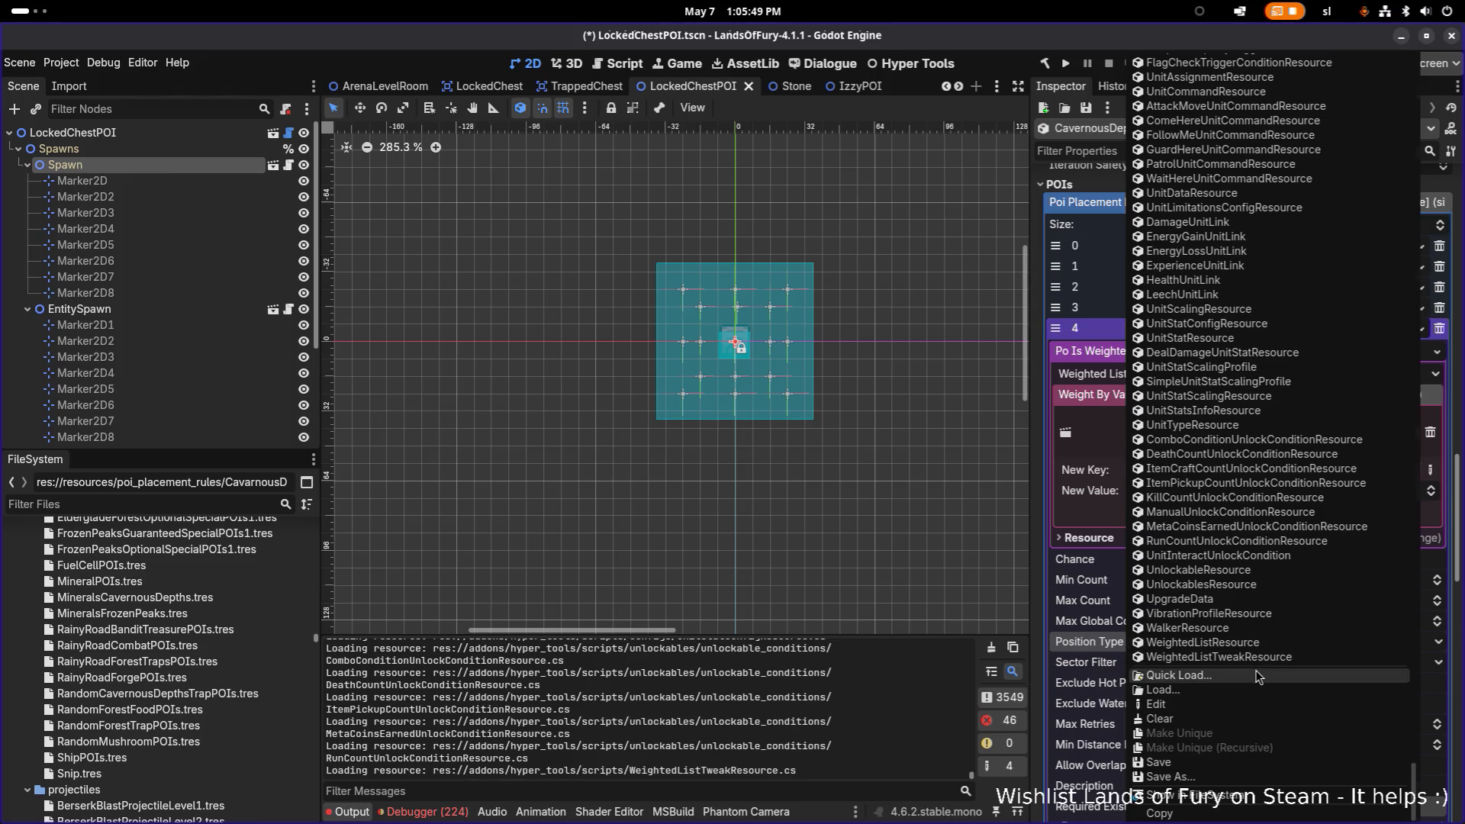
left_click(1256, 670)
type("bandit")
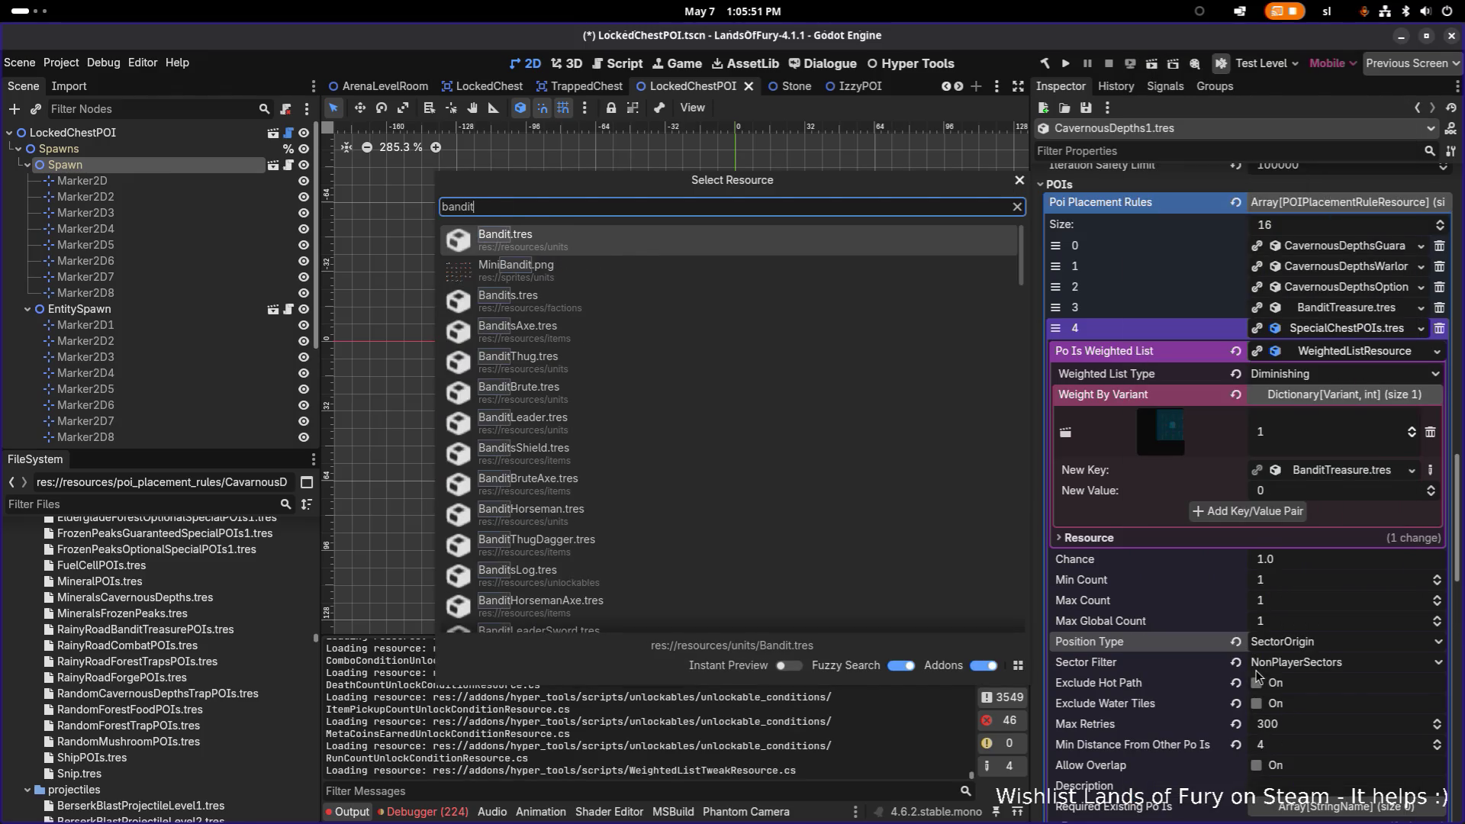
type("trea")
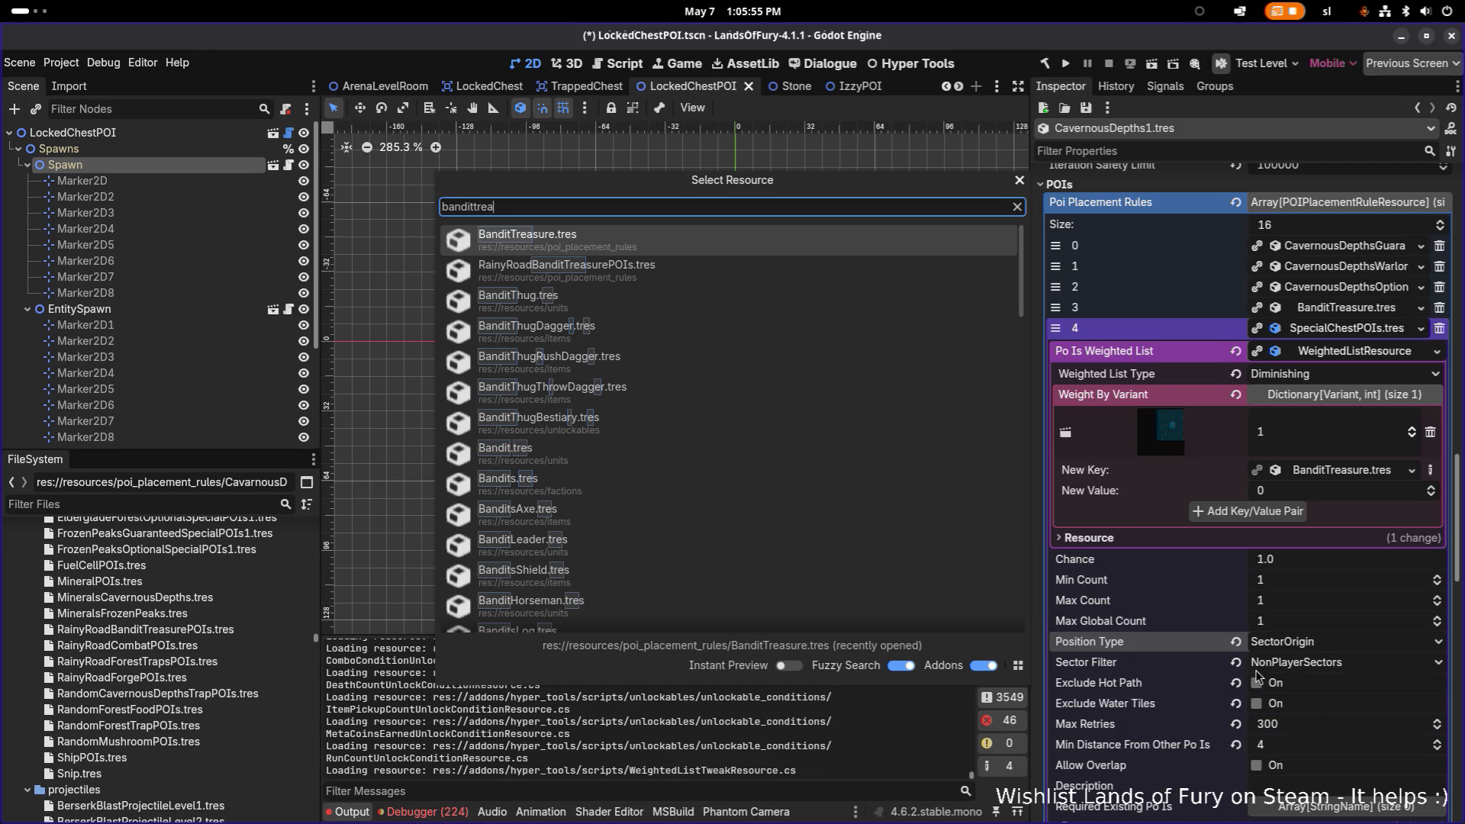
type("sure")
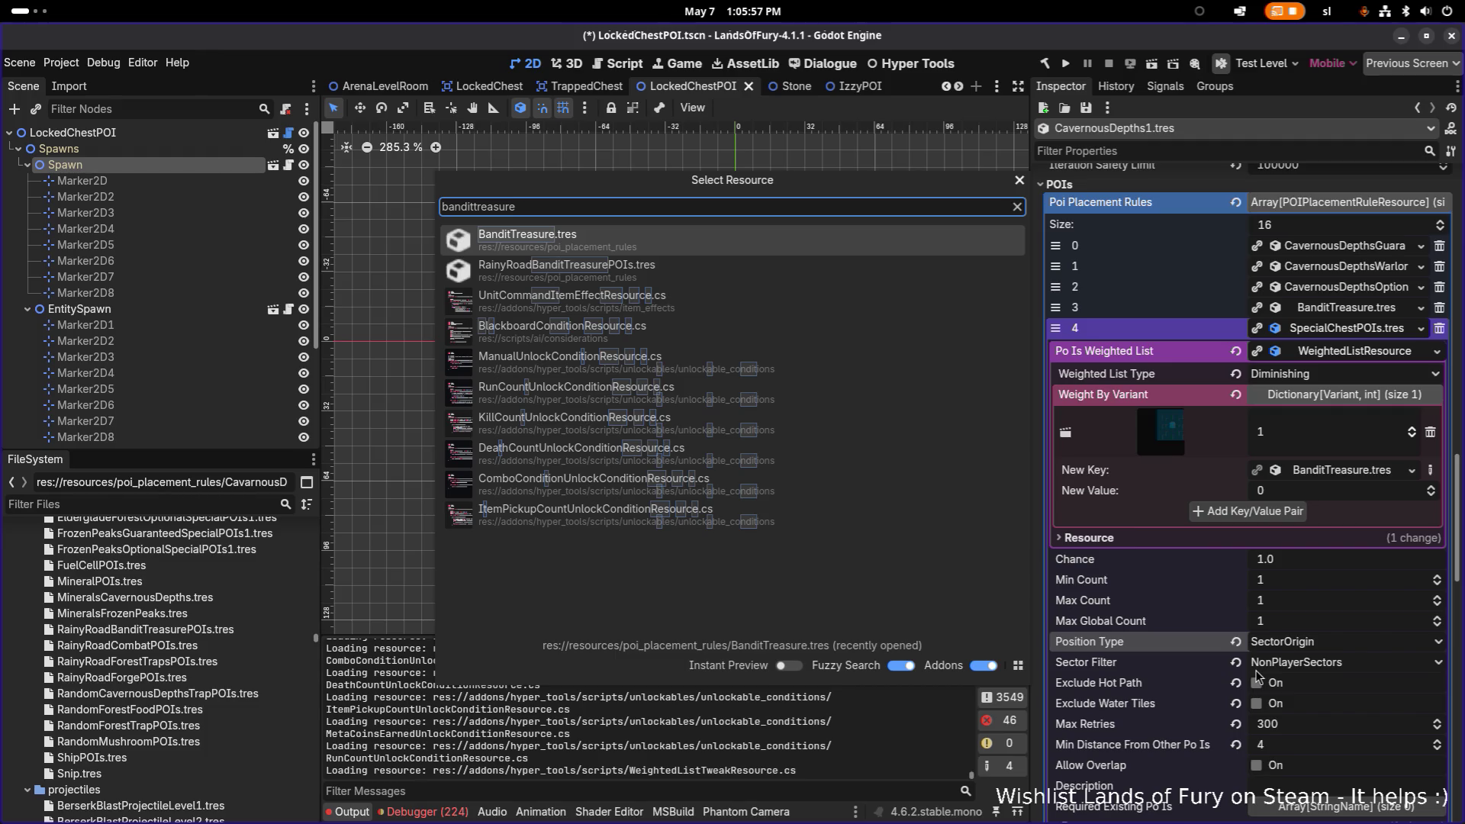
key("Return")
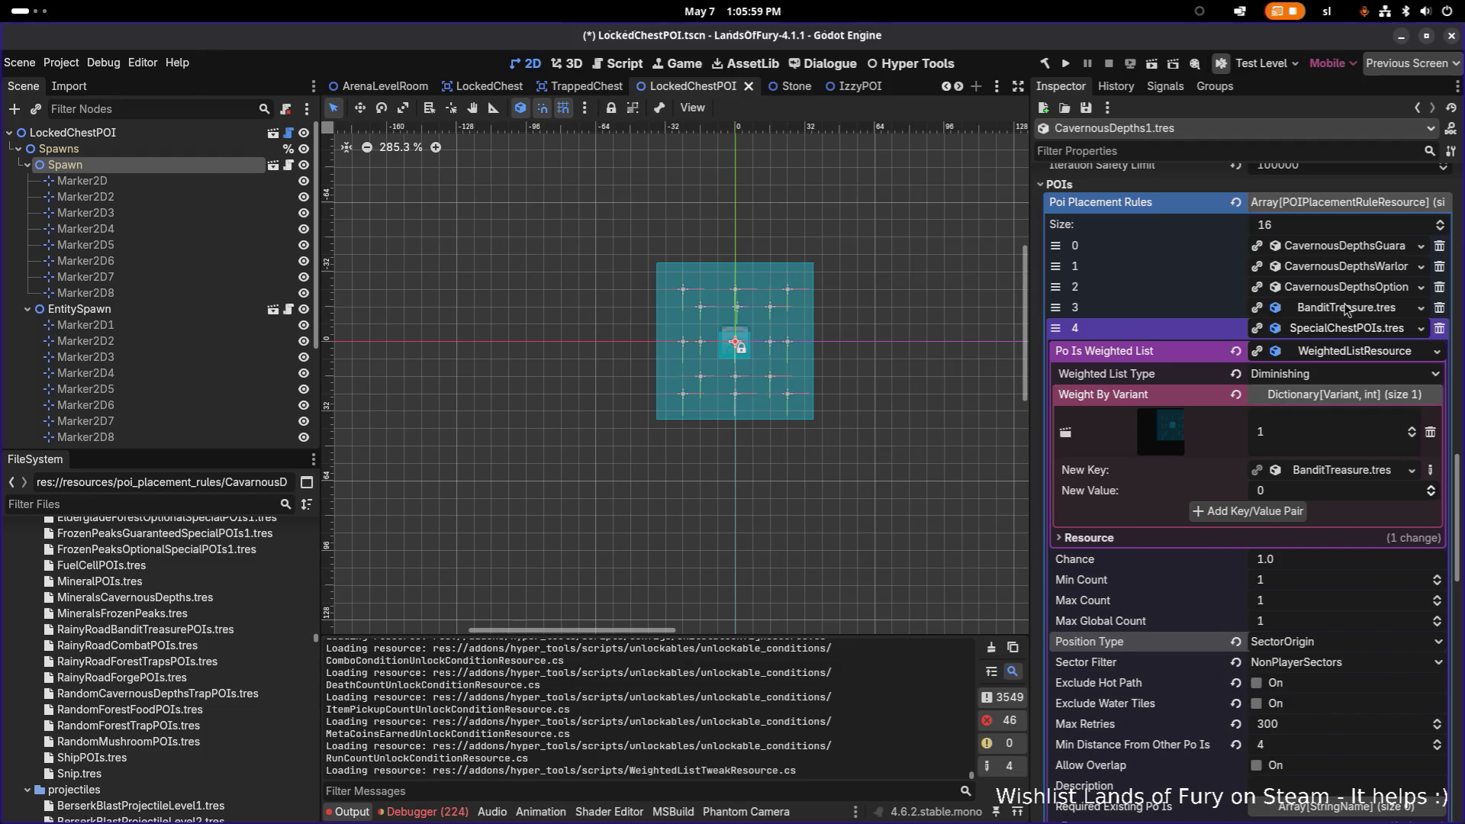
Inspect the BanditTreasure.tres rule's Weight By Variant entries for comparison.
left_click(1347, 308)
left_click(1332, 333)
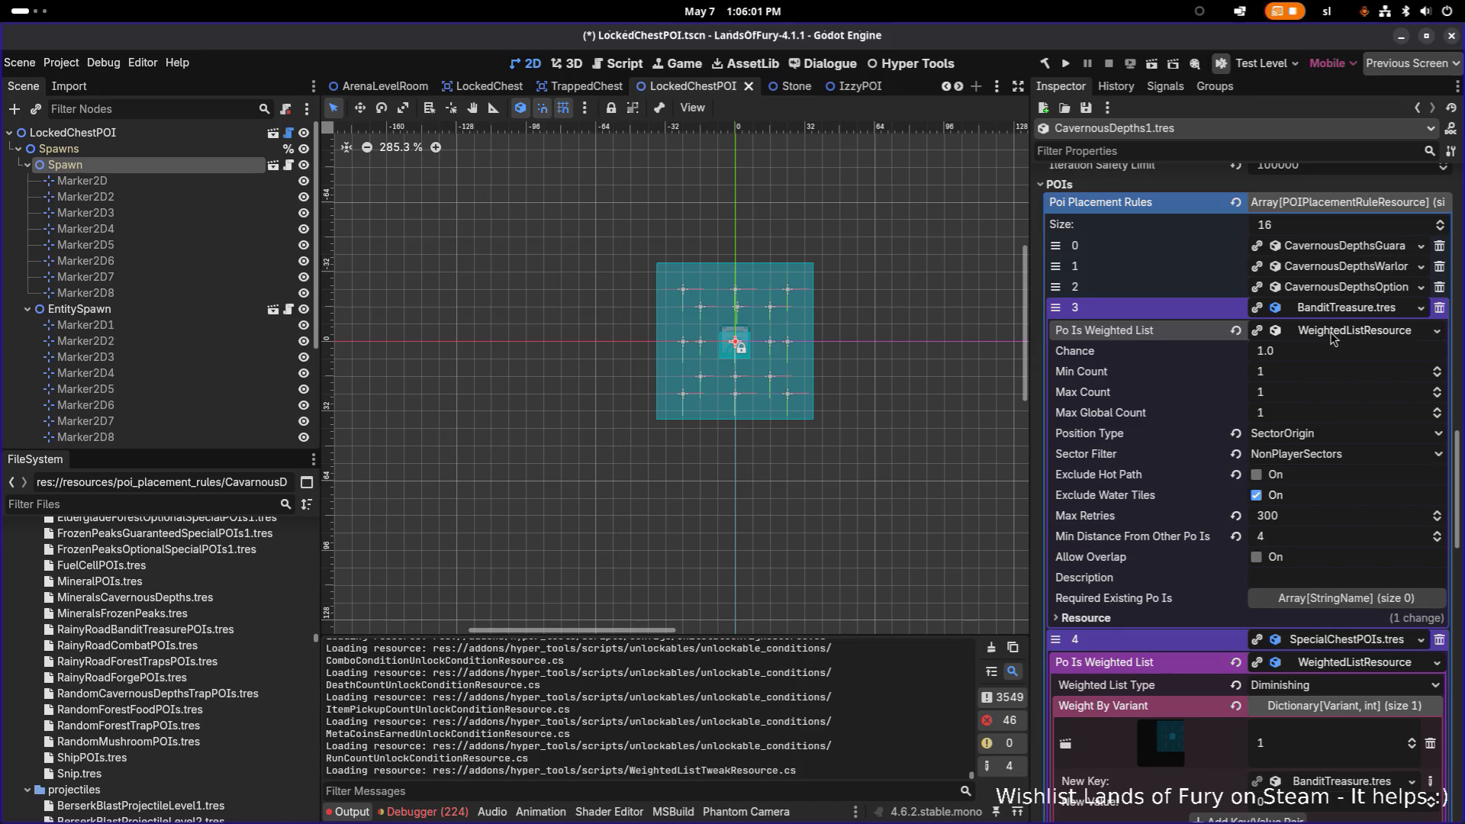
left_click(1332, 333)
left_click(1324, 374)
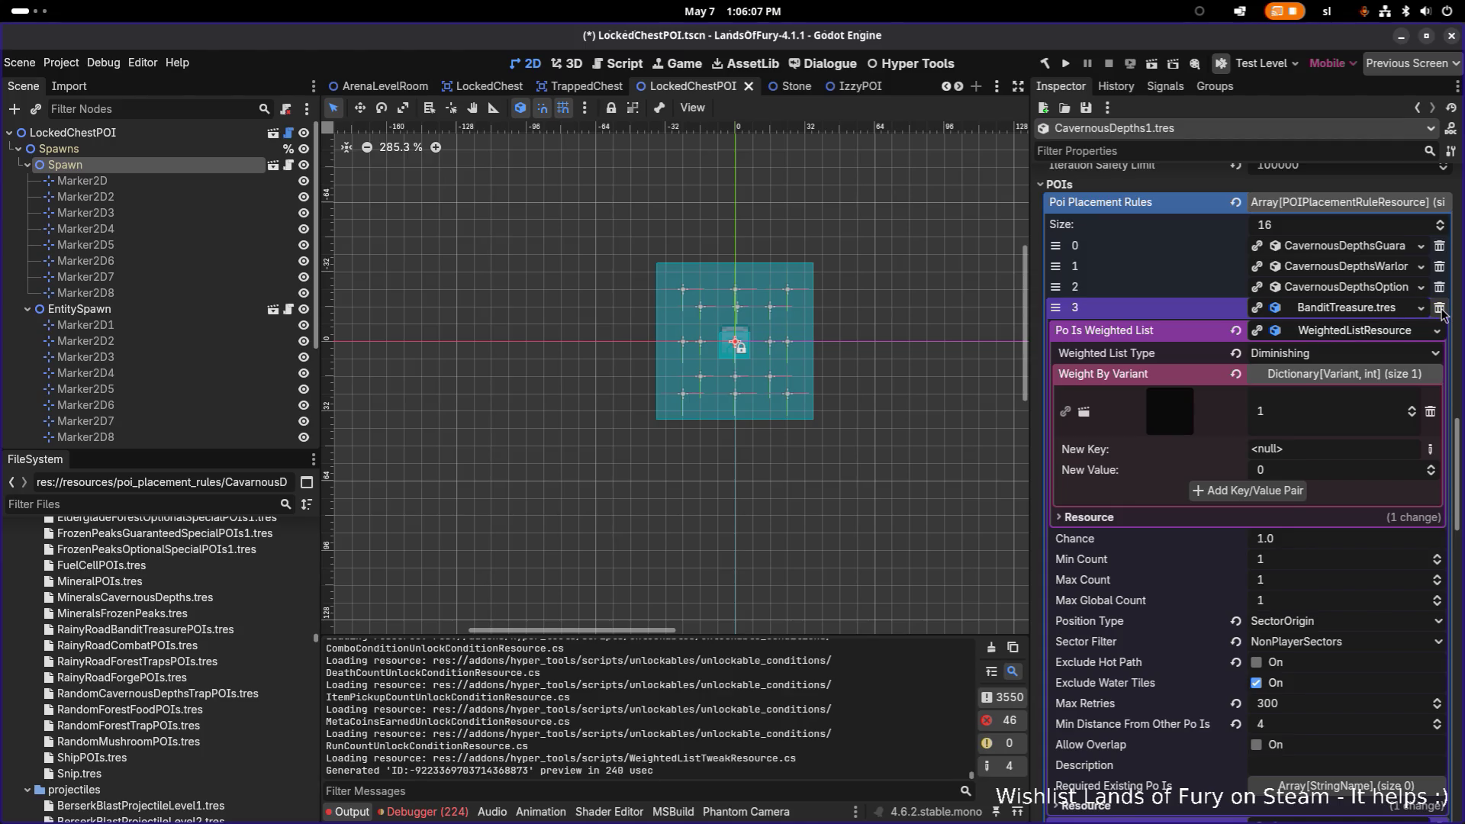
left_click(1364, 315)
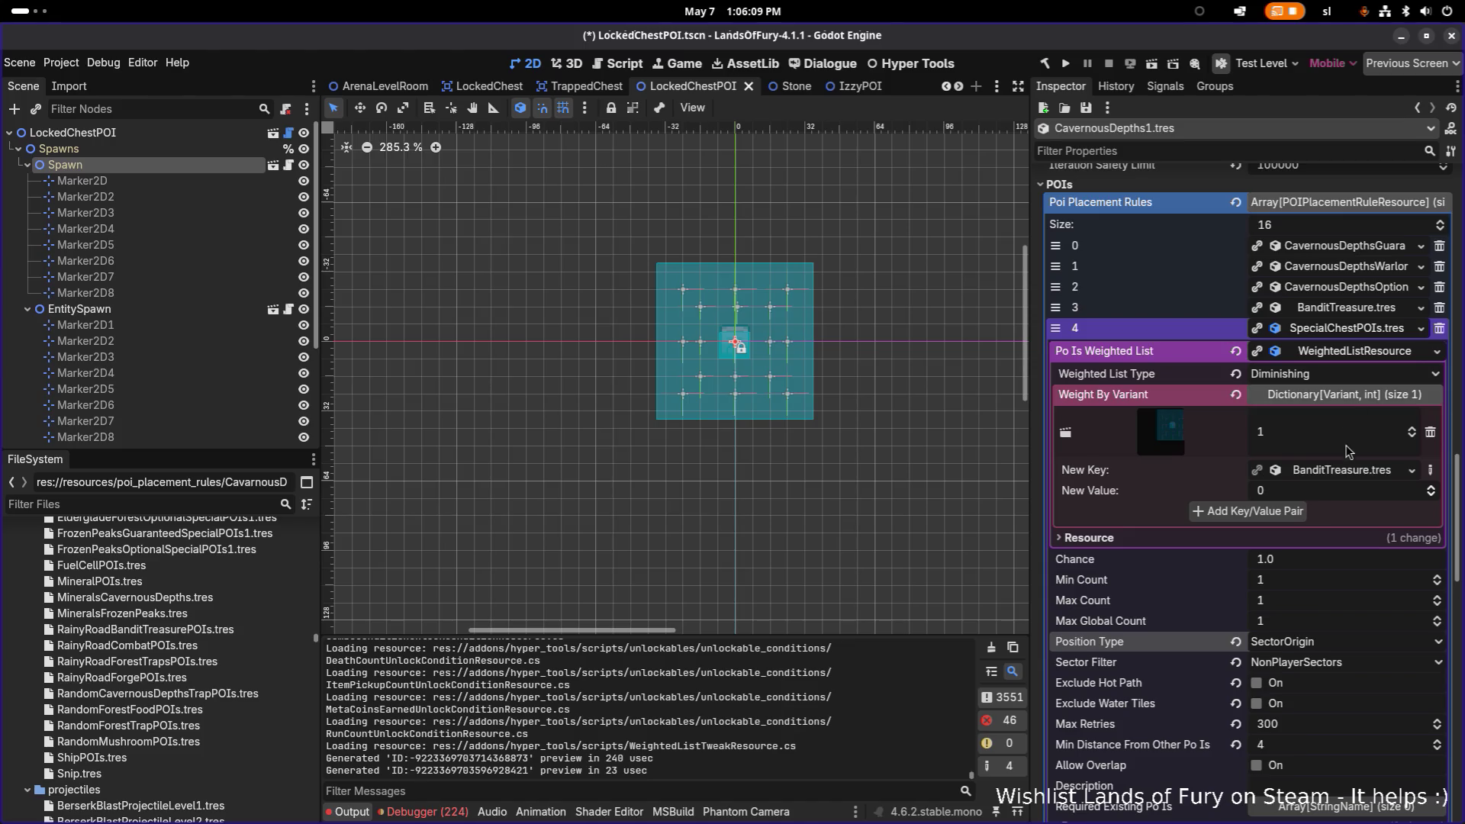
Set the key to the chest scene, add it as a weighted entry, and fold the rule.
left_click(1413, 471)
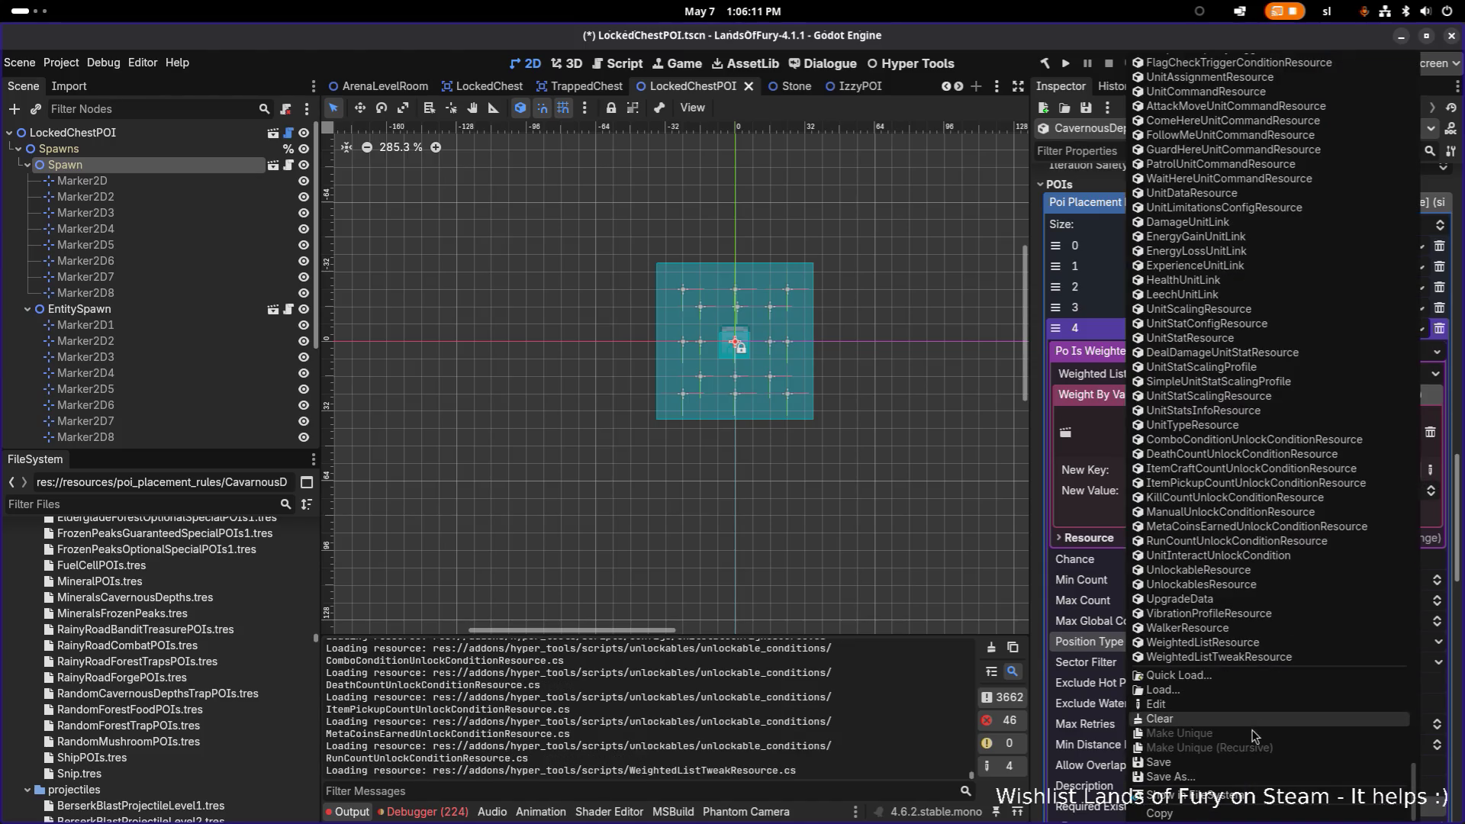
left_click(1253, 676)
type("chestpoio")
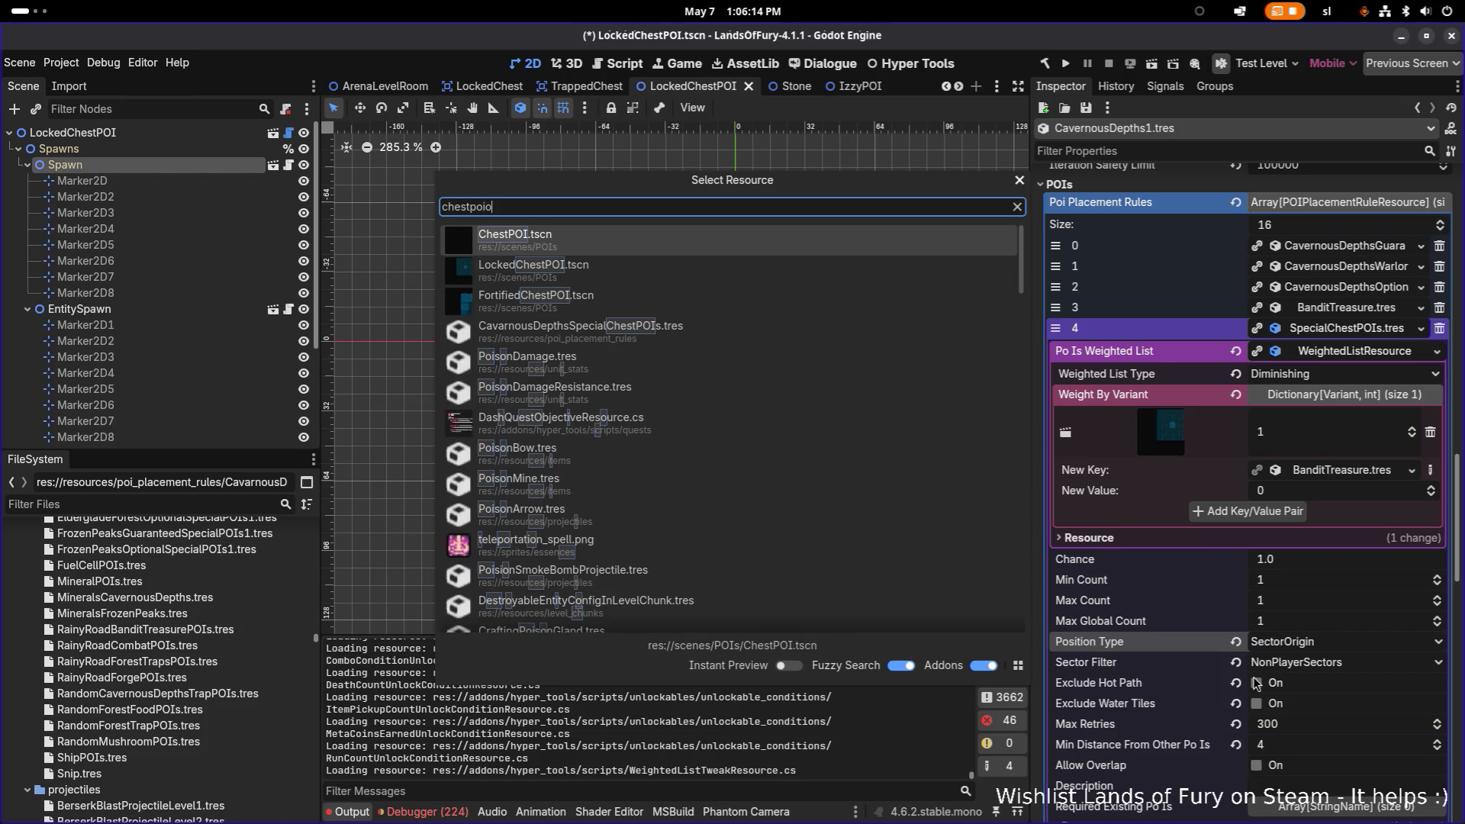
key("Return")
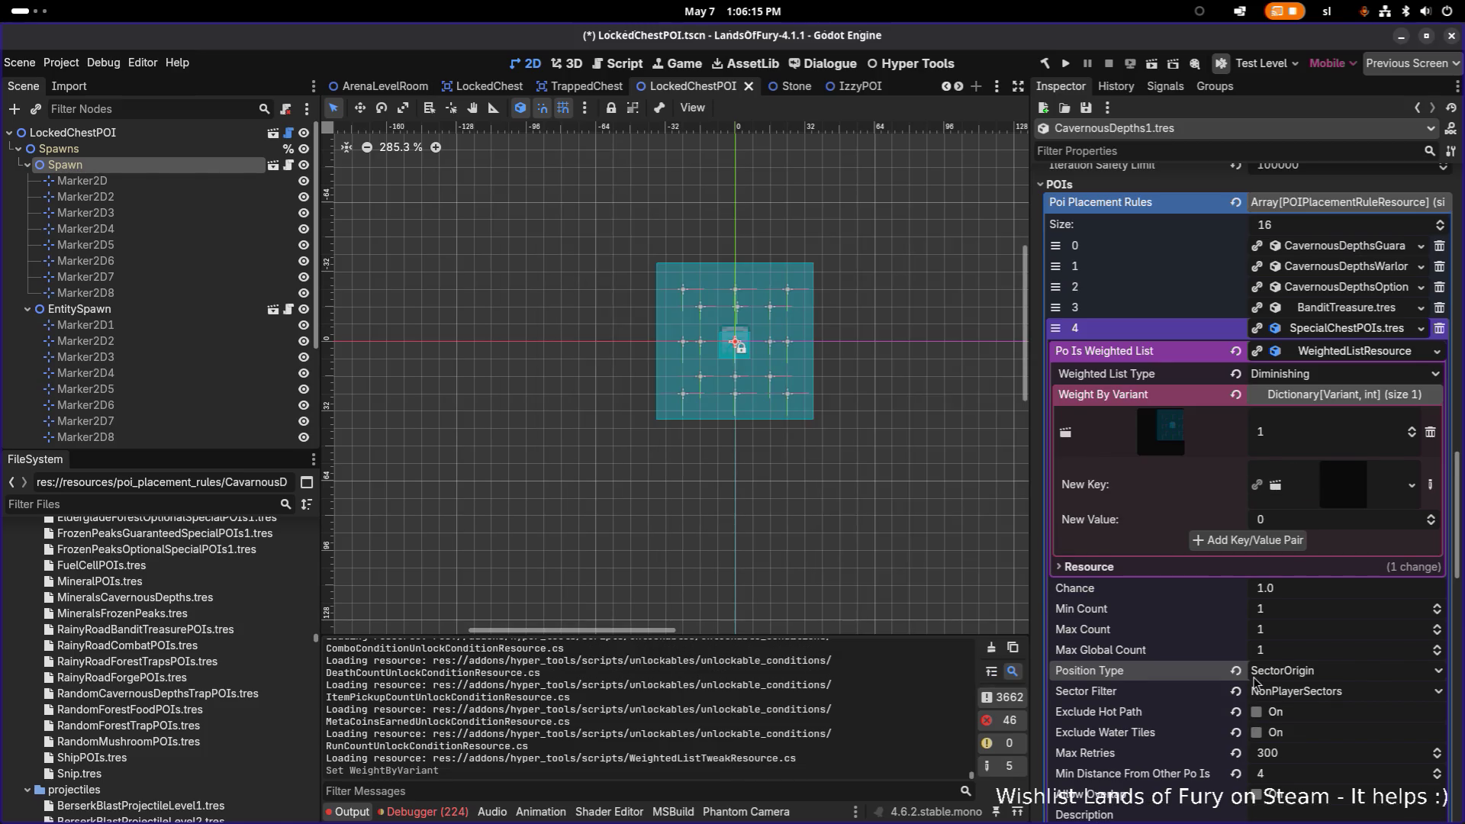
left_click(1300, 540)
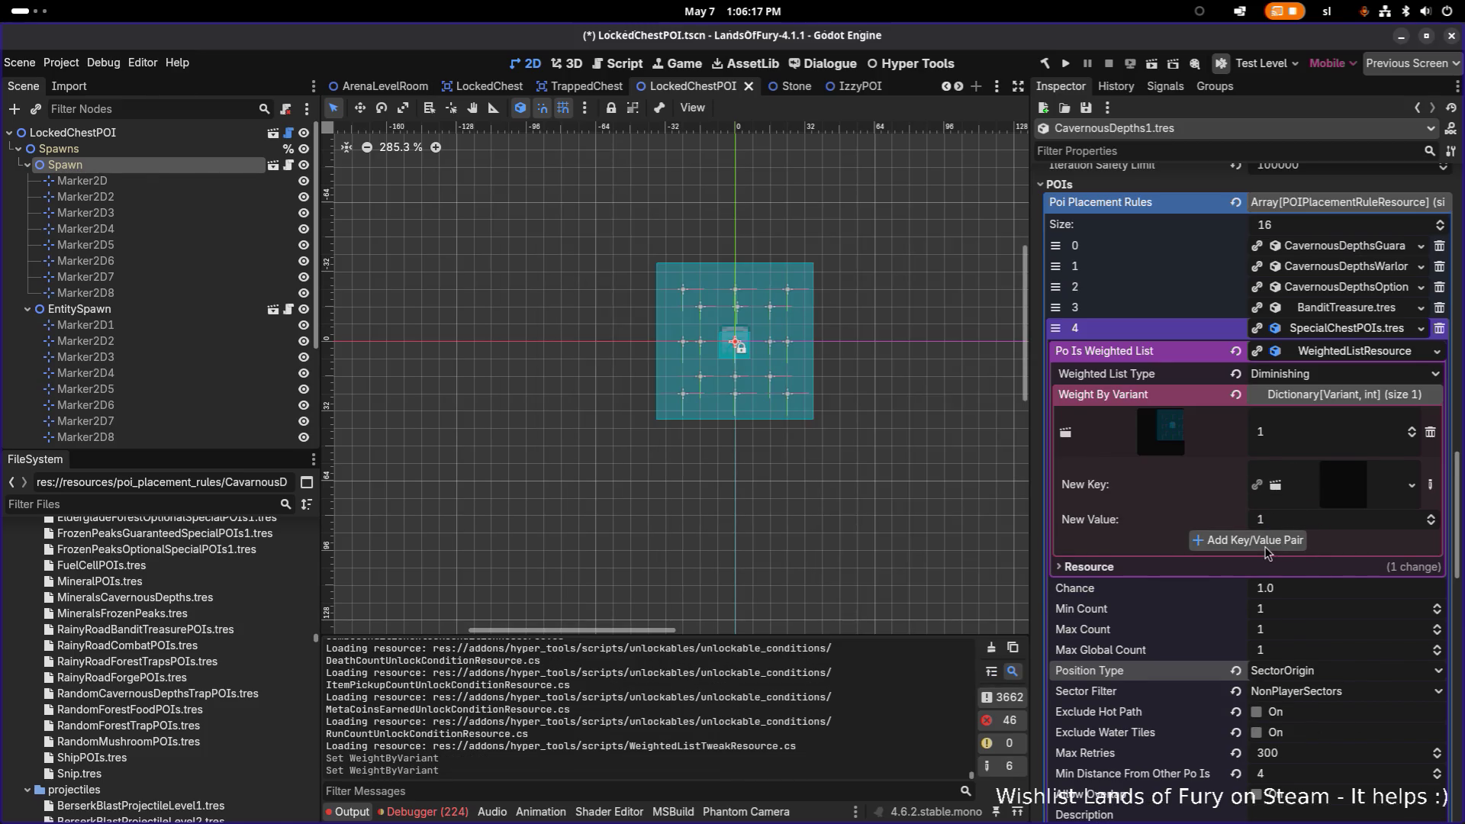
left_click(1366, 331)
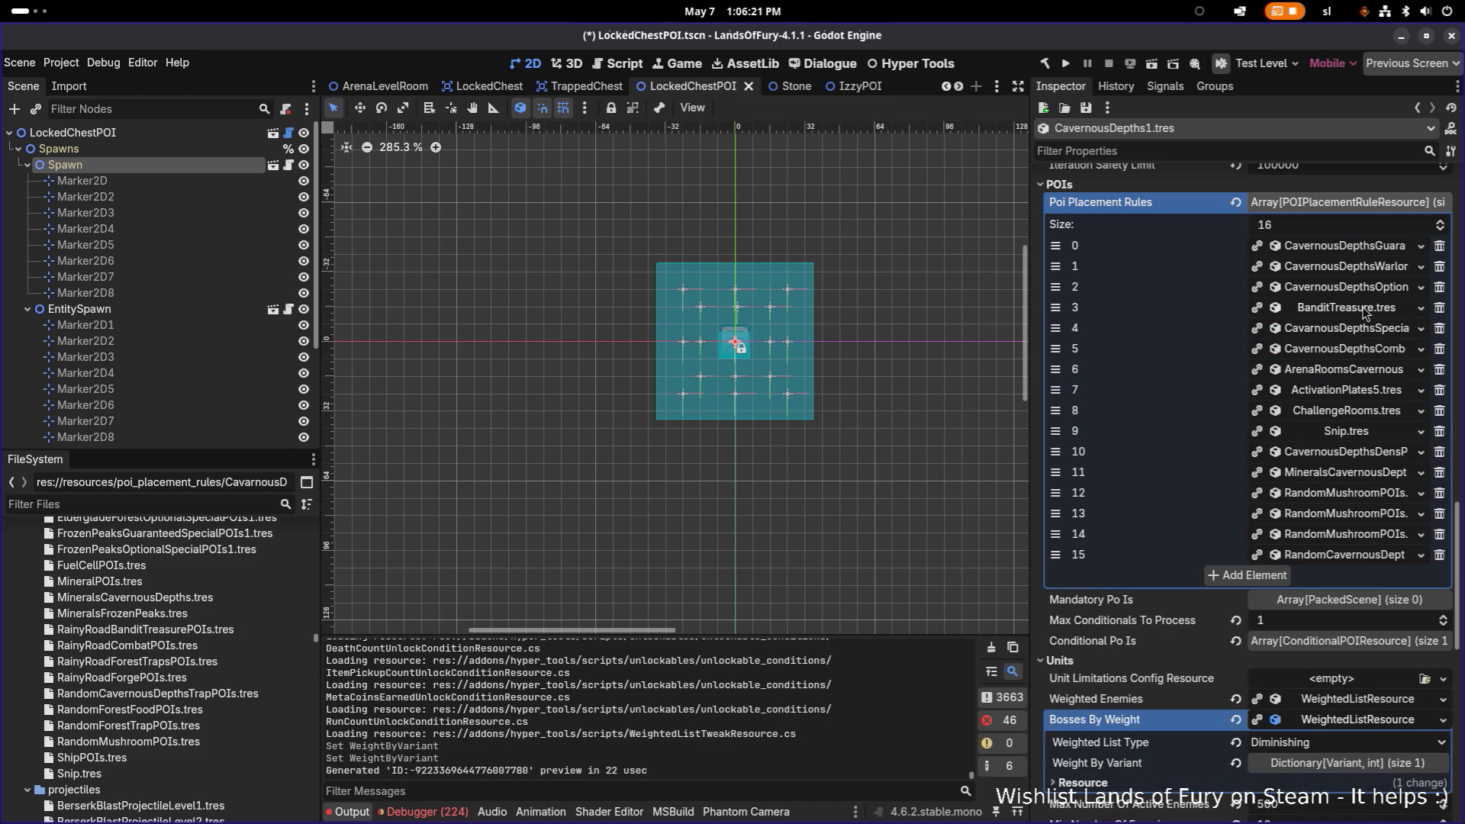
Delete the BanditTreasure.tres placement rule, leaving 15 rules.
left_click(1367, 309)
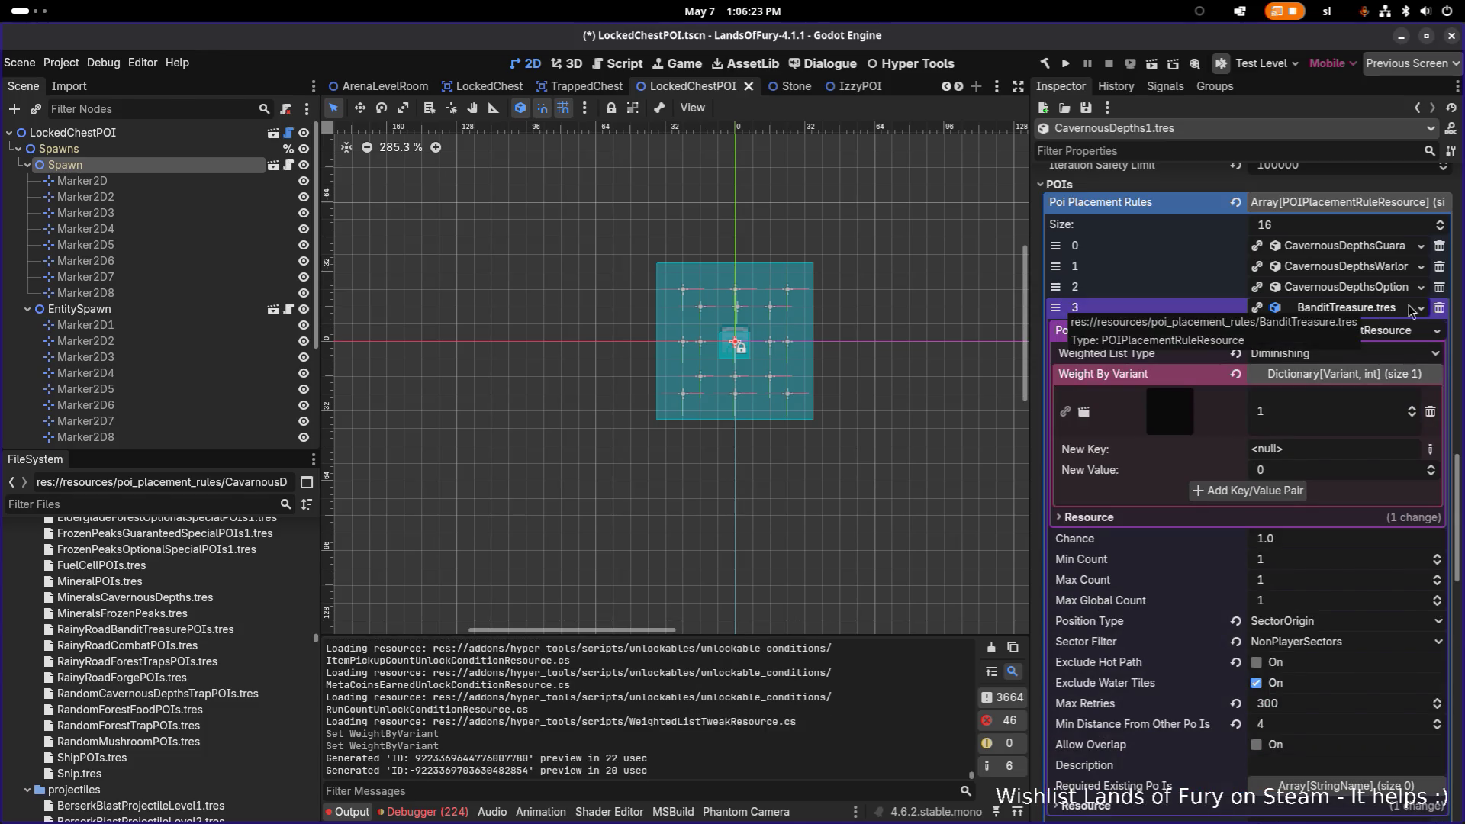
left_click(1440, 308)
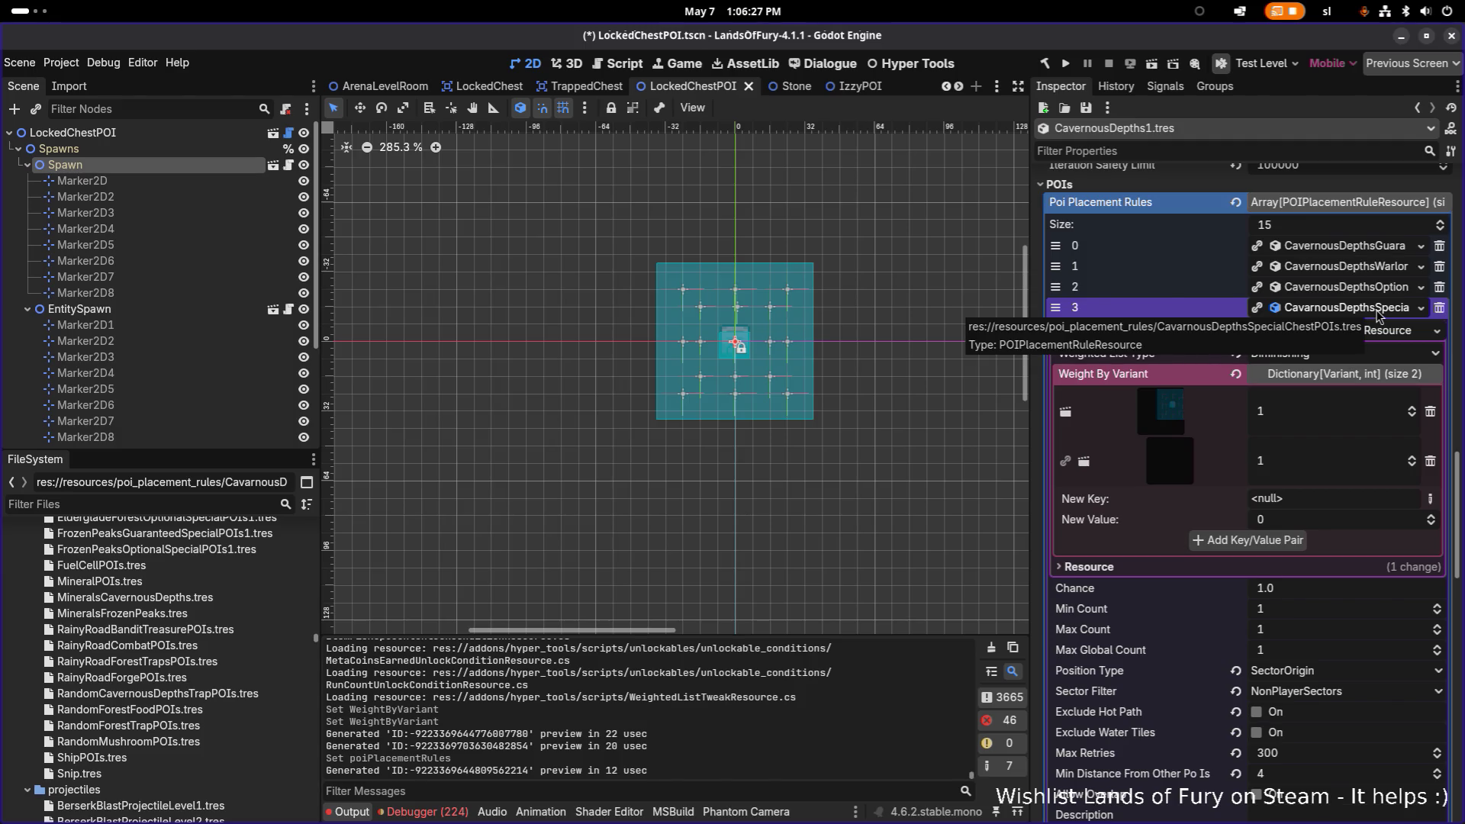
left_click(1377, 313)
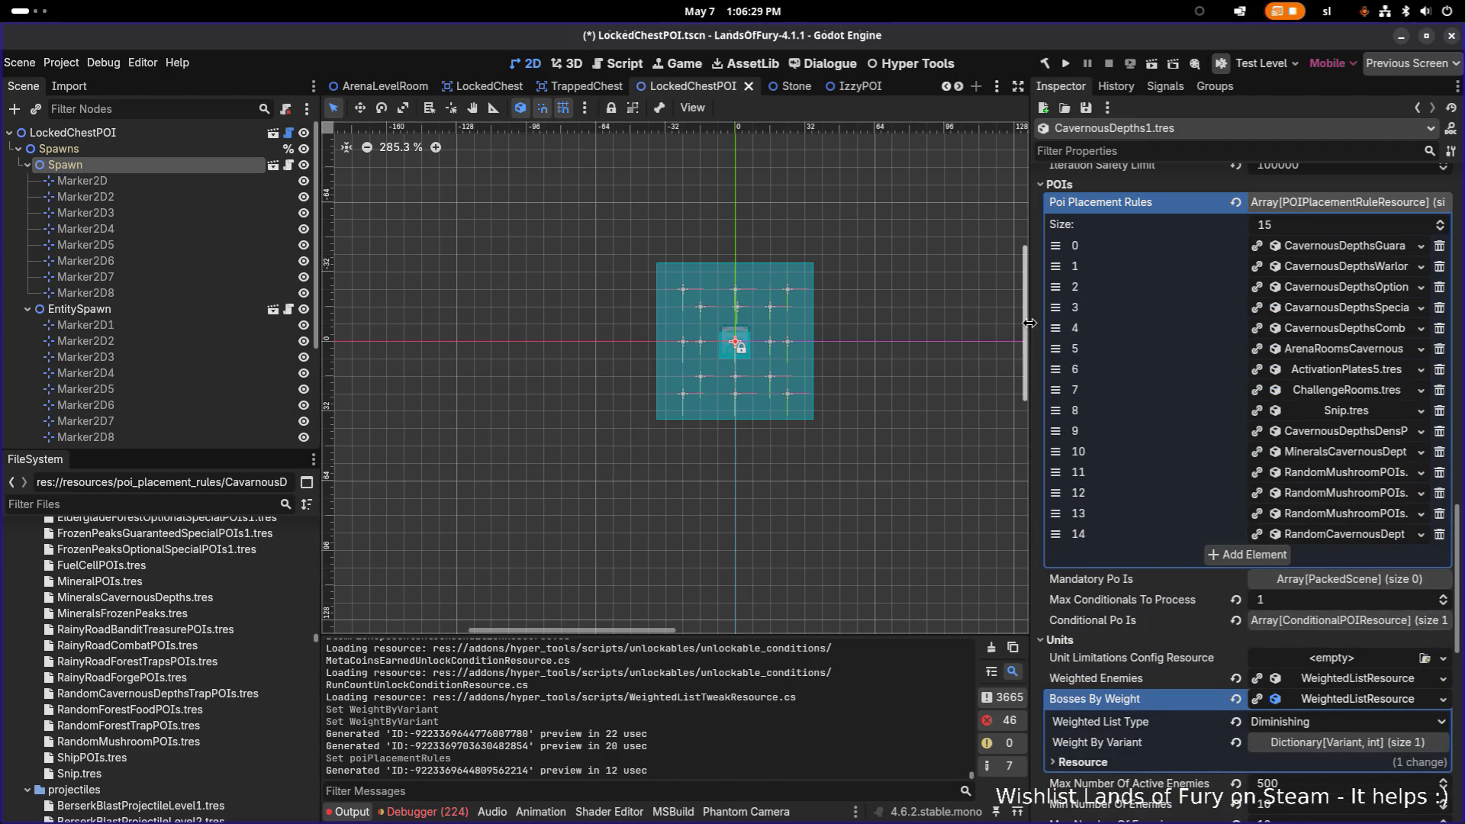
Save and review the CavernousDepthsSpecialChestPOIs rule at index 3 with its two weight-1 entries.
left_click_drag(1039, 327, 943, 330)
key("ctrl+s")
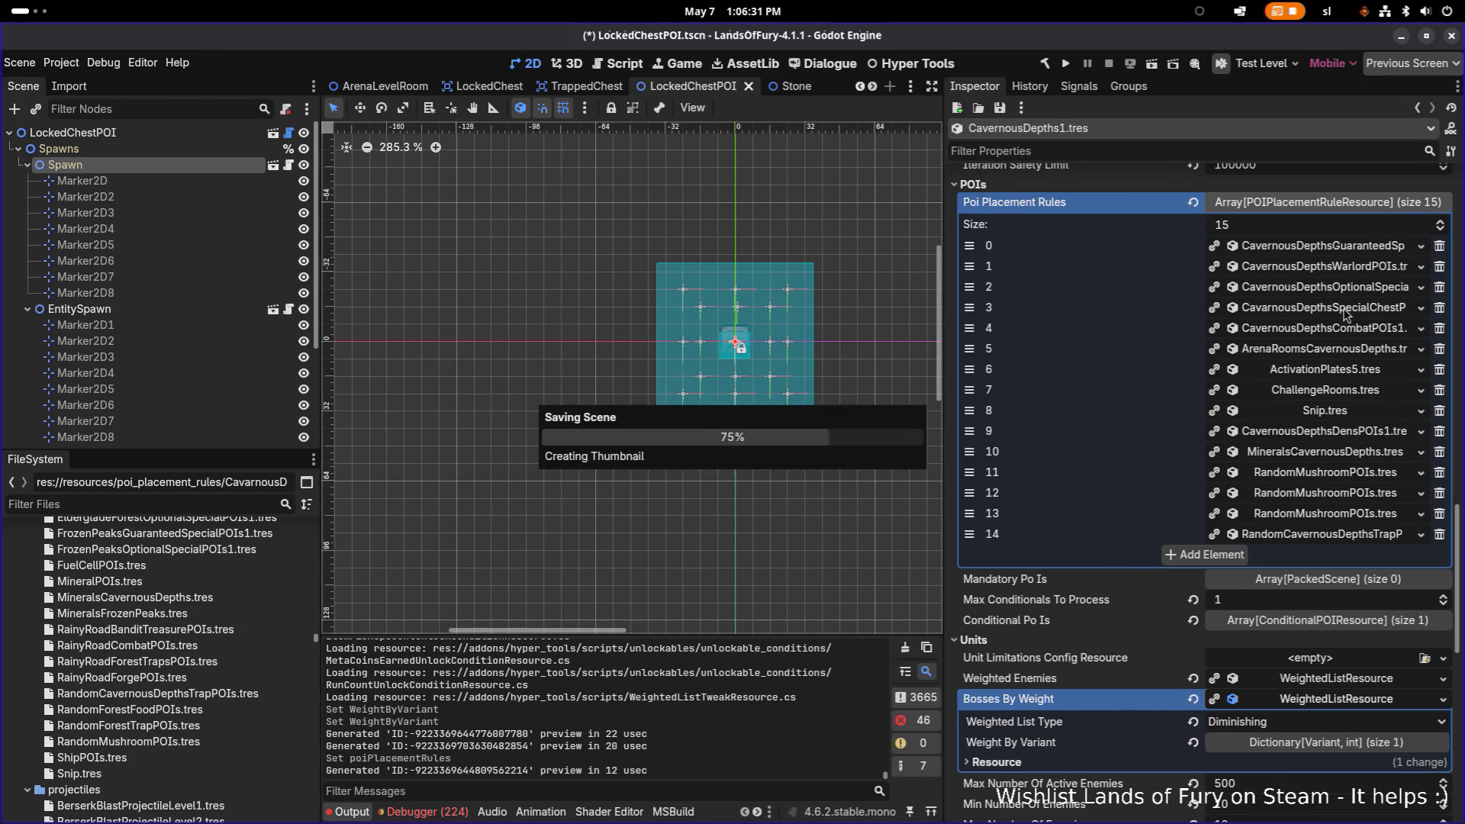
left_click(1343, 313)
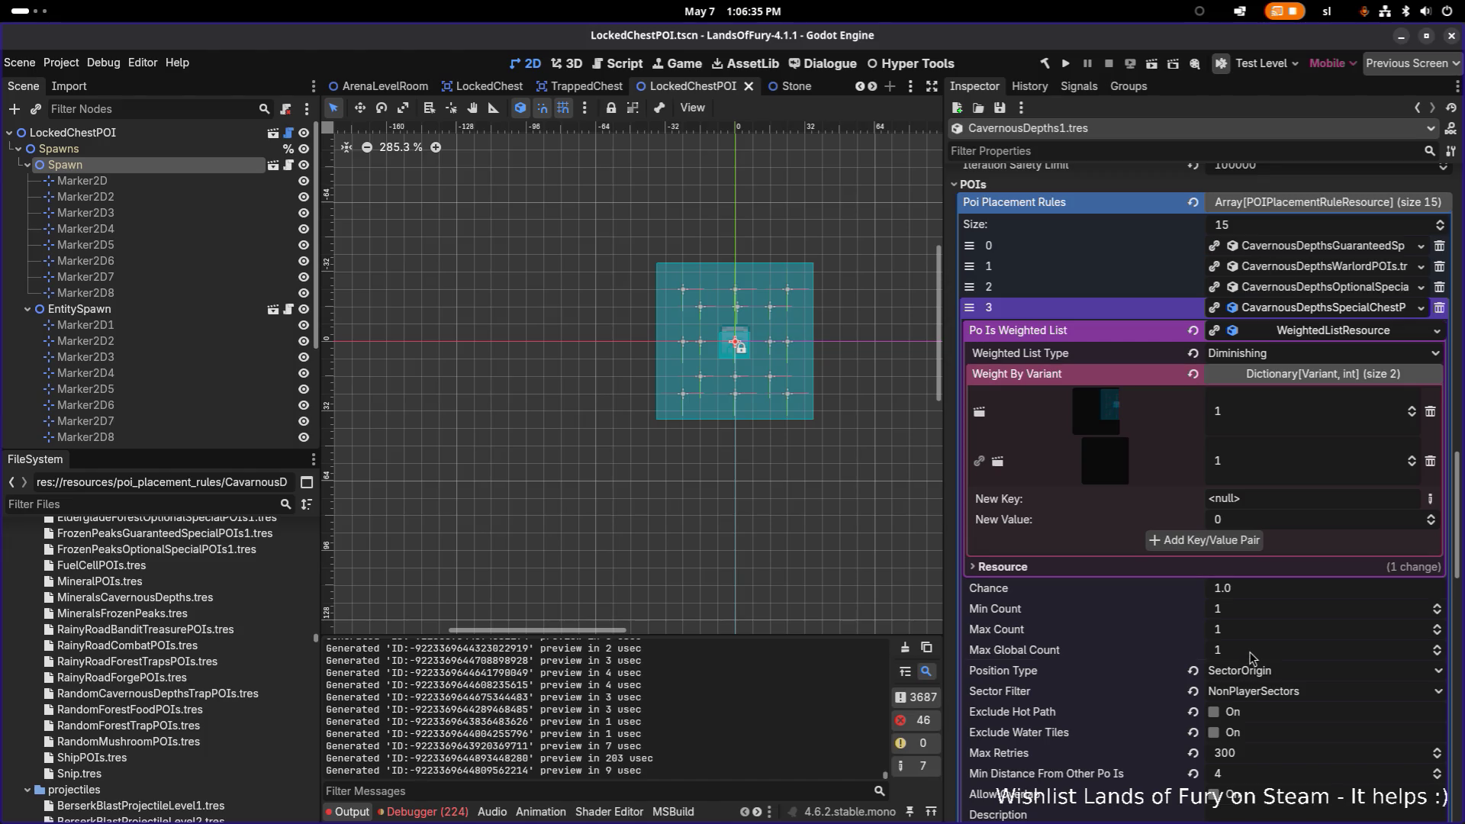
scroll(1251, 657, "up", 1)
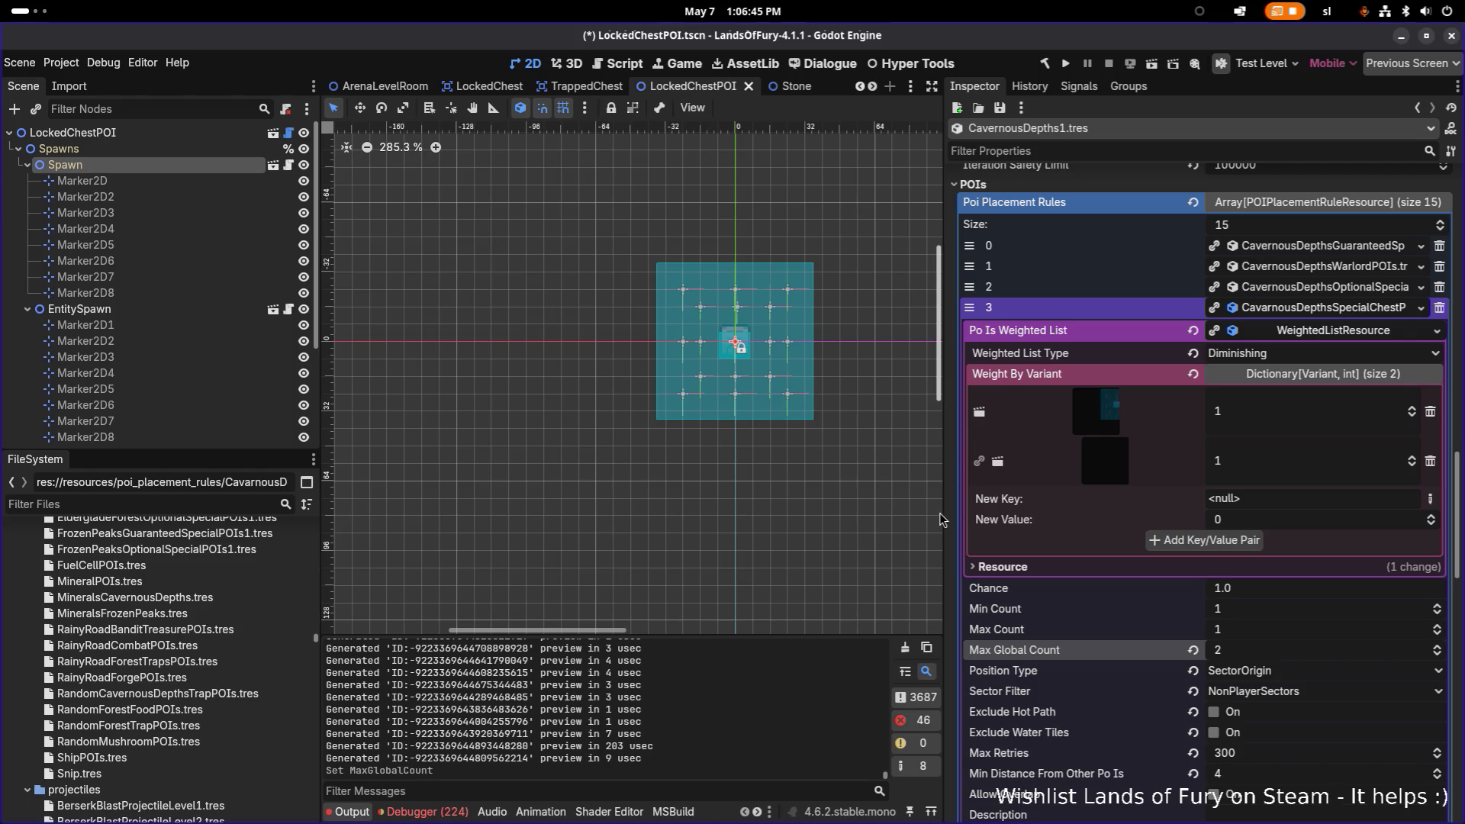
left_click_drag(937, 511, 913, 511)
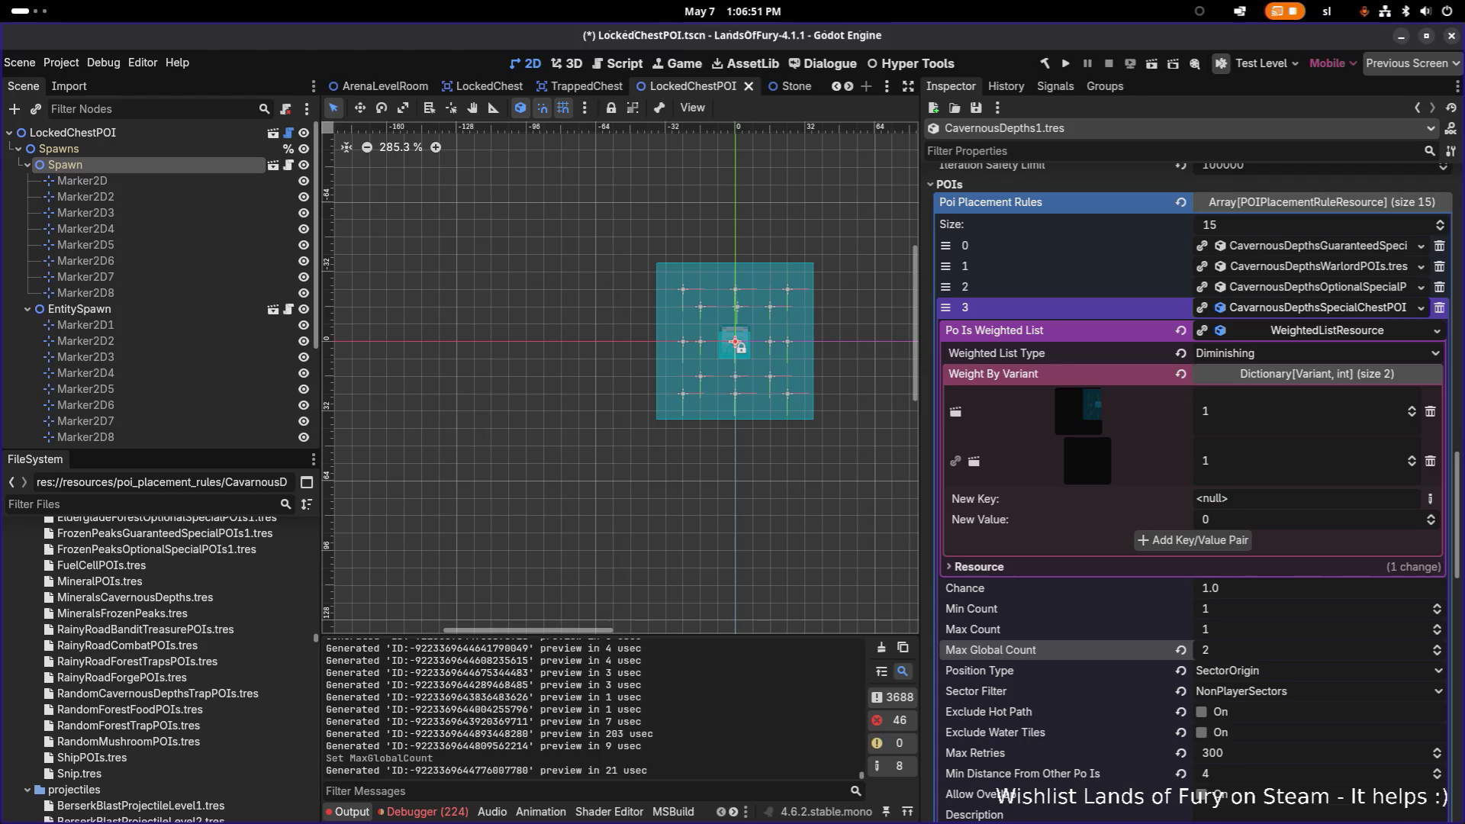
scroll(1122, 595, "down", 4)
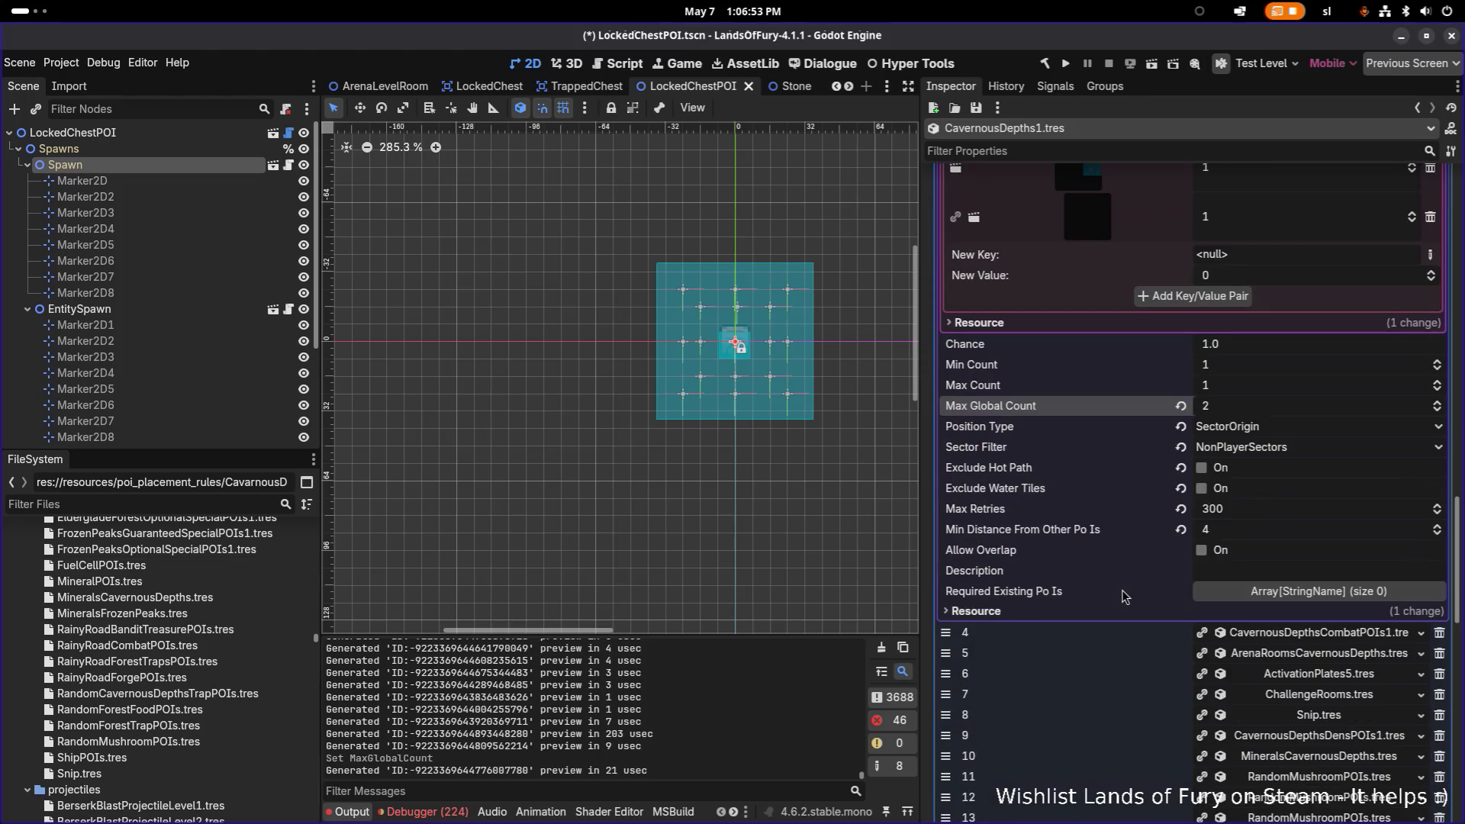
scroll(1121, 595, "up", 10)
scroll(1301, 405, "up", 10)
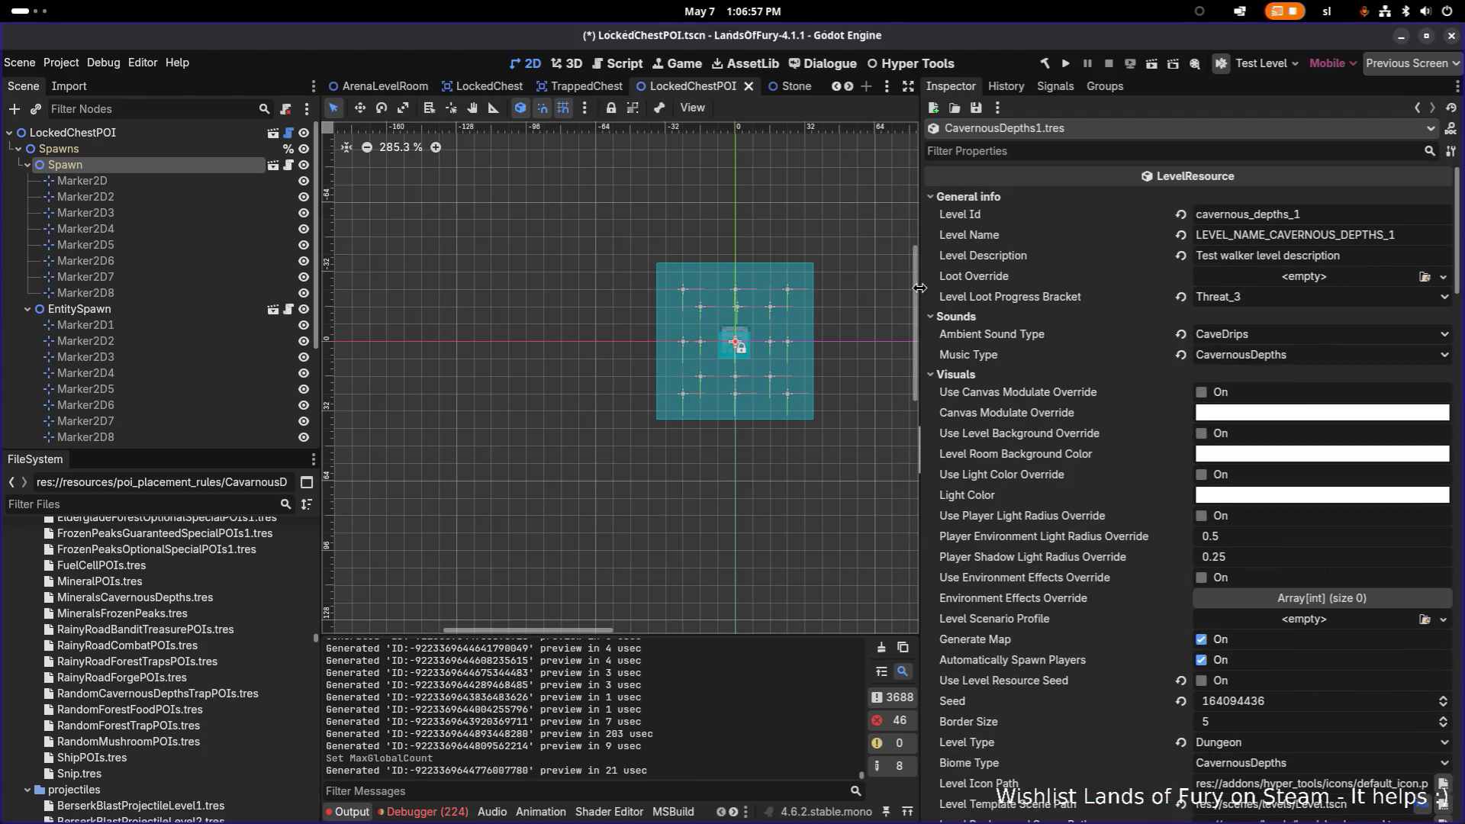
Widen the scene view and clear all errors in the Debugger's Errors list.
left_click_drag(920, 287, 1117, 294)
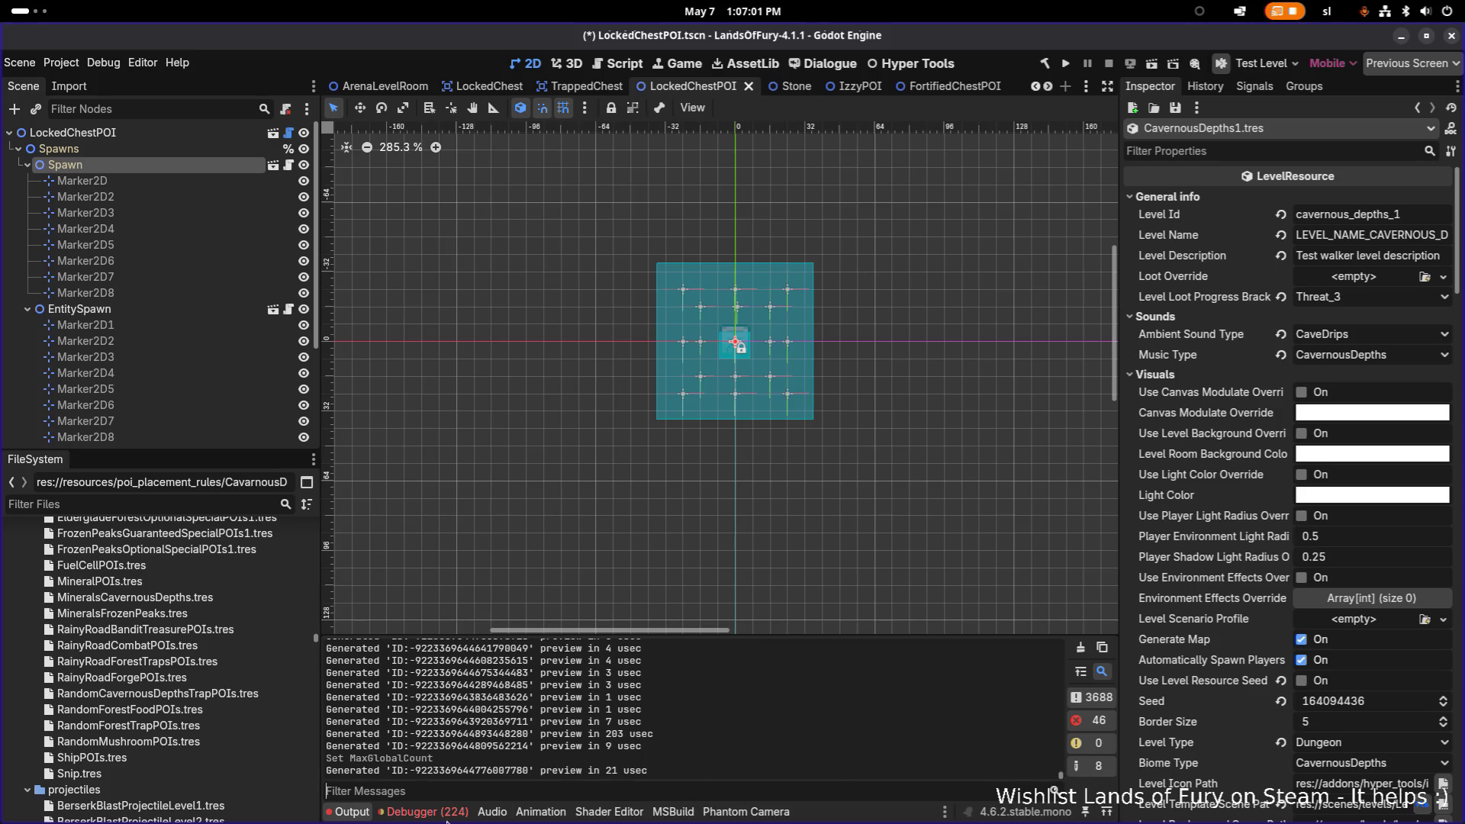
left_click(428, 811)
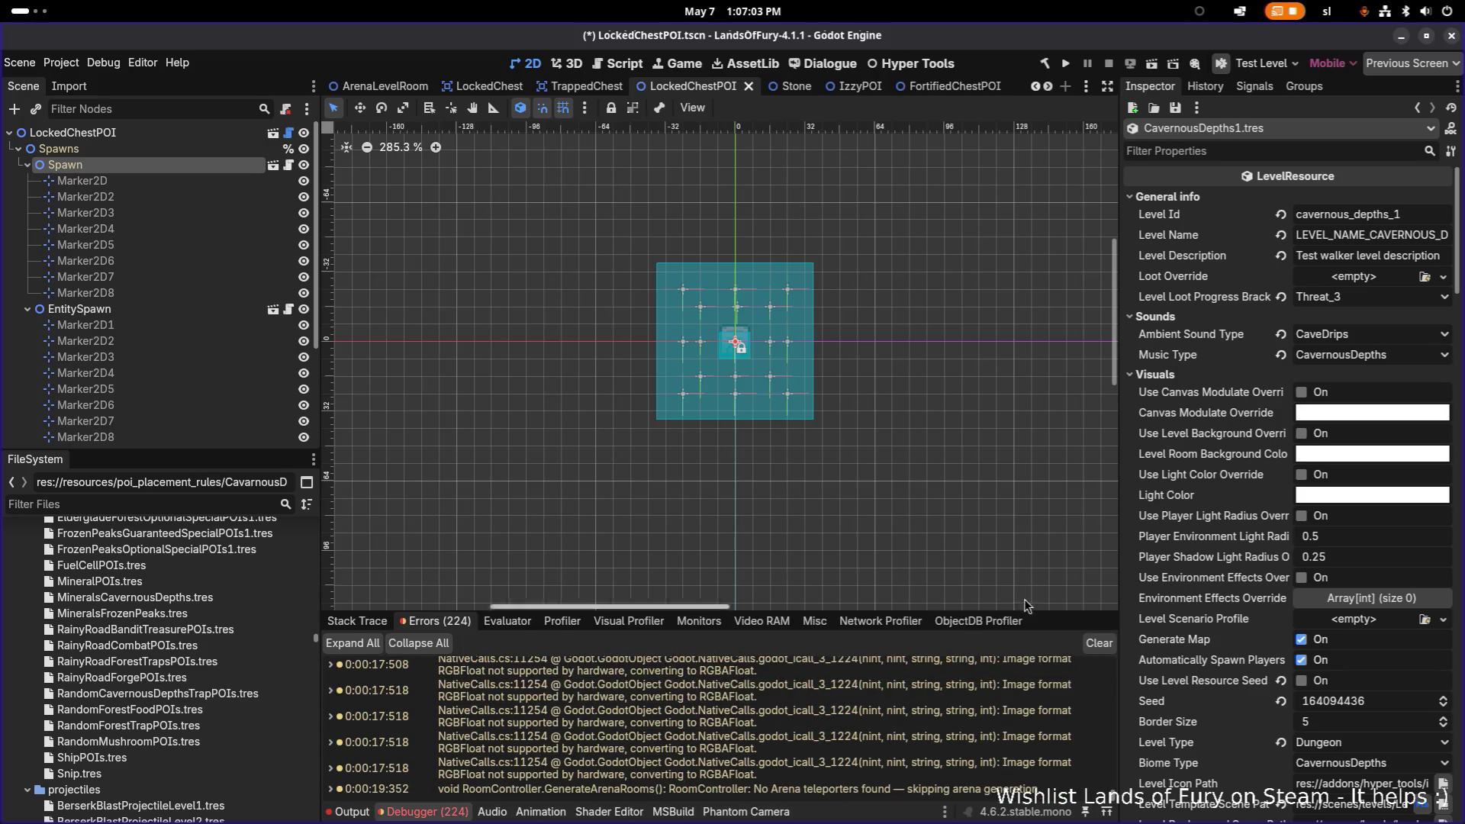
left_click(1095, 644)
key("alt+Tab")
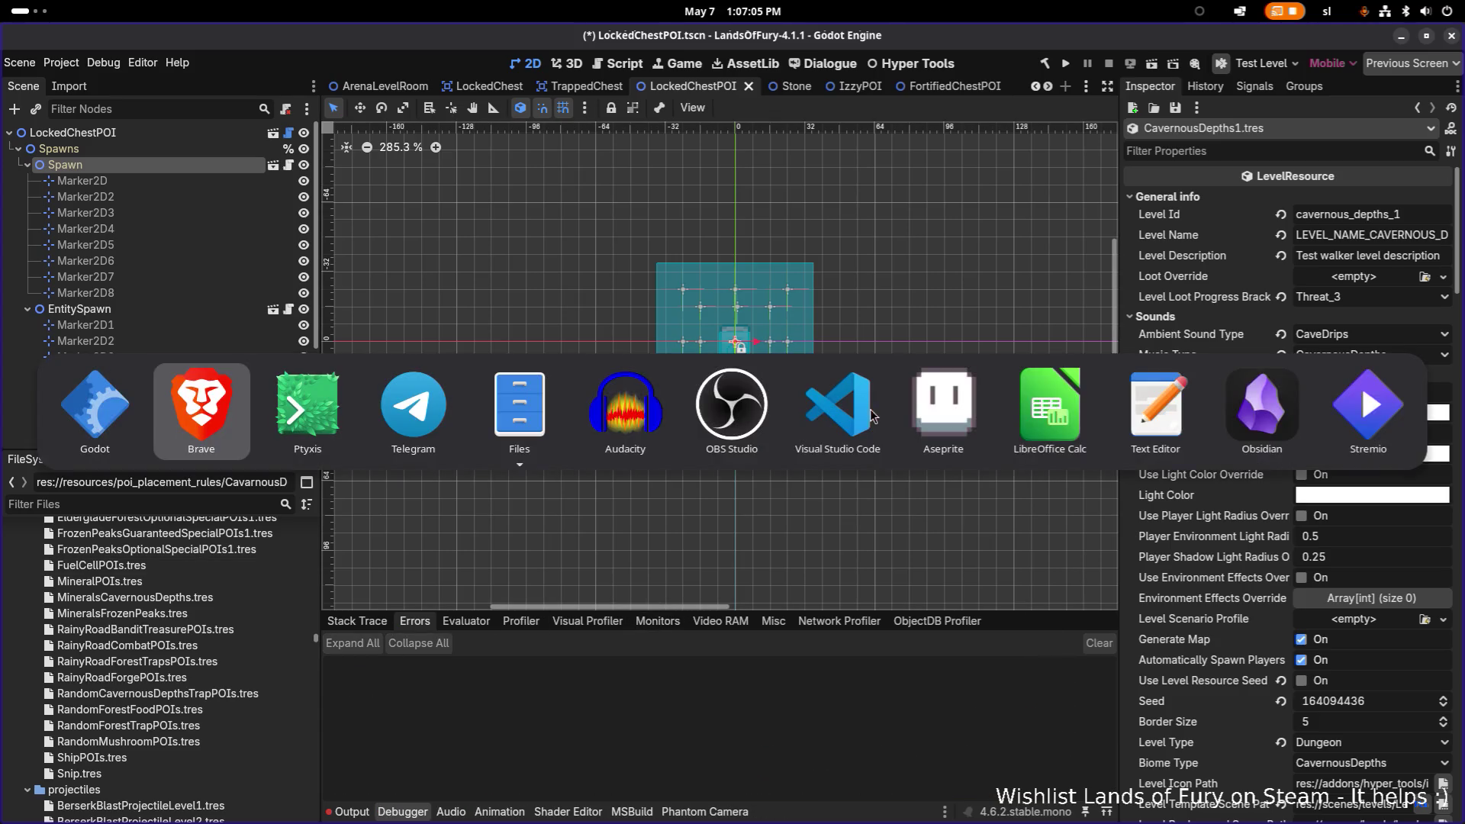
Switch to Aseprite and bring up the File > Open browser.
left_click(943, 405)
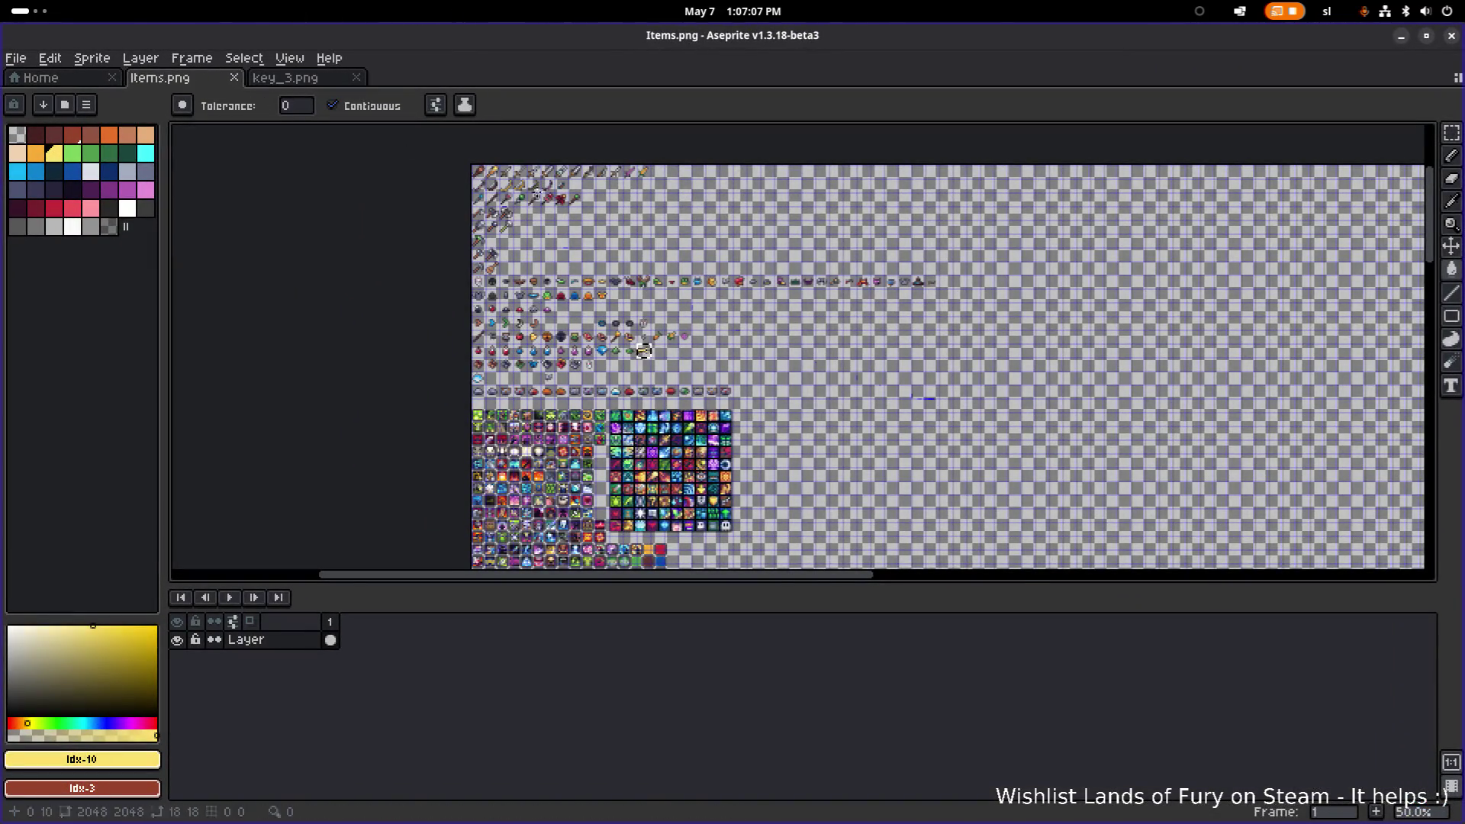
scroll(643, 350, "down", 1)
left_click(16, 58)
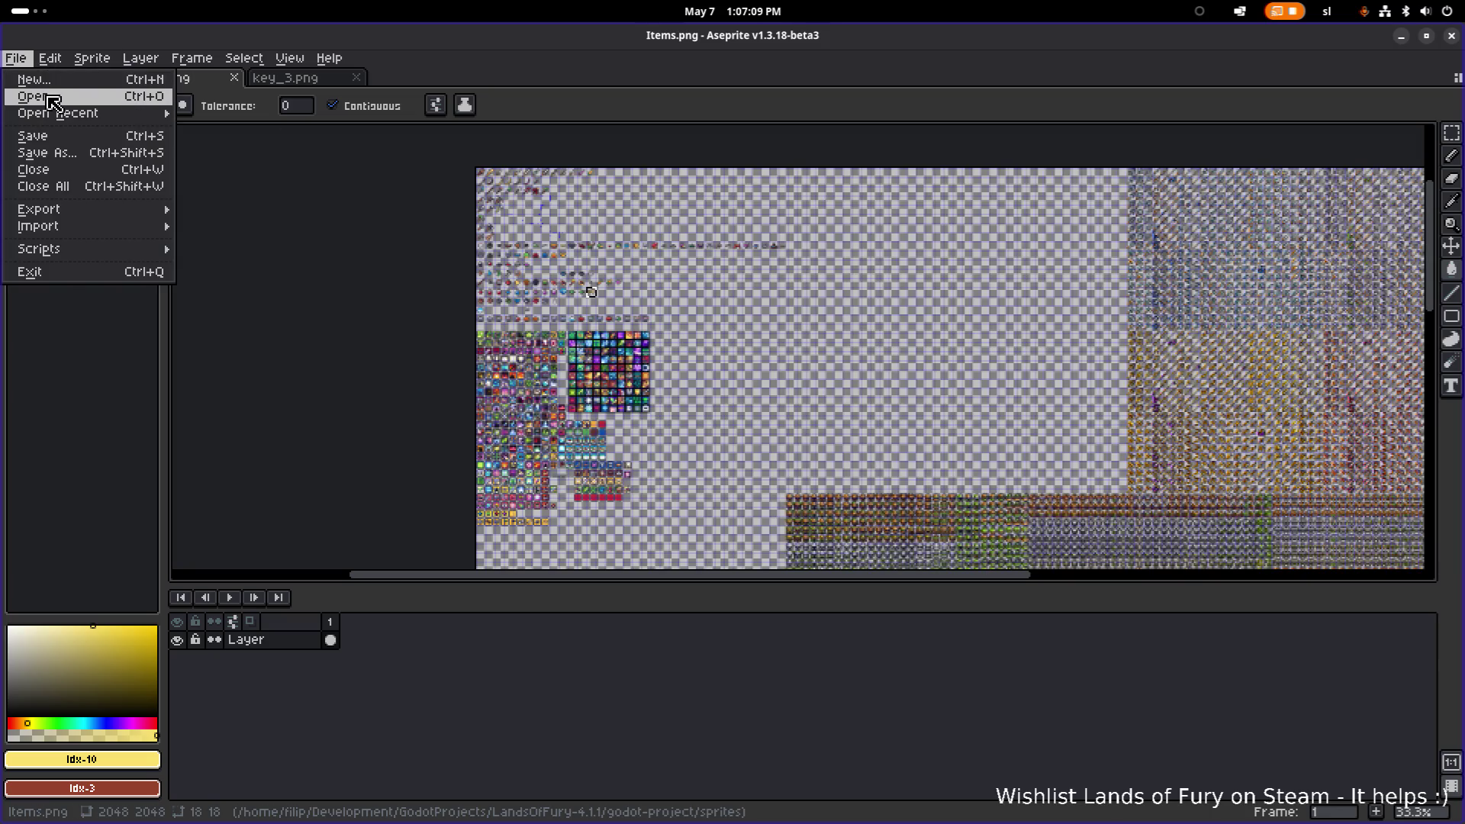
left_click(76, 101)
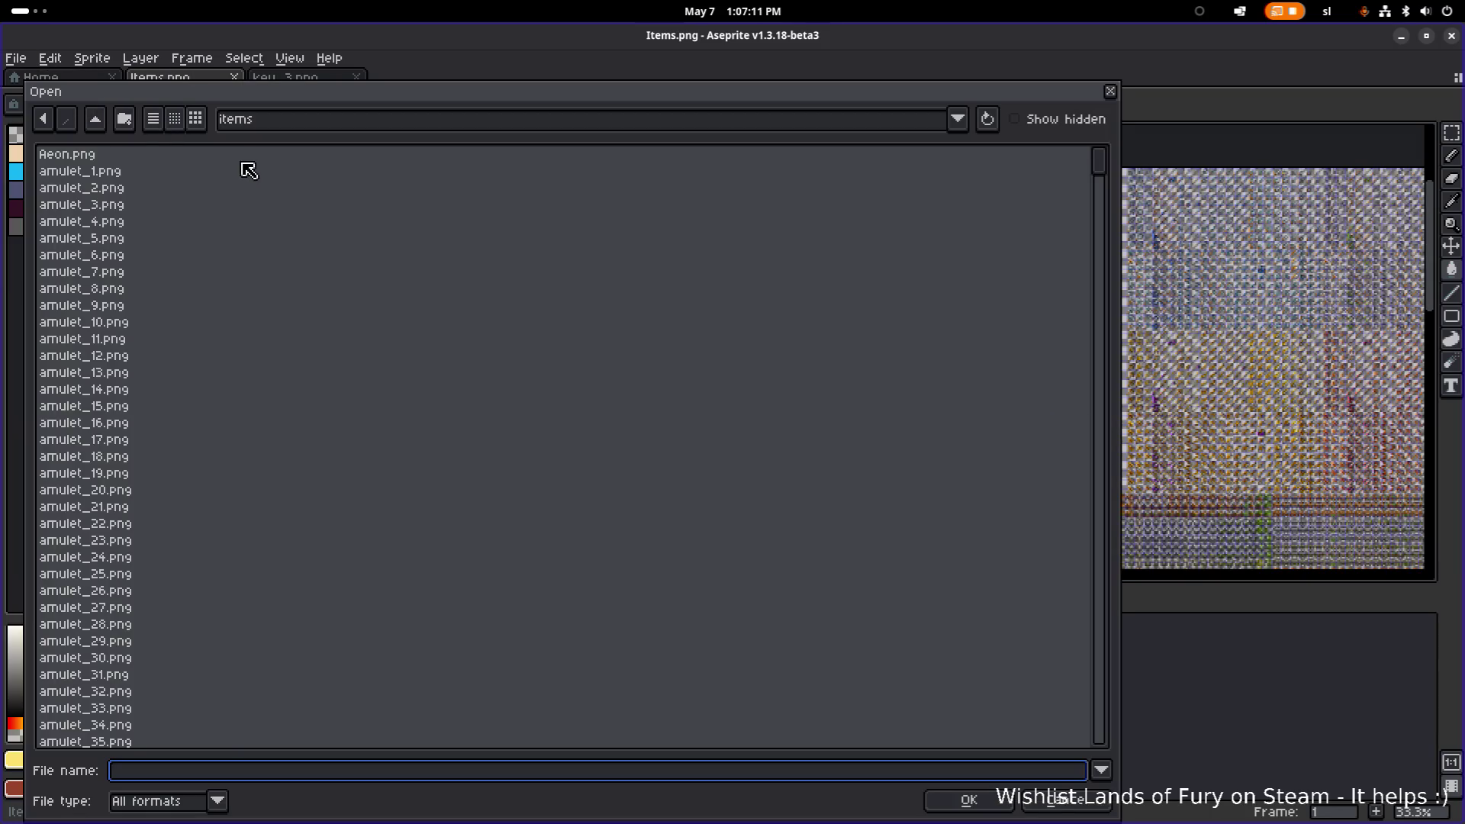
scroll(223, 231, "down", 10)
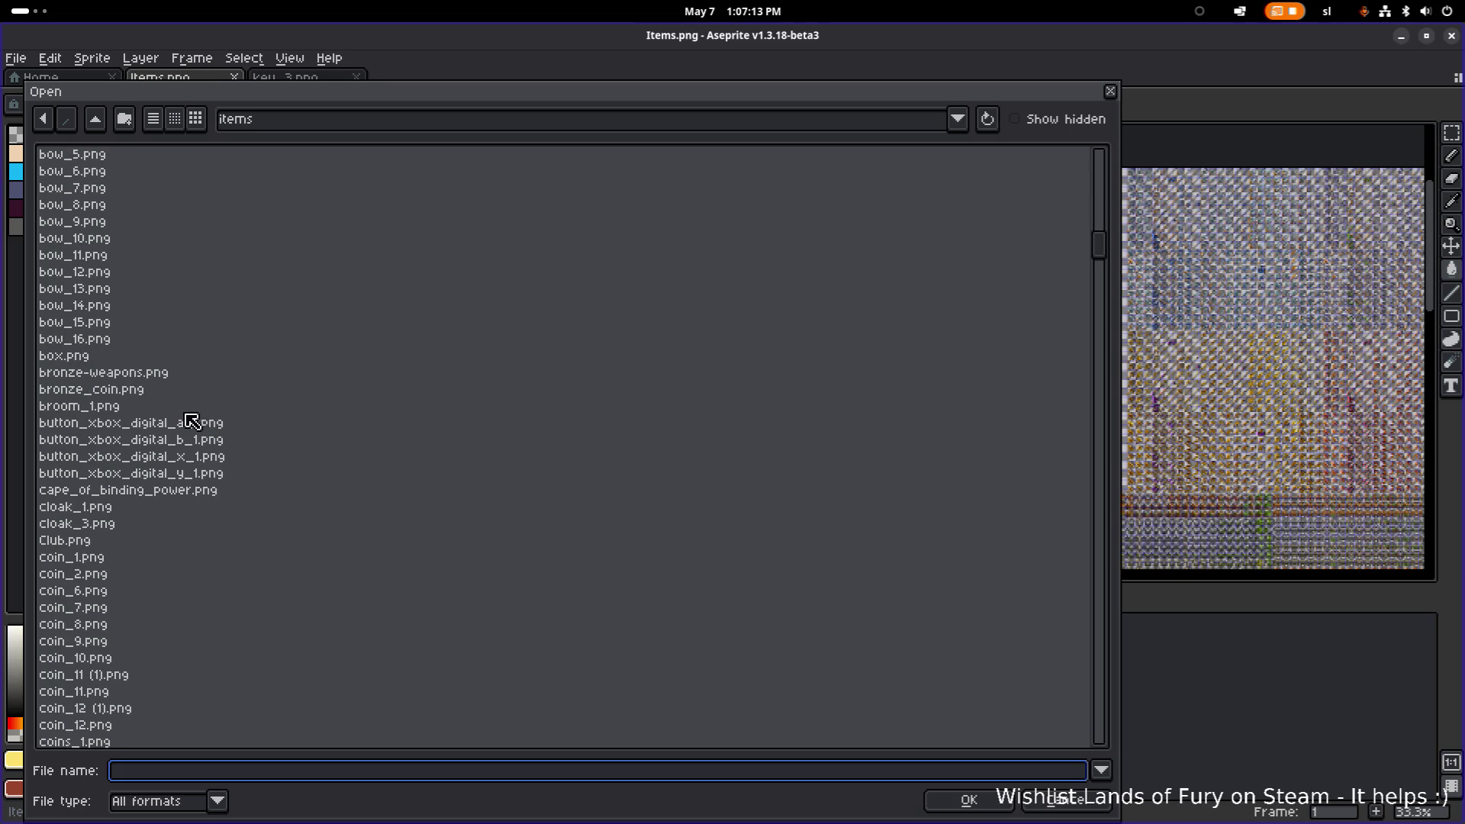
scroll(135, 399, "down", 4)
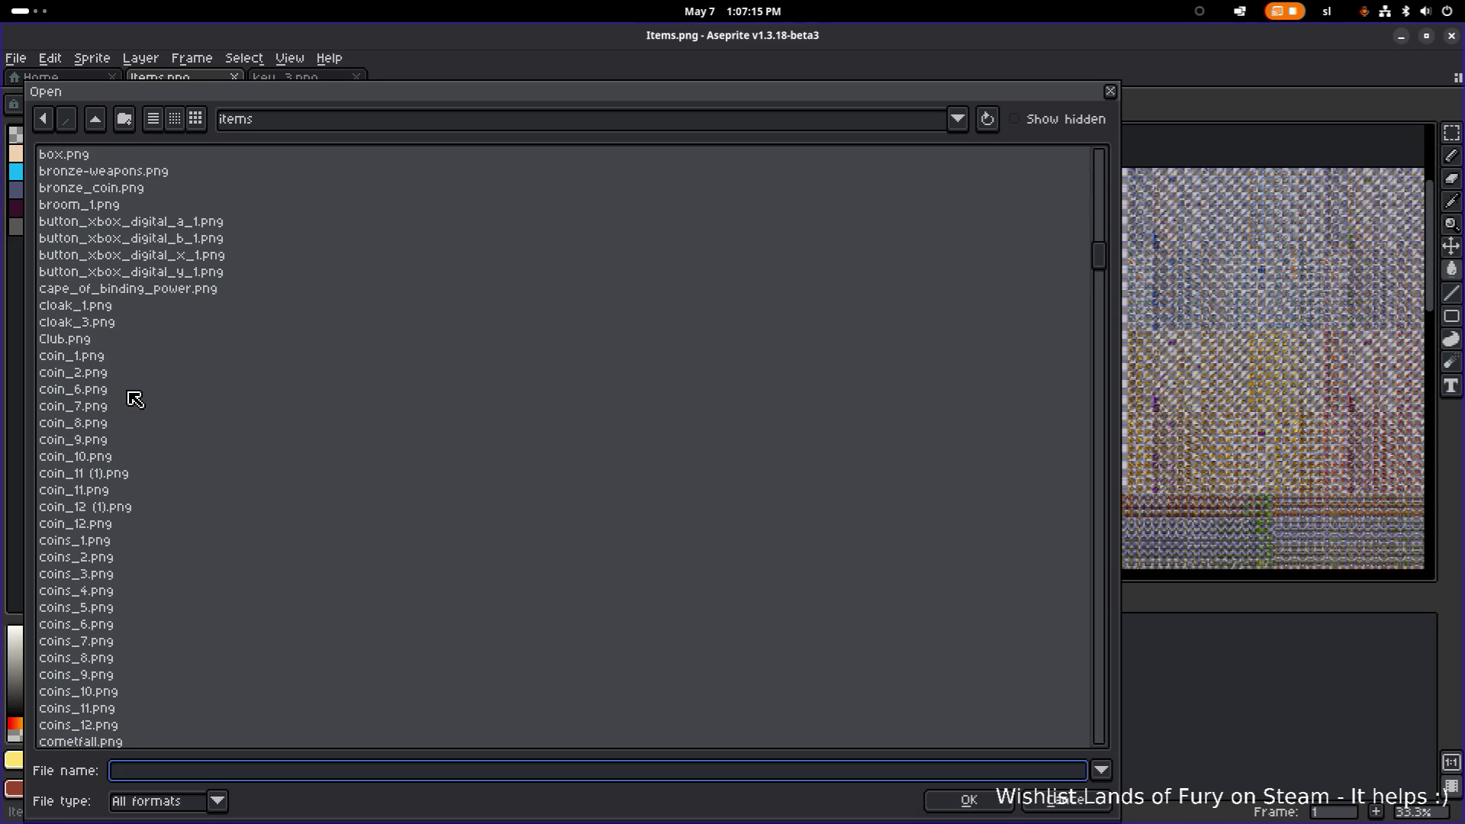
scroll(134, 400, "down", 11)
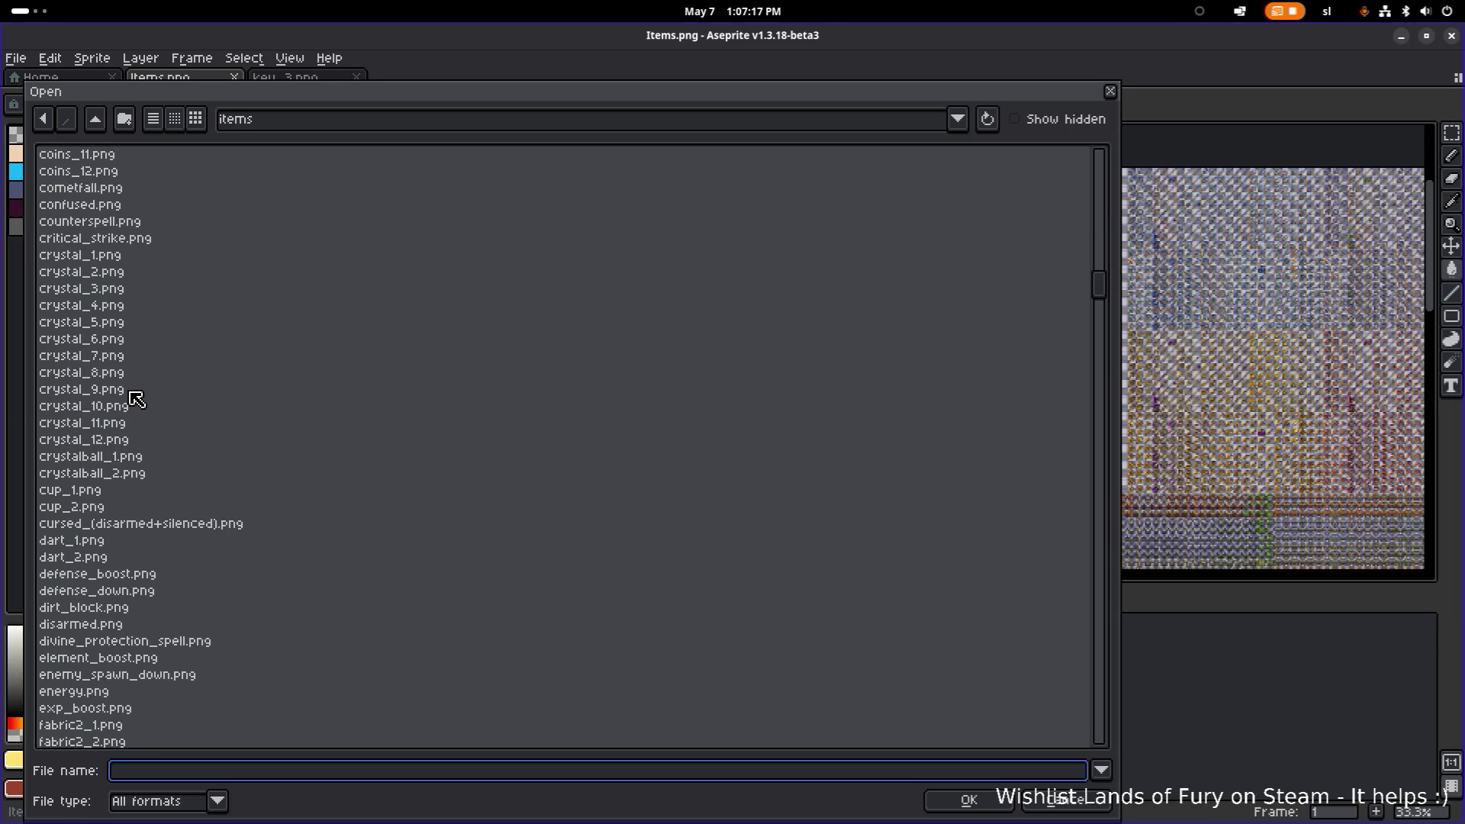
scroll(137, 399, "up", 3)
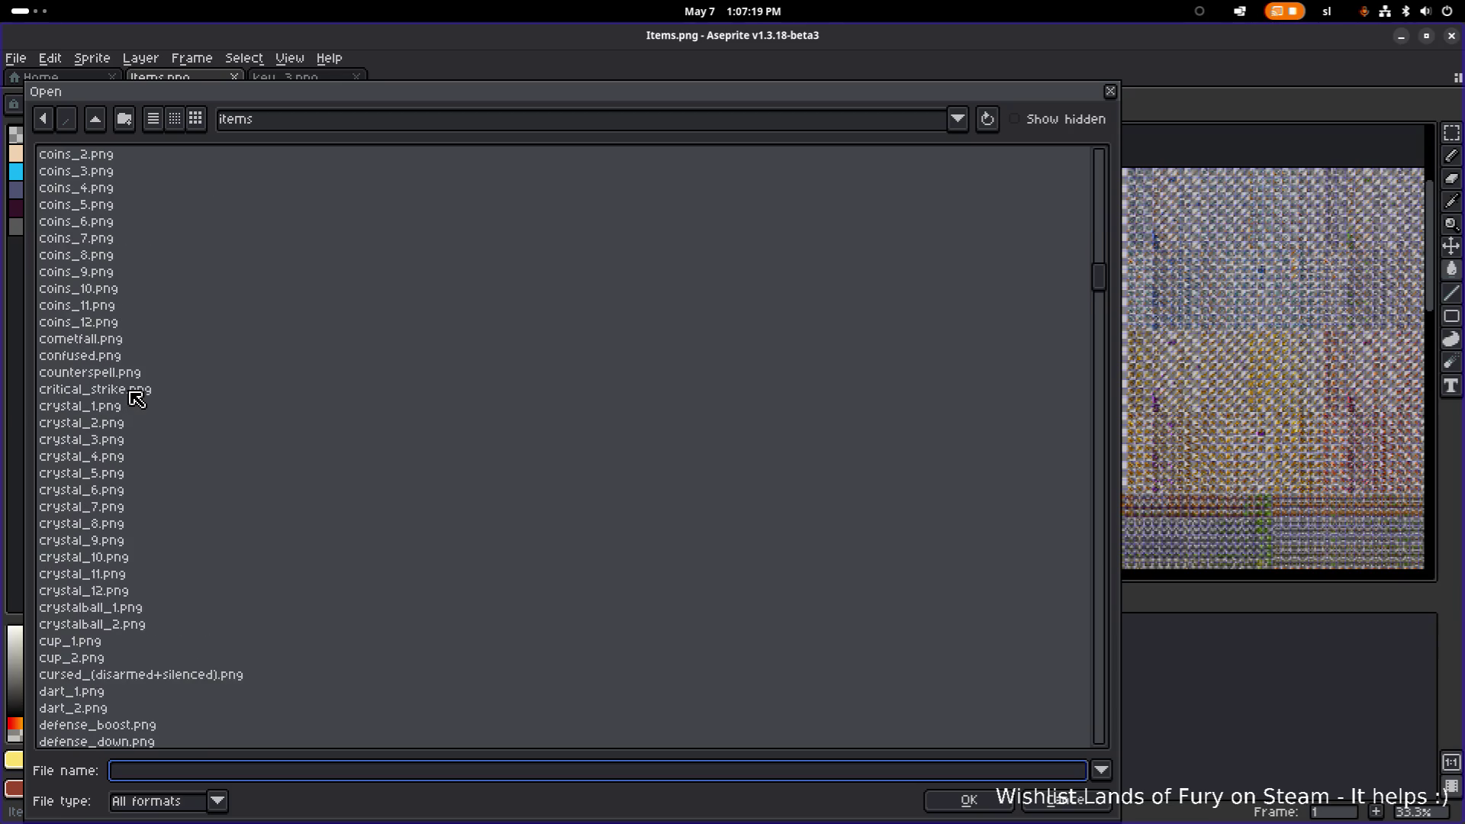
scroll(134, 399, "down", 9)
scroll(135, 400, "down", 20)
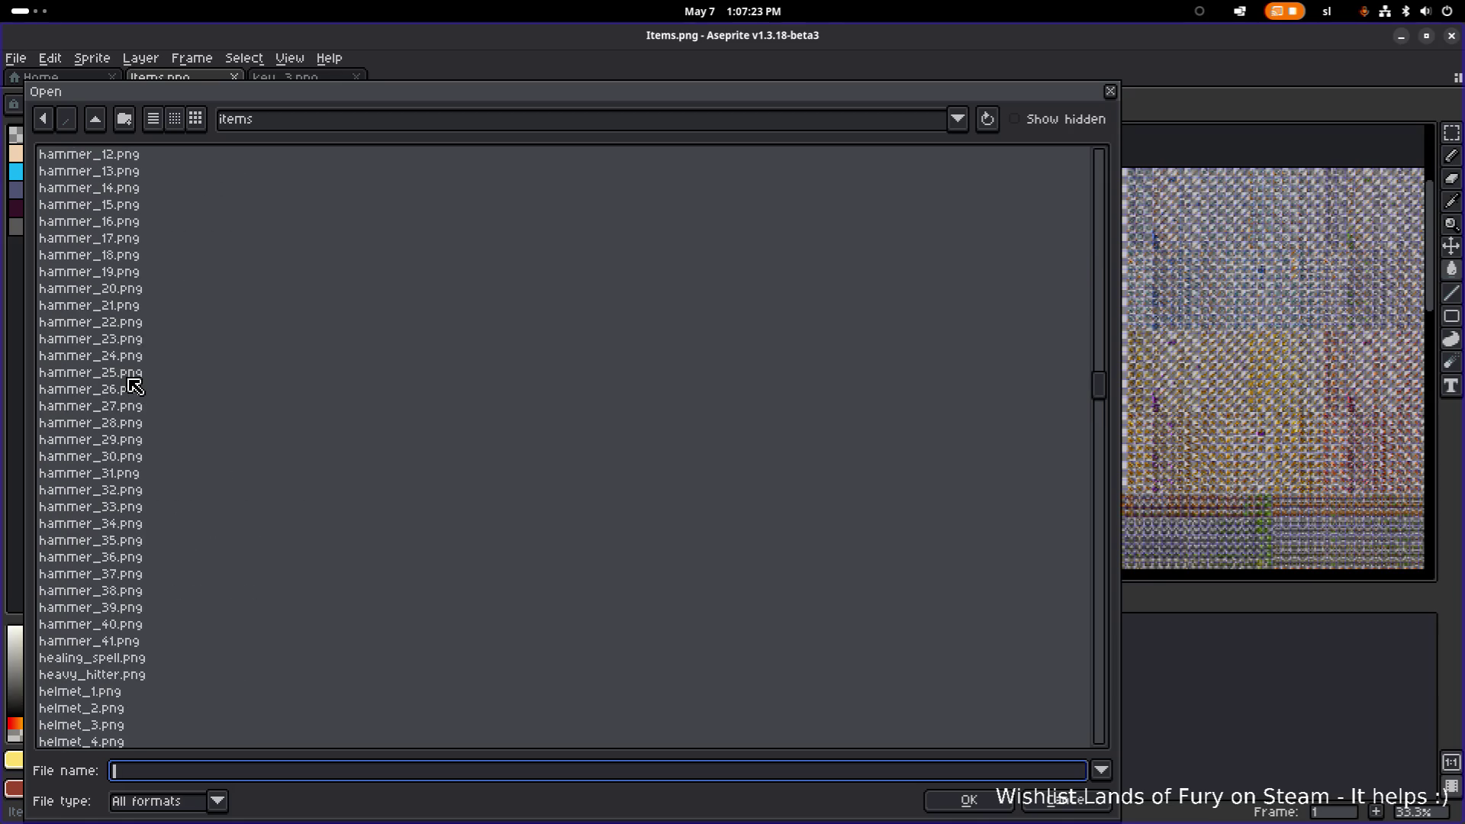
Navigate up to the sprites folder and into the interactables folder.
left_click(95, 118)
scroll(180, 429, "down", 5)
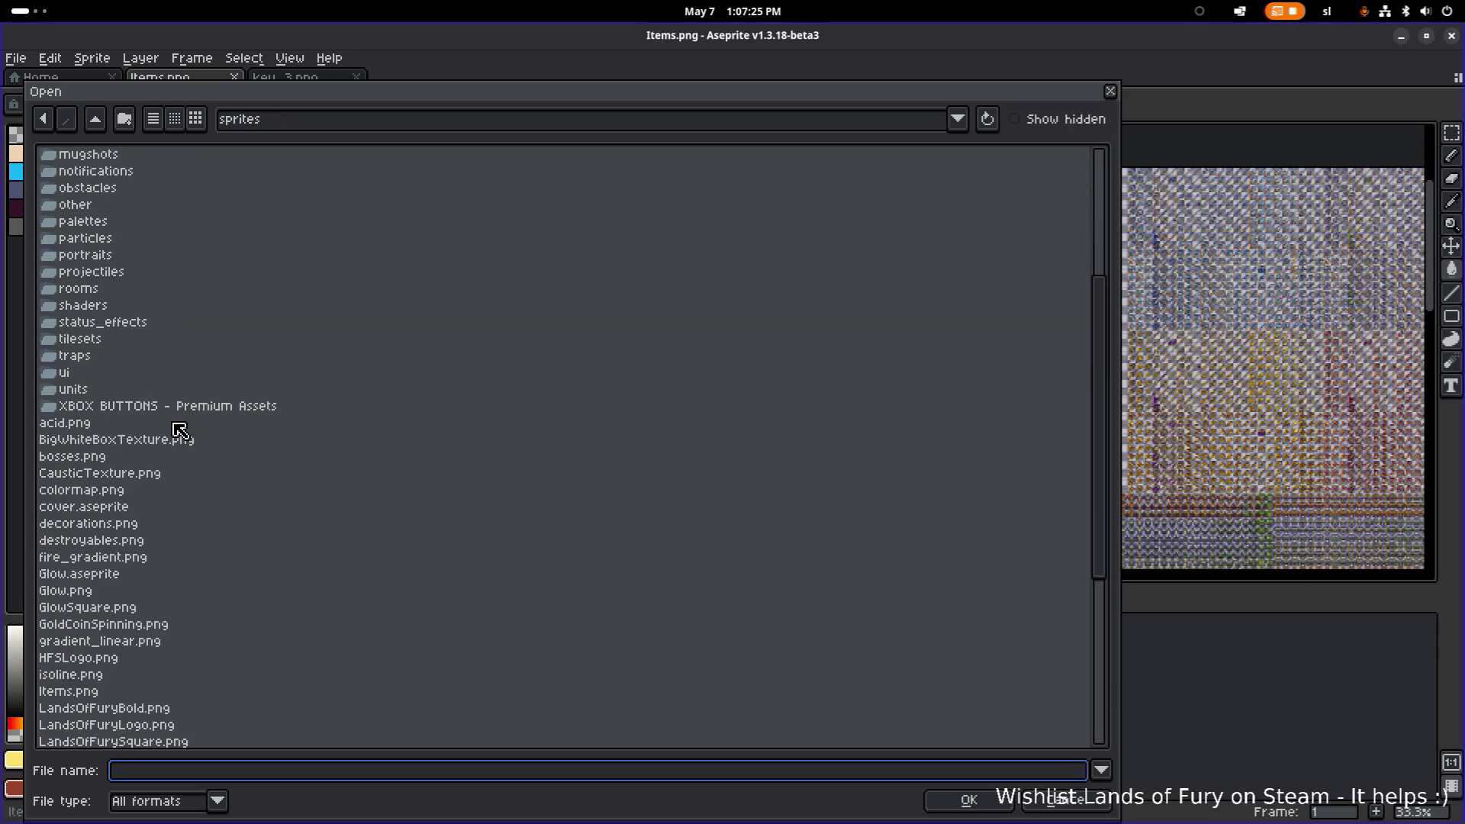
scroll(138, 527, "up", 5)
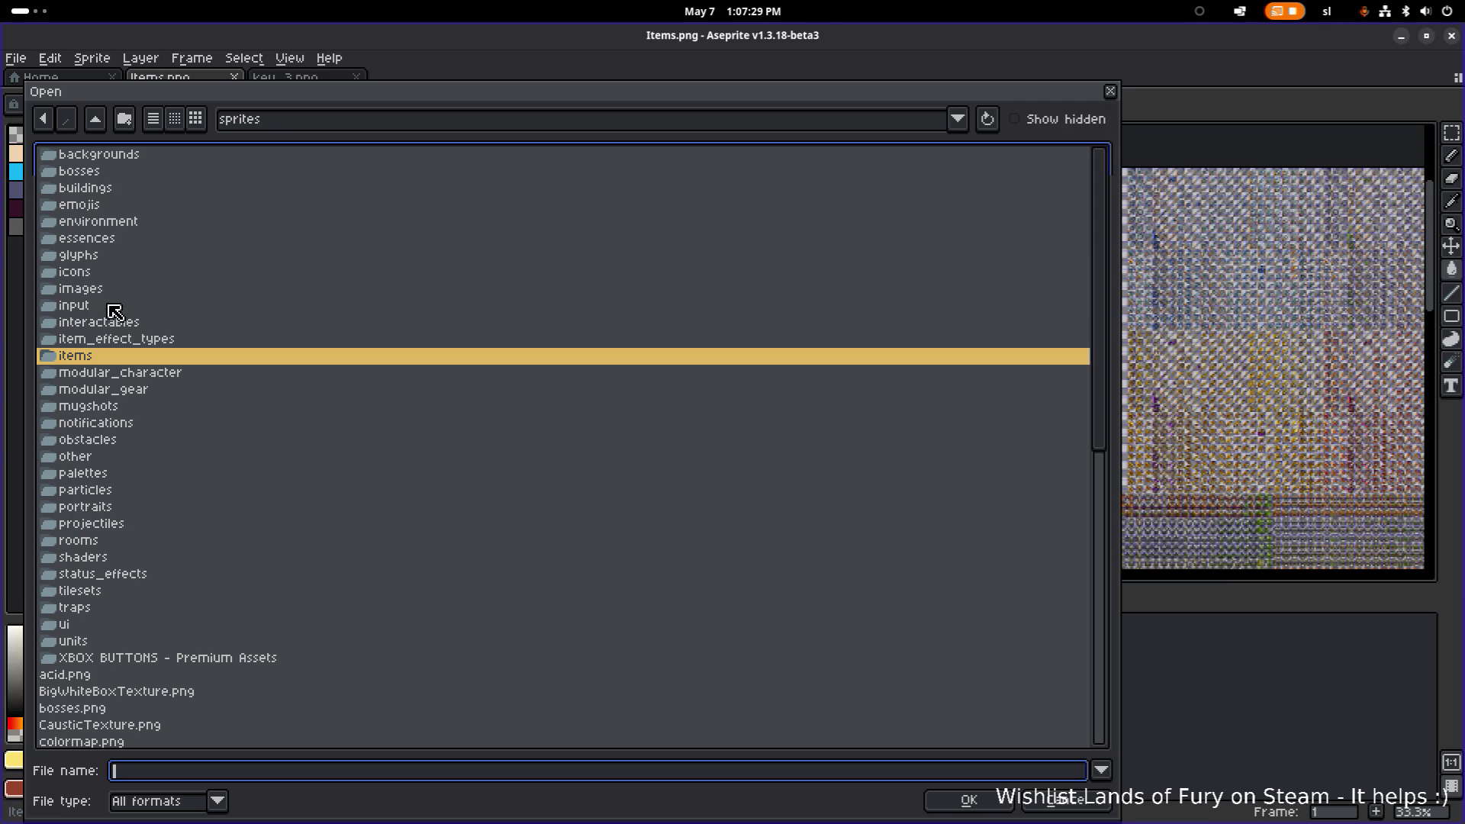
left_click(130, 359)
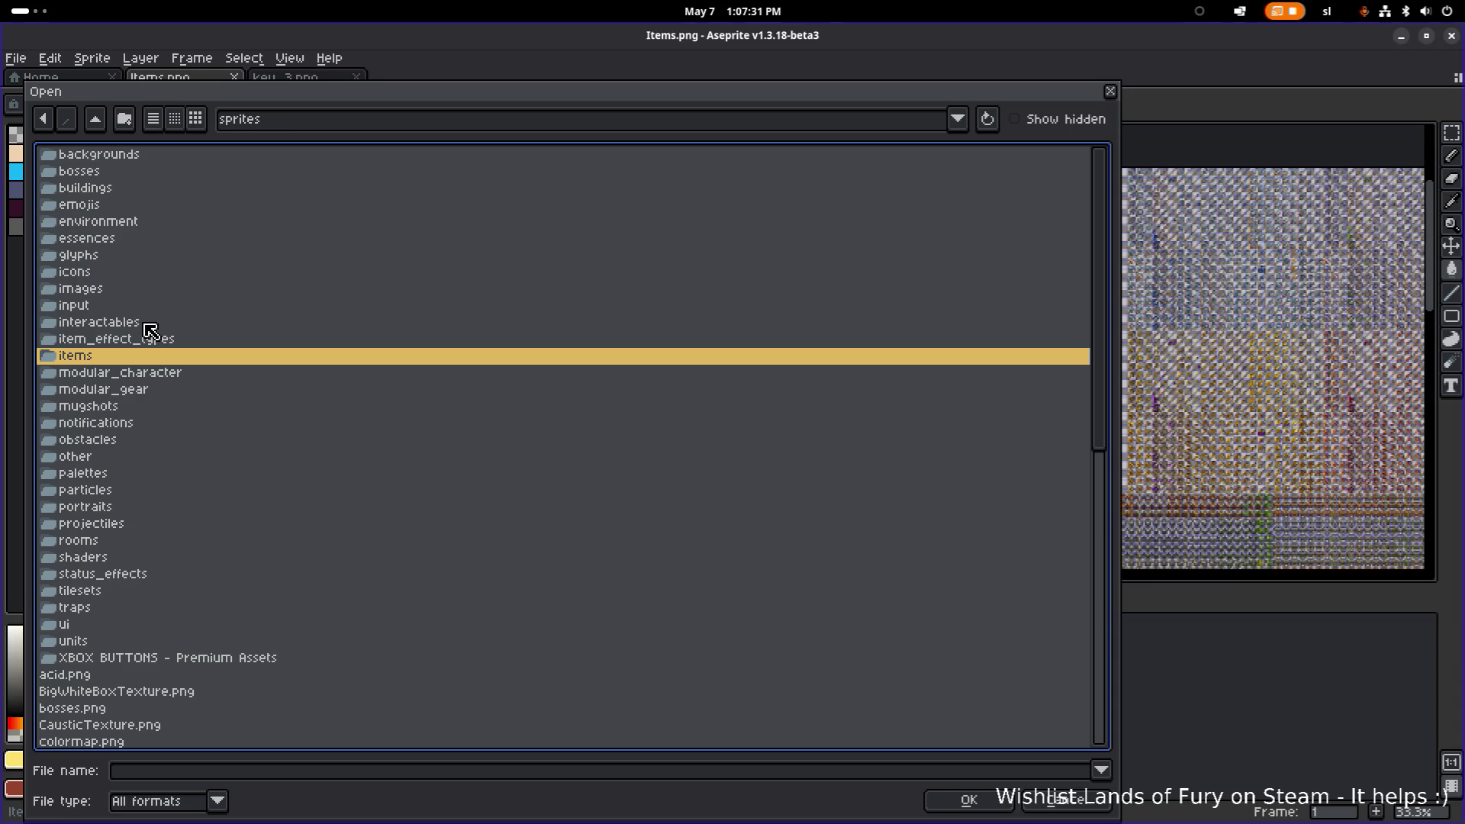
double_click(147, 323)
scroll(235, 435, "up", 15)
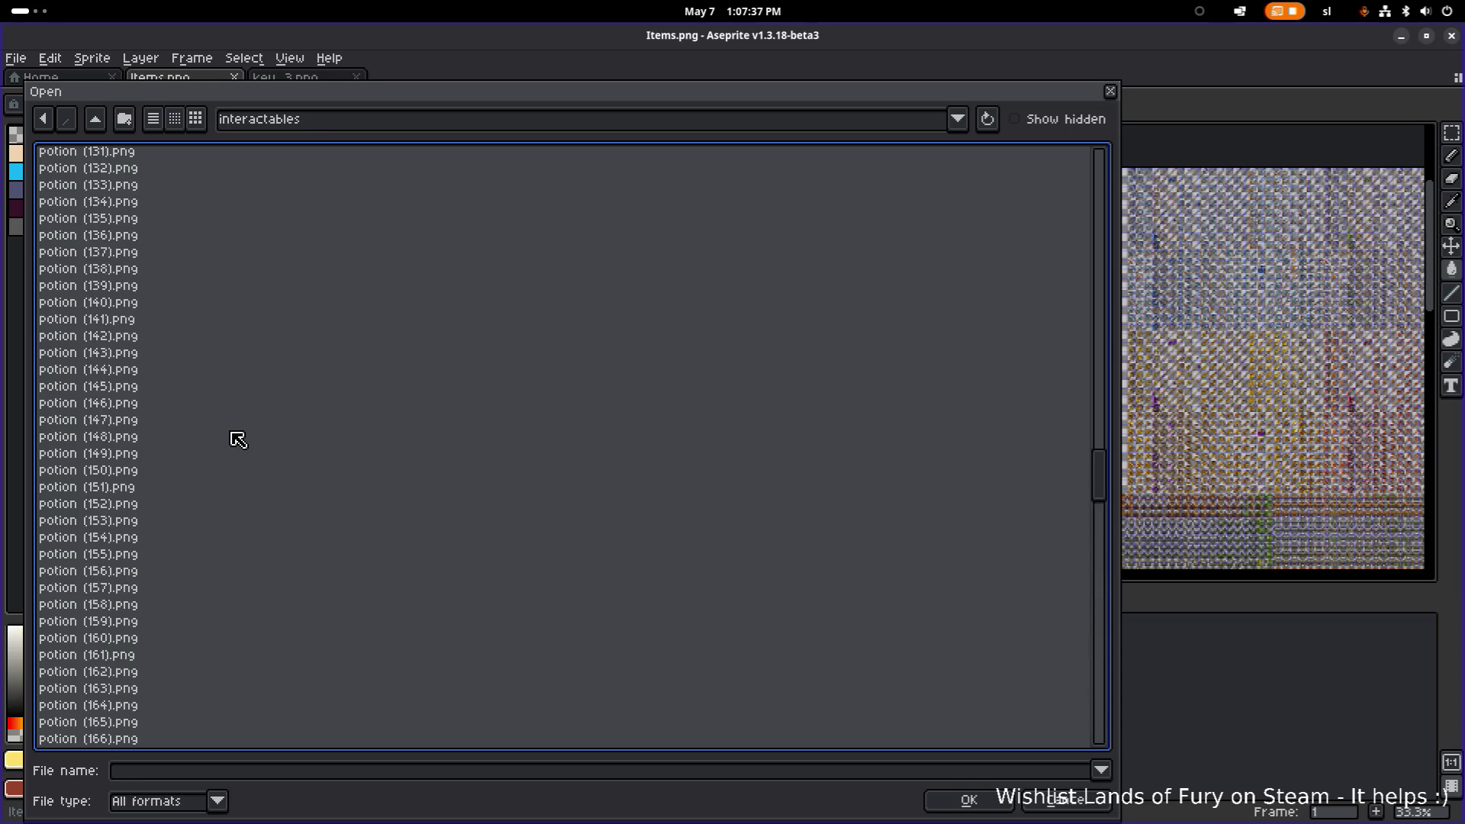
scroll(236, 435, "up", 6)
Open interactables.png and zoom and pan across its two spiked chest sprites.
double_click(92, 401)
scroll(799, 365, "up", 5)
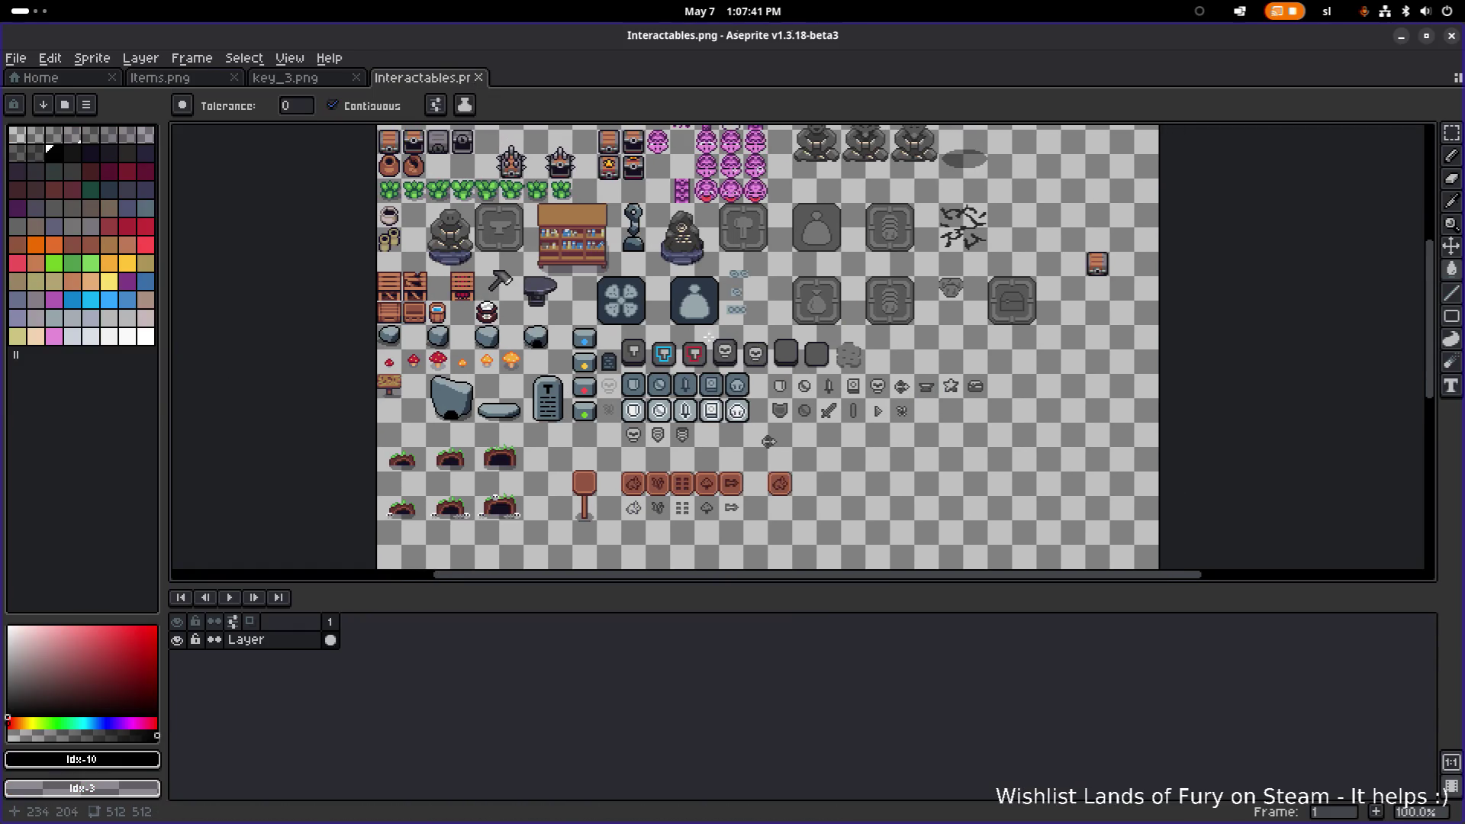
scroll(687, 320, "left", 3)
scroll(537, 254, "up", 1)
scroll(566, 353, "up", 2)
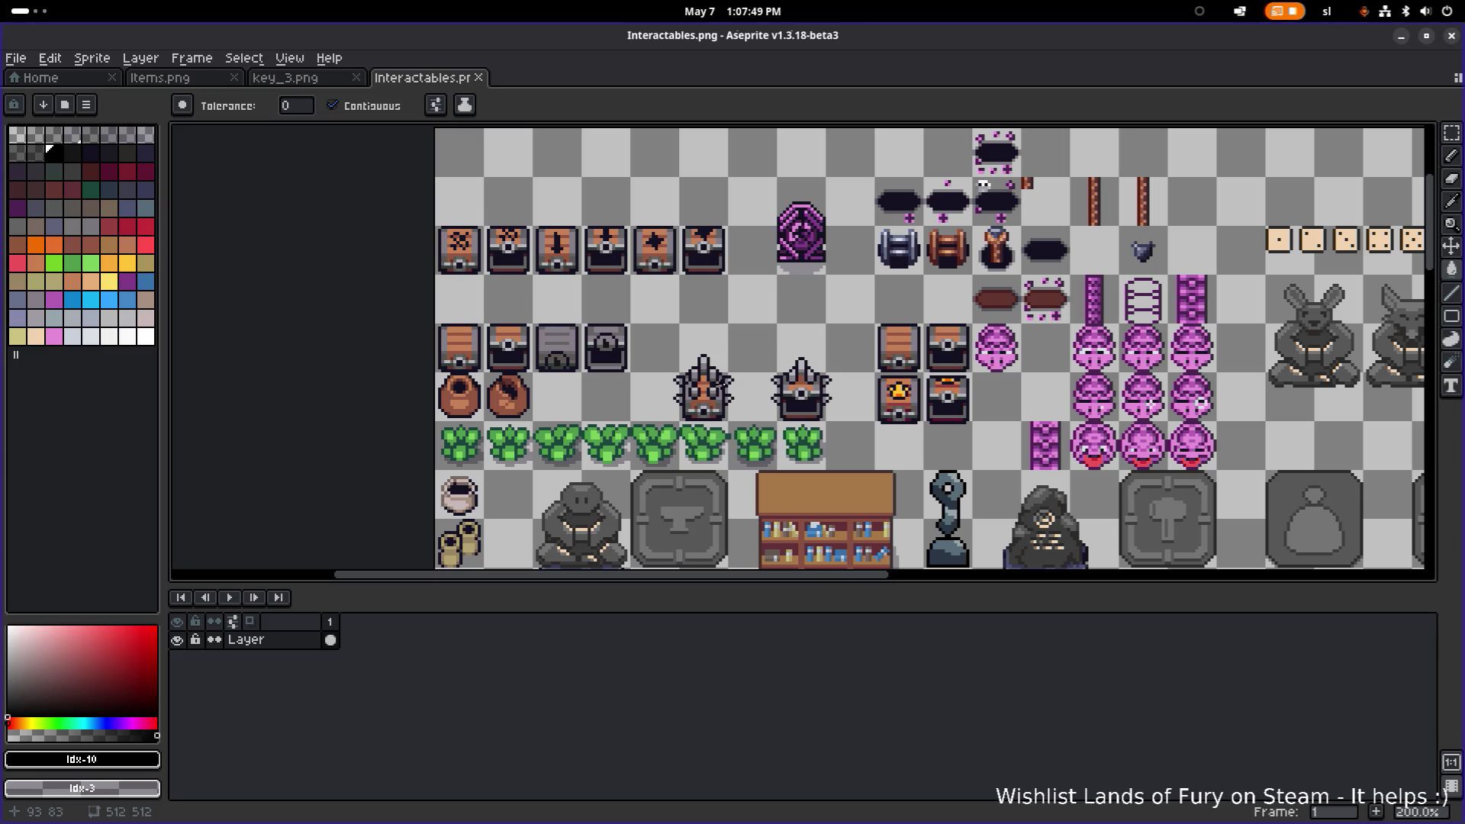
mouse_move(714, 383)
left_mouse_down()
mouse_move(500, 321)
mouse_move(632, 378)
left_mouse_up()
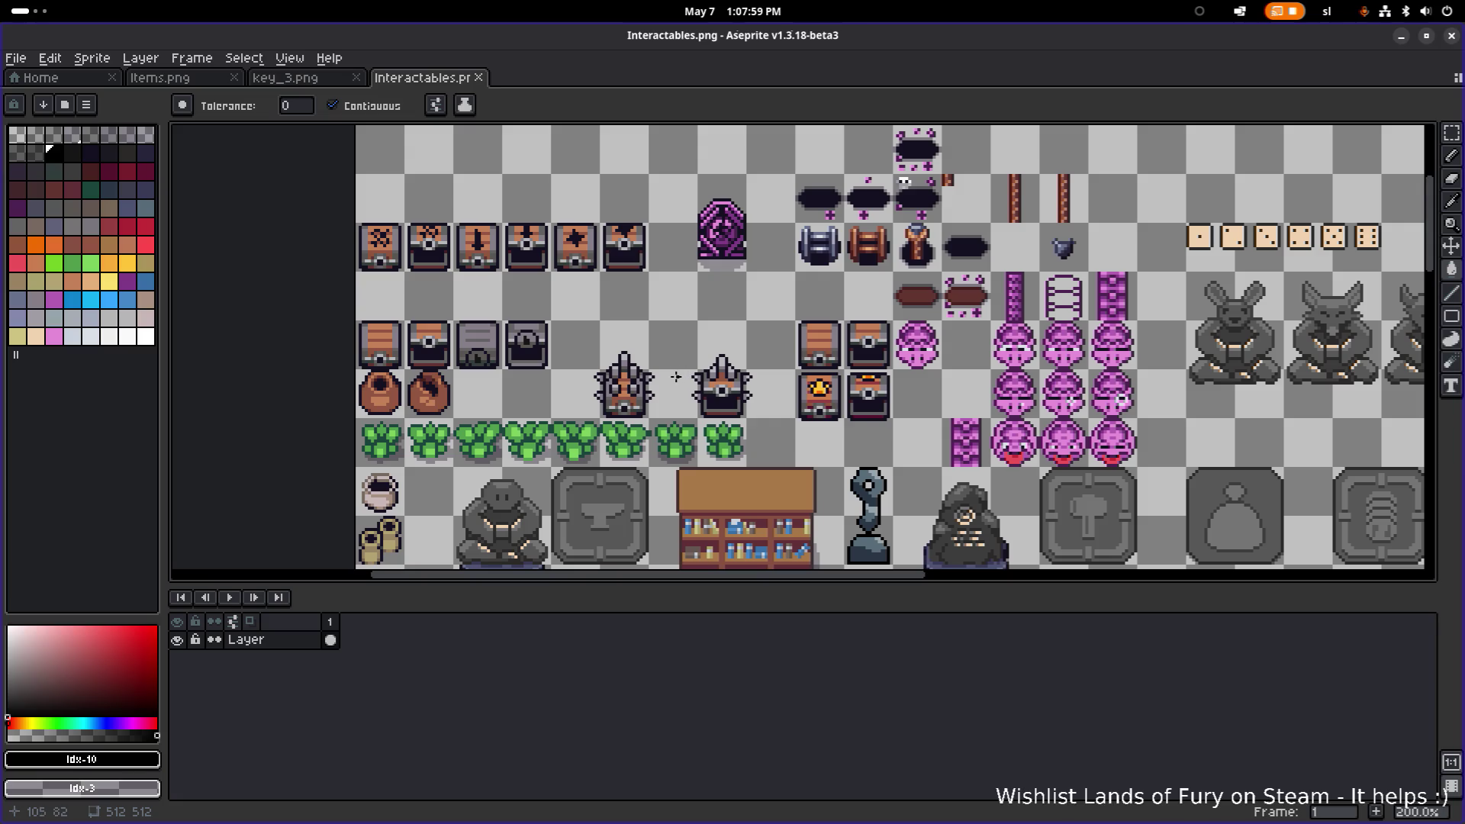
scroll(679, 376, "up", 3)
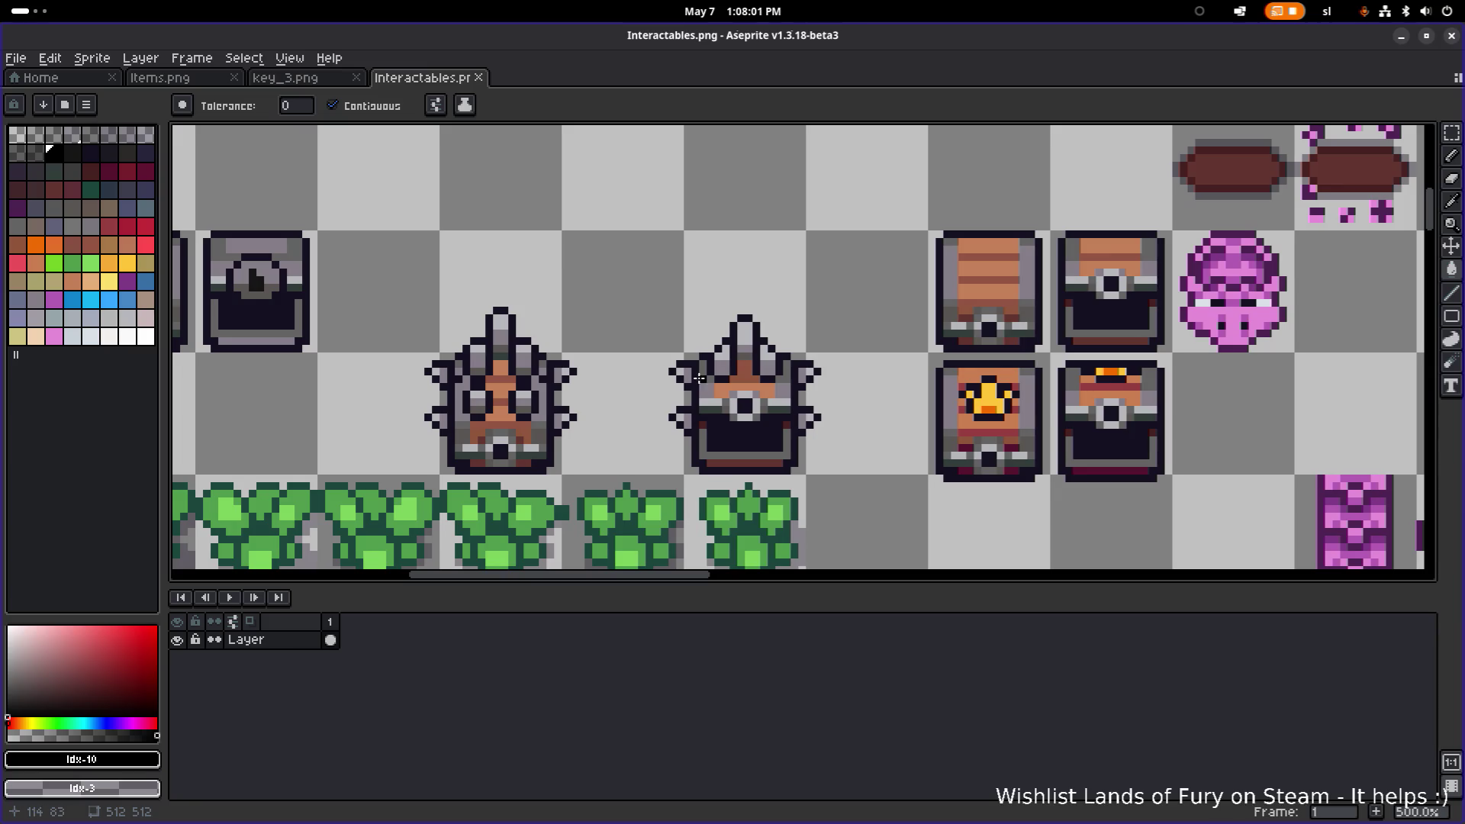
left_click_drag(717, 379, 758, 380)
scroll(769, 381, "down", 2)
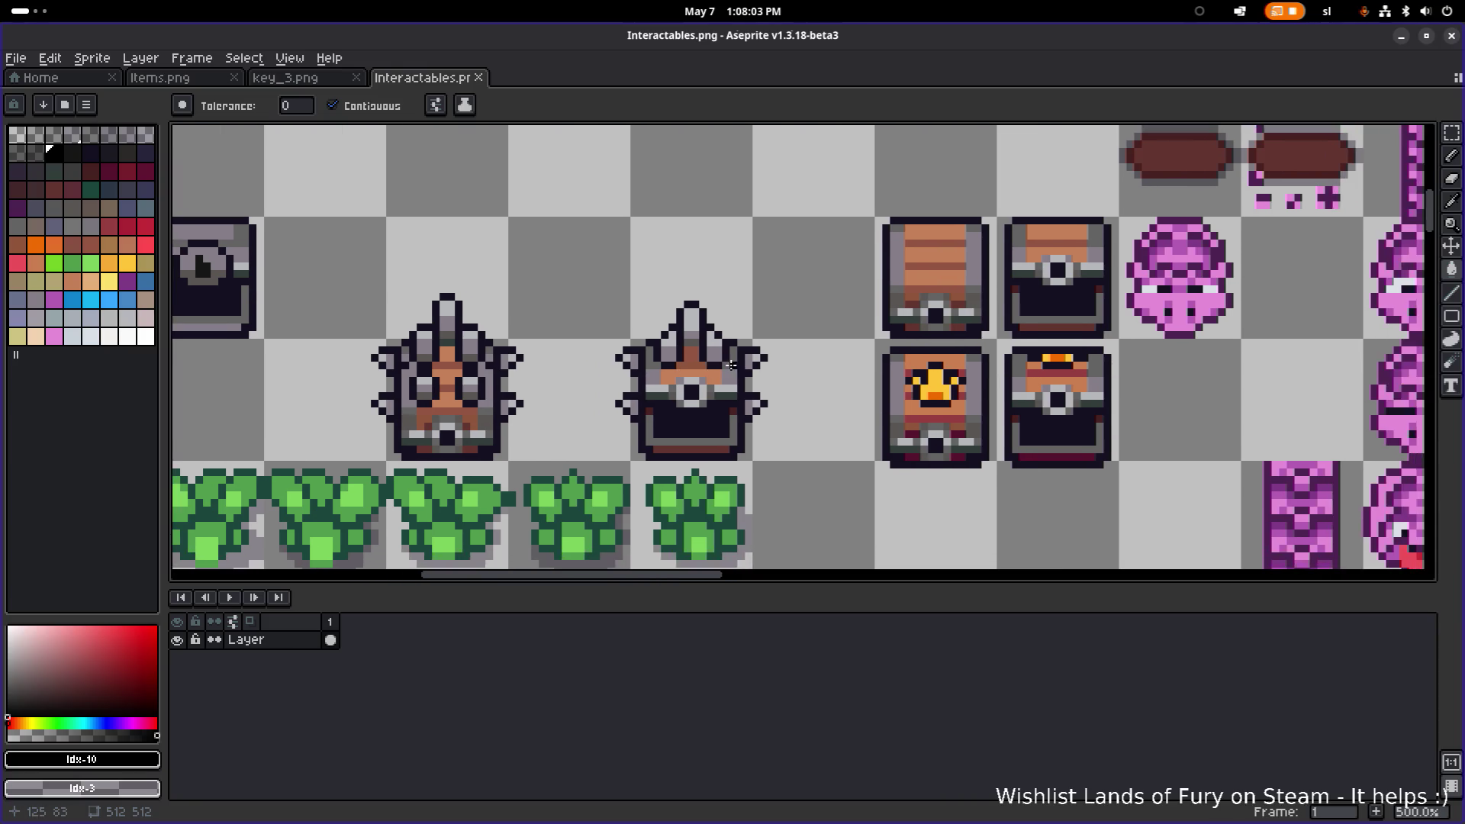
key("i")
key("alt+Tab")
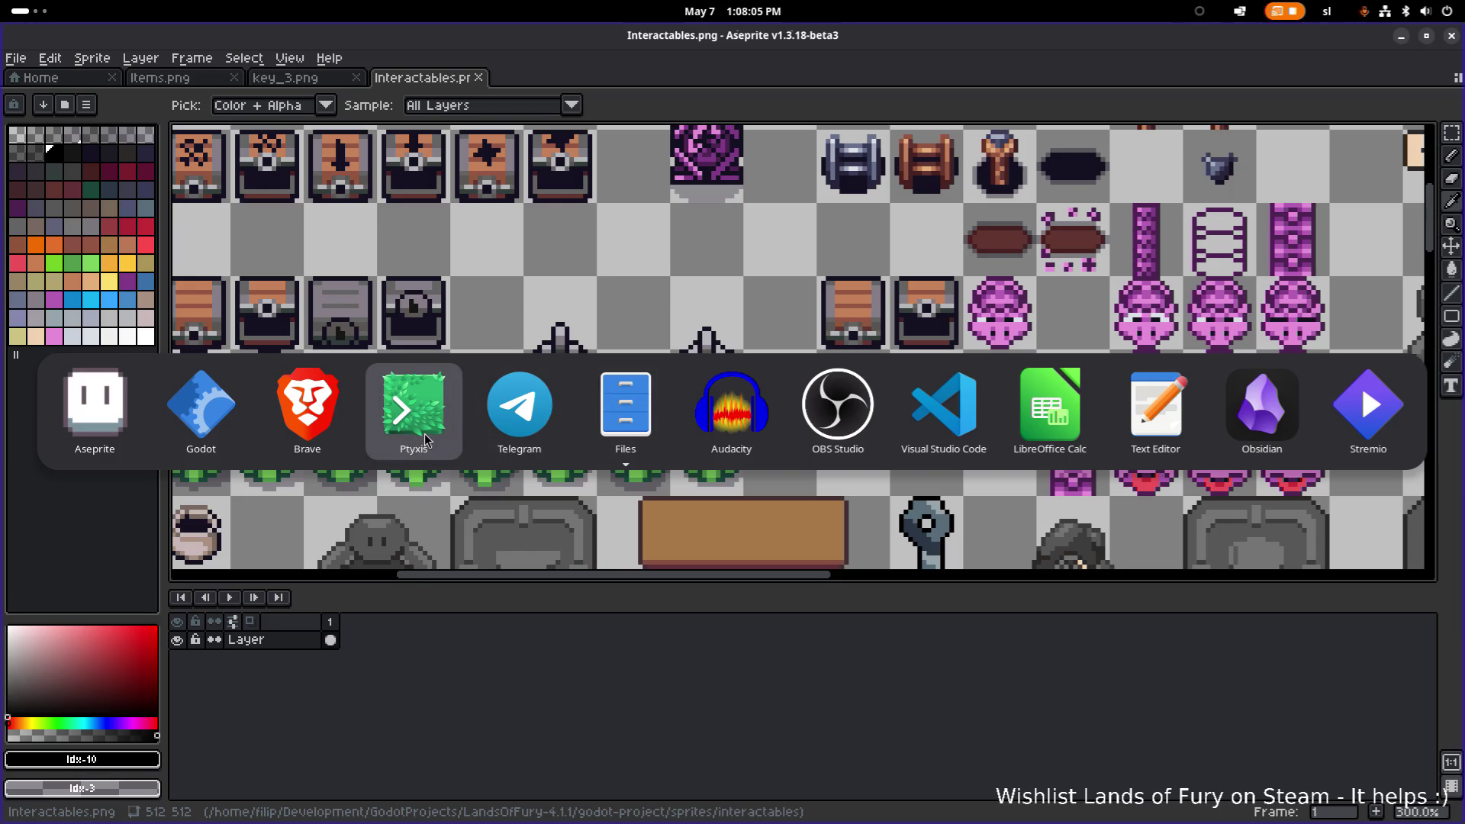
Briefly return to Godot, then bring up Chest.cs in Visual Studio Code.
key("Escape")
key("alt+Tab")
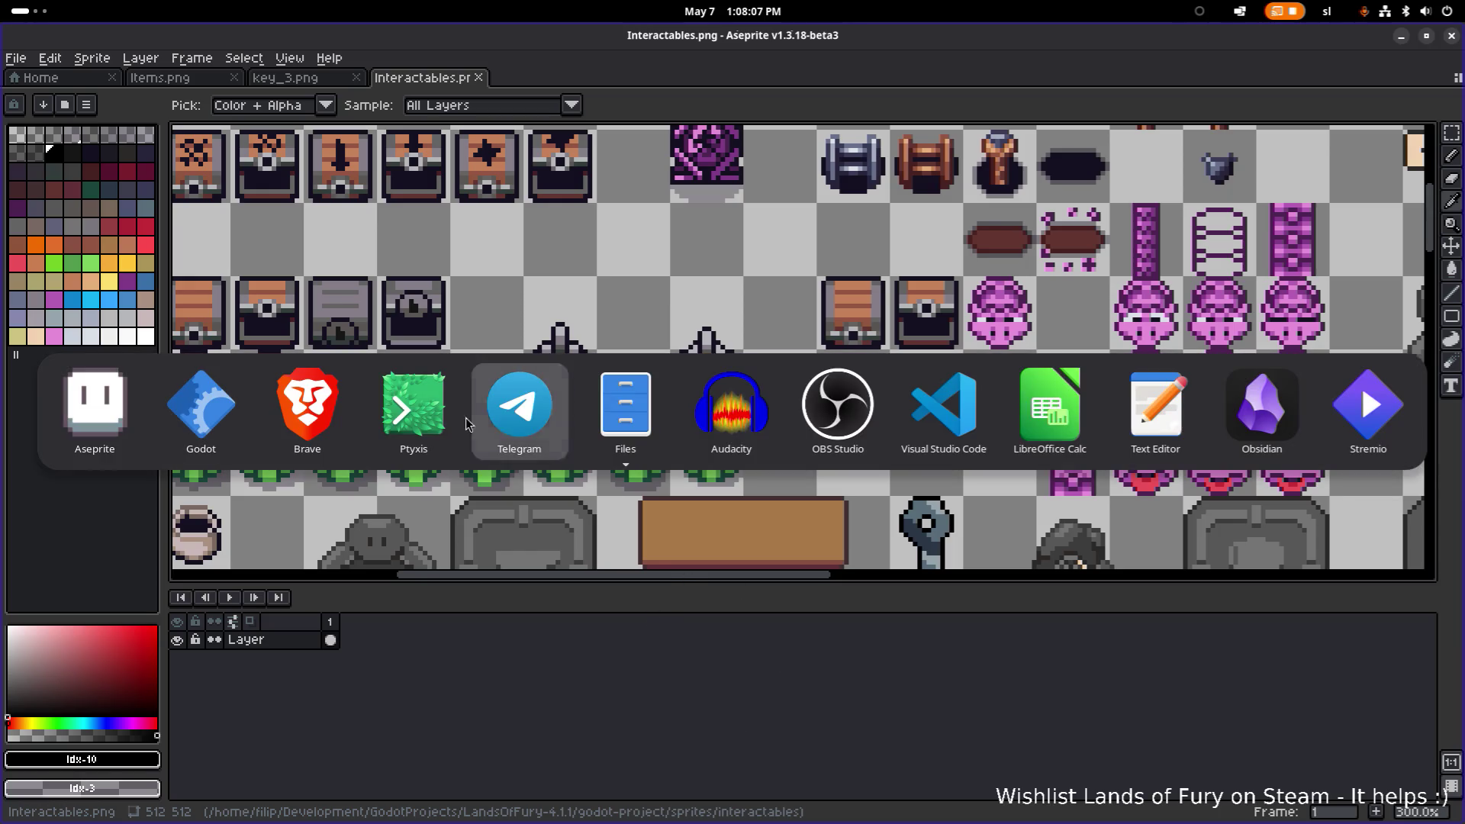
left_click(205, 422)
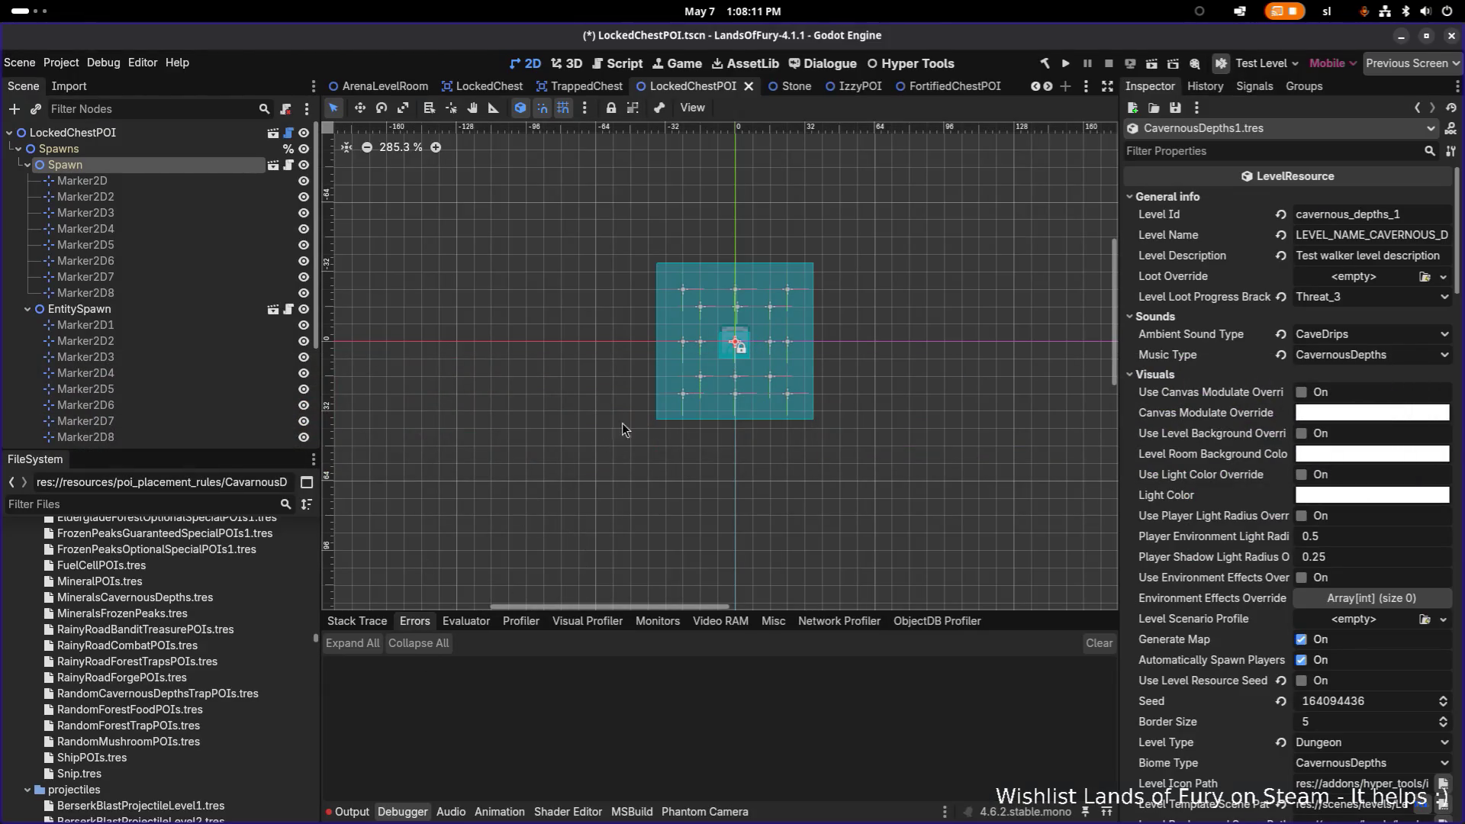
key("alt+Tab")
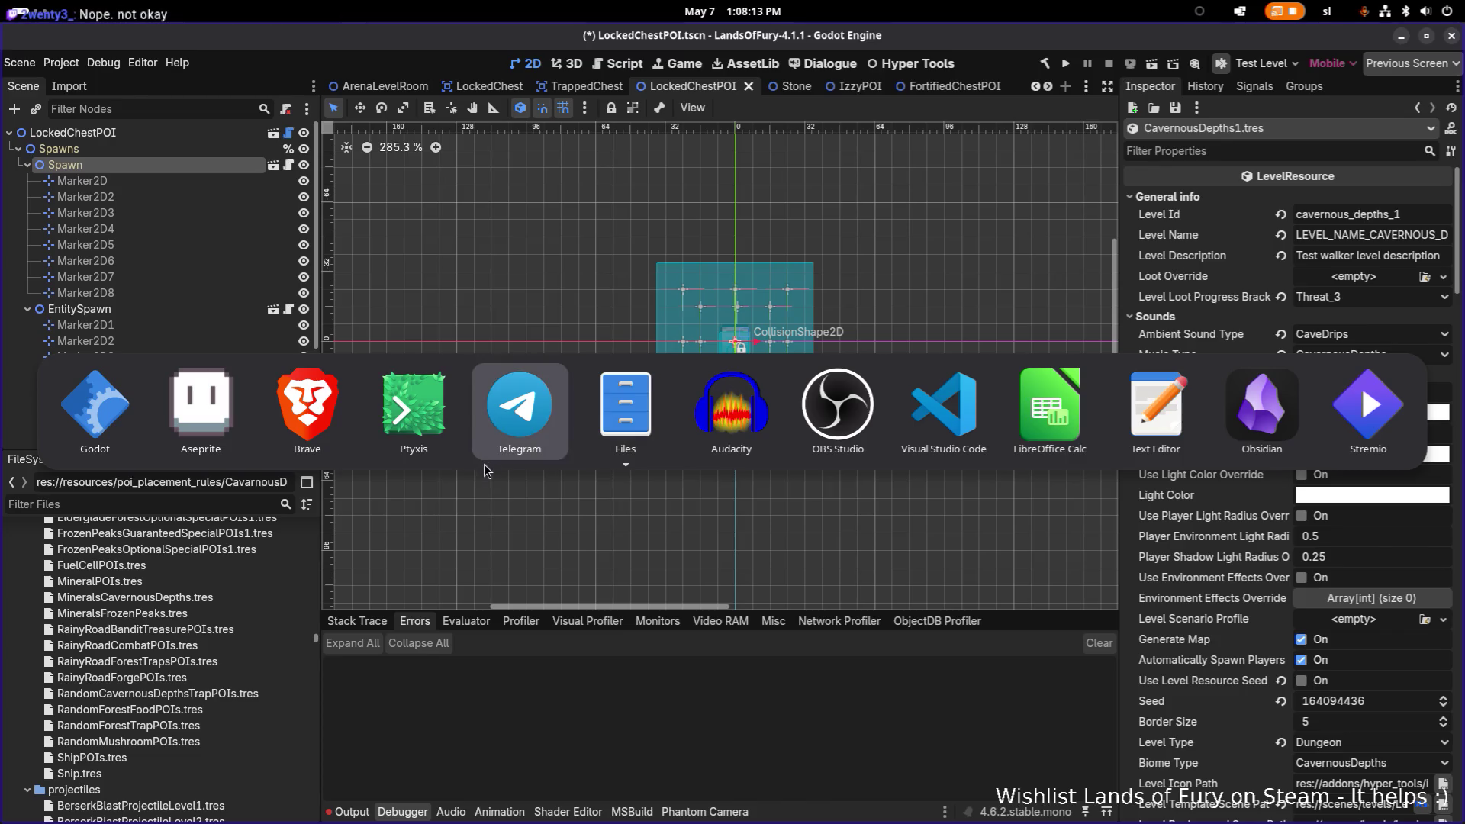
left_click(948, 424)
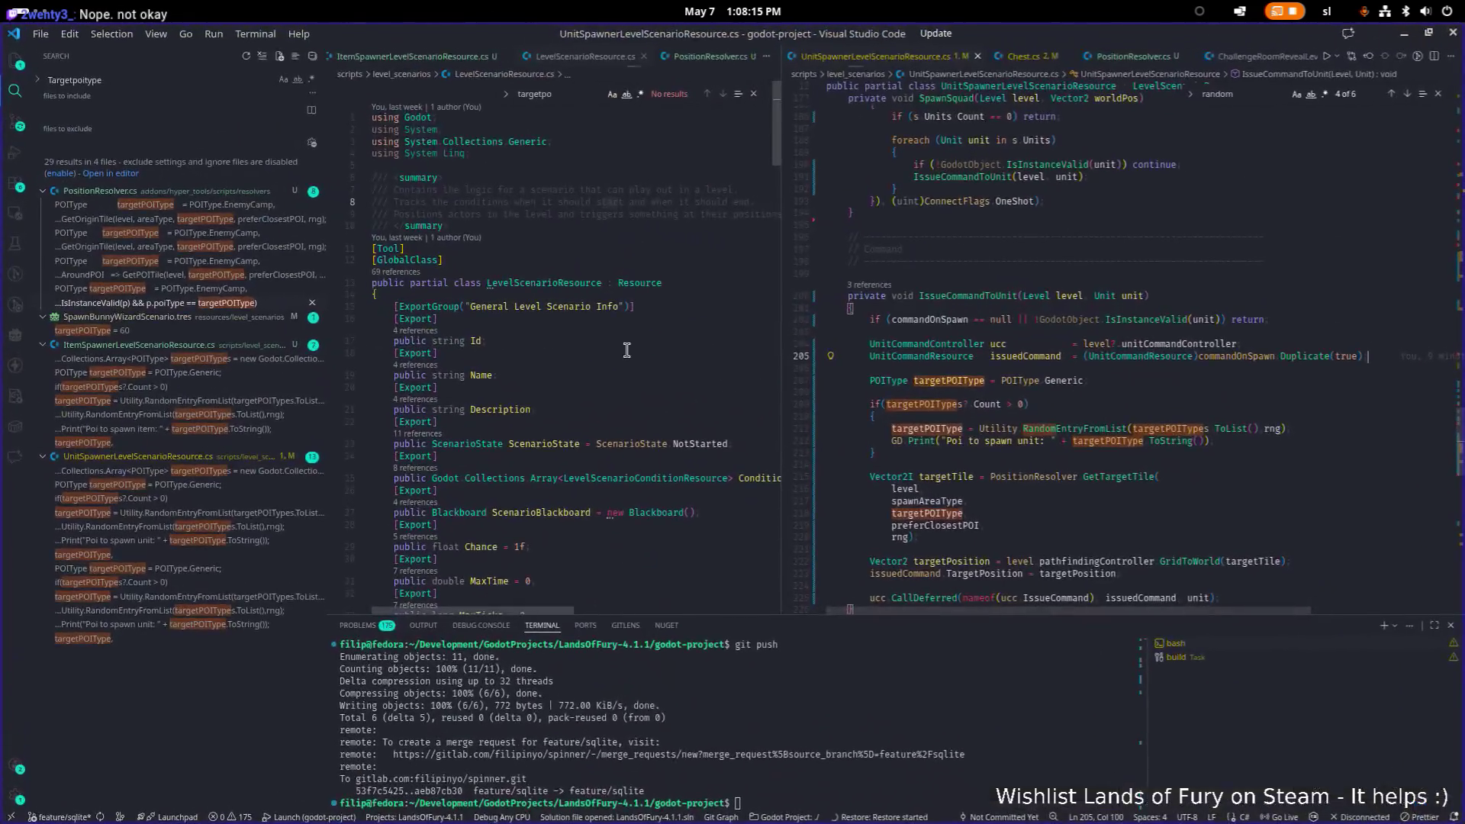
key("ctrl+Tab")
key("ctrl+Tab")
key("ctrl+Tab")
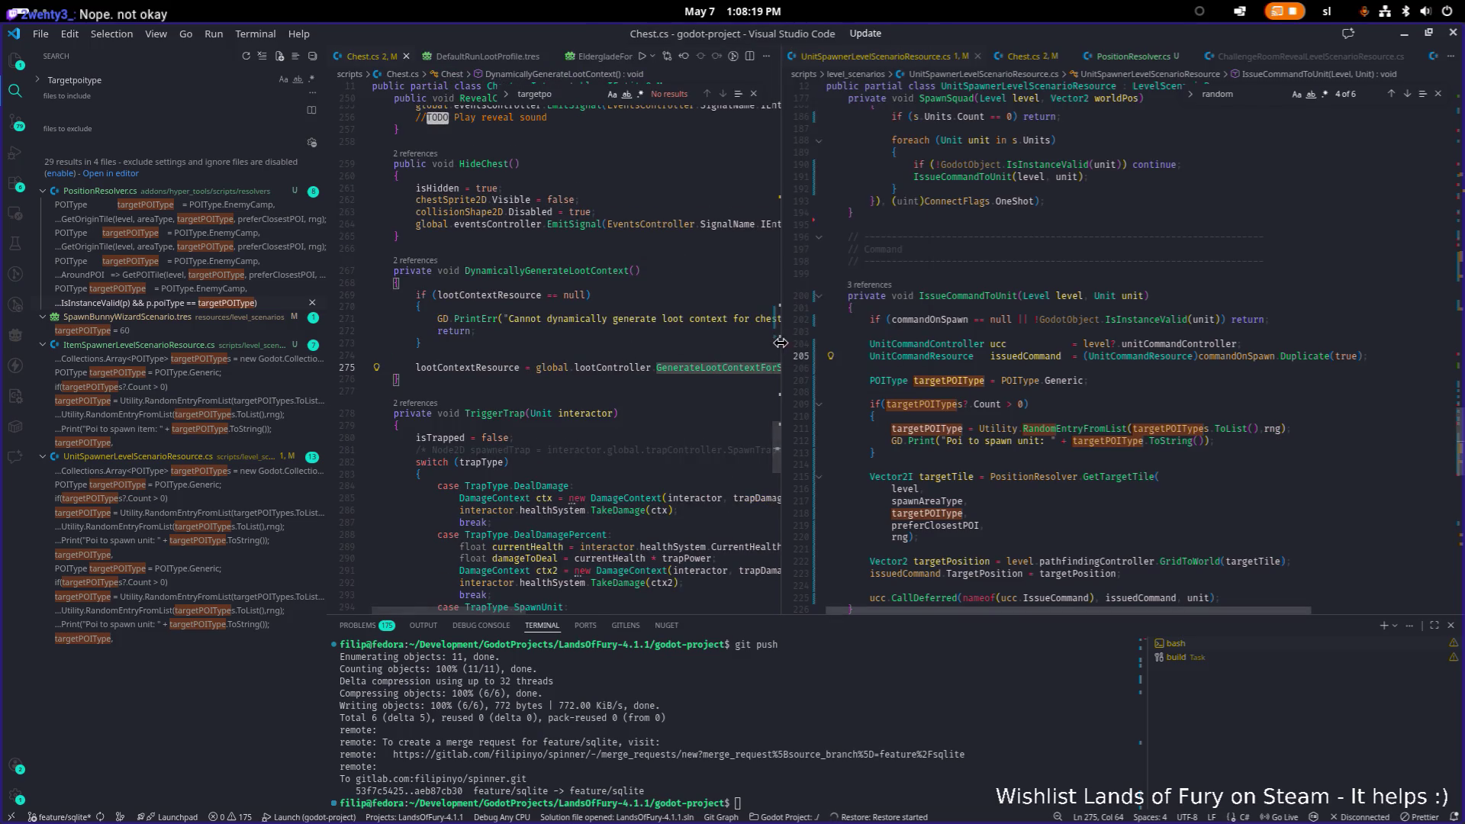
left_click_drag(783, 350, 853, 359)
scroll(713, 447, "up", 5)
scroll(713, 447, "up", 20)
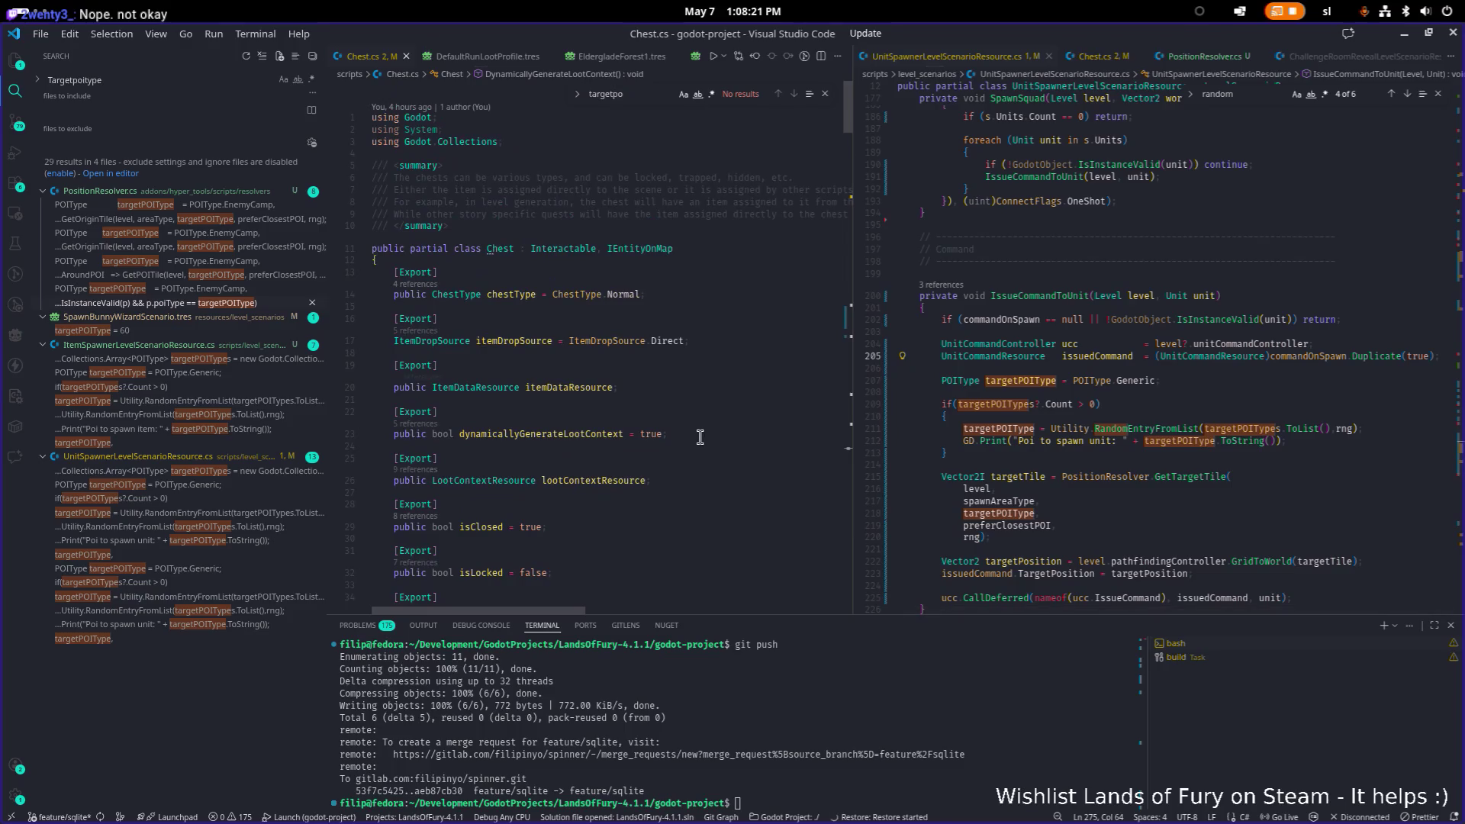
Jump from the chestType field to the ChestType enum definition and select Spiked.
left_click(673, 301)
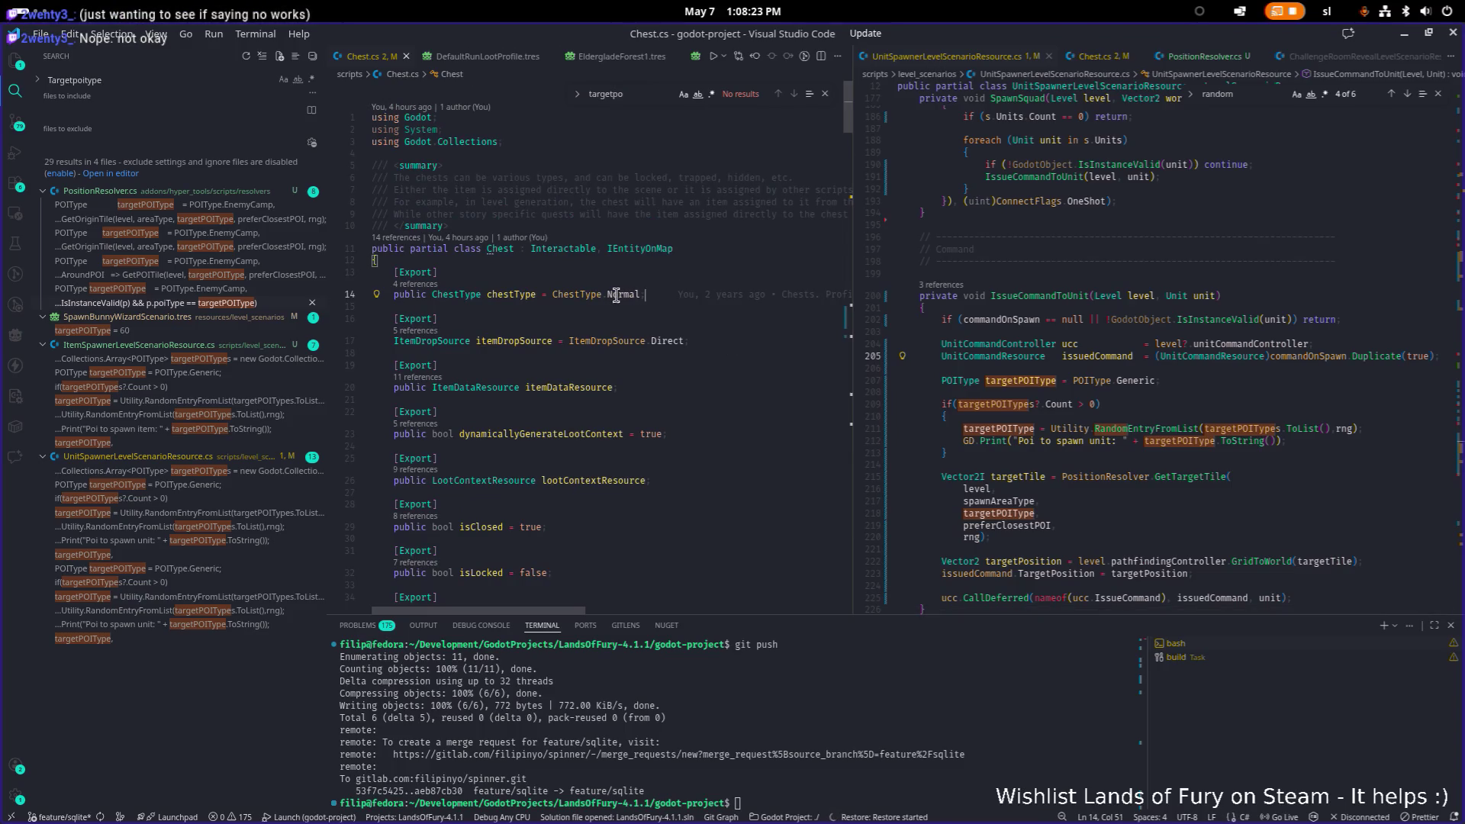
left_click(606, 295)
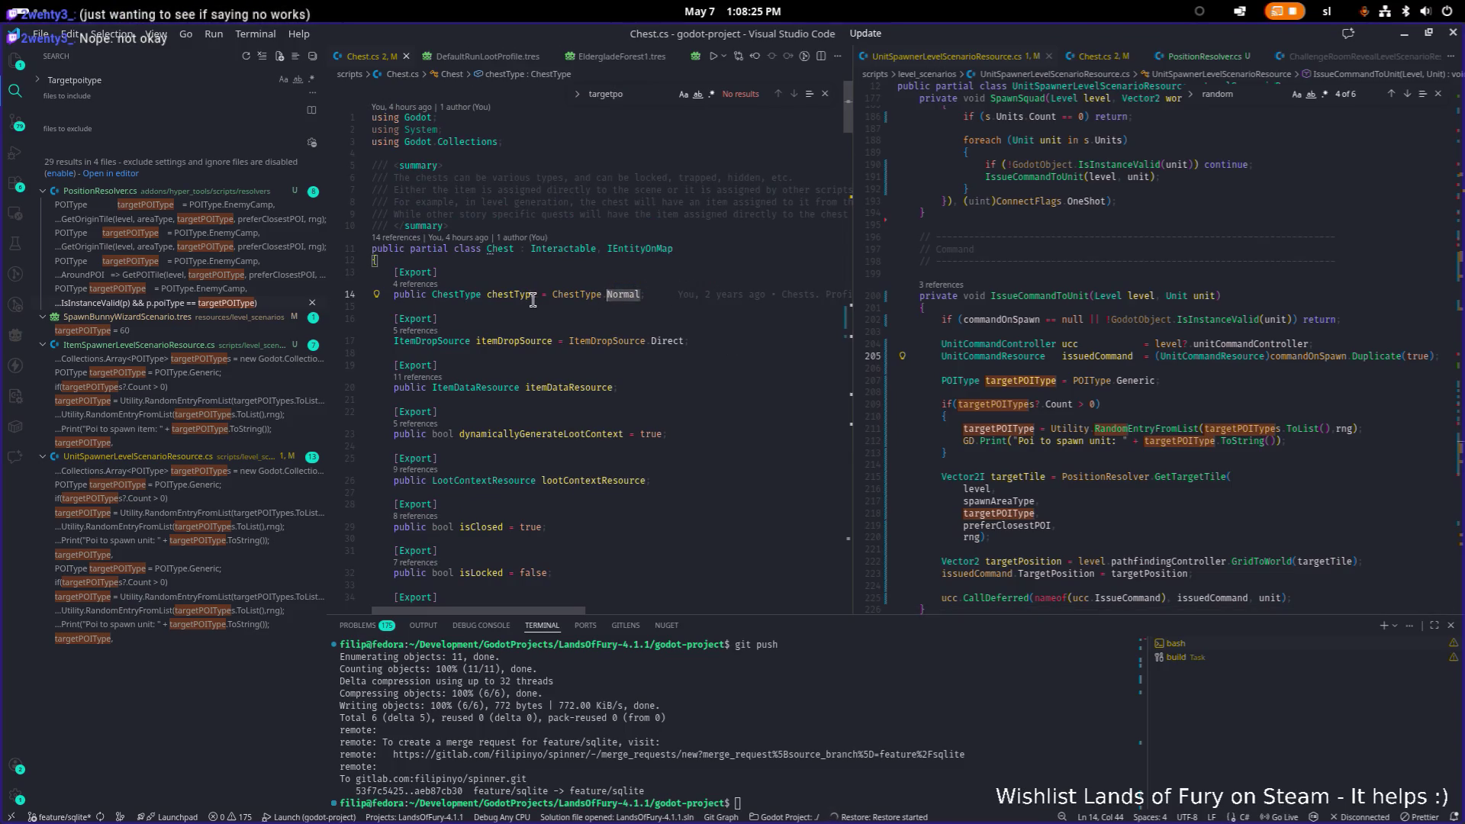
left_click(456, 295)
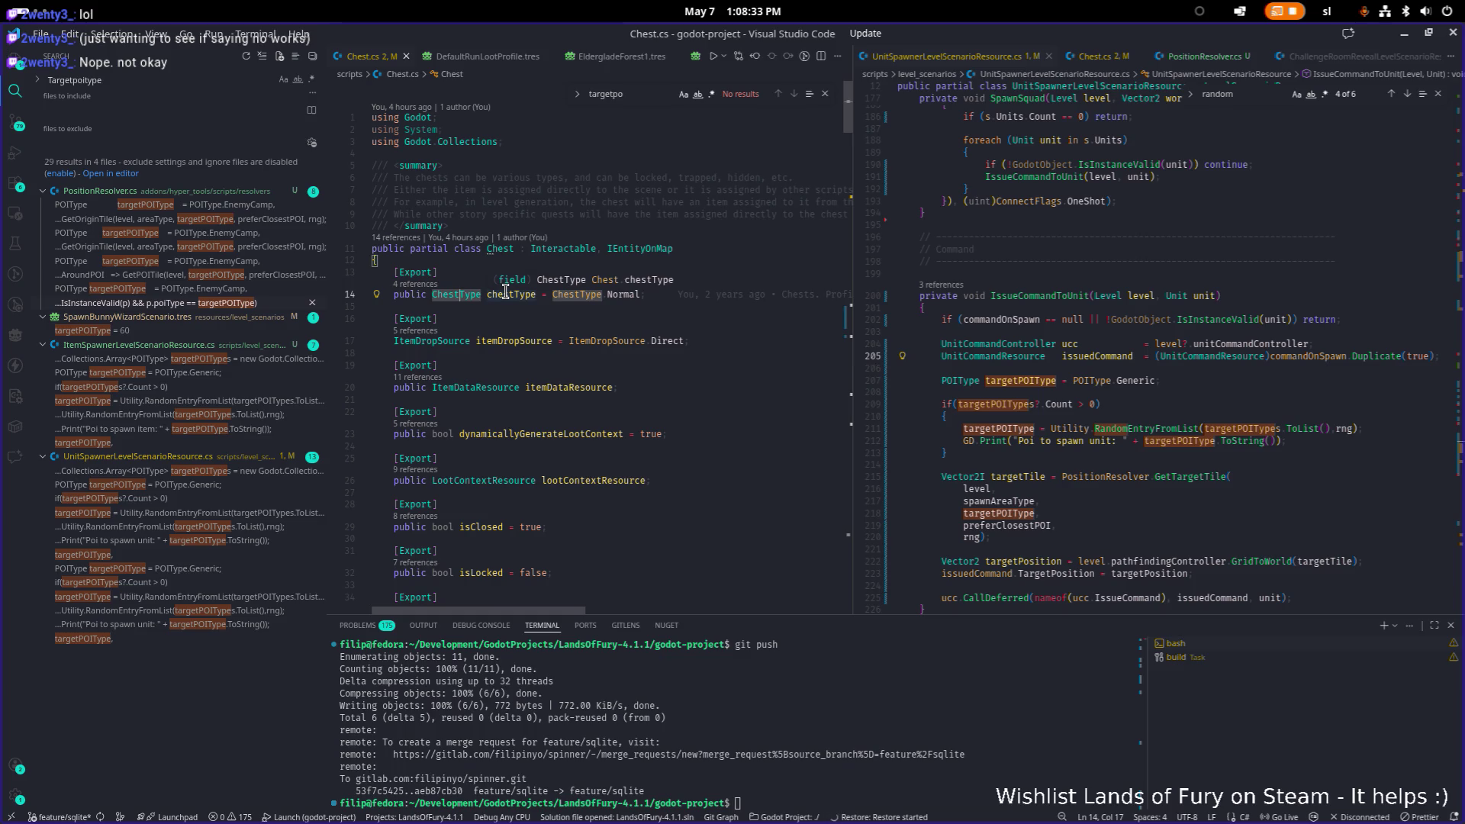
key("F12")
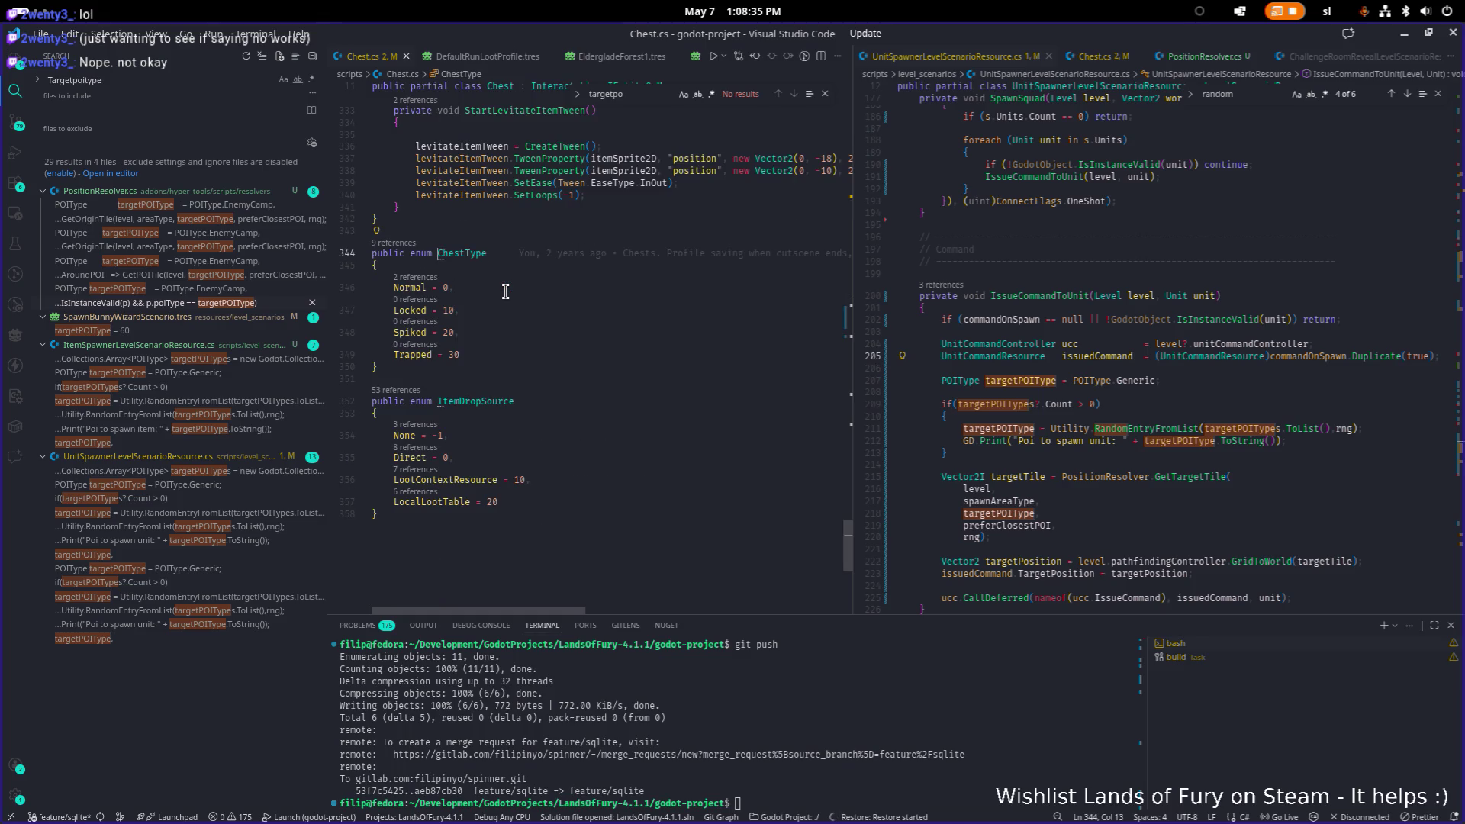
double_click(410, 333)
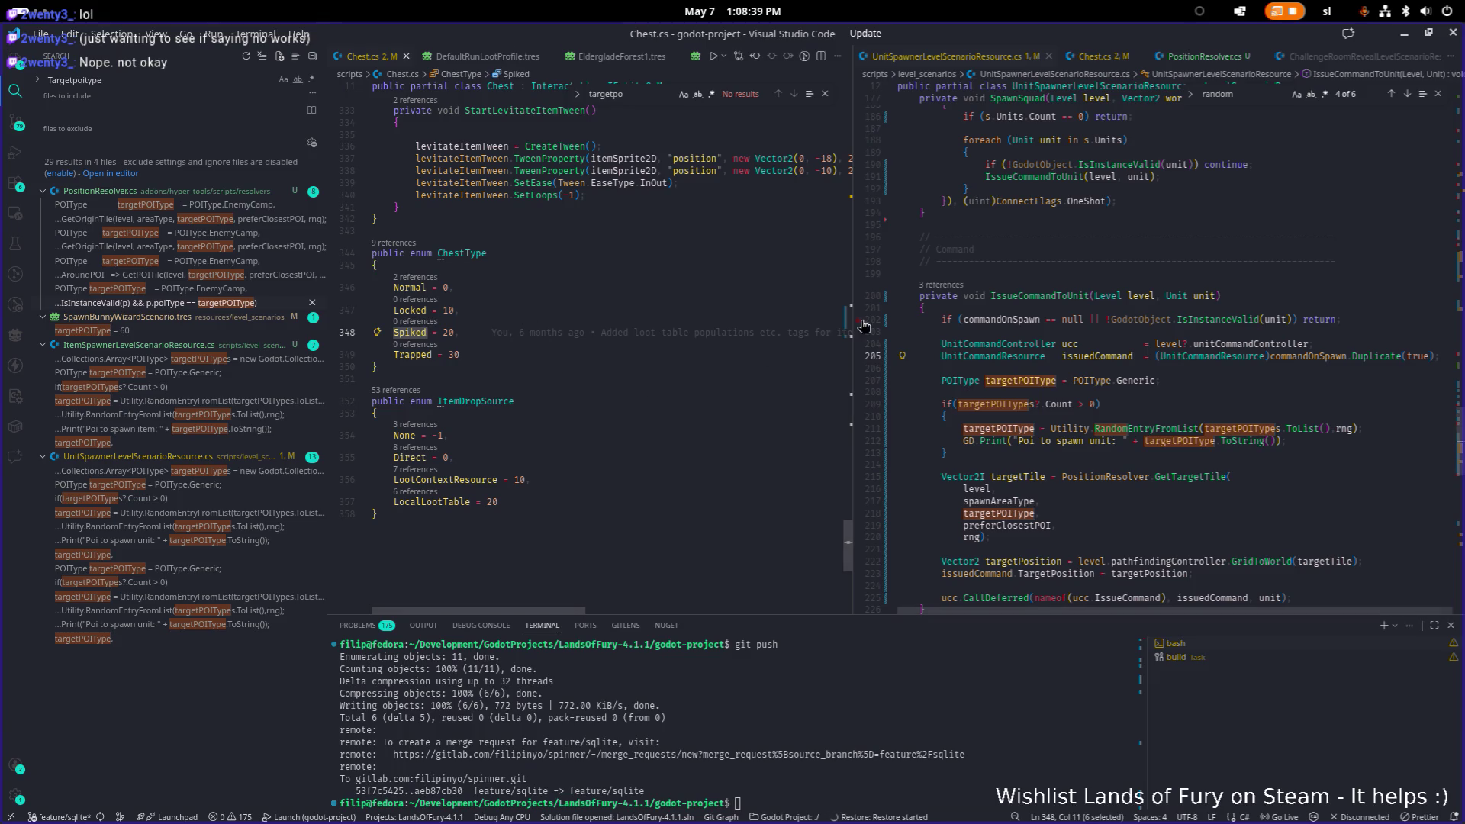
Search Chest.cs for 'Spiked', finding one occurrence, and widen the editor pane.
key("ctrl+f")
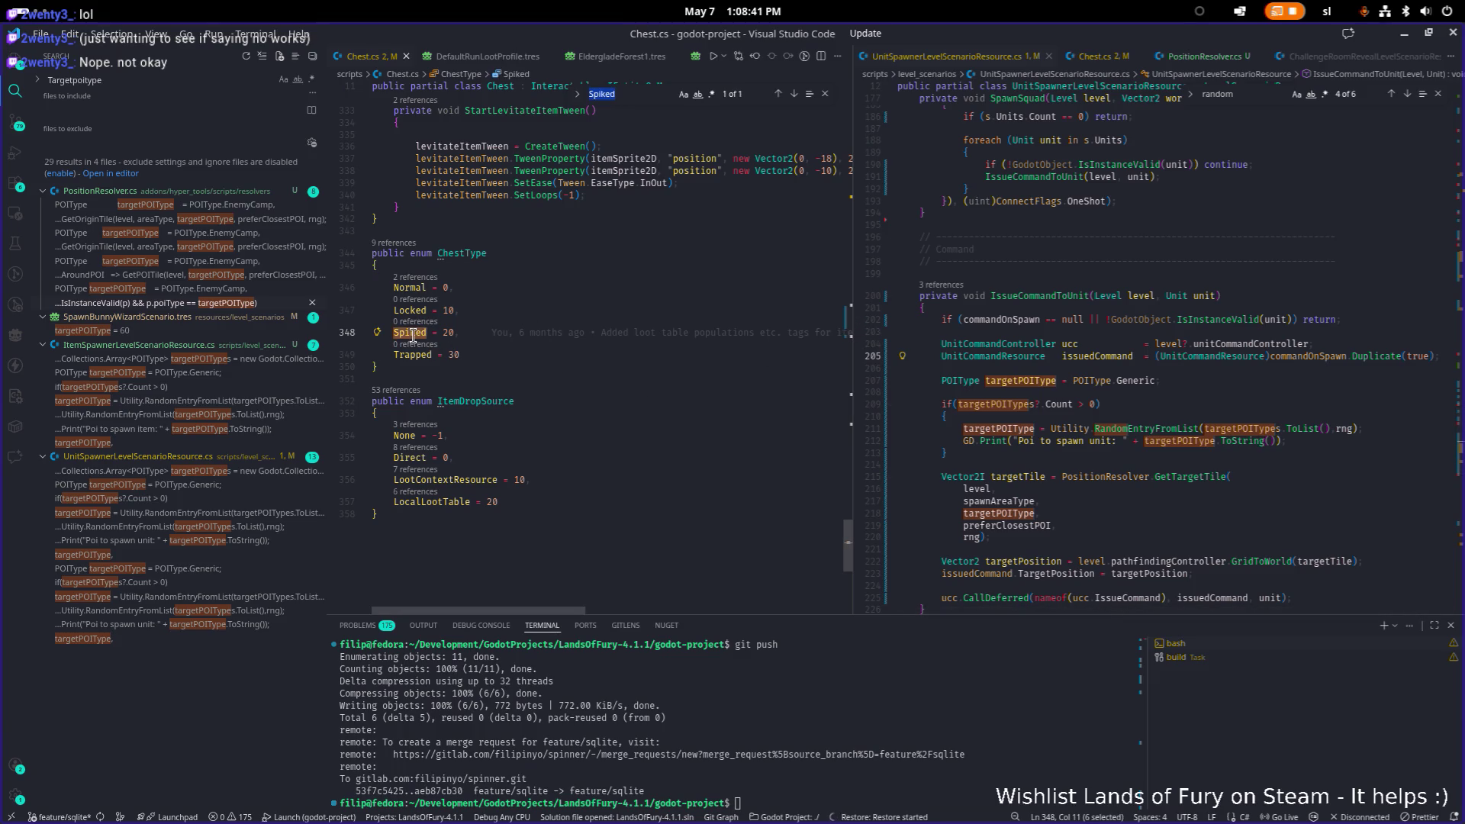
scroll(639, 282, "up", 15)
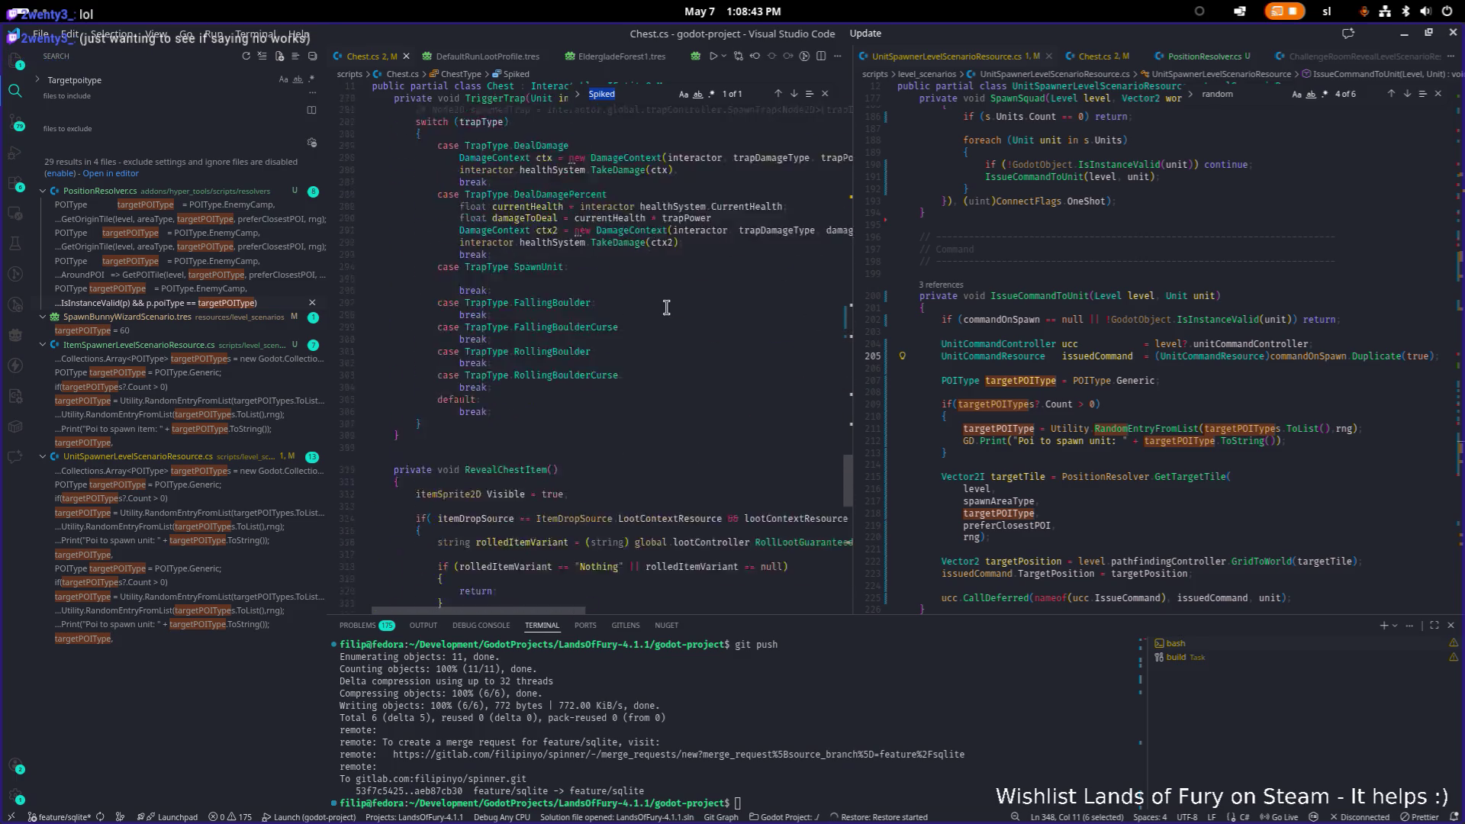
left_click(639, 283)
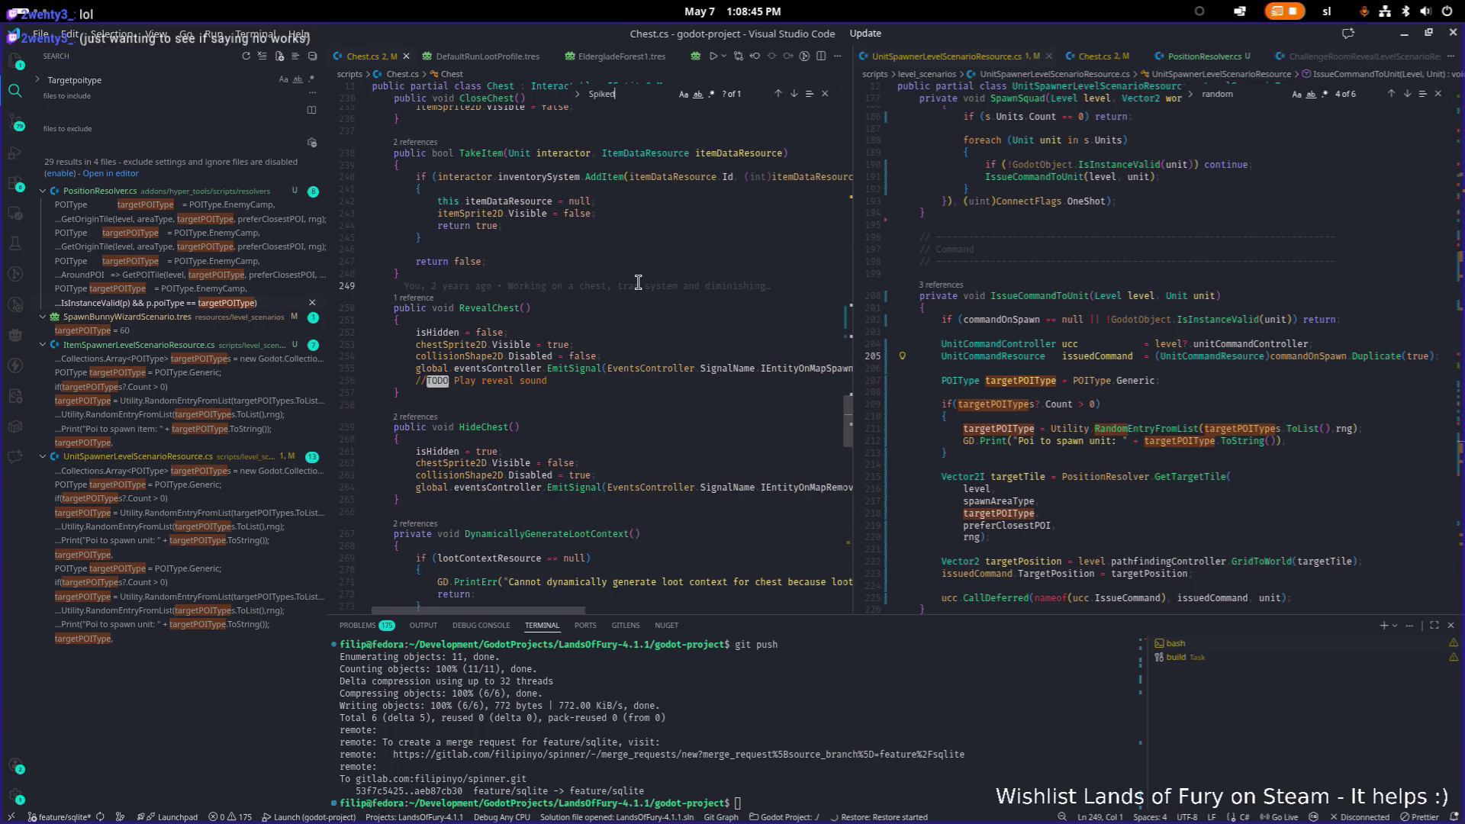
key("ctrl+f")
key("Return")
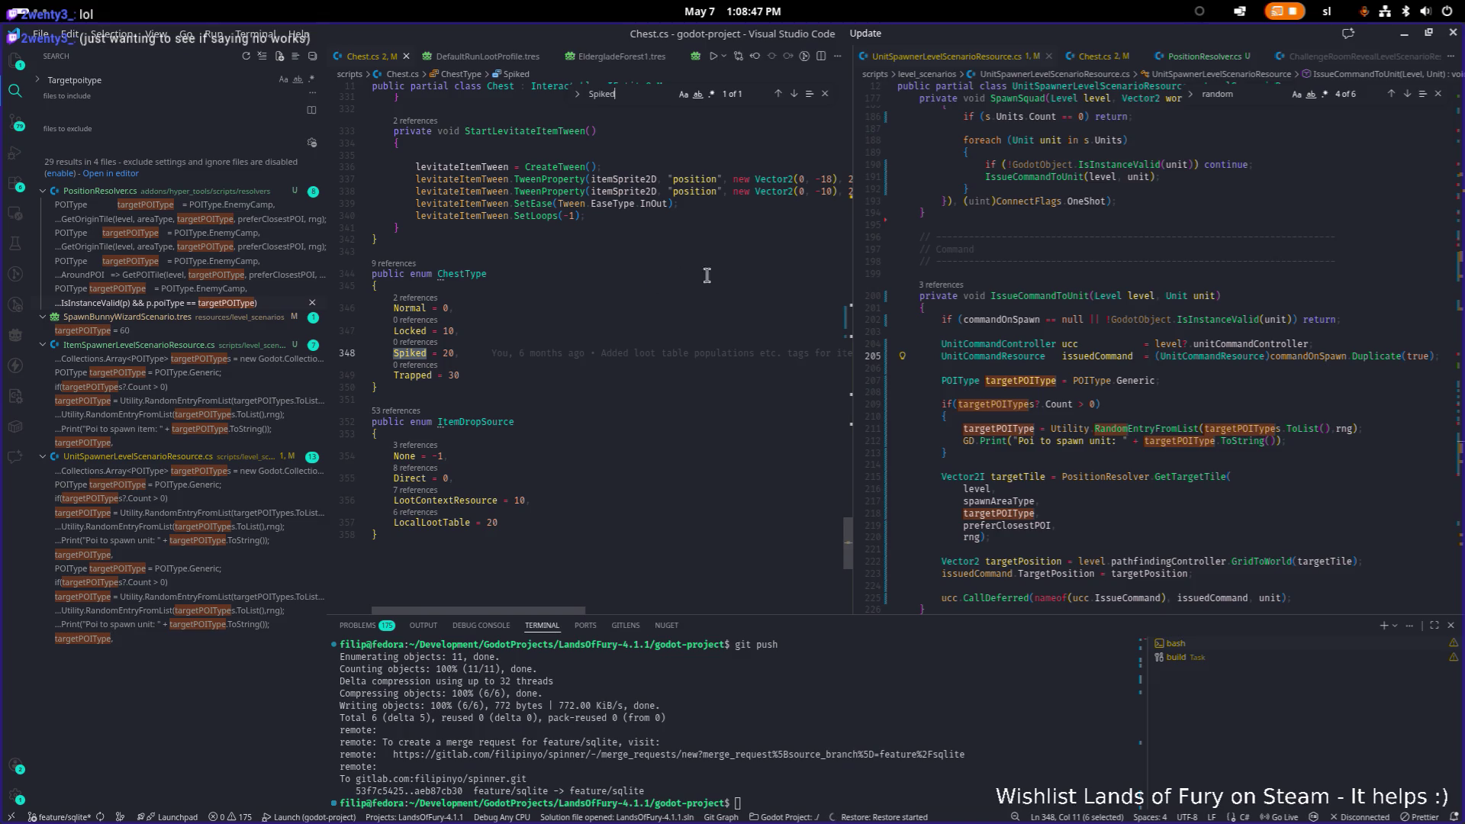
left_click_drag(852, 262, 1139, 267)
scroll(907, 317, "up", 20)
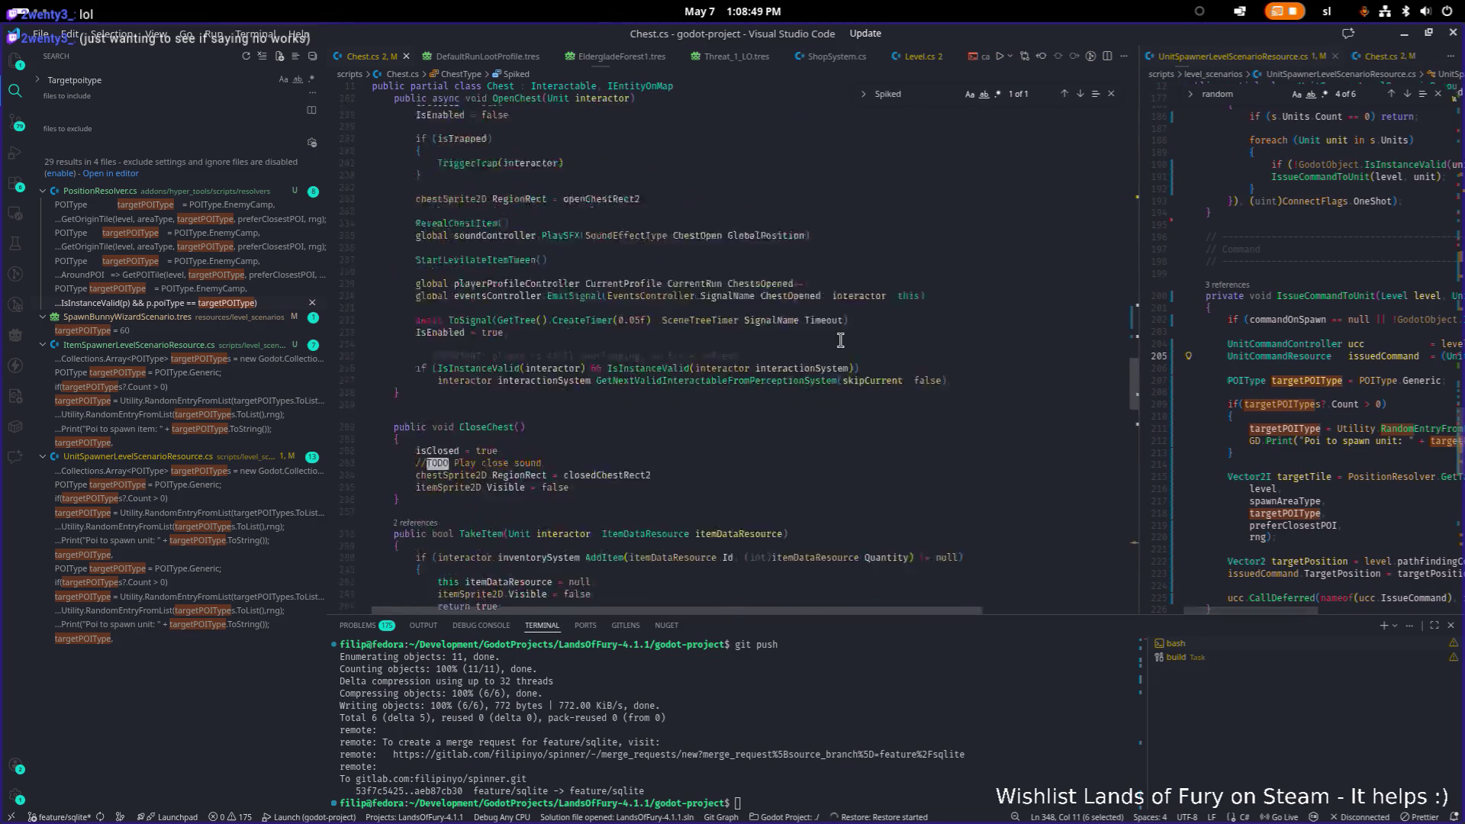
Scroll through Chest.cs and place the caret at the end of the else line in _Ready.
scroll(843, 328, "up", 20)
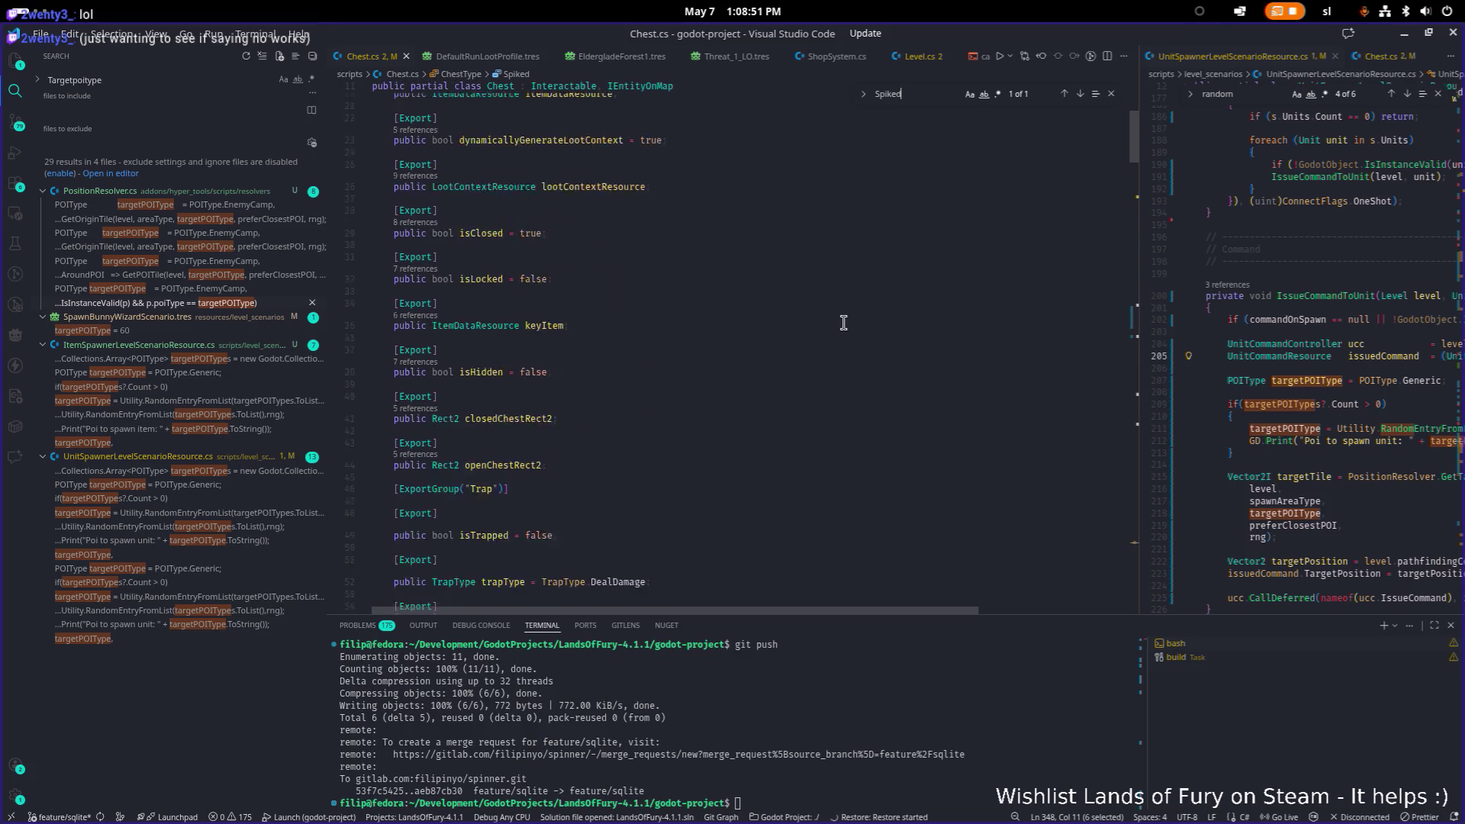
scroll(844, 322, "down", 10)
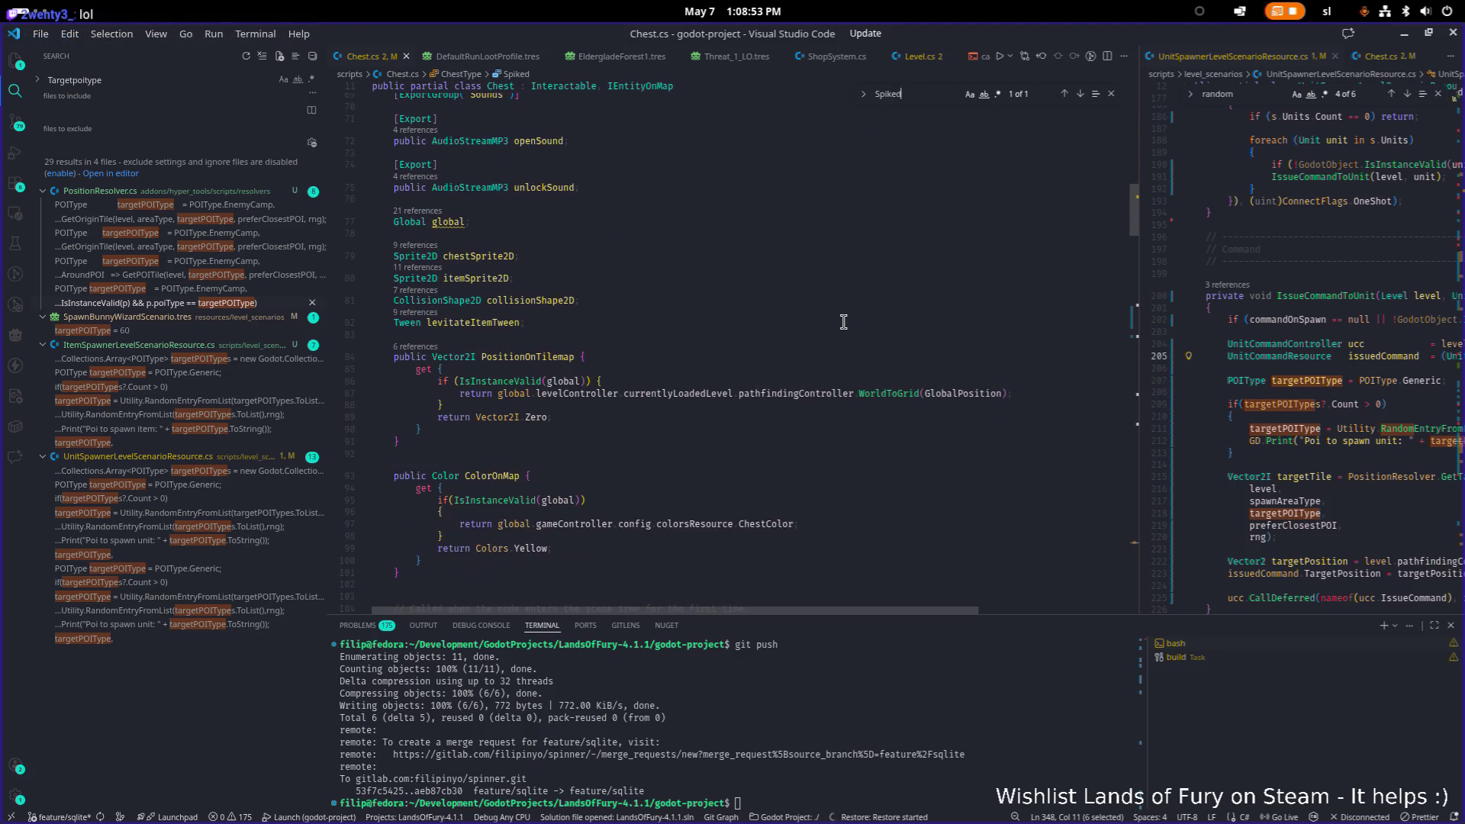
scroll(843, 322, "down", 8)
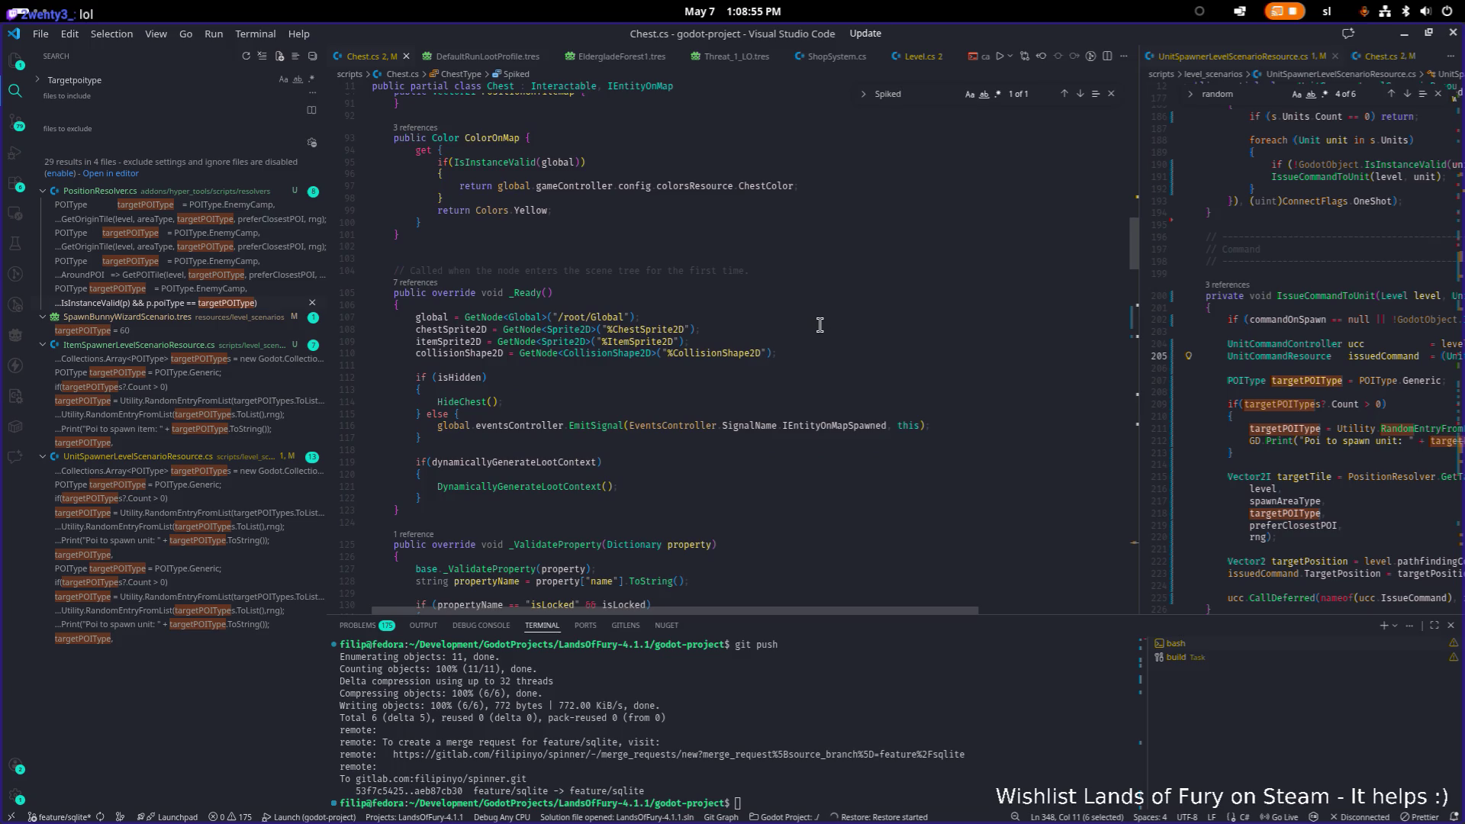
scroll(755, 326, "up", 5)
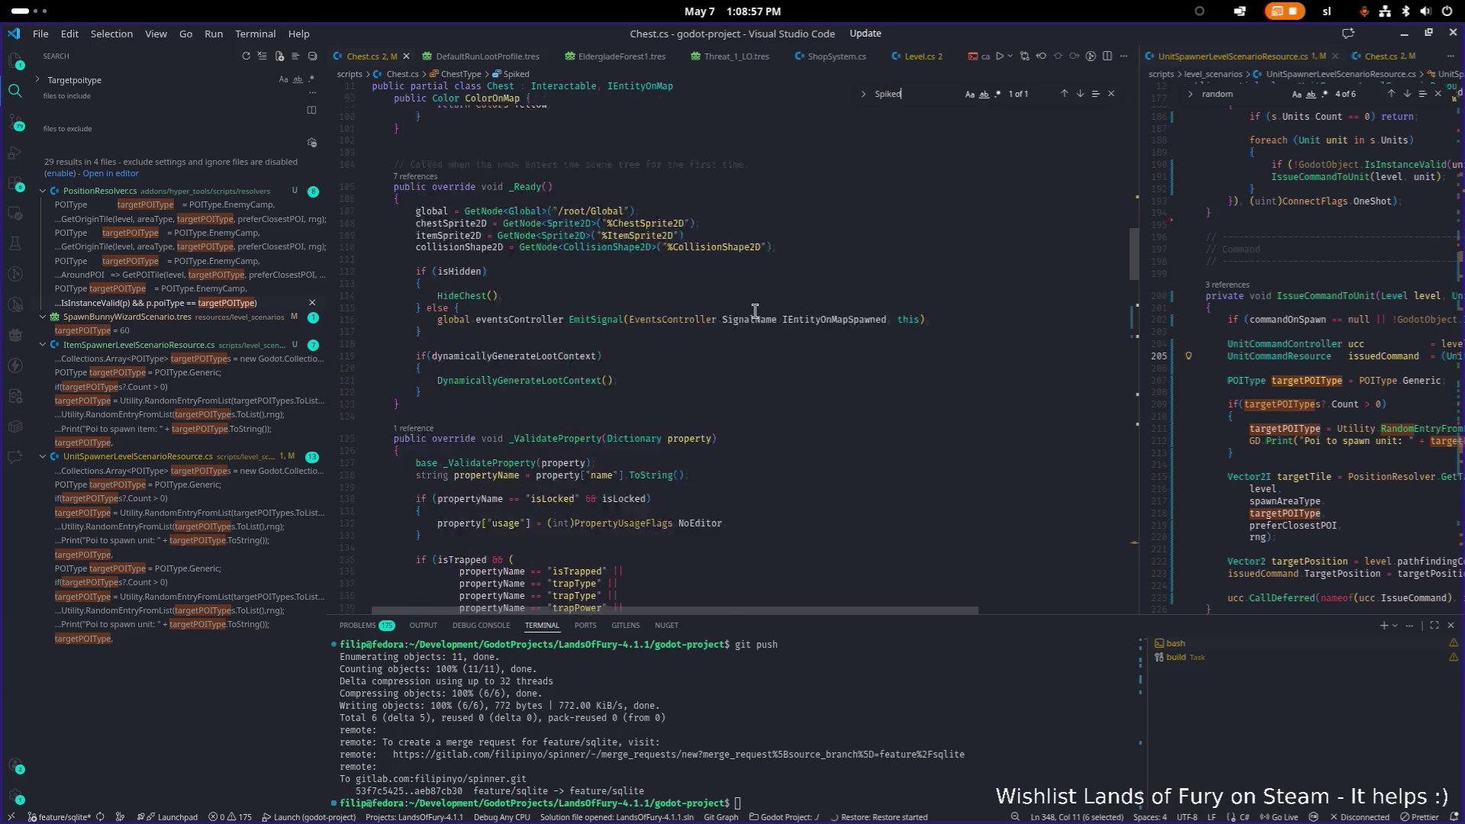
left_click(705, 385)
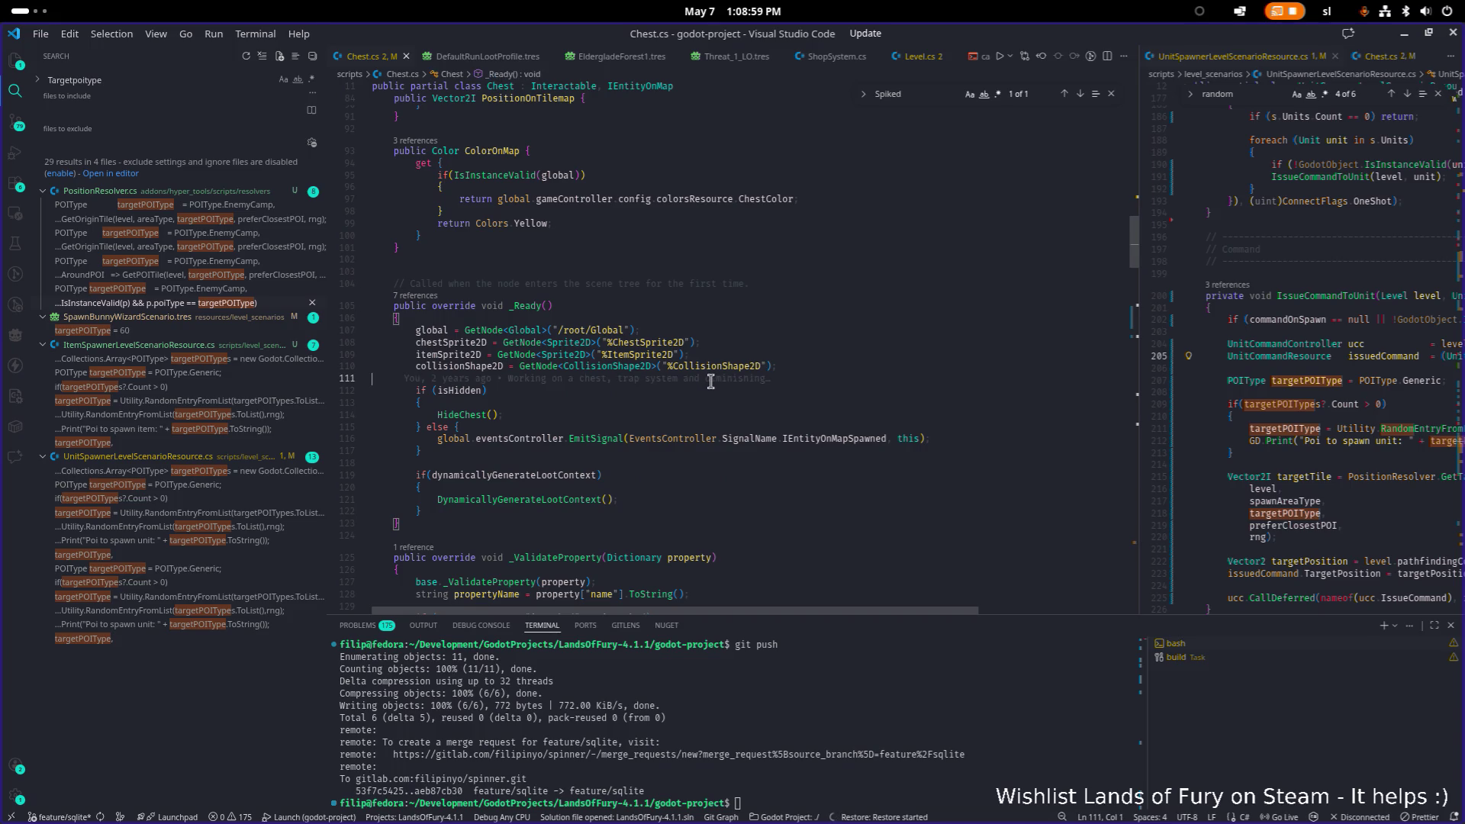
key("Down")
key("Down")
key("Down")
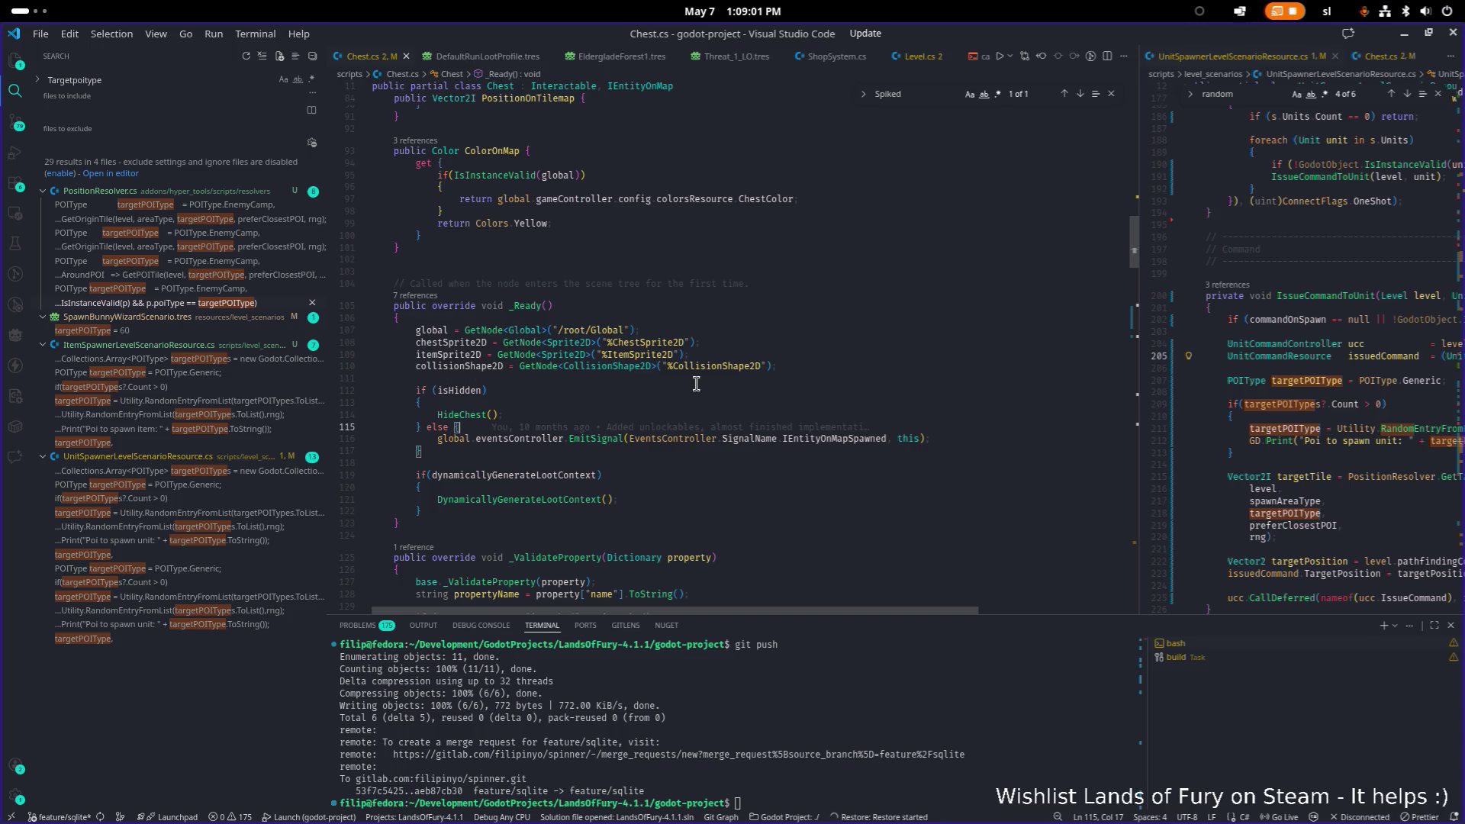
Insert a blank line in Interact() right after the isLocked check block.
scroll(696, 383, "down", 15)
scroll(677, 382, "up", 1)
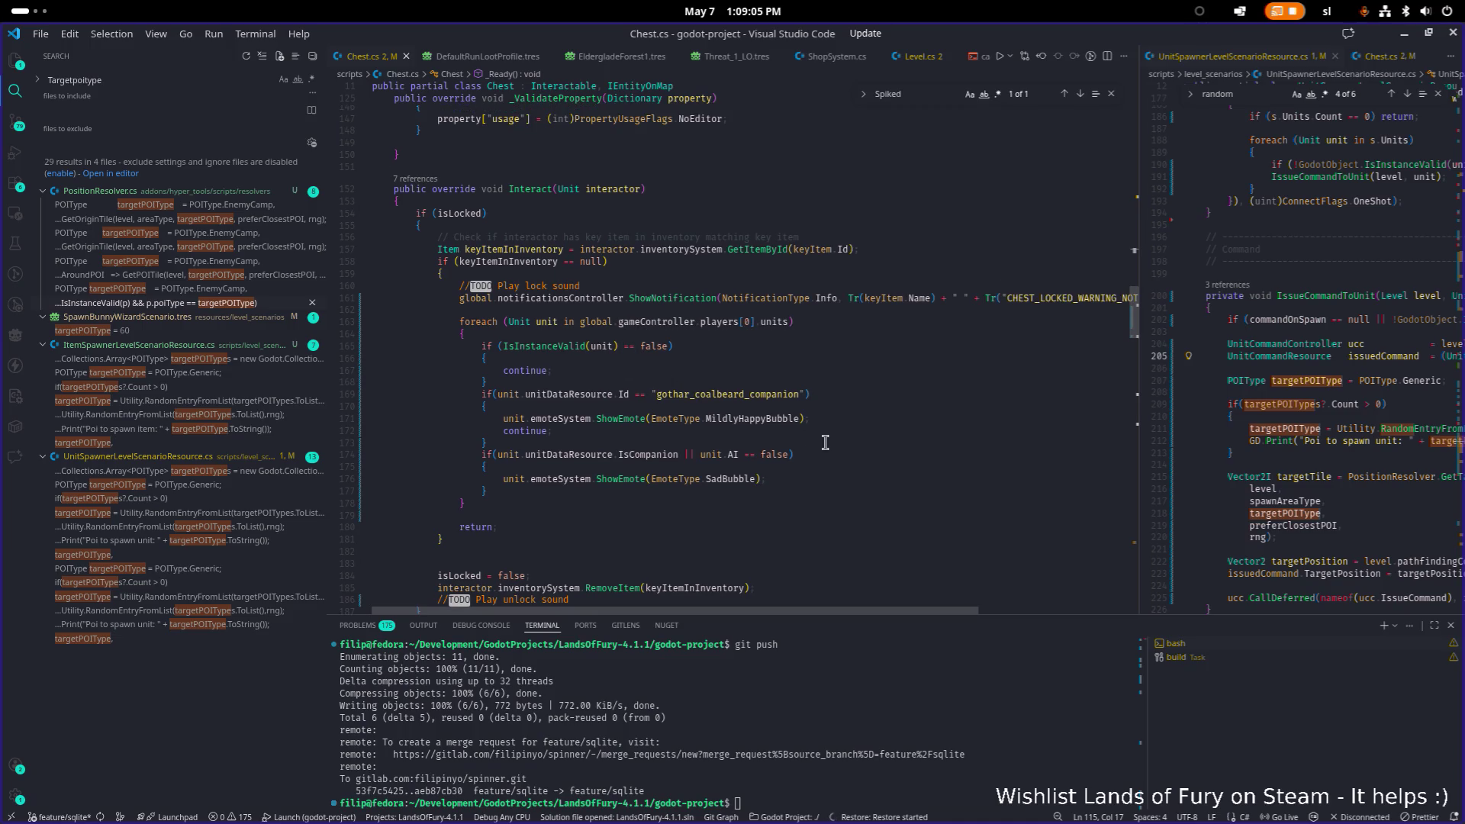
scroll(798, 451, "up", 1)
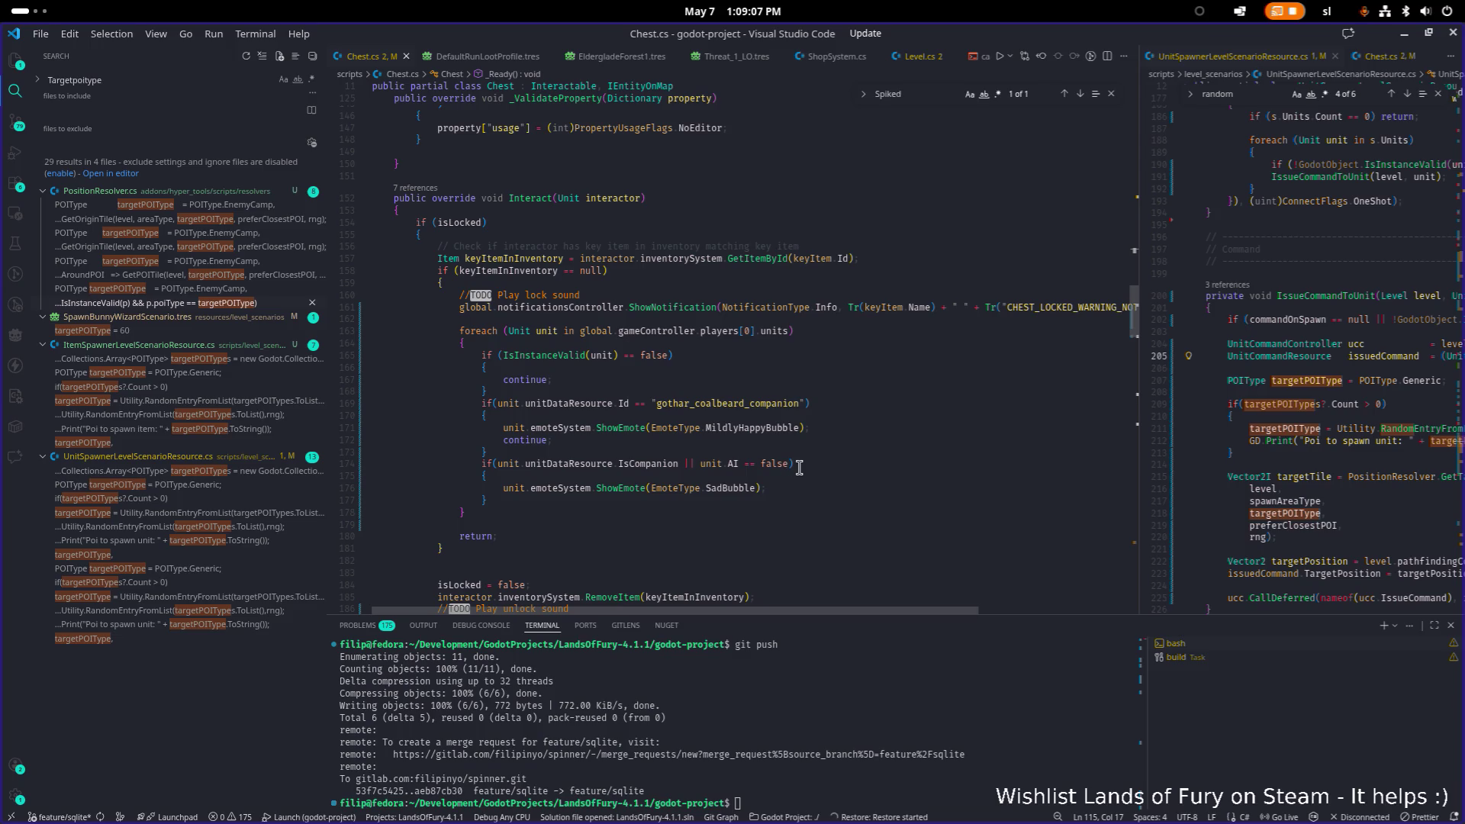
scroll(790, 485, "up", 1)
left_click(816, 492)
left_click(581, 519)
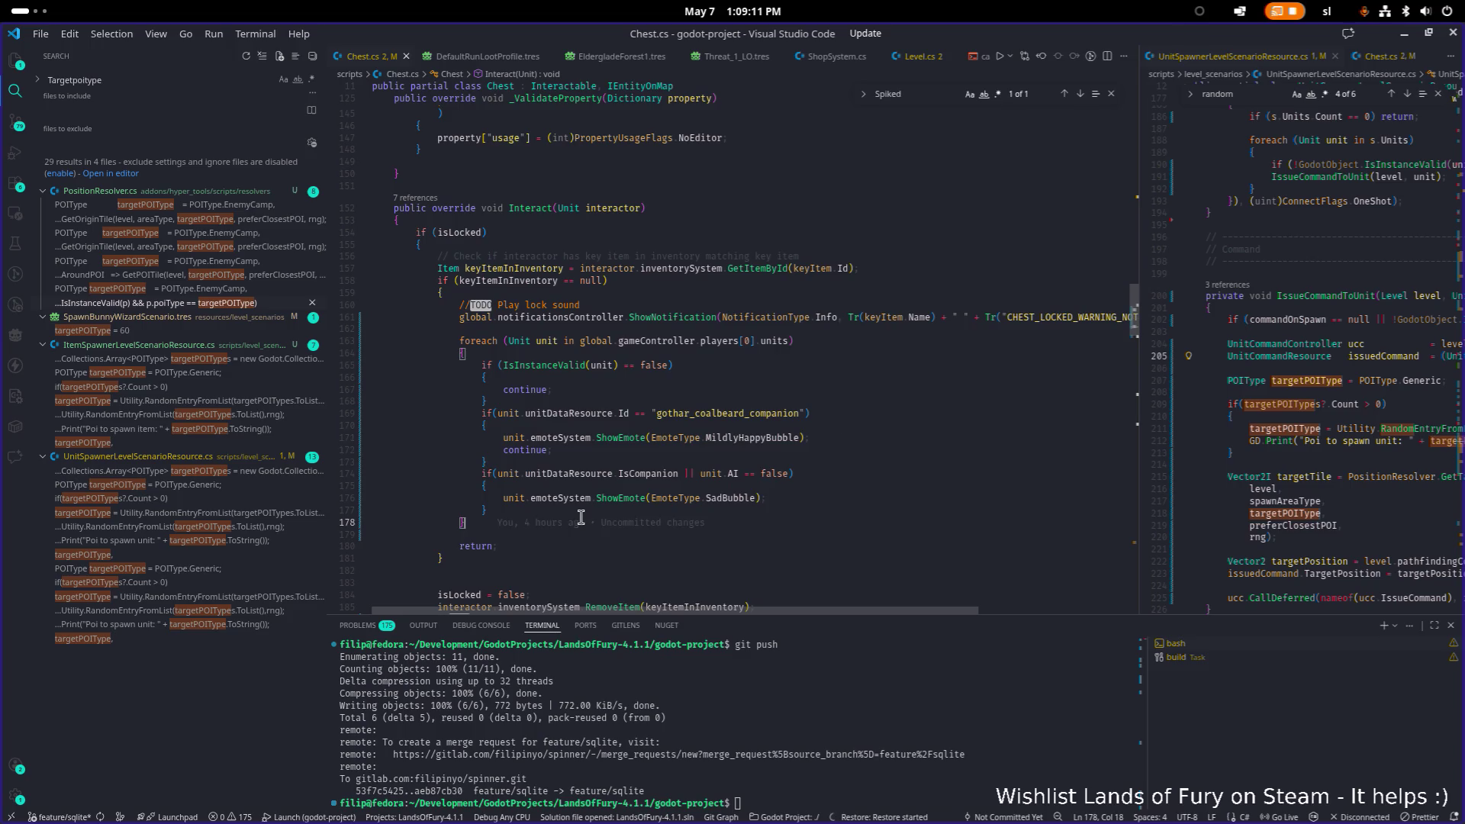
scroll(581, 518, "down", 2)
left_click(595, 489)
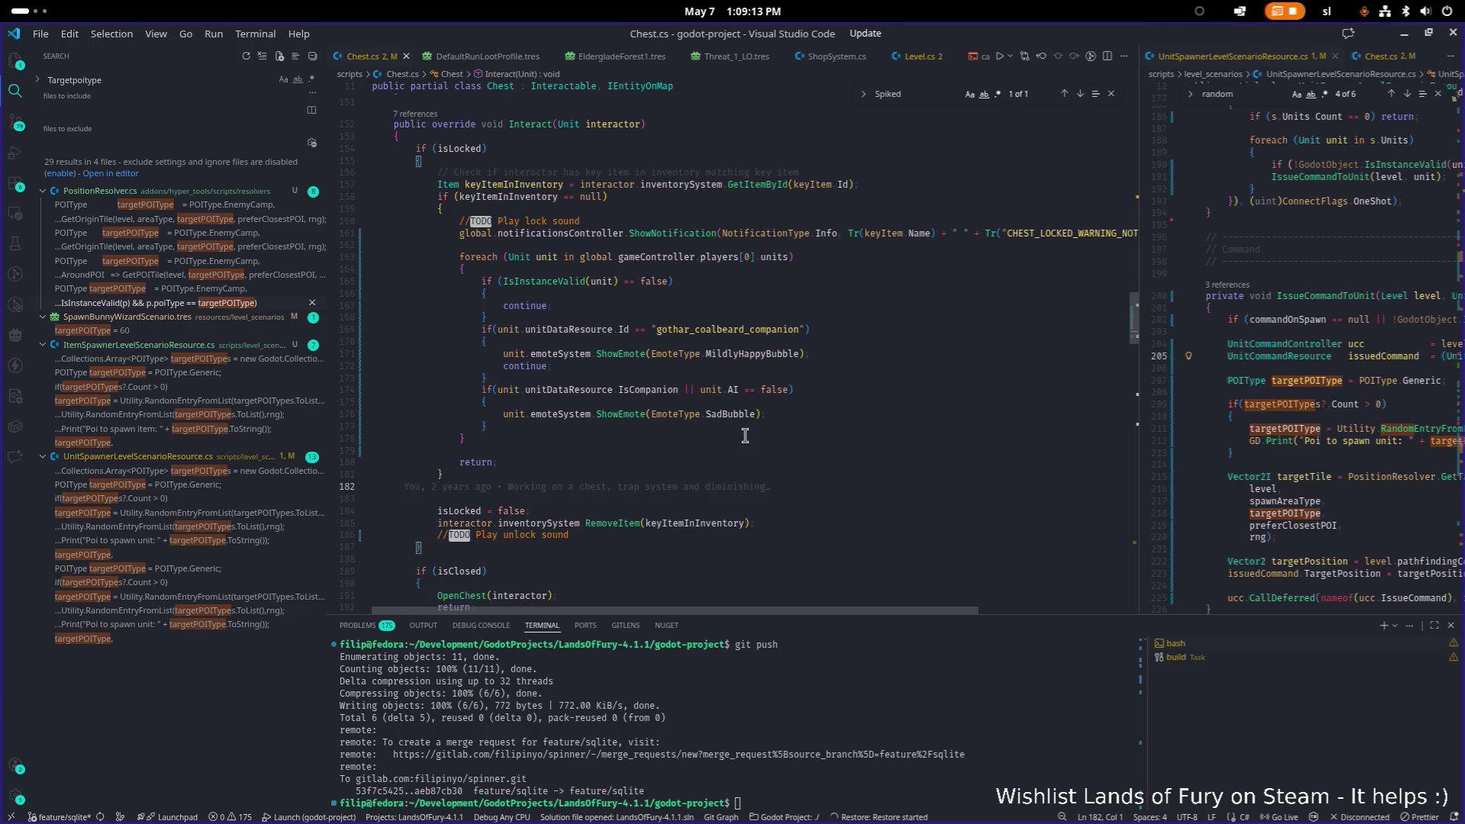
key("Return")
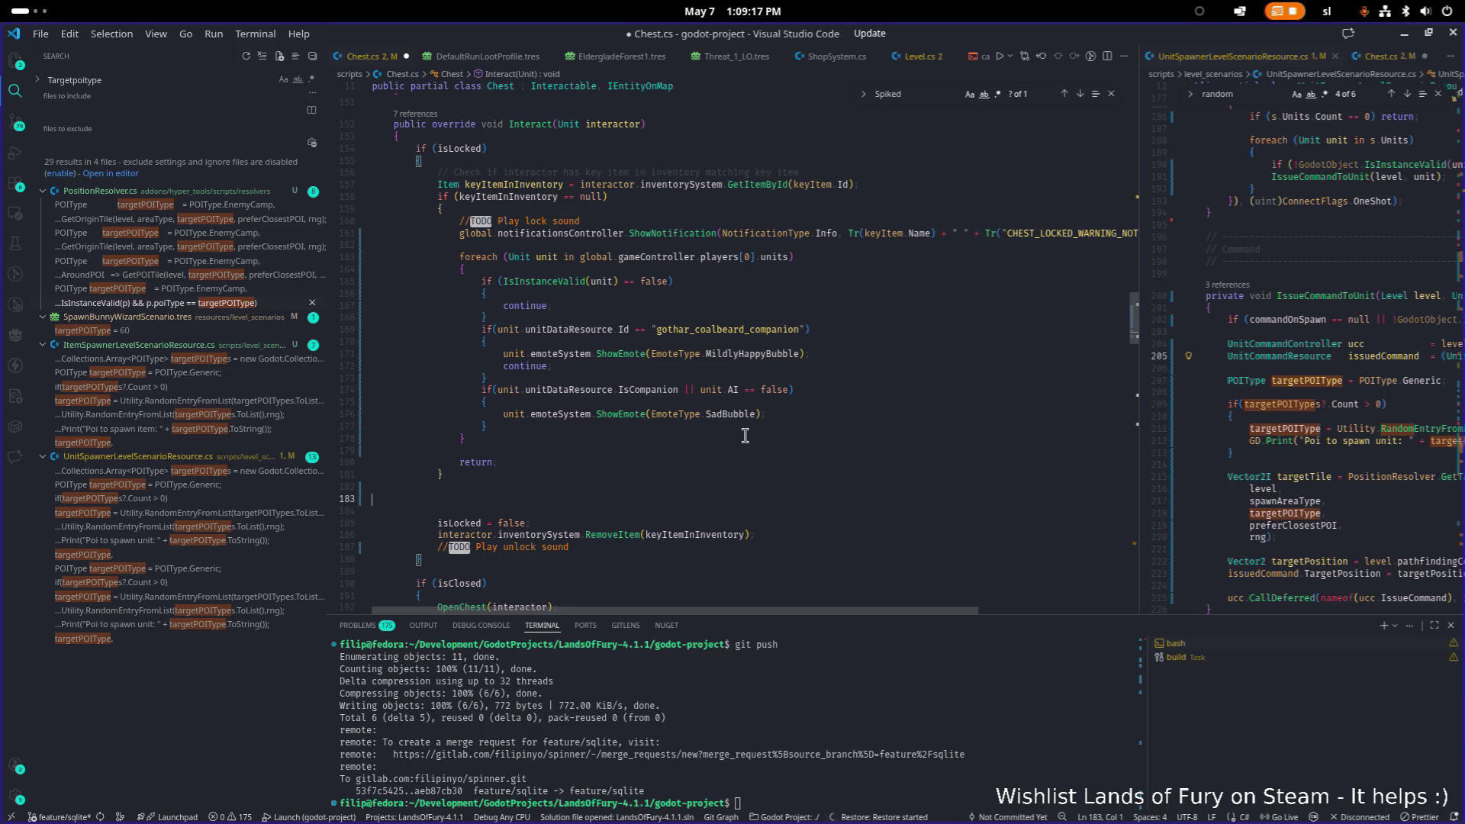
Remove the extra blank line and follow OpenChest to the TriggerTrap definition with F12.
key("BackSpace")
key("BackSpace")
scroll(712, 437, "down", 4)
left_click(472, 450)
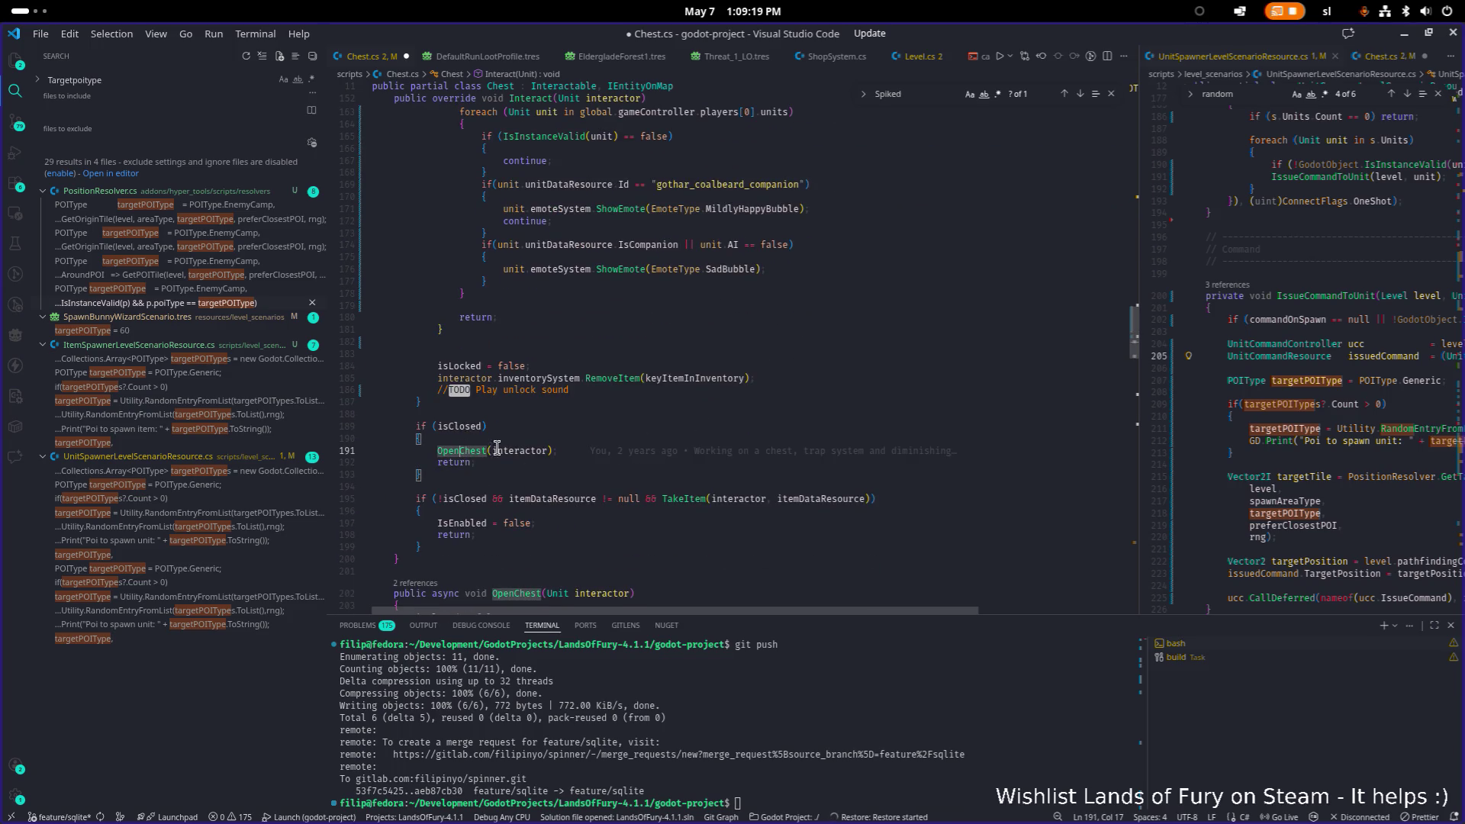
key("F12")
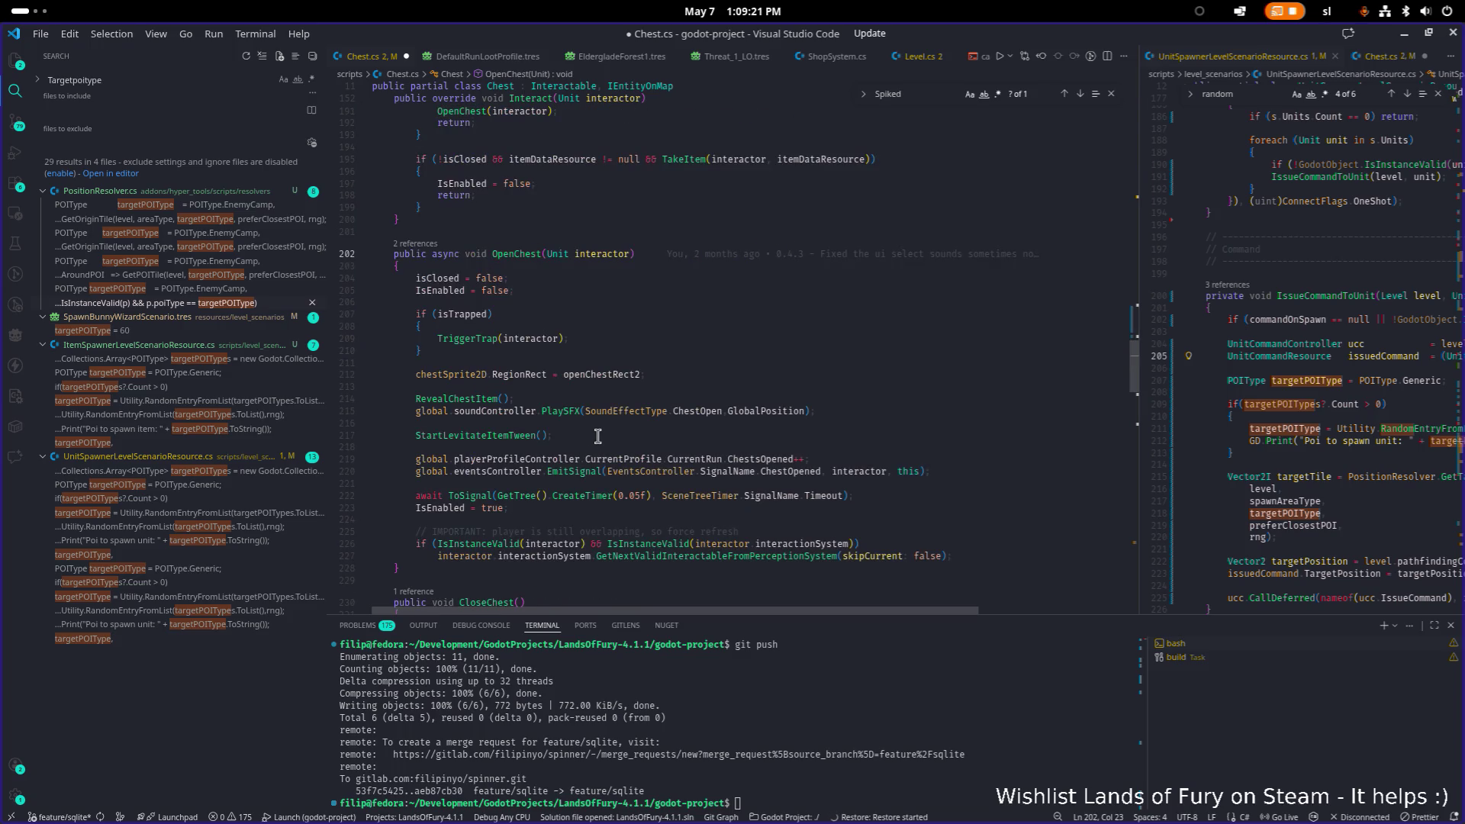
scroll(693, 354, "down", 2)
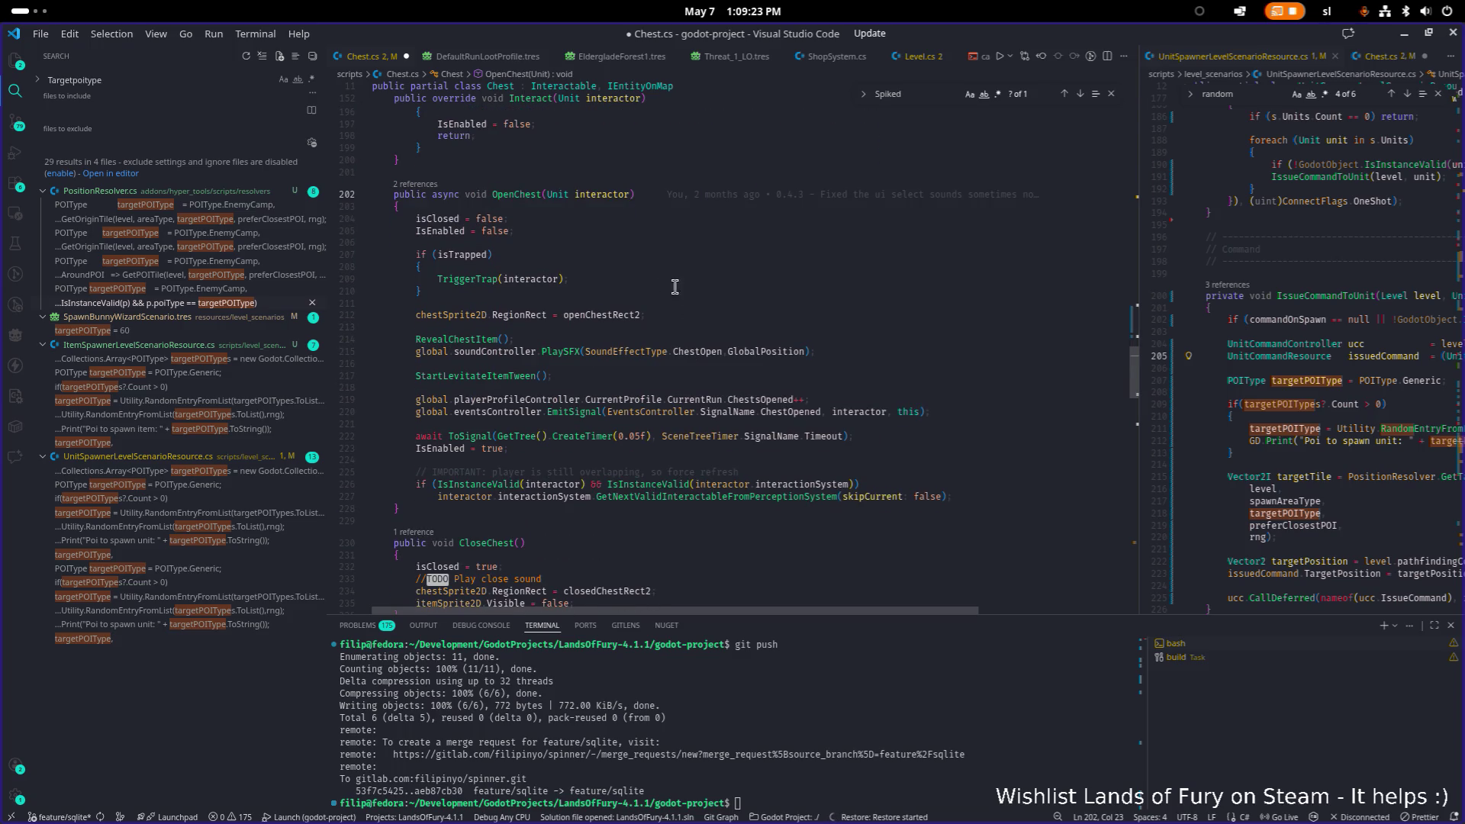
left_click(505, 280)
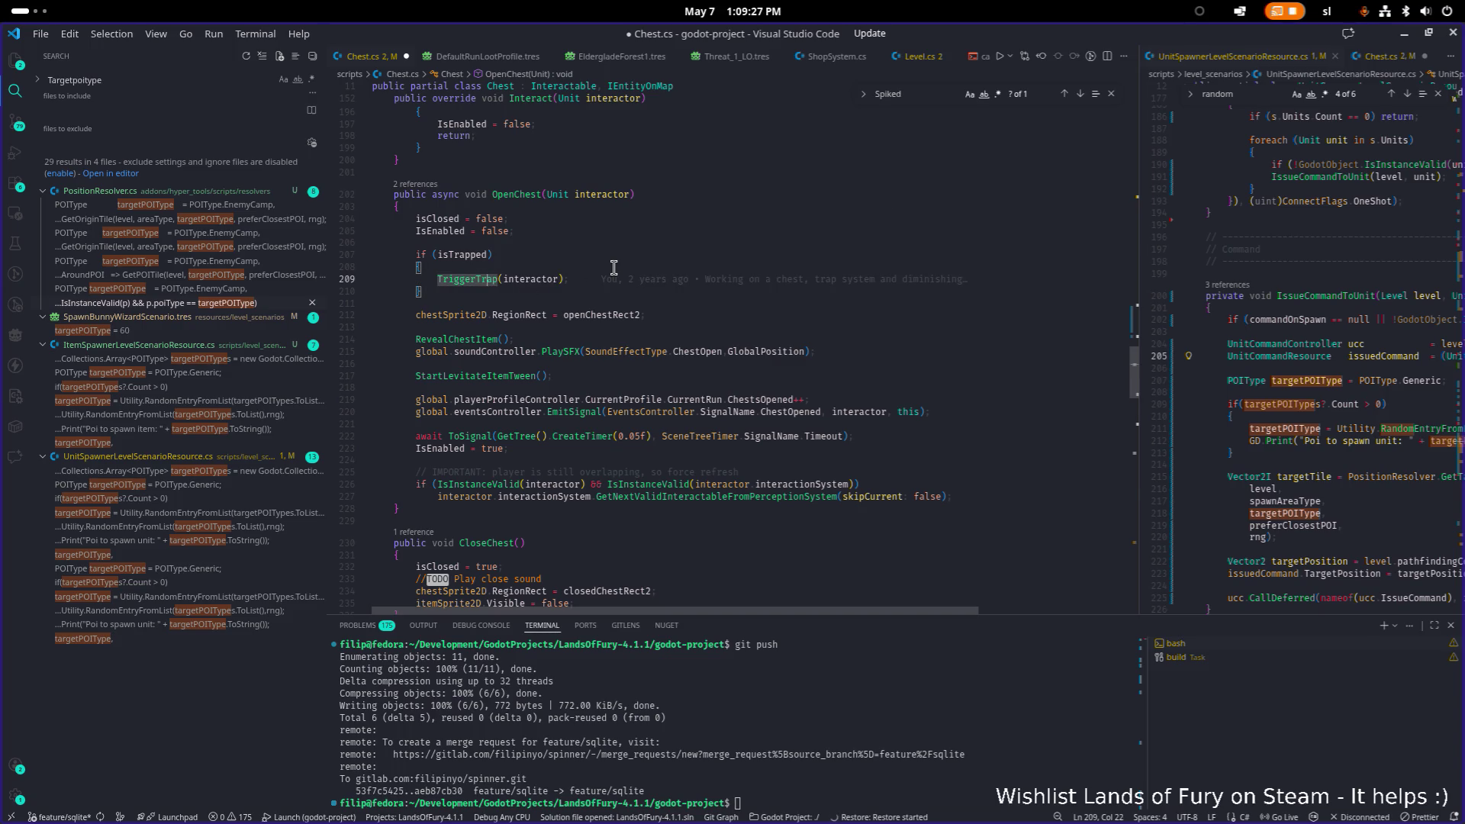
key("F12")
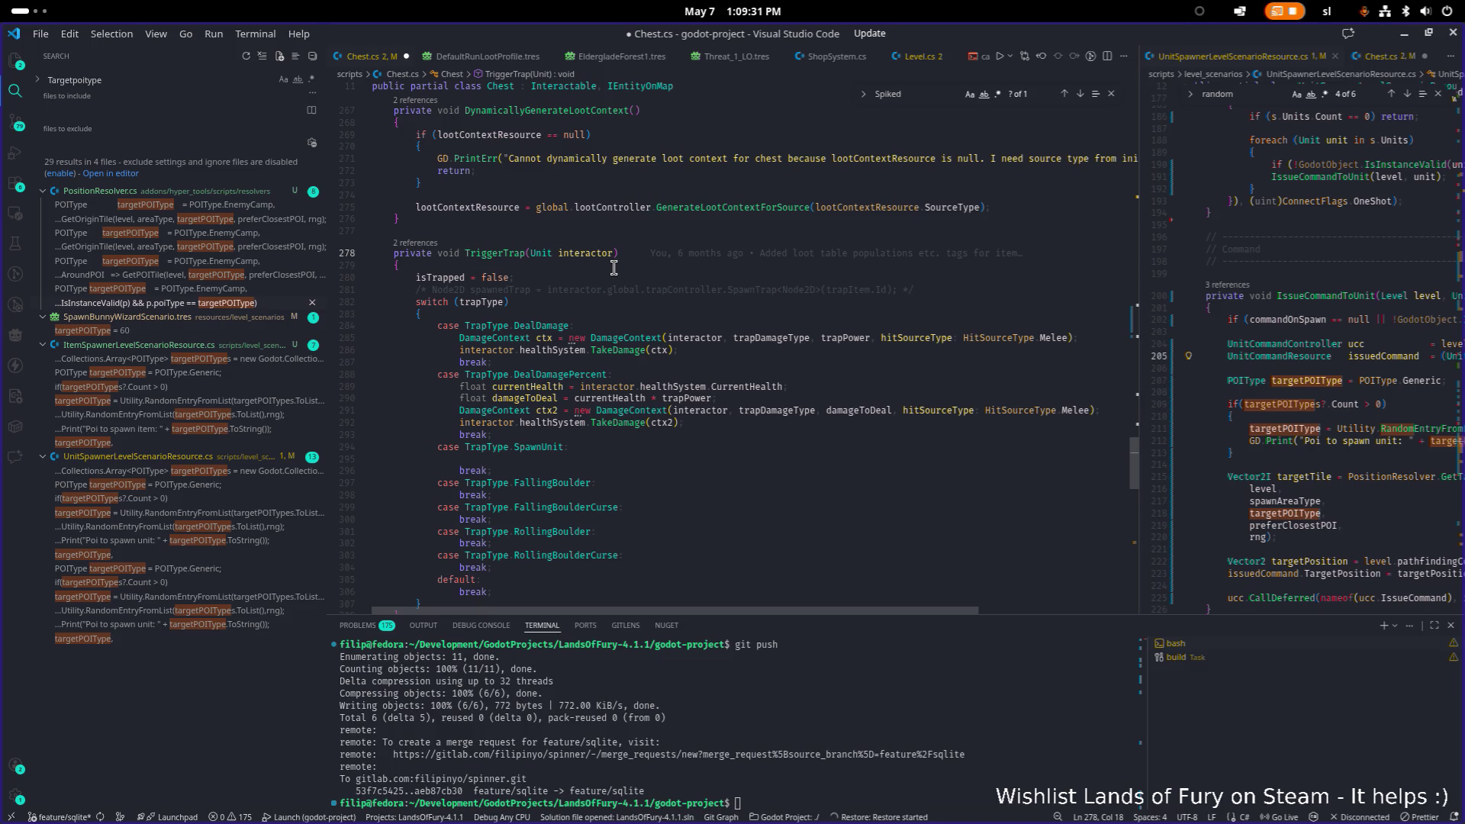
Search Chest.cs for TriggerTrap, read its trap-type switch, then minimize VS Code.
key("ctrl+f")
key("Return")
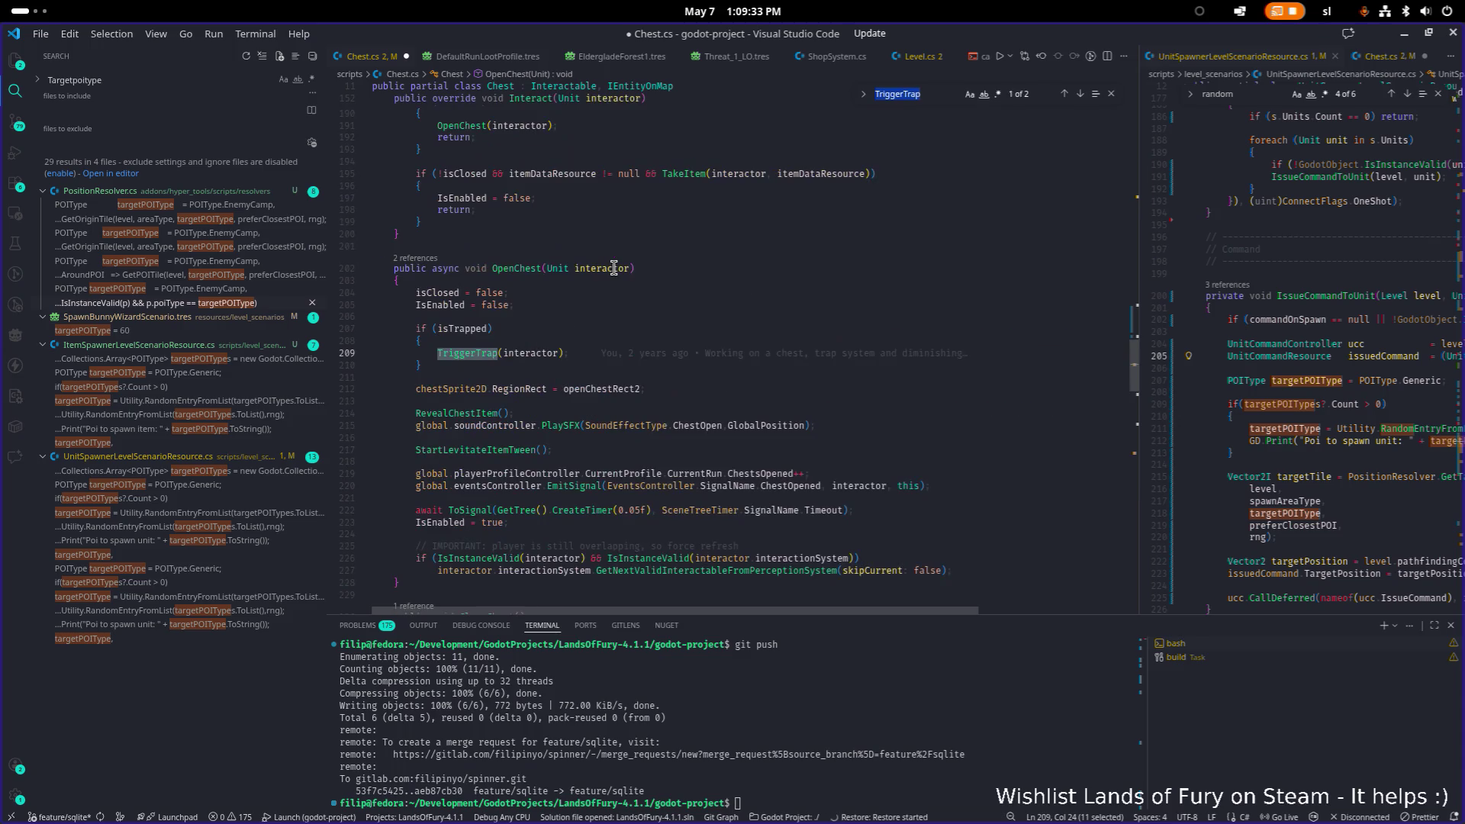
key("Return")
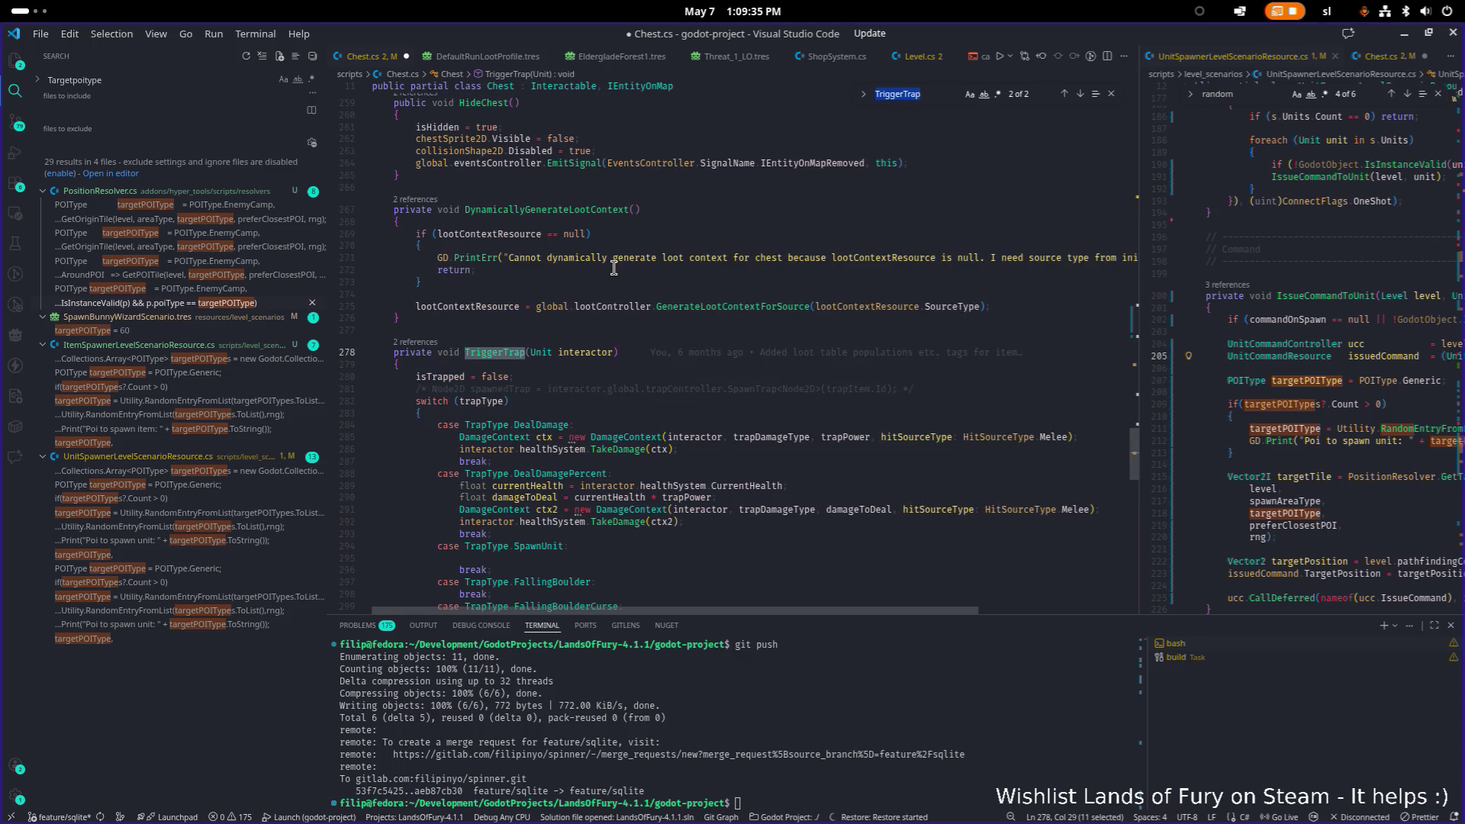
scroll(614, 267, "down", 3)
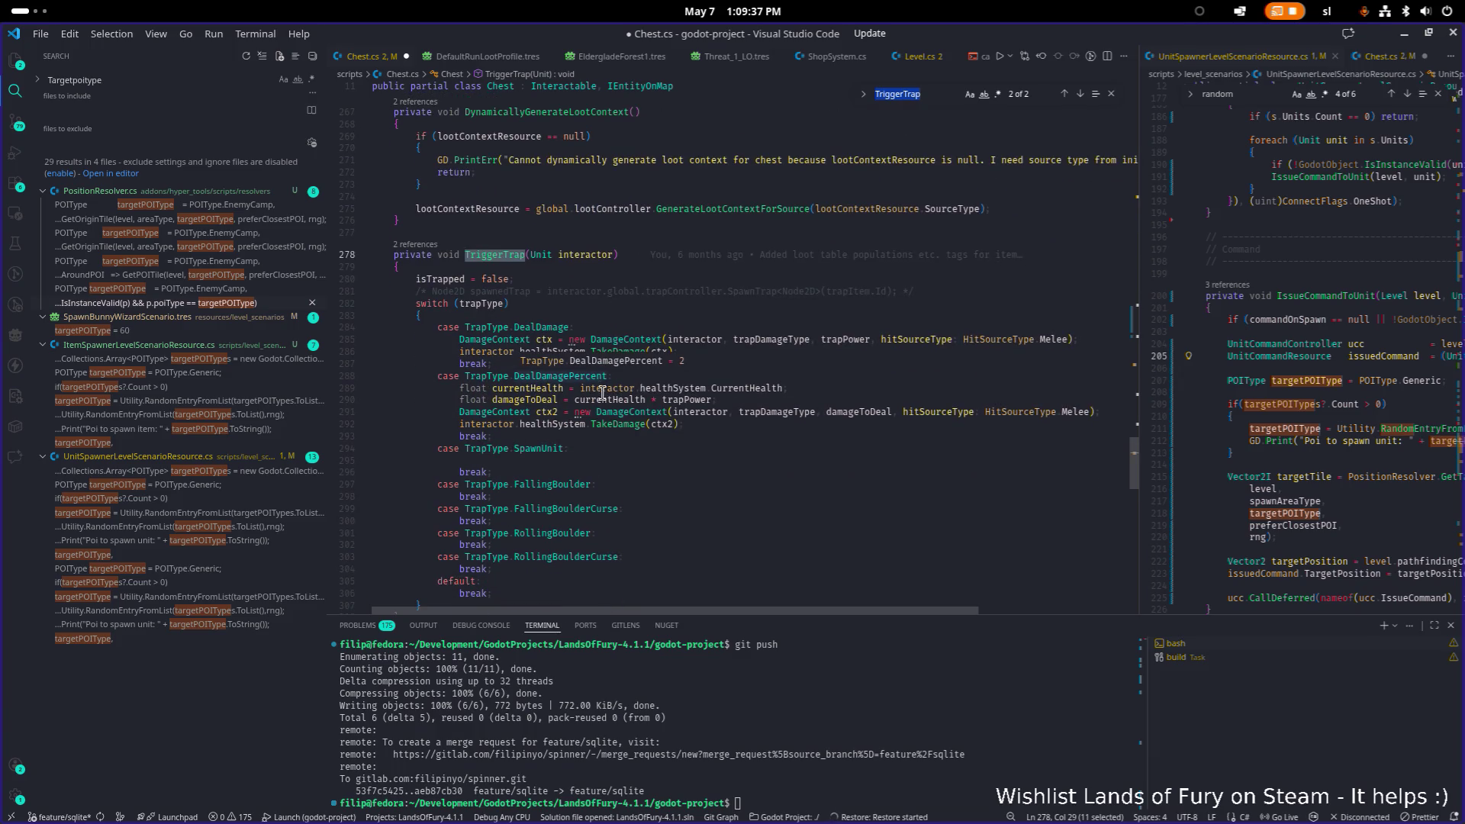
scroll(603, 389, "down", 1)
scroll(622, 402, "down", 1)
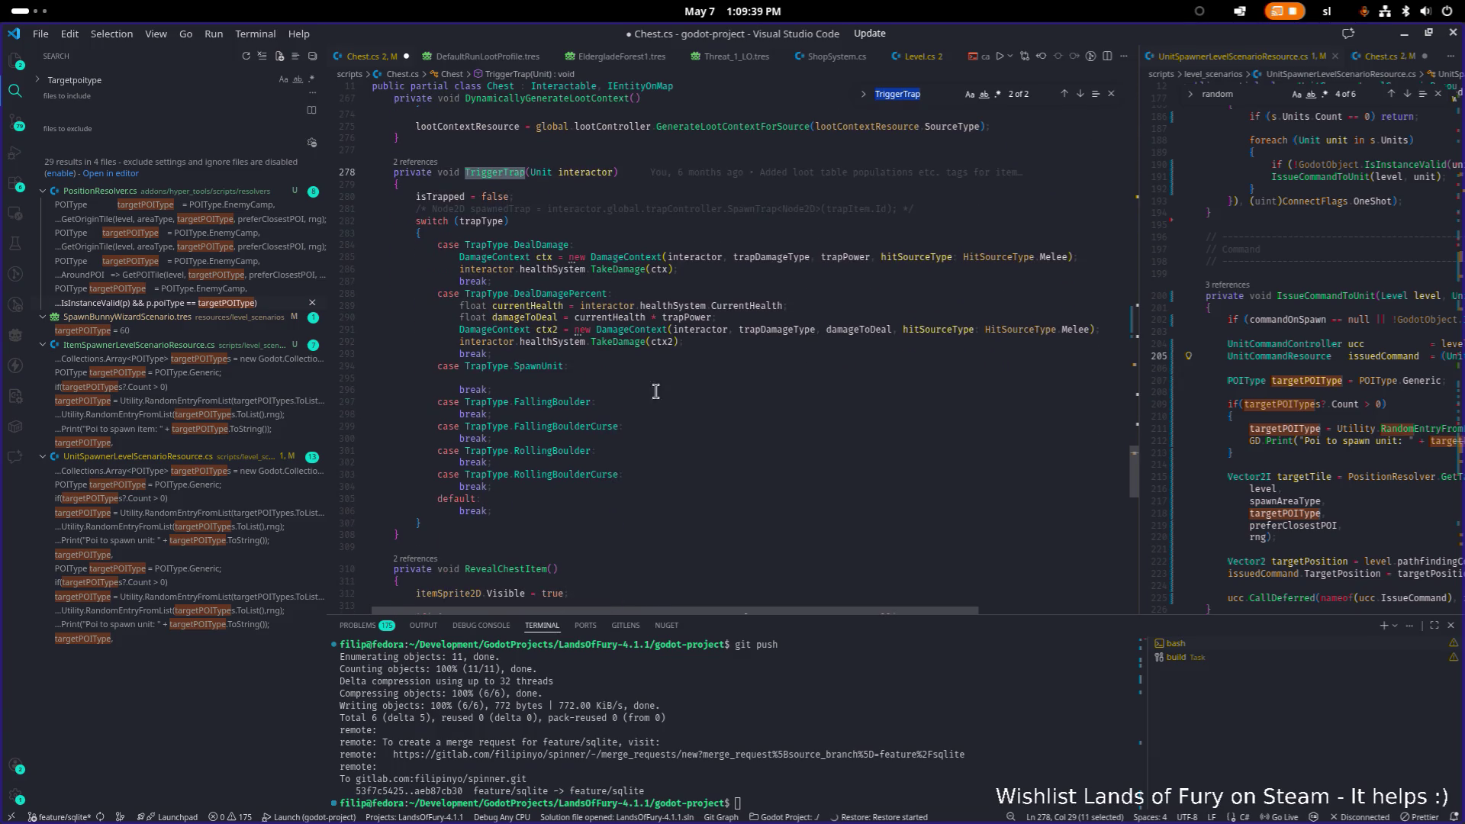
left_click(1406, 35)
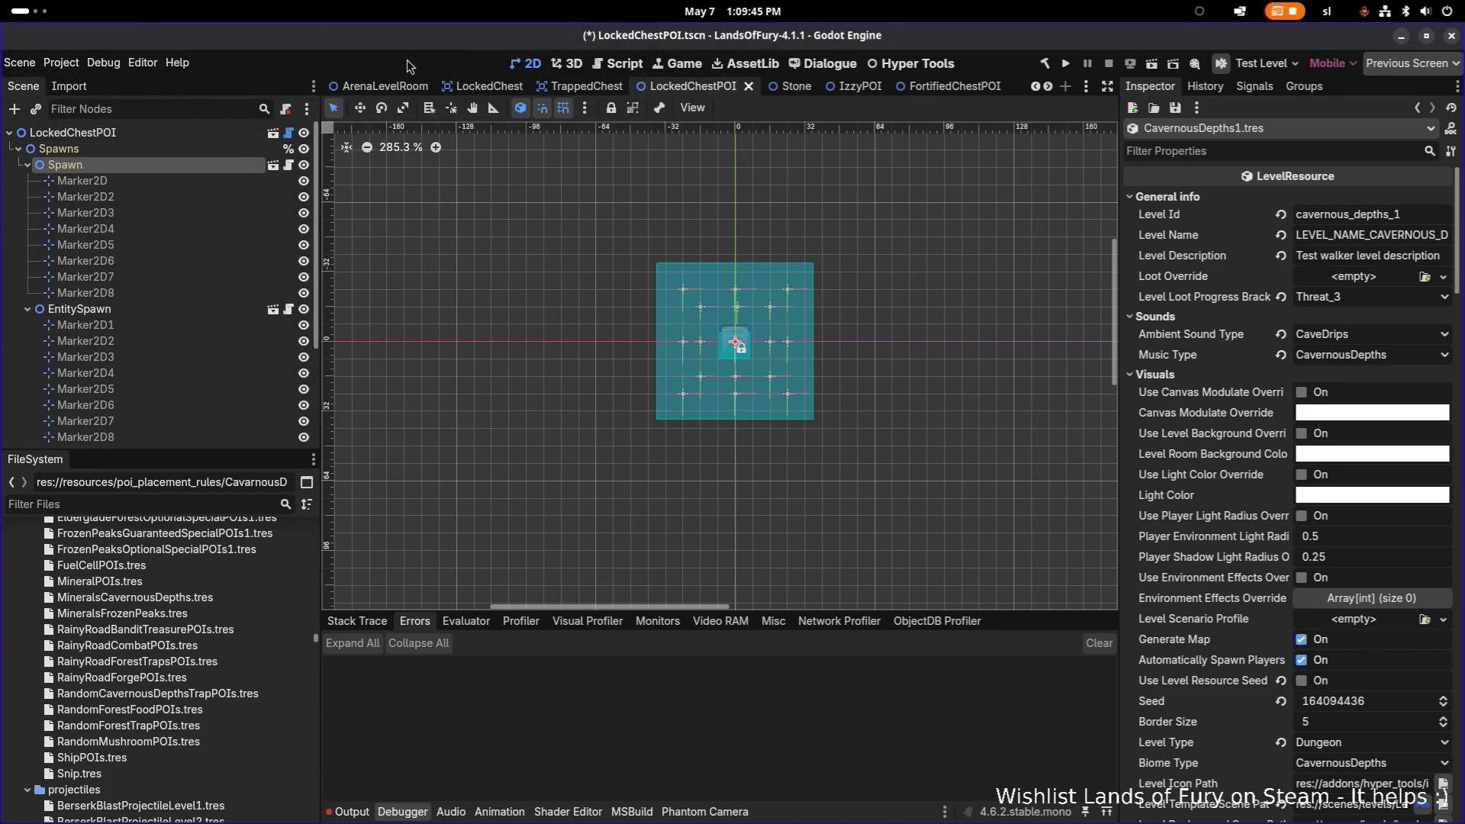
Quick-open the TestLevel.tscn scene.
key("ctrl+shift+o")
type("testle")
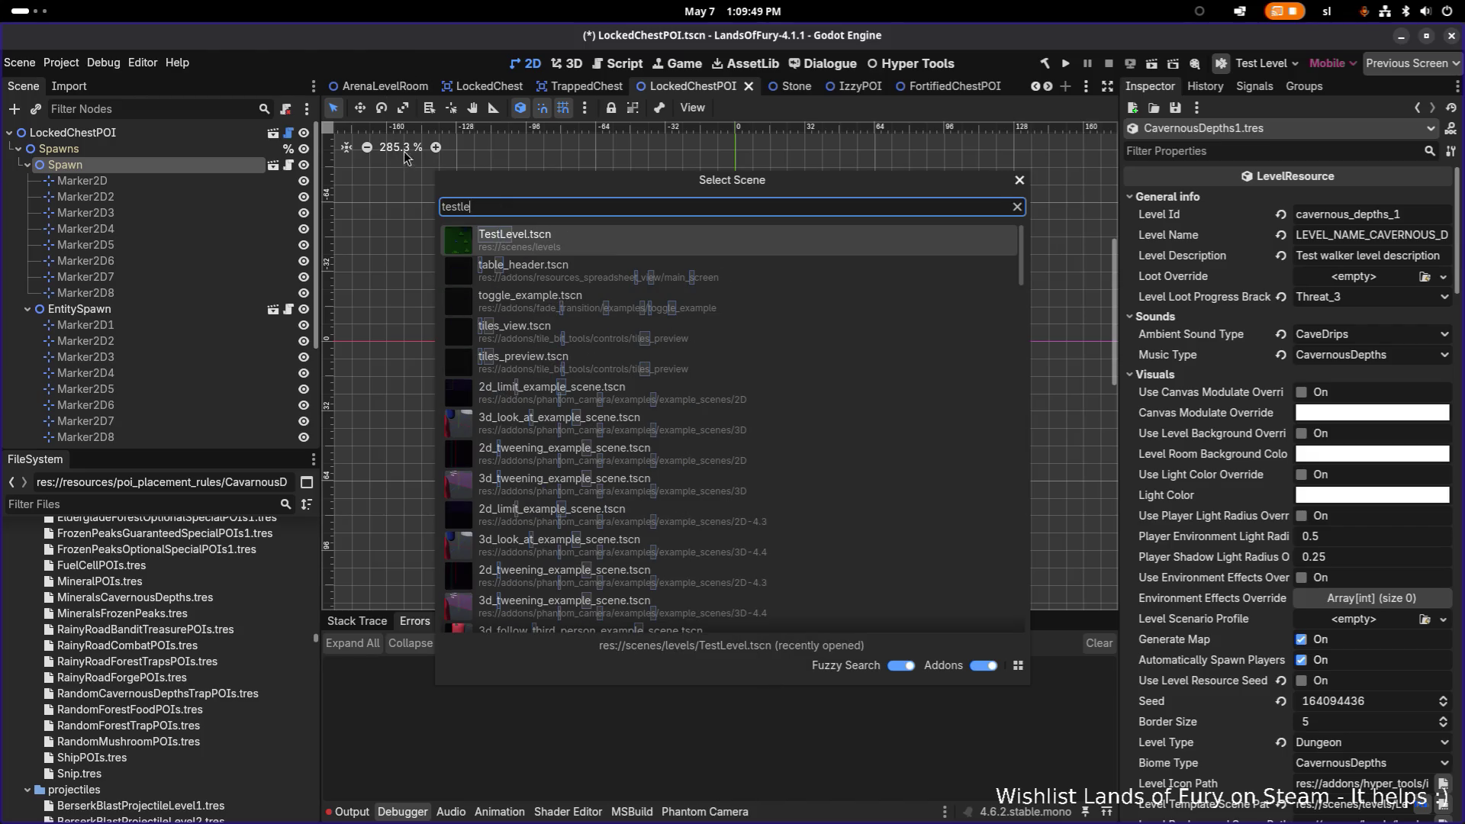
double_click(492, 255)
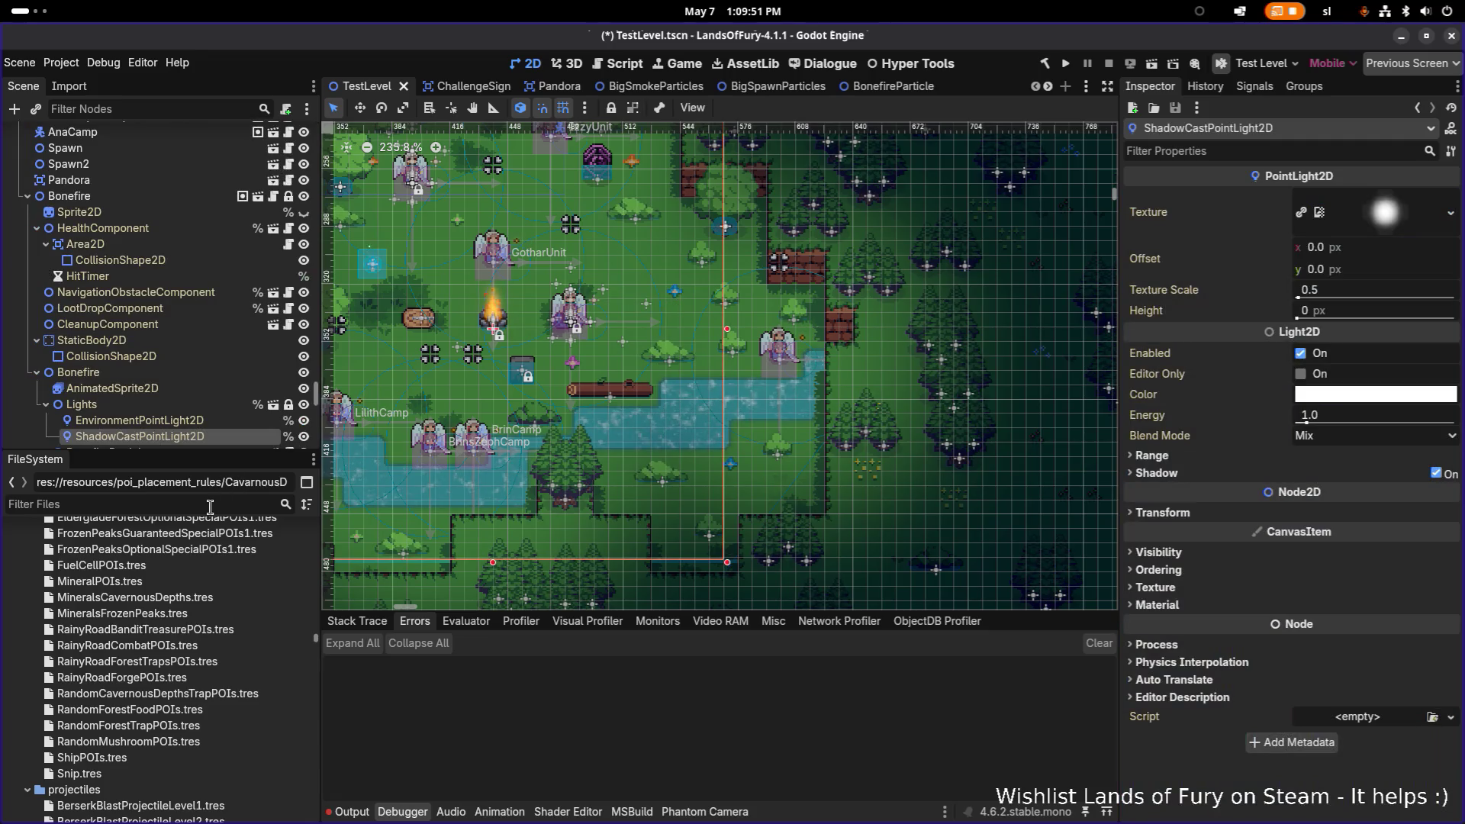
Drag SpikedChest.tscn below the campfire in TestLevel, then save and run the project.
type("spiked")
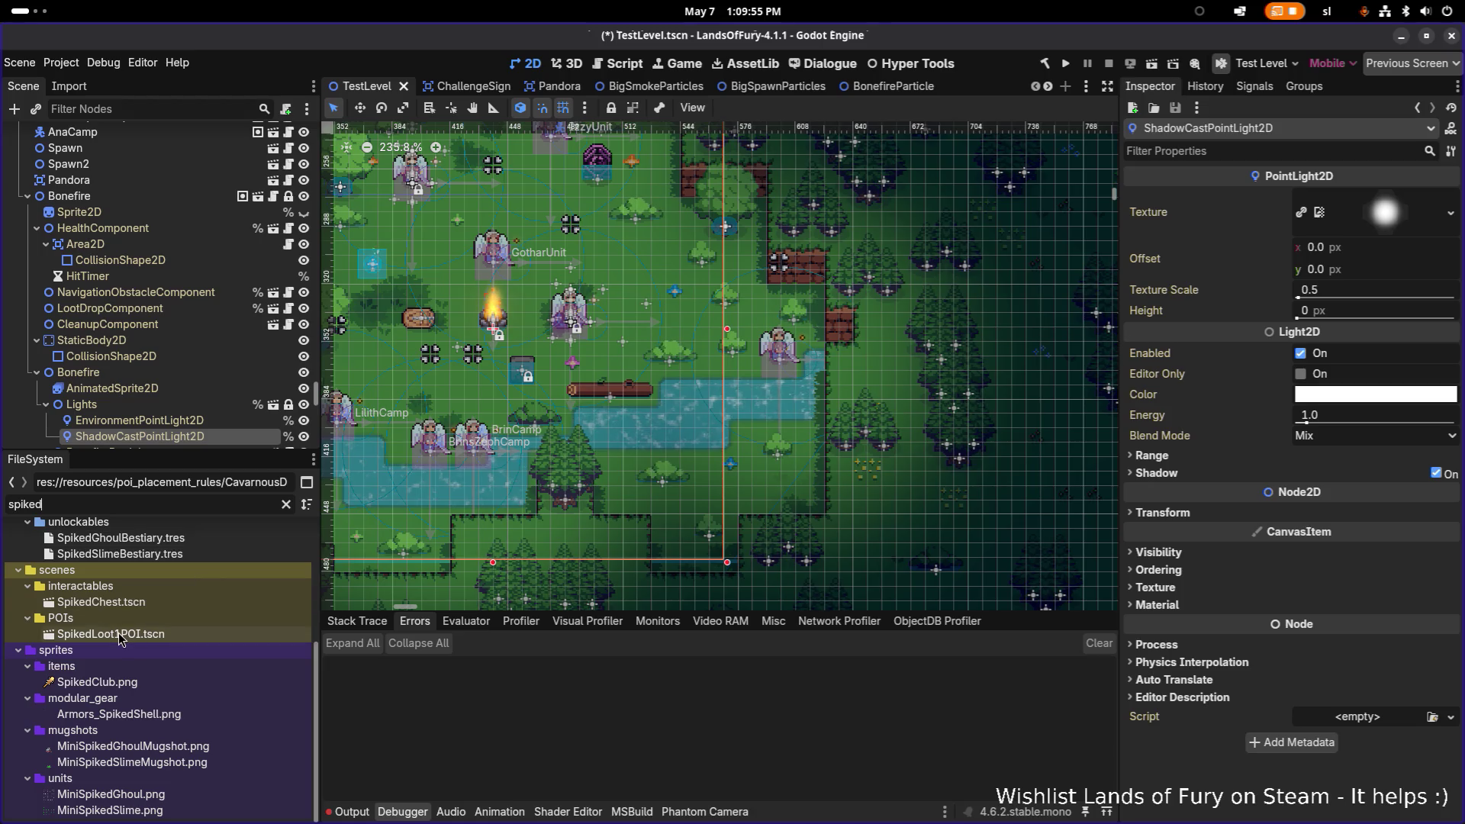
mouse_move(130, 607)
left_mouse_down()
mouse_move(469, 393)
mouse_move(450, 383)
left_mouse_up()
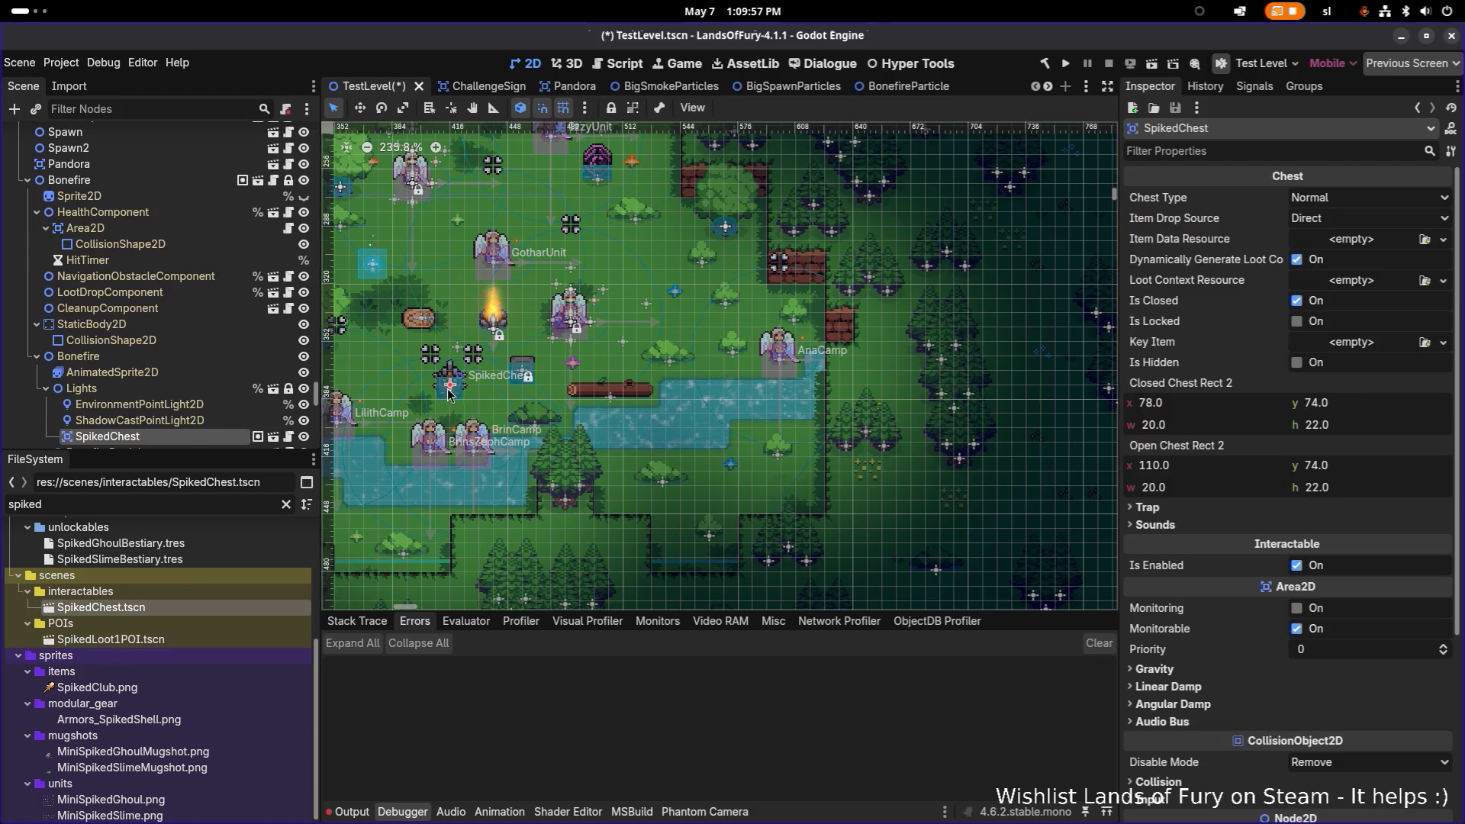
left_click(1066, 64)
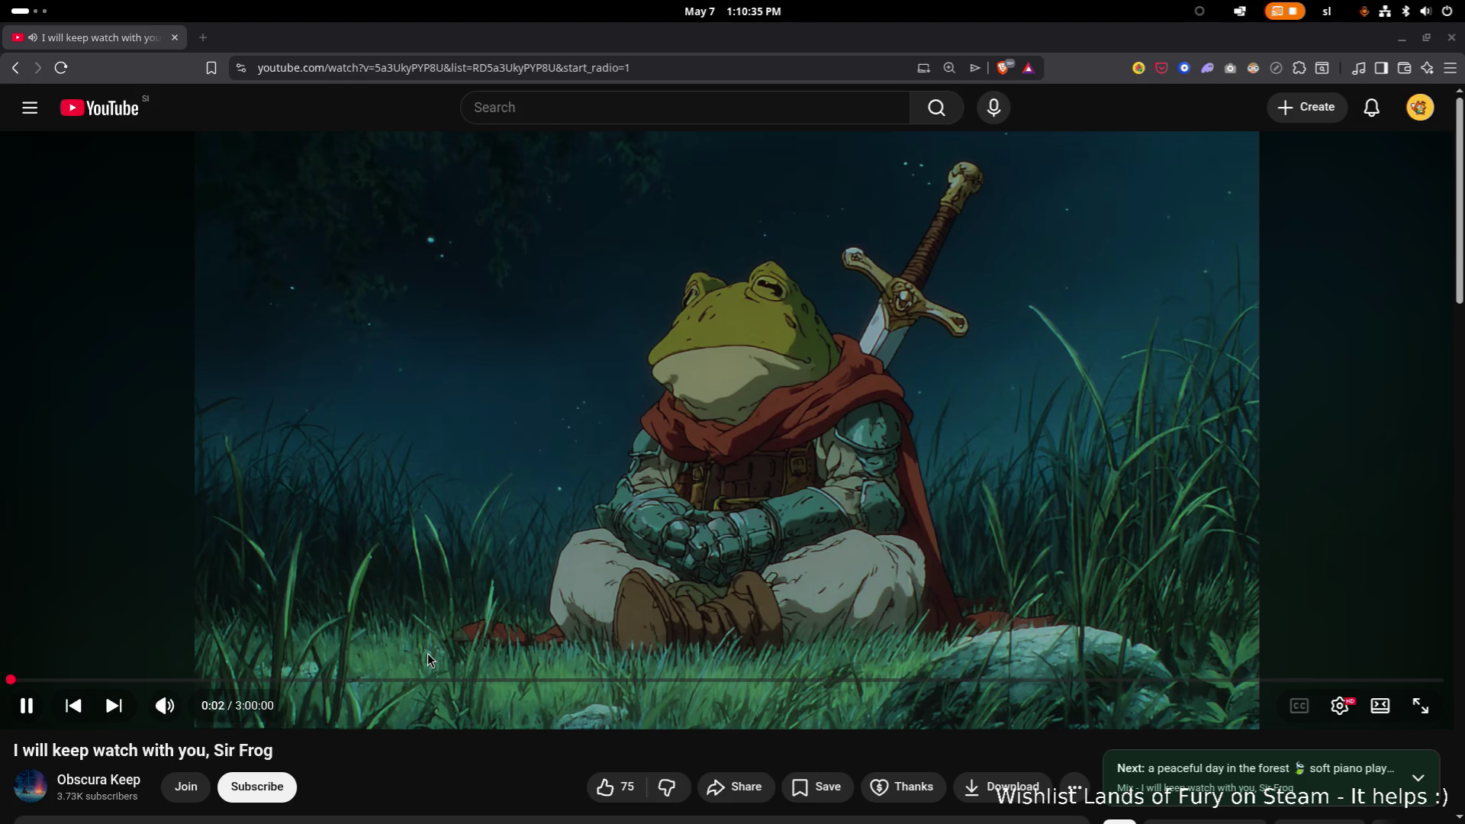
Scroll the Sir Frog video page while the game builds and its window opens.
scroll(778, 418, "down", 5)
scroll(779, 420, "up", 5)
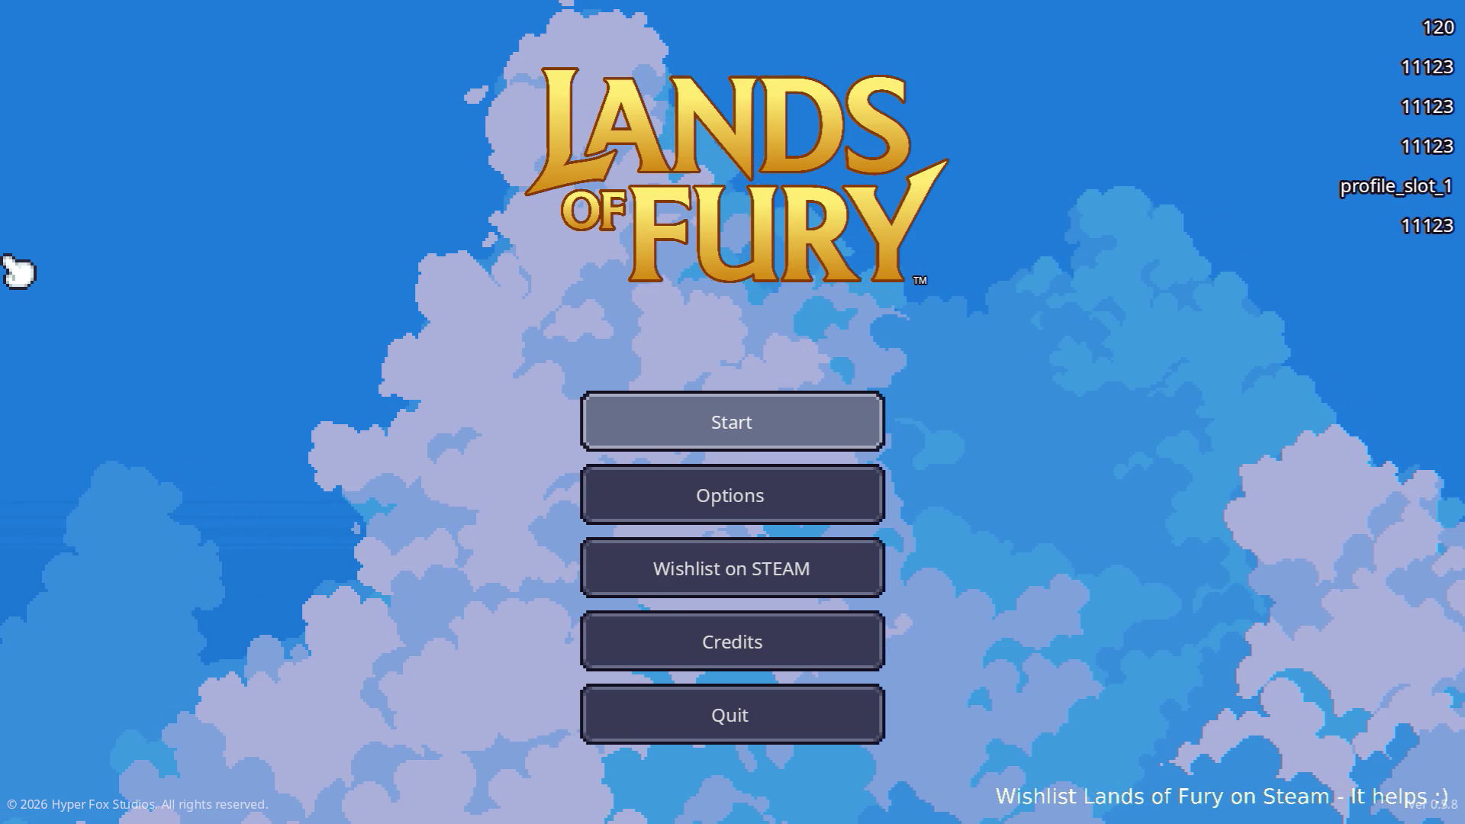
Start Lands of Fury and load the first saved profile into The Glade.
key("Return")
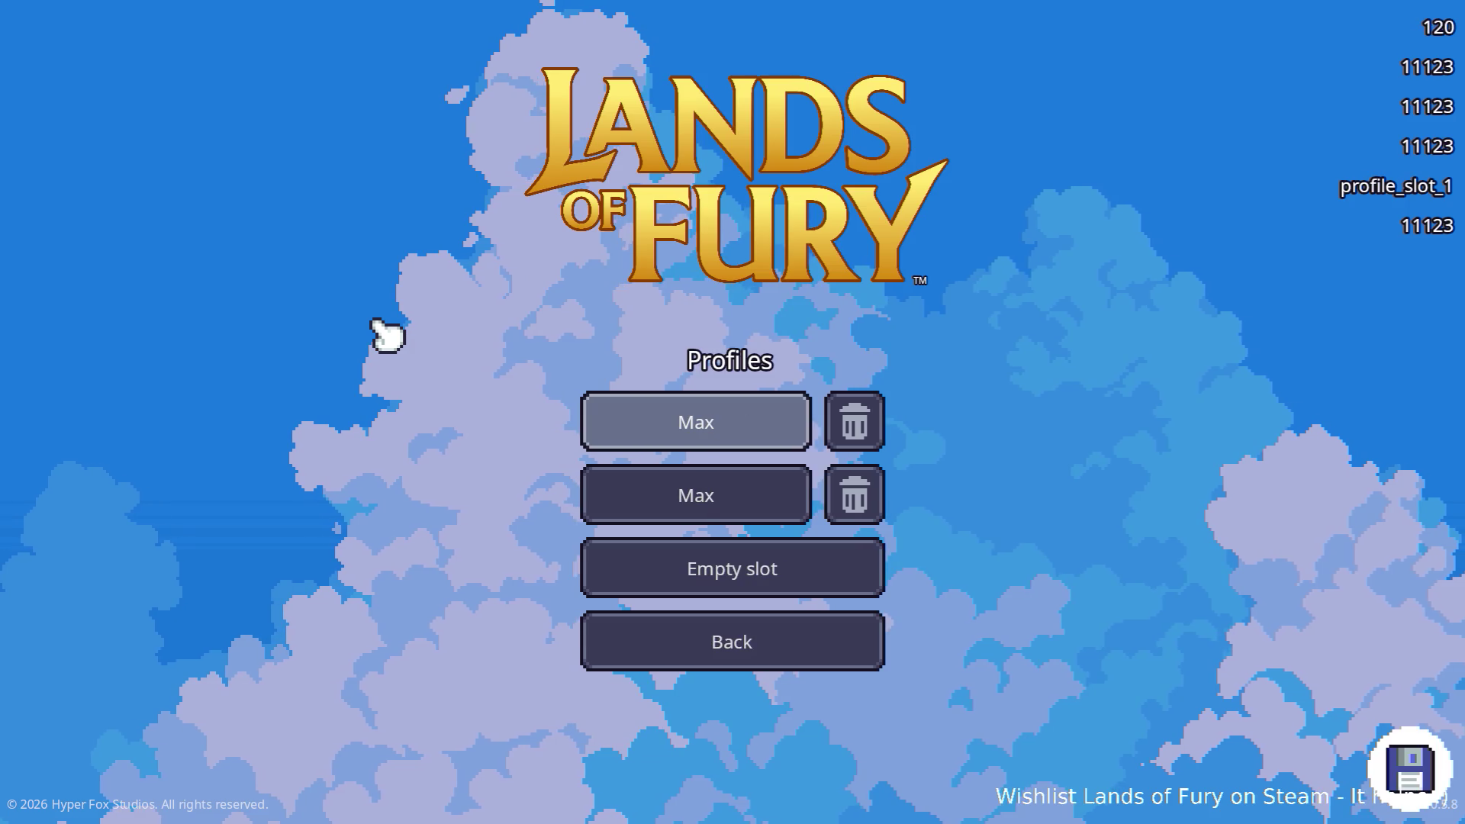
key("Return")
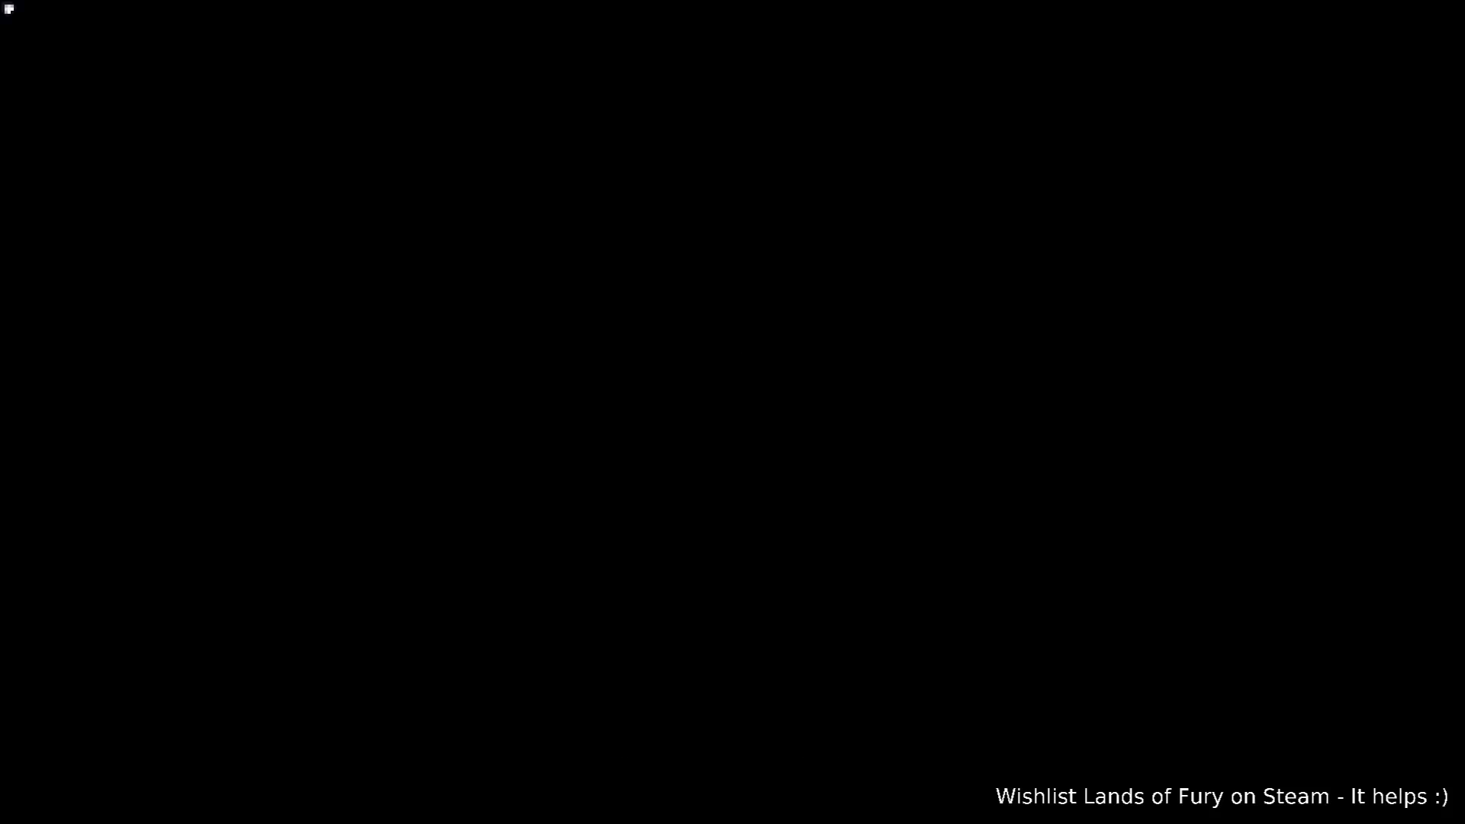
Walk the hero onto the spiked chest and open it, taking the 25-damage trap.
key("a")
key("s")
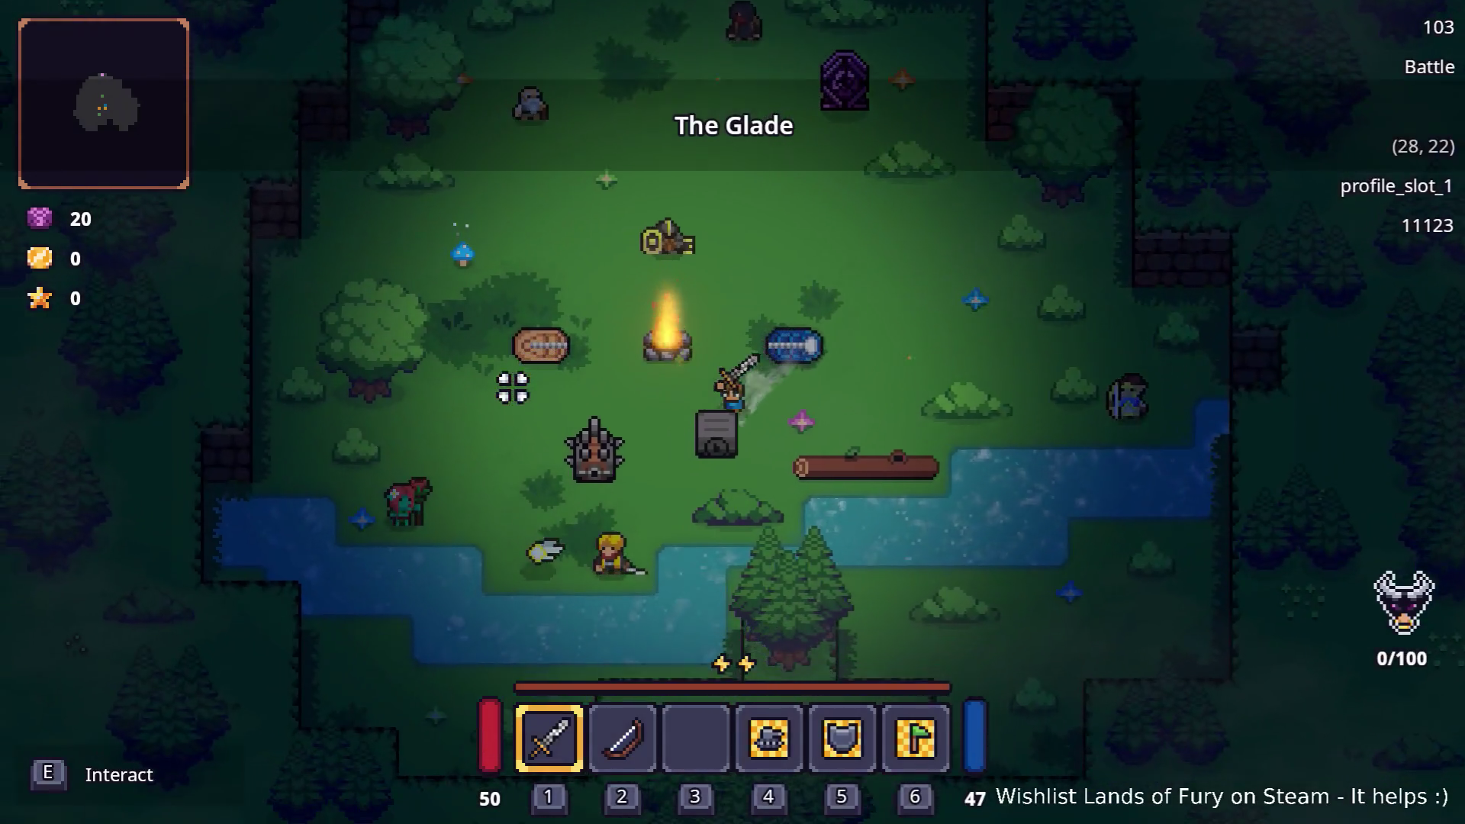
key("a")
key("s")
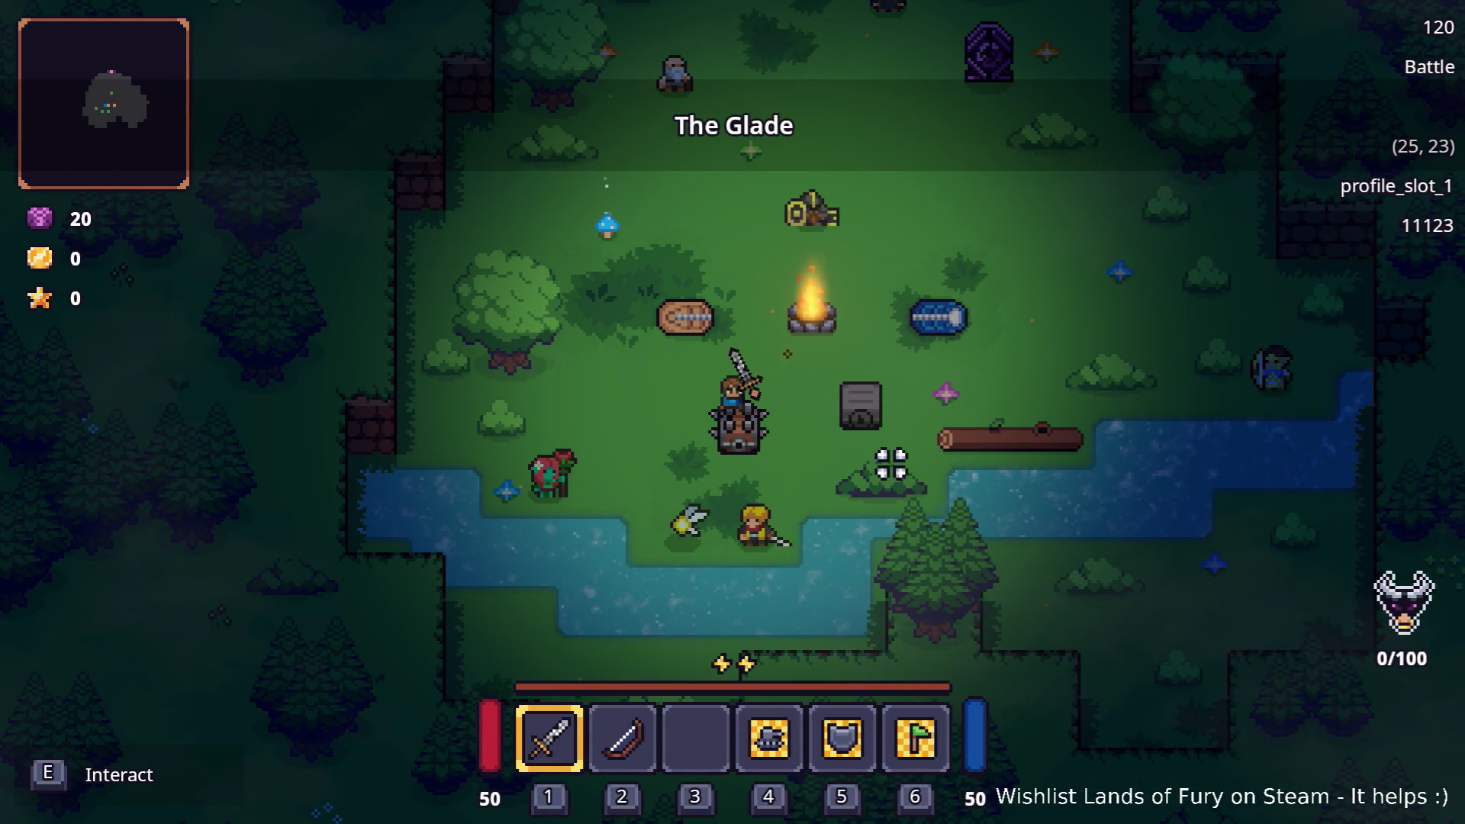
key("e")
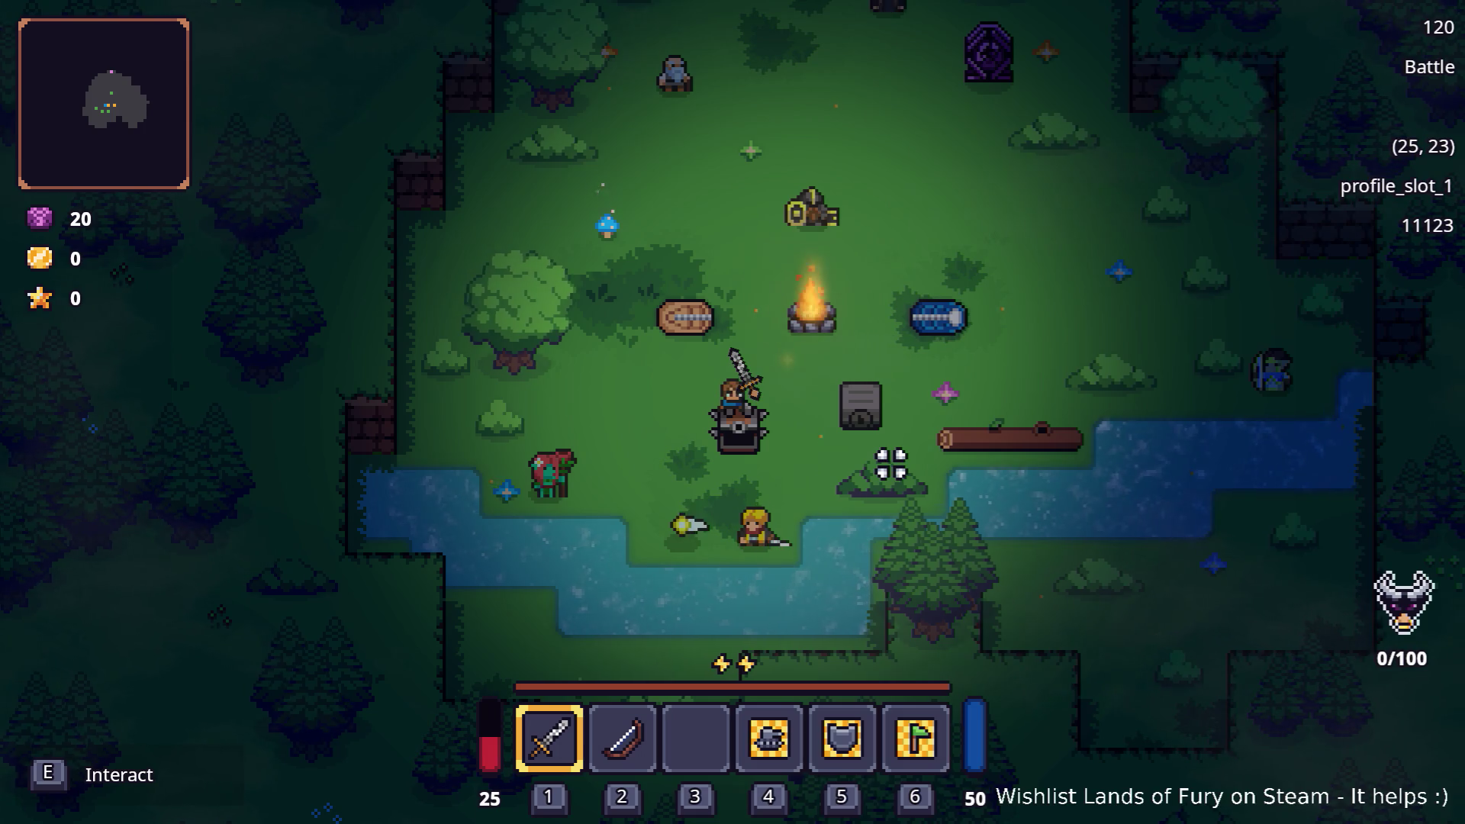
Walk away from and back to the open chest to confirm the trap doesn't hurt again.
key("a")
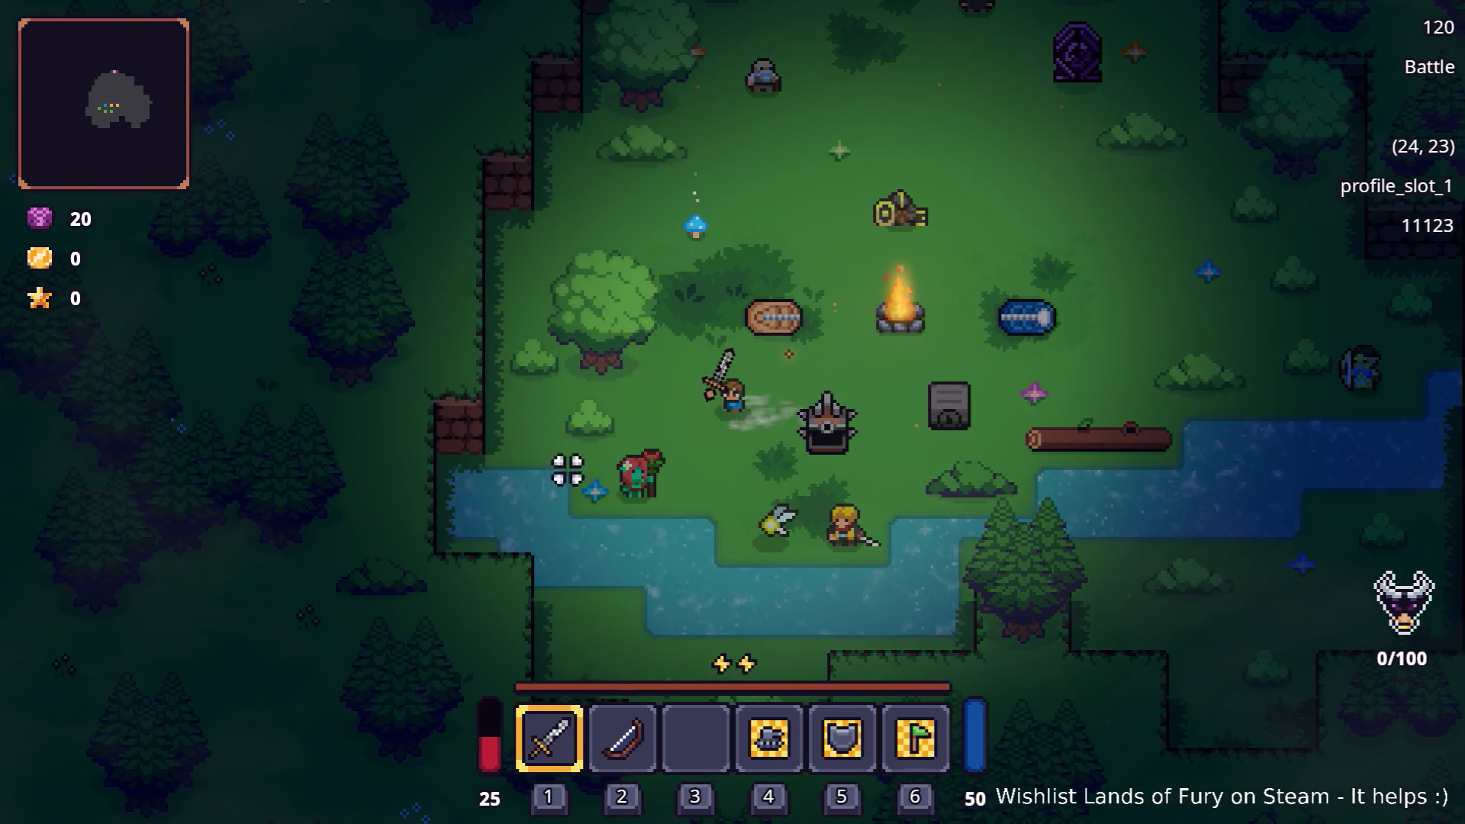
key("d")
key("w")
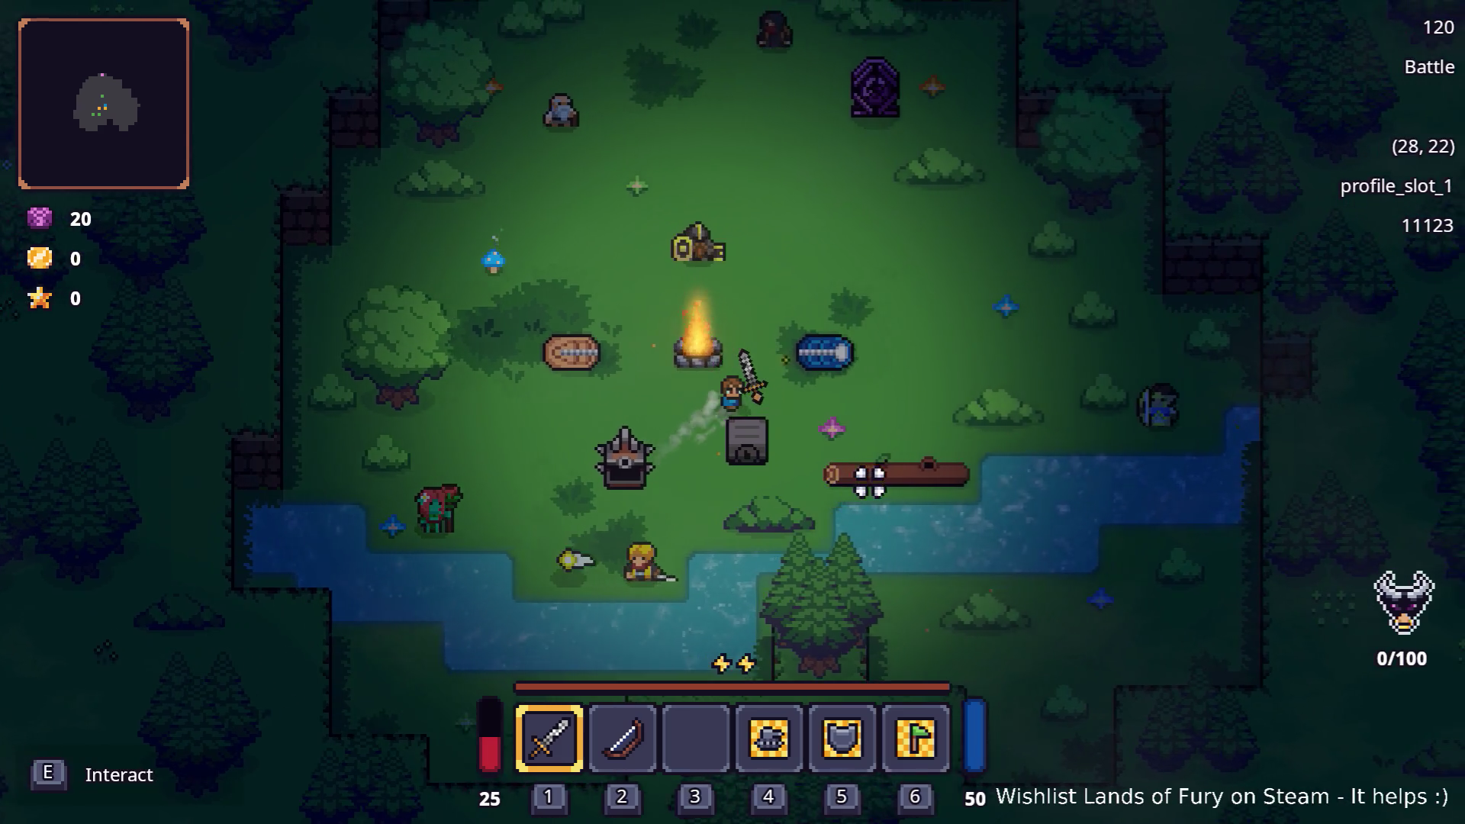
key("s")
key("a")
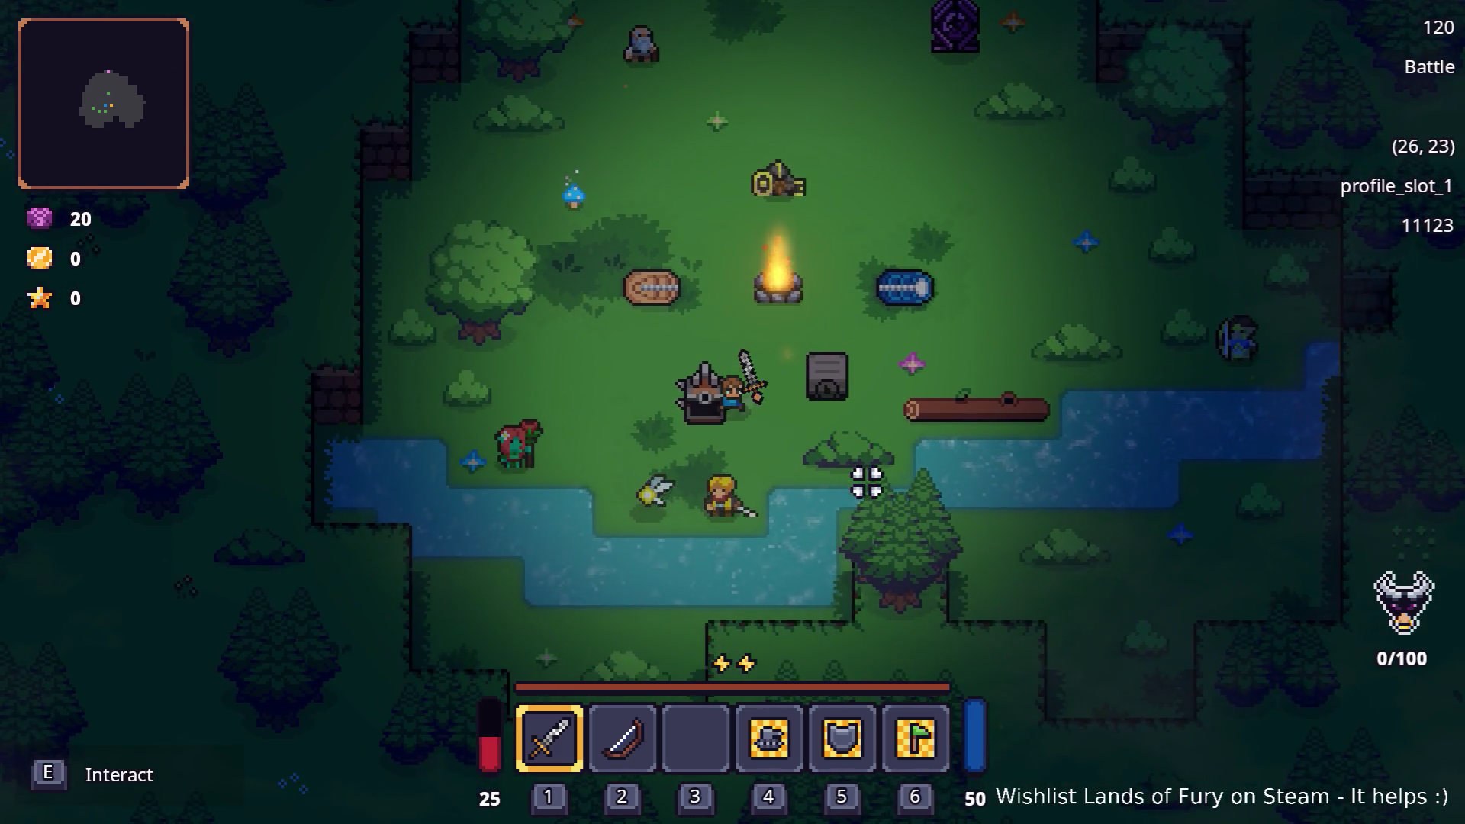
key("a")
key("w")
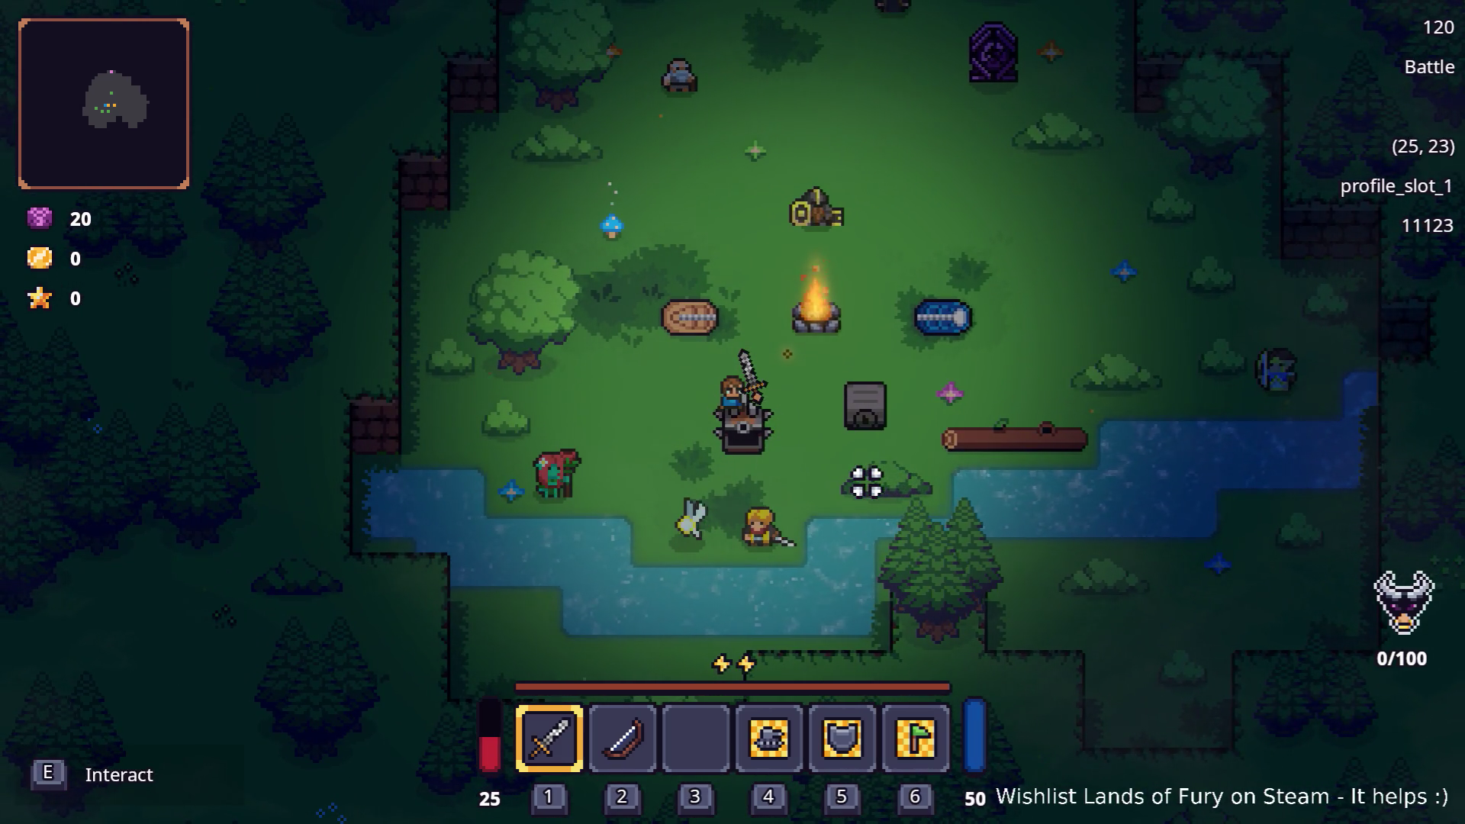
key("d")
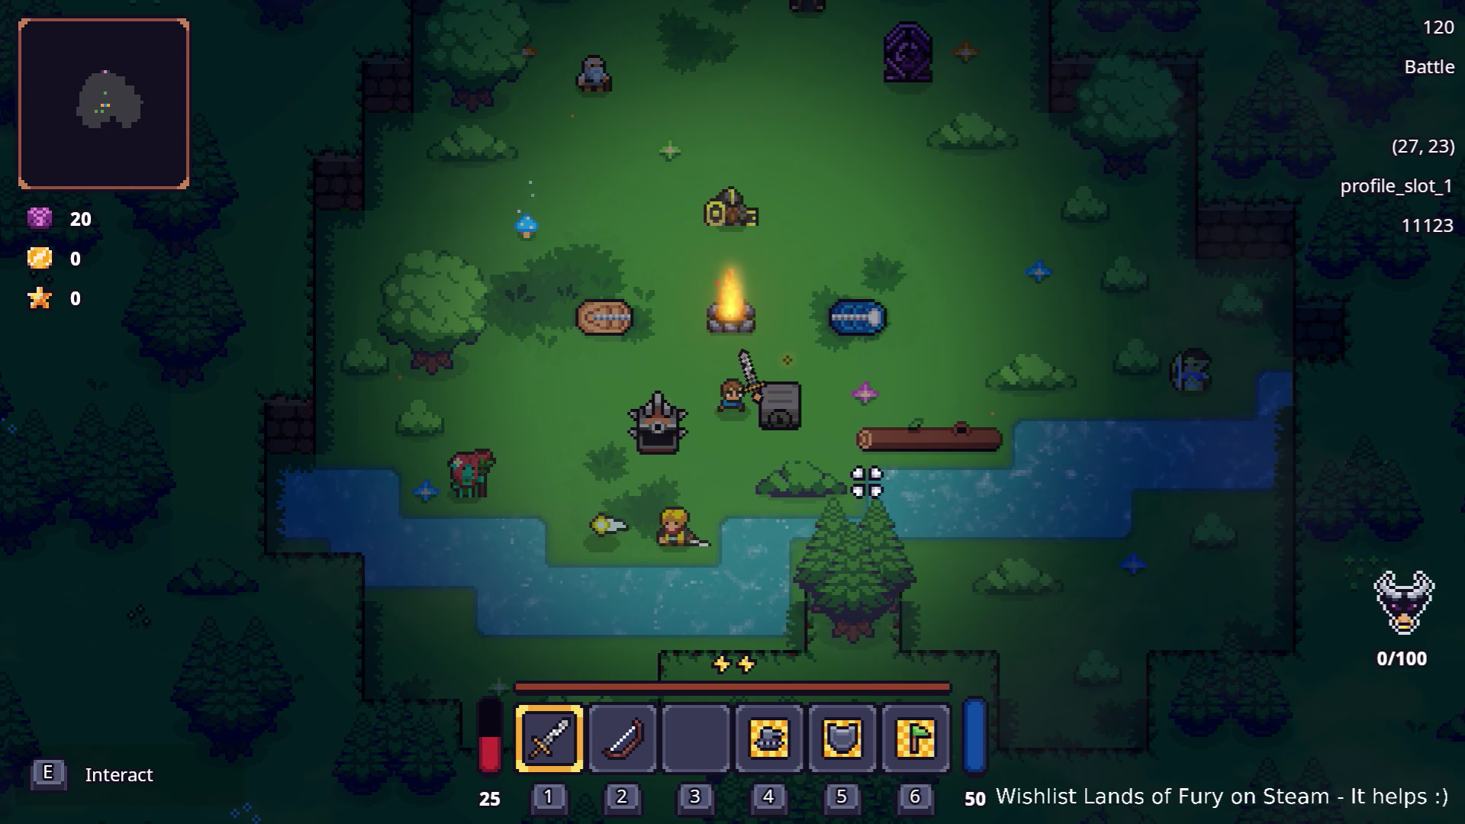
key("a")
key("a")
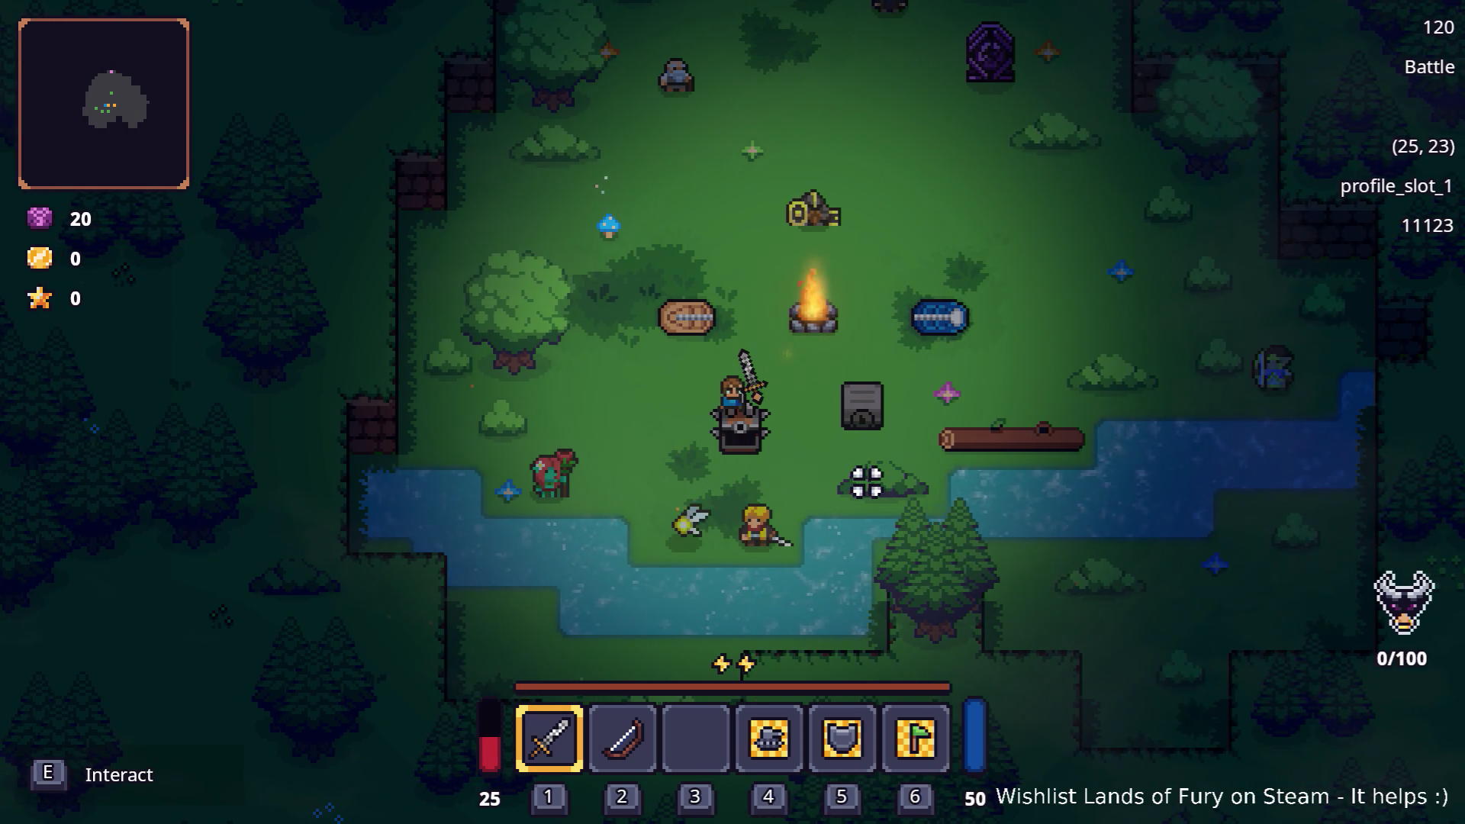
key("d")
key("w")
key("a")
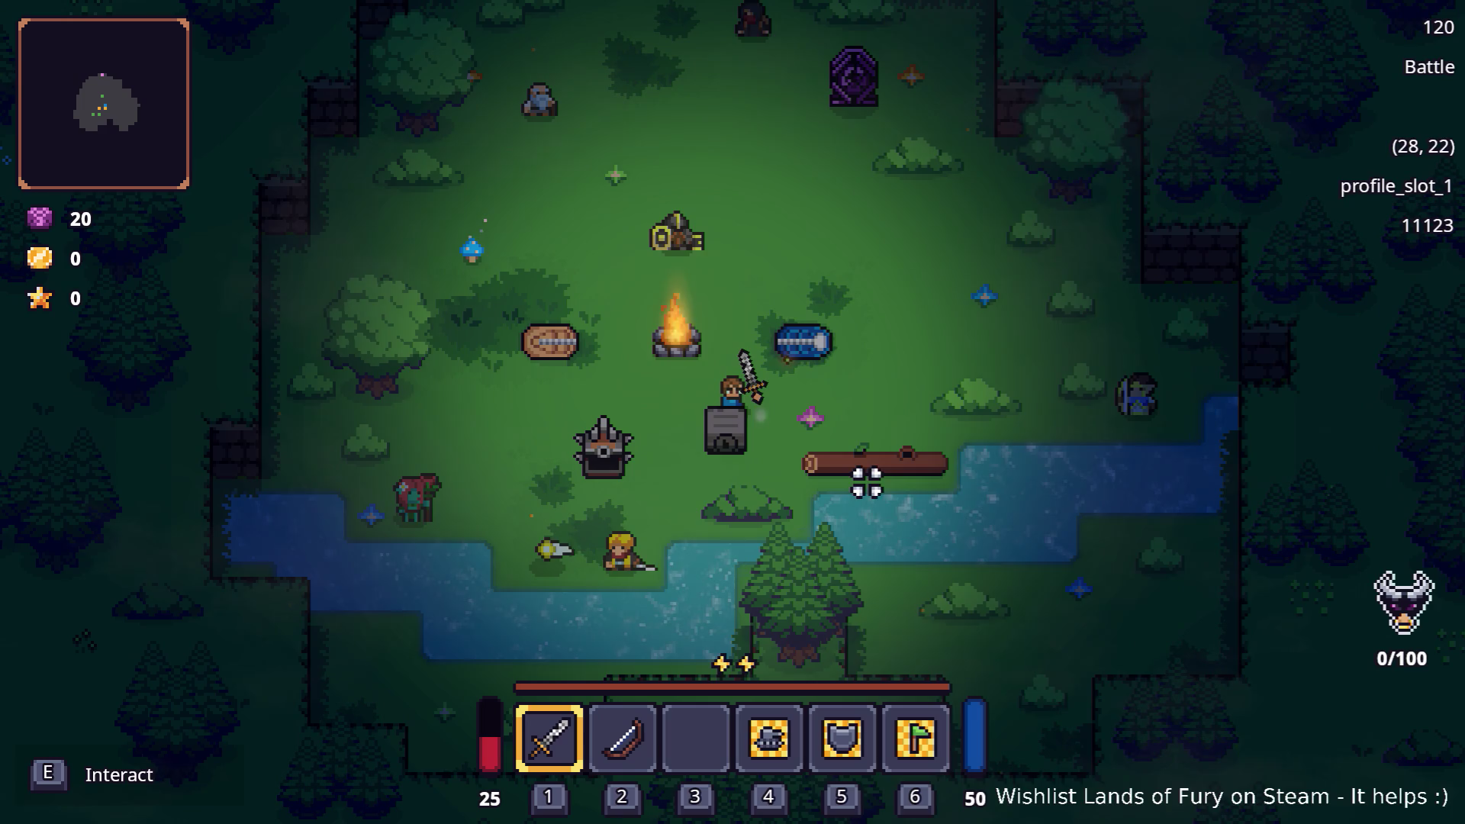
key("a")
key("s")
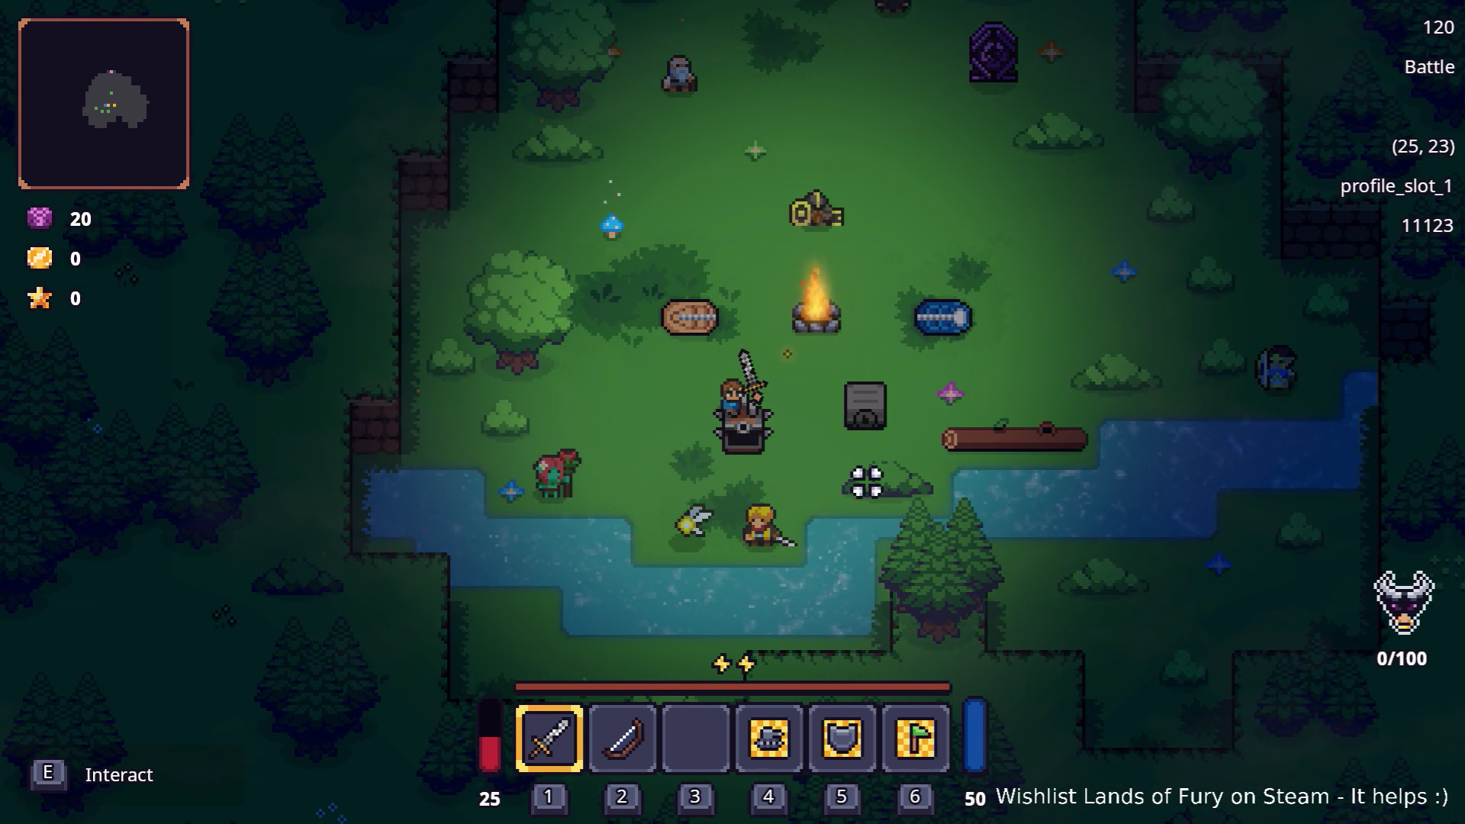
key("d")
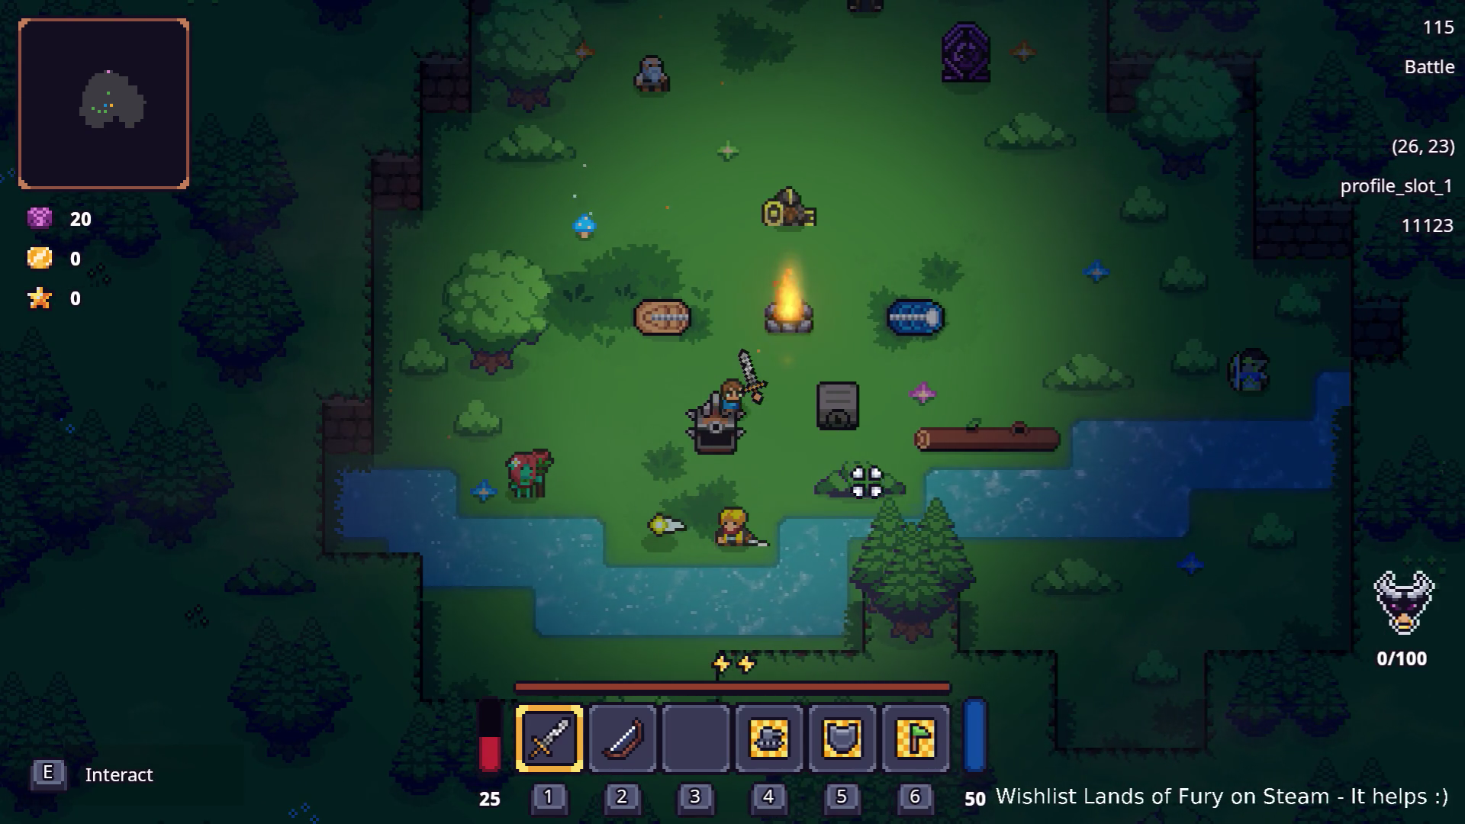
key("s")
key("a")
key("w")
key("d")
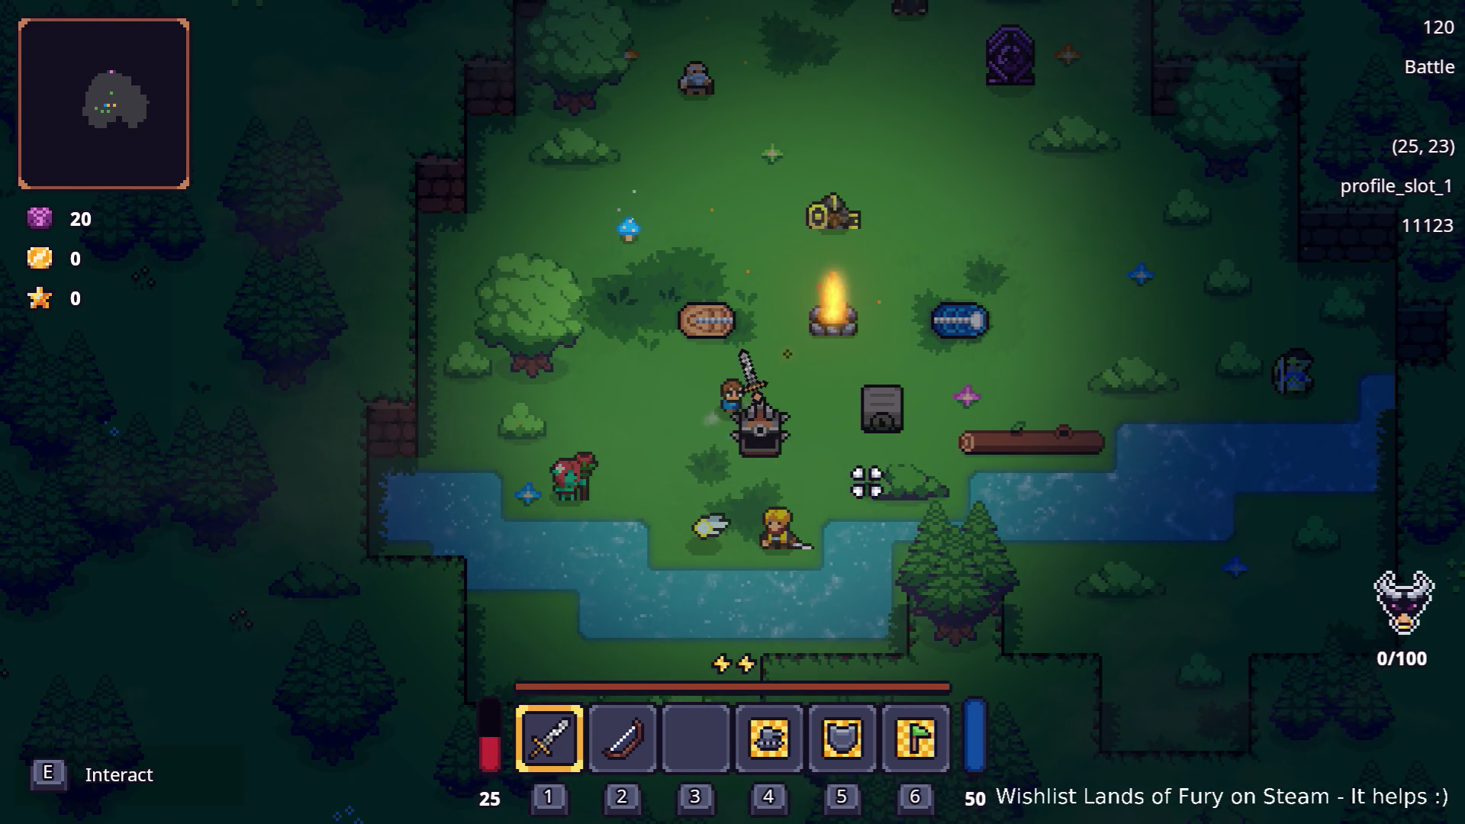
key("a")
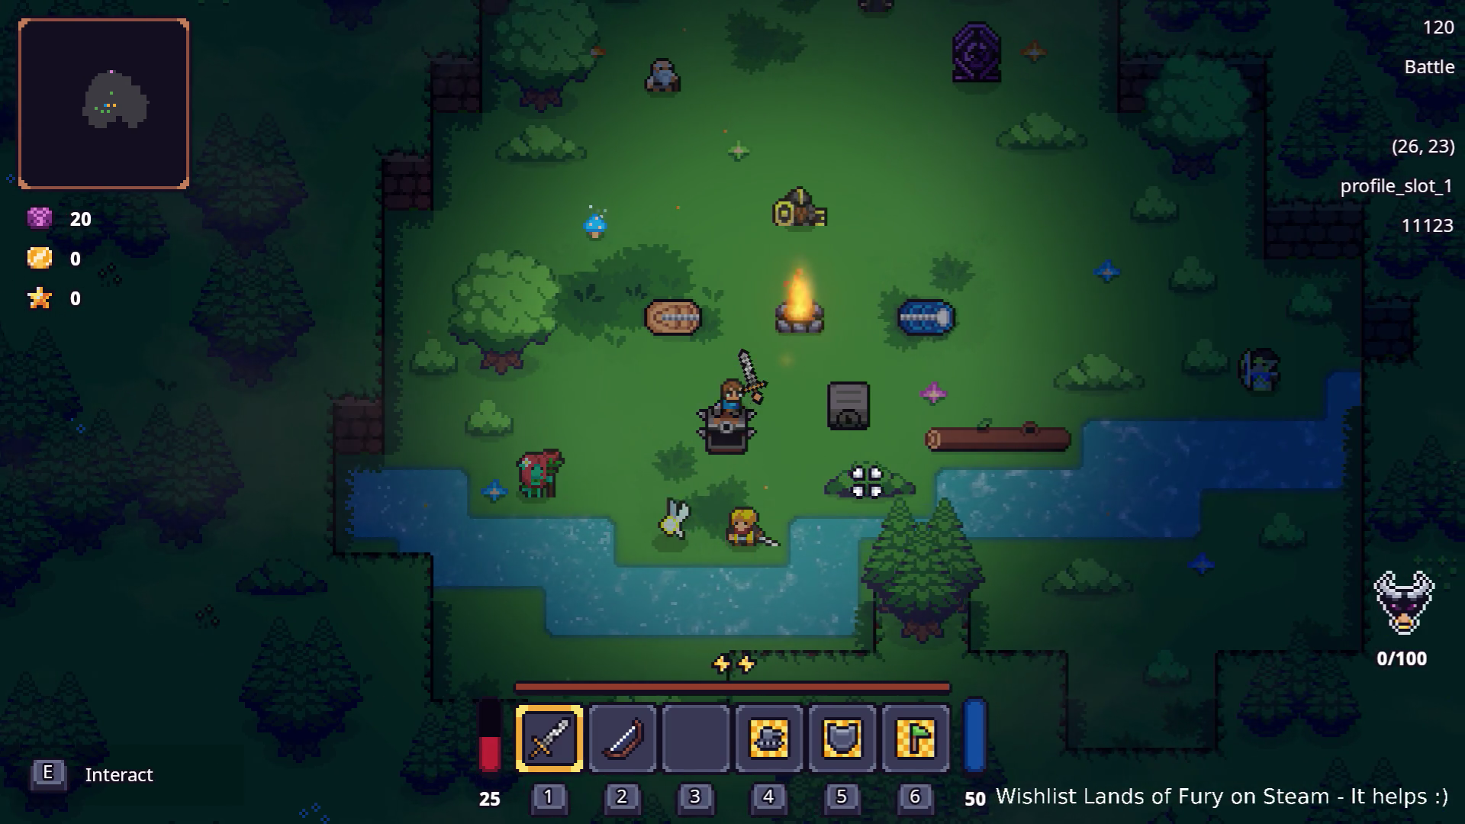
key("d")
key("a")
key("XF86AudioLowerVolume")
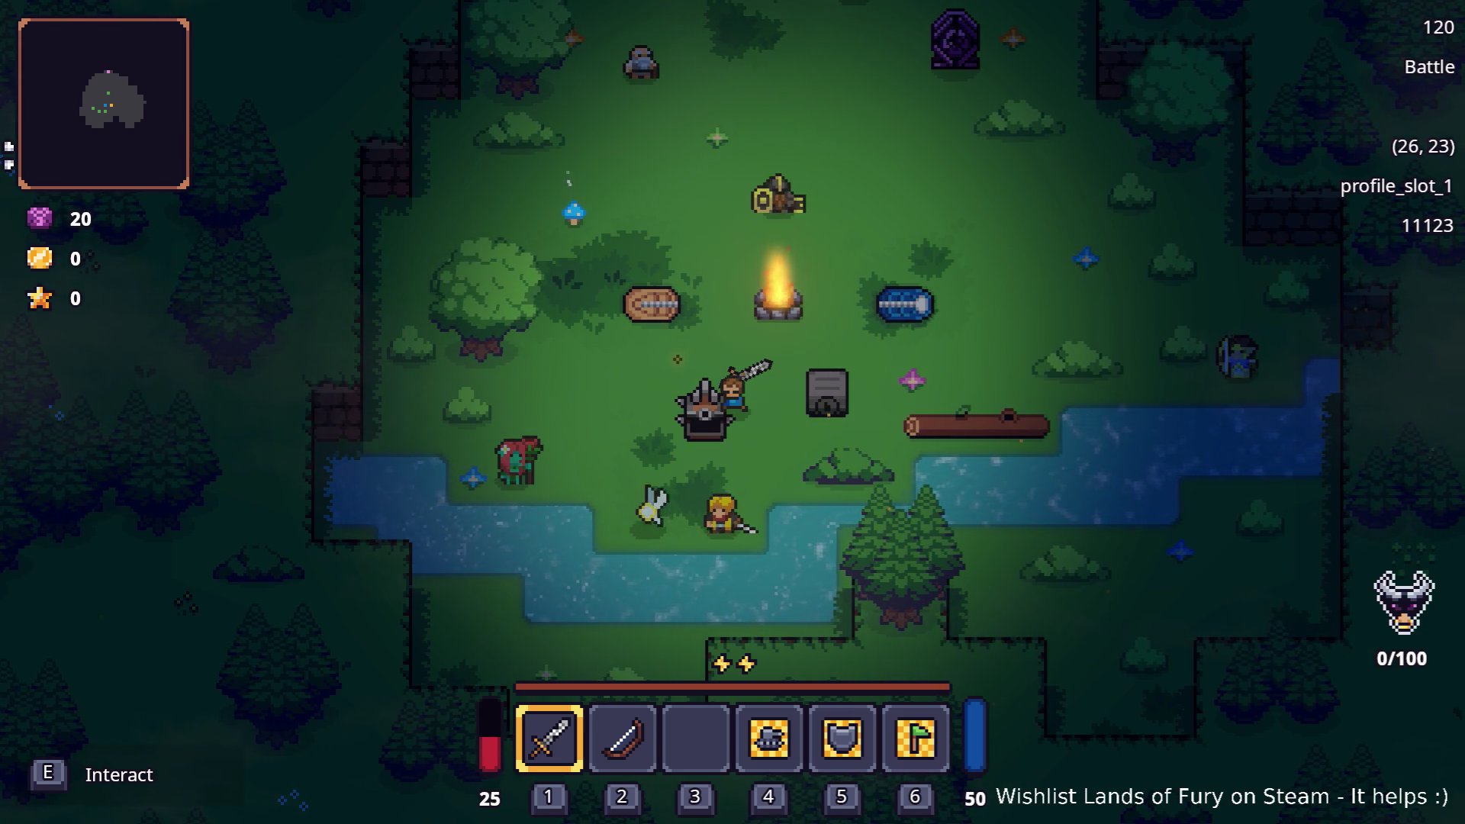
Swing the sword to the left, shuffle beside the chest, then quit the game with F8.
left_click(534, 420)
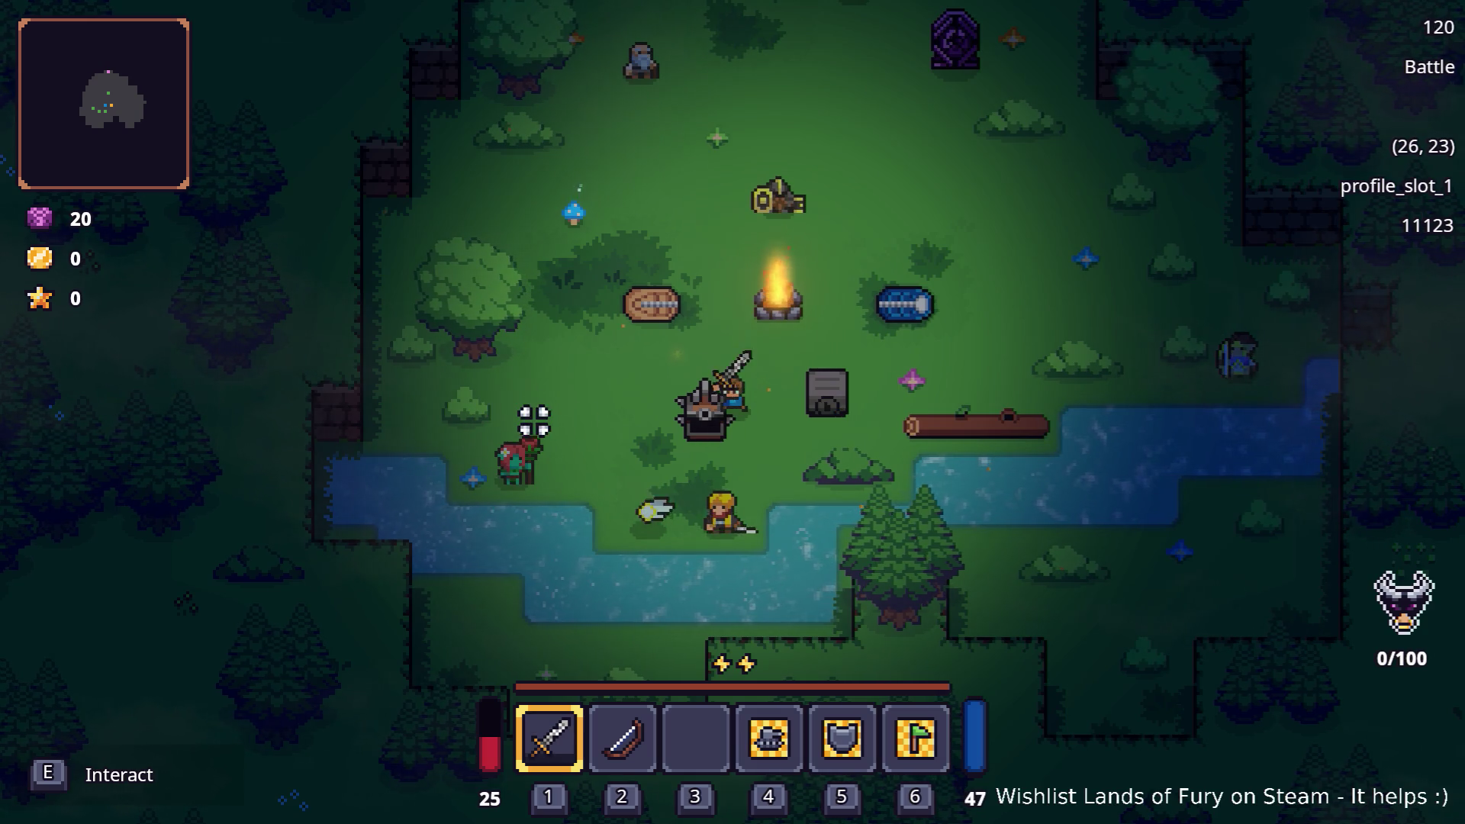
key("d")
key("a")
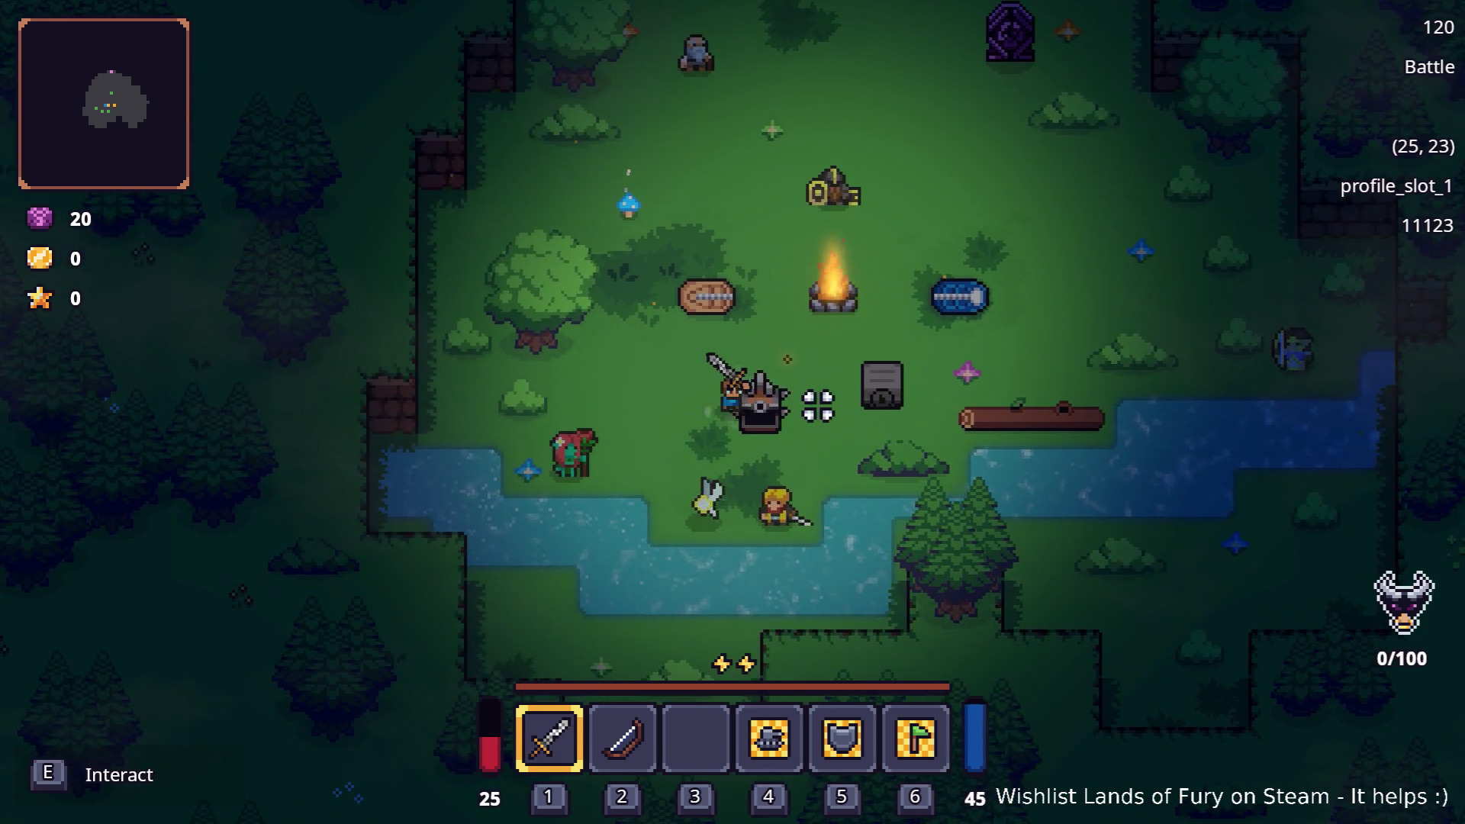
key("w")
key("F8")
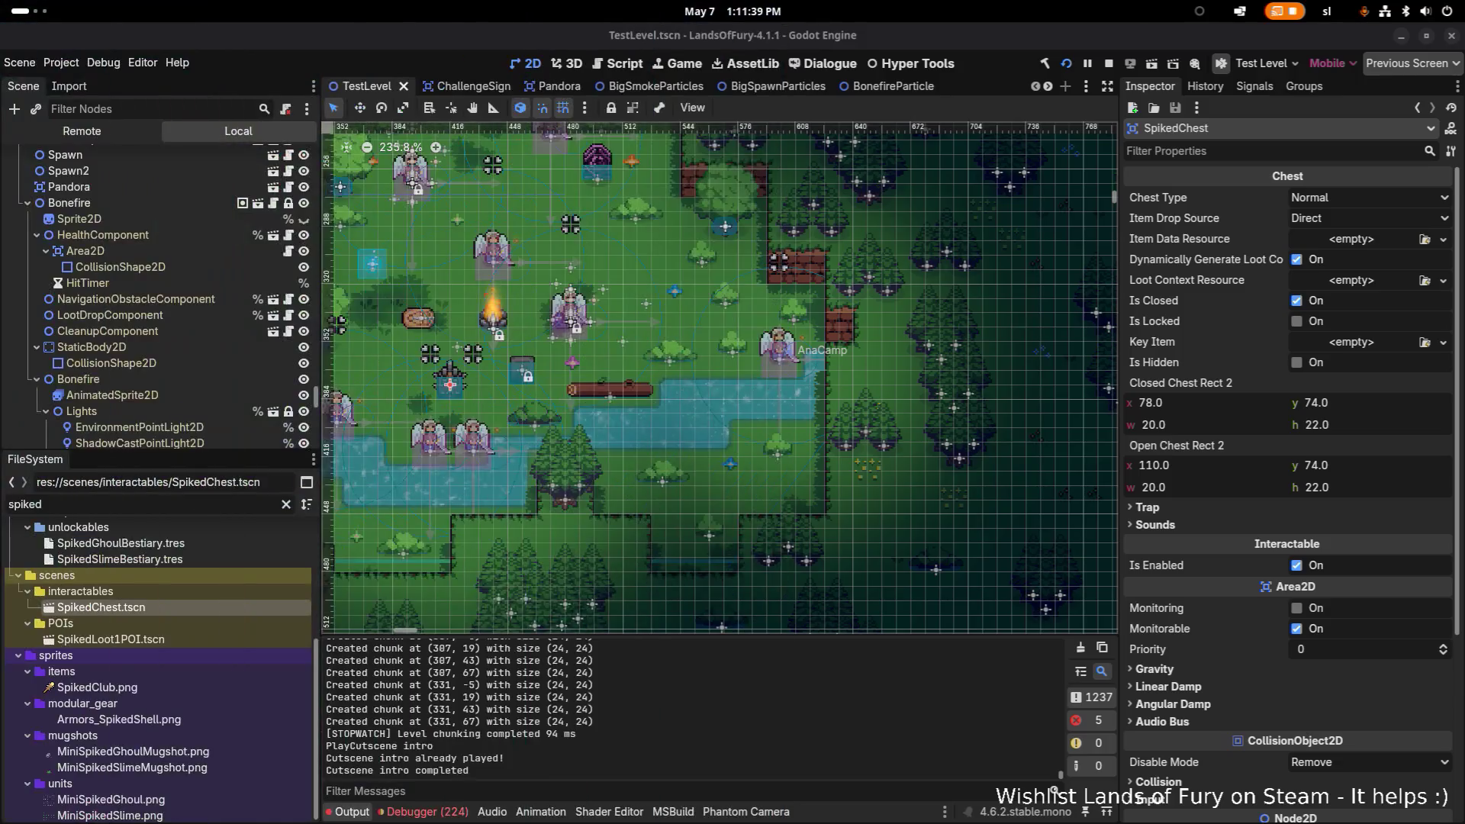
Open SpikedChest.tscn and set the chest sprite's vertical position to 0.
double_click(171, 607)
scroll(588, 368, "up", 10)
left_click(200, 174)
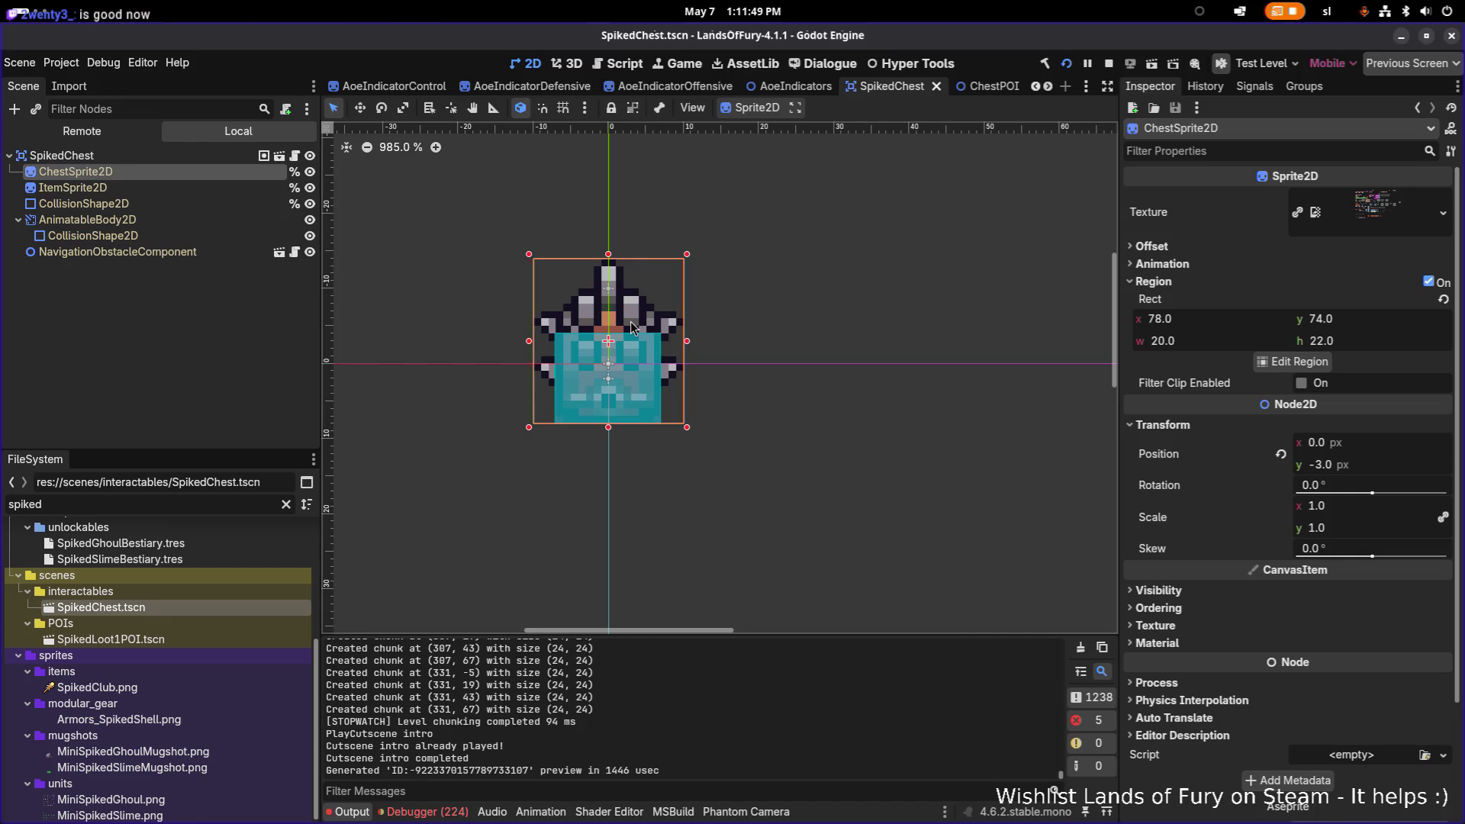
left_click(76, 156)
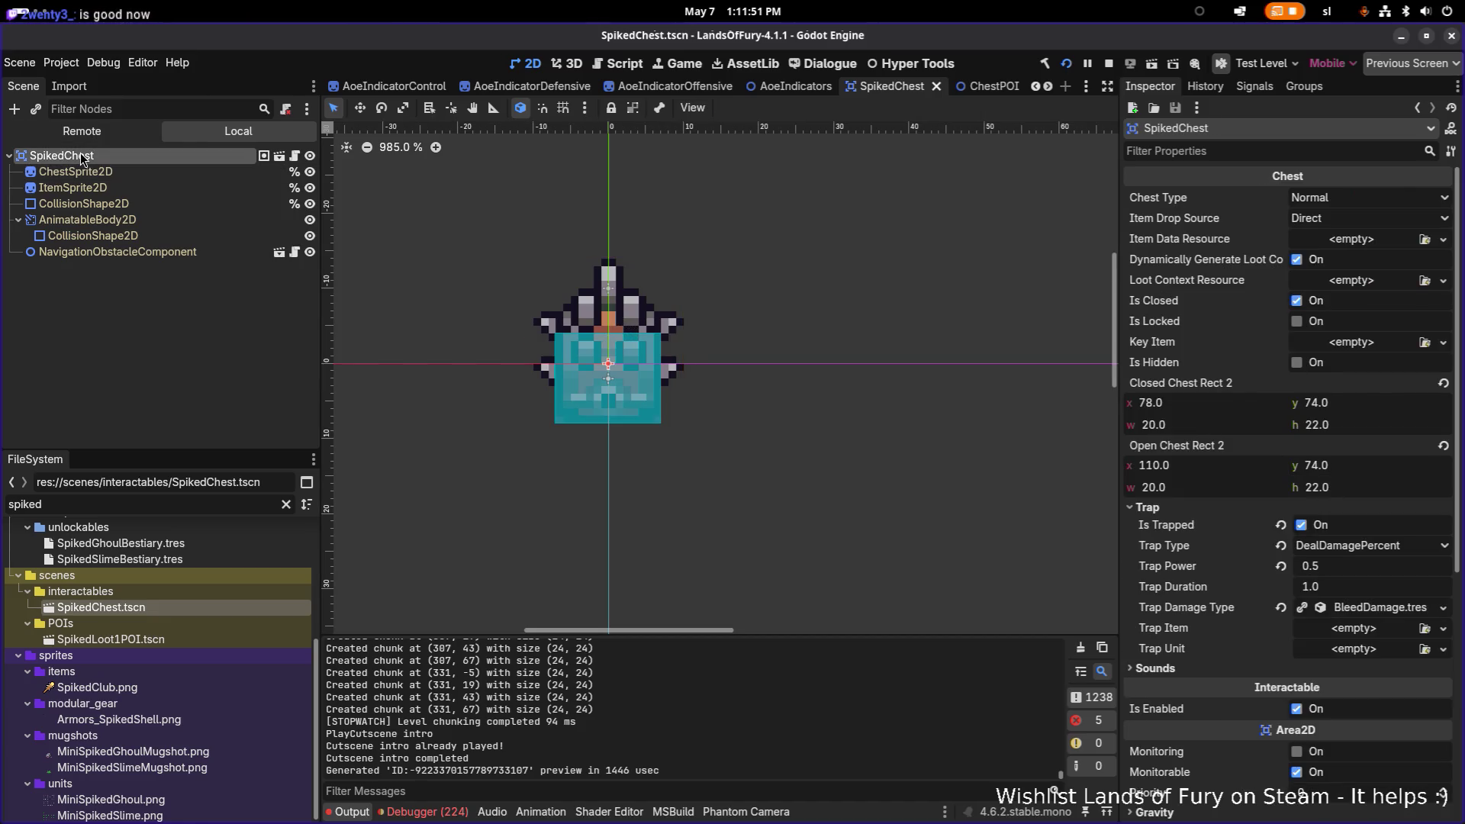
left_click(85, 173)
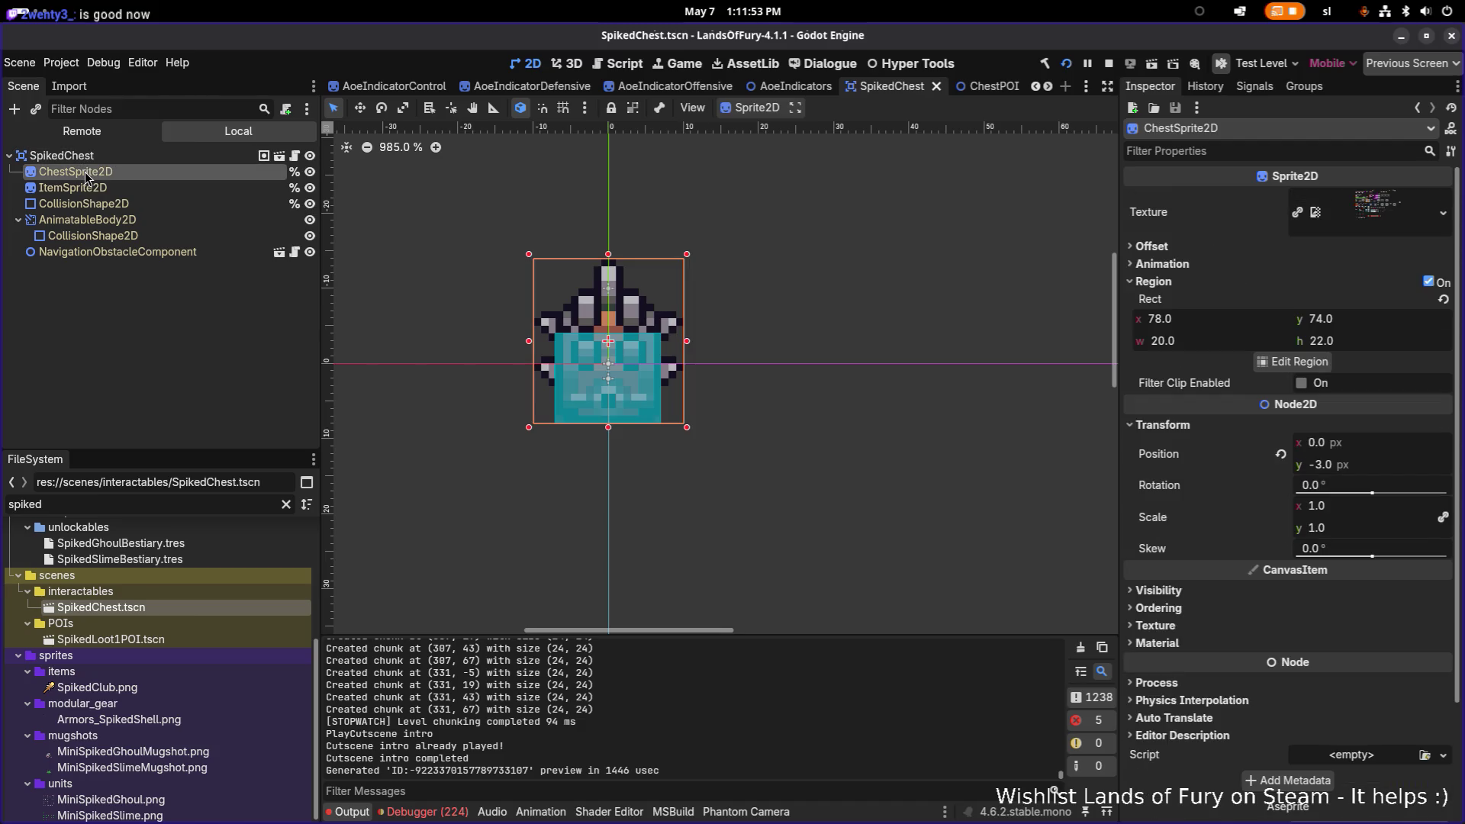
left_click(1363, 466)
type("0")
key("Return")
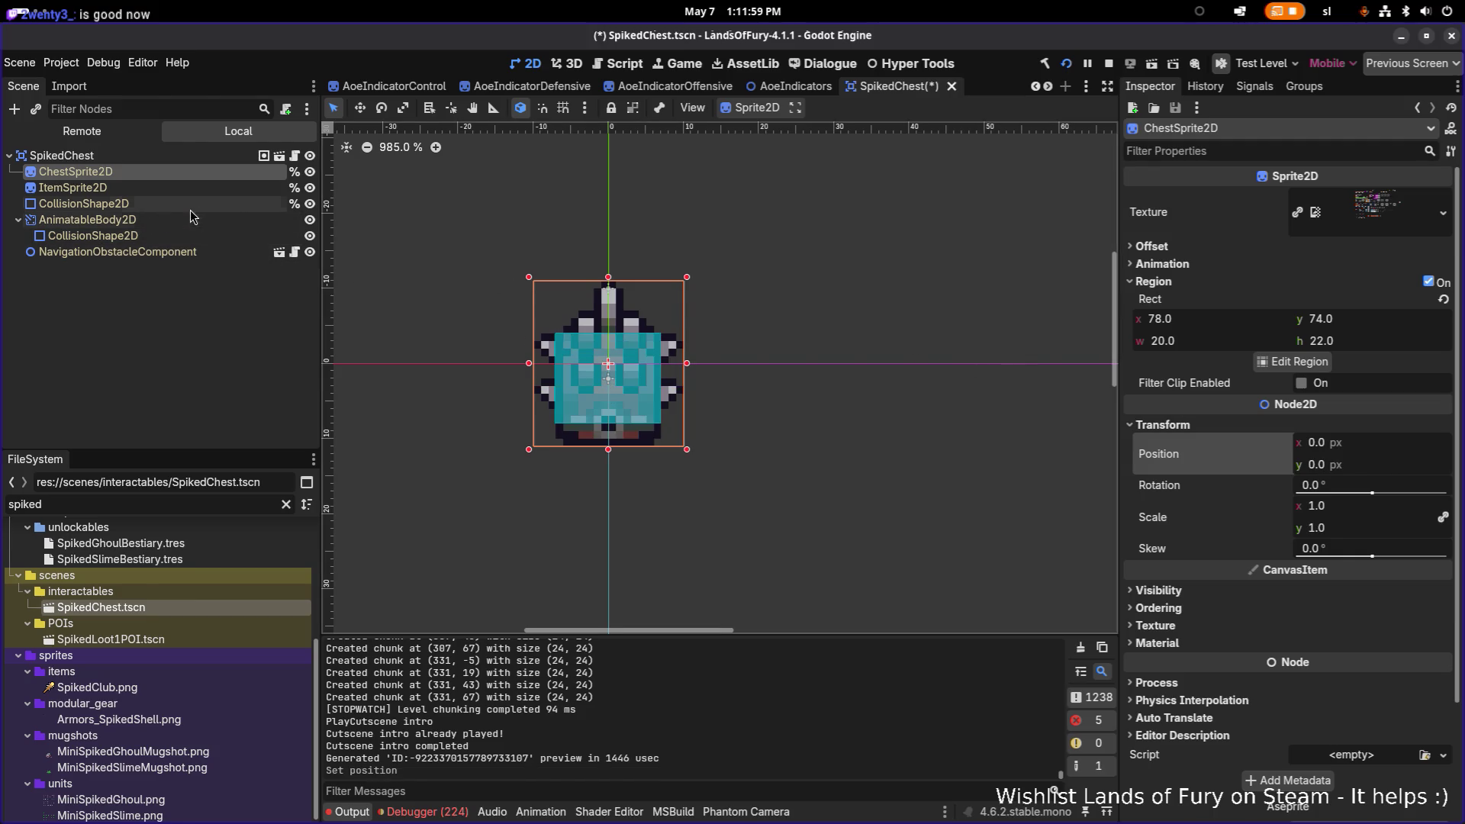
Set the ChestSprite2D Offset y to -3 px.
left_click(203, 186)
left_click(207, 174)
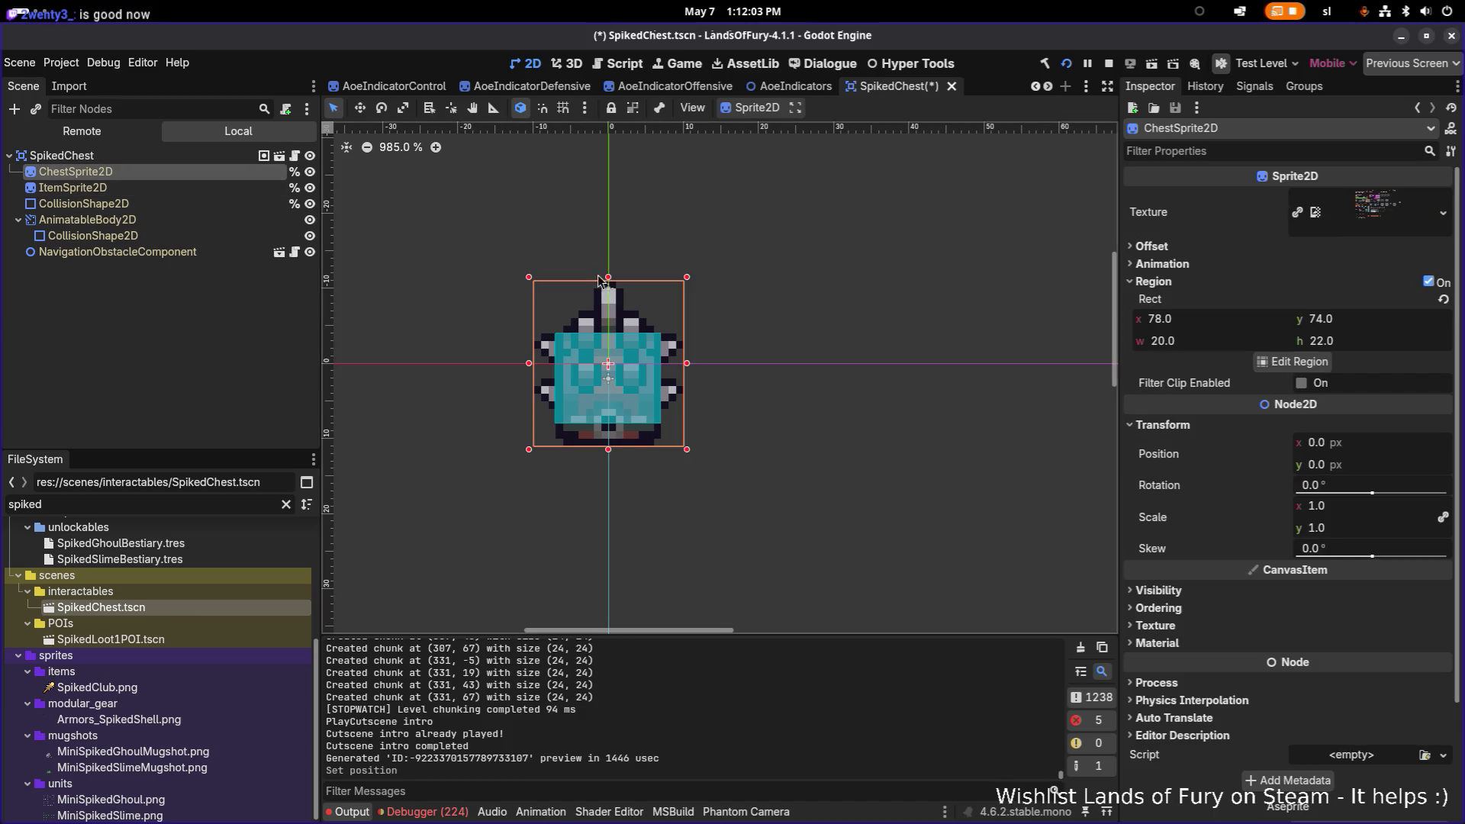
left_click(160, 187)
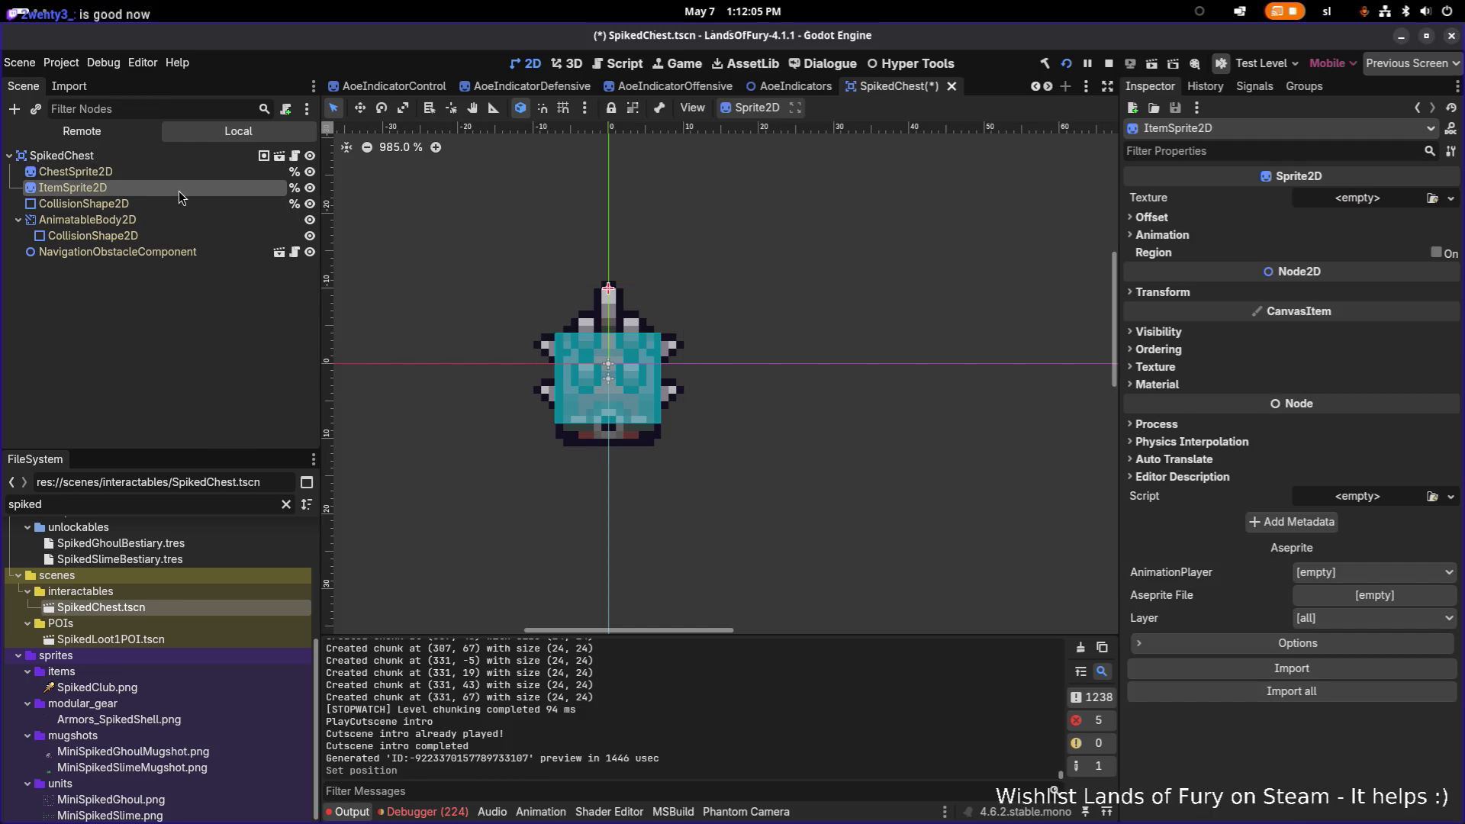
left_click(166, 172)
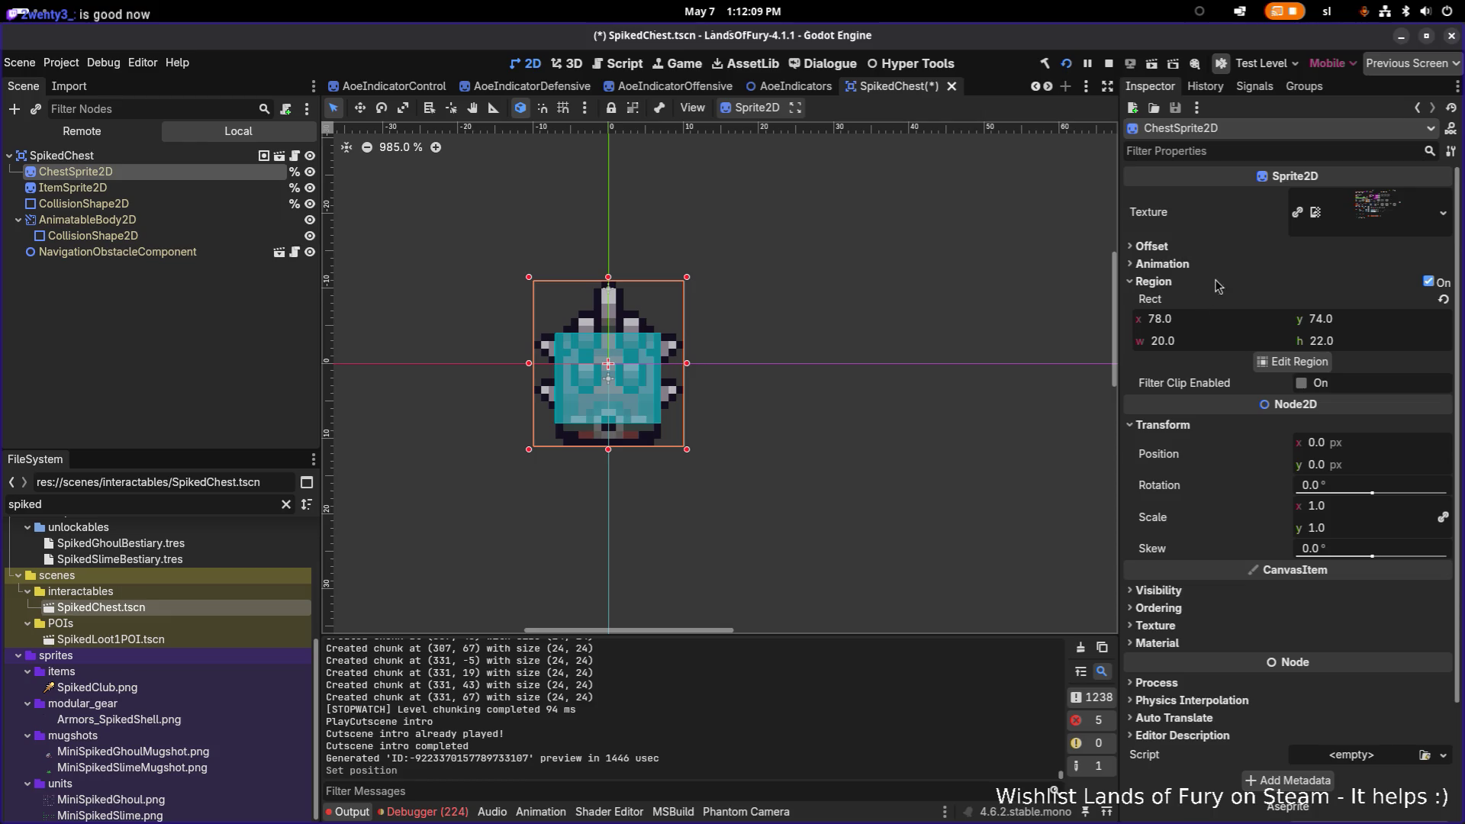
left_click(1199, 246)
left_click(1379, 309)
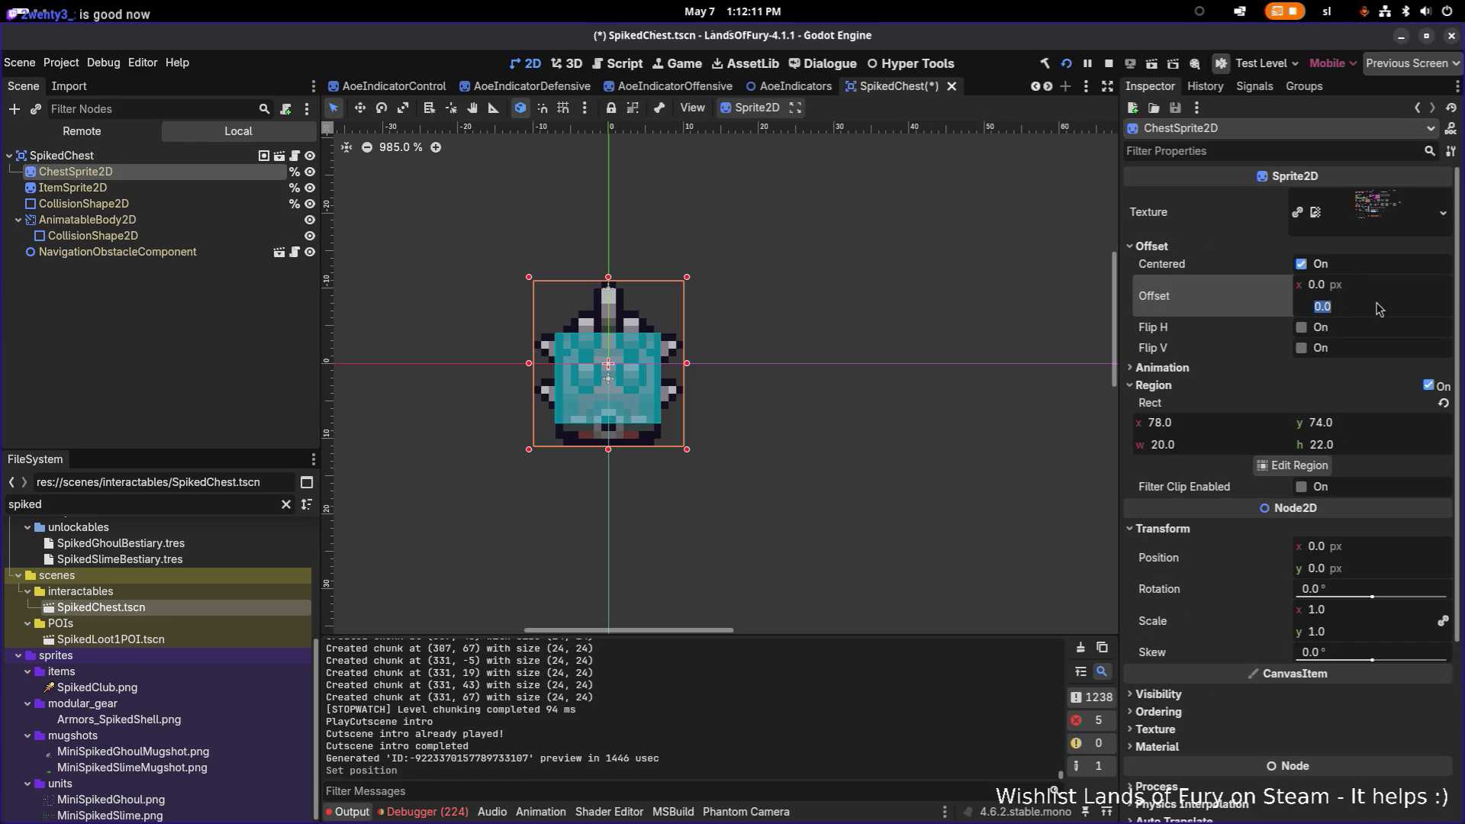
type("3")
key("Return")
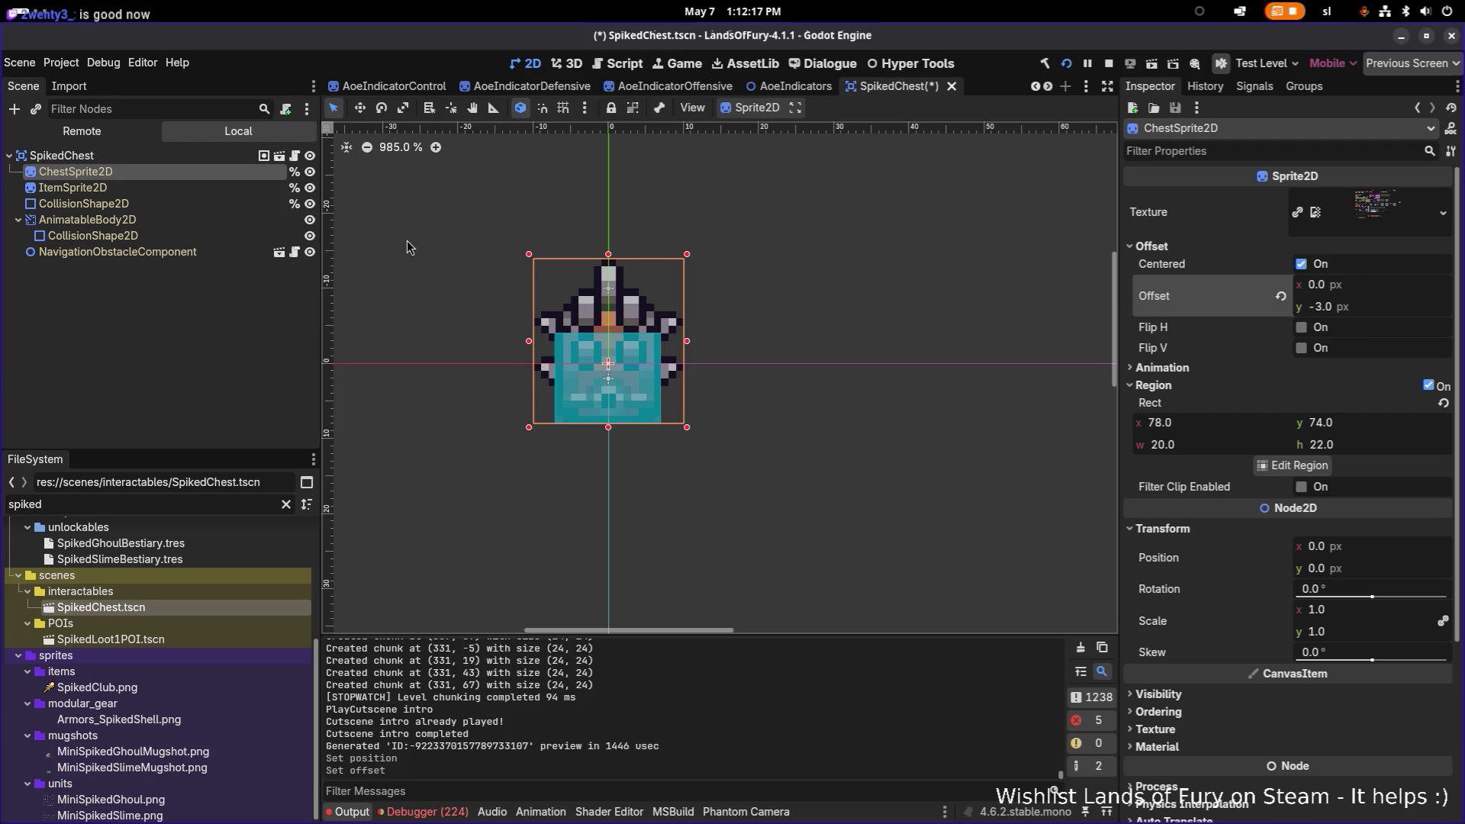
left_click(73, 188)
left_click(222, 219)
left_click(206, 185)
left_click(194, 171)
left_click(178, 188)
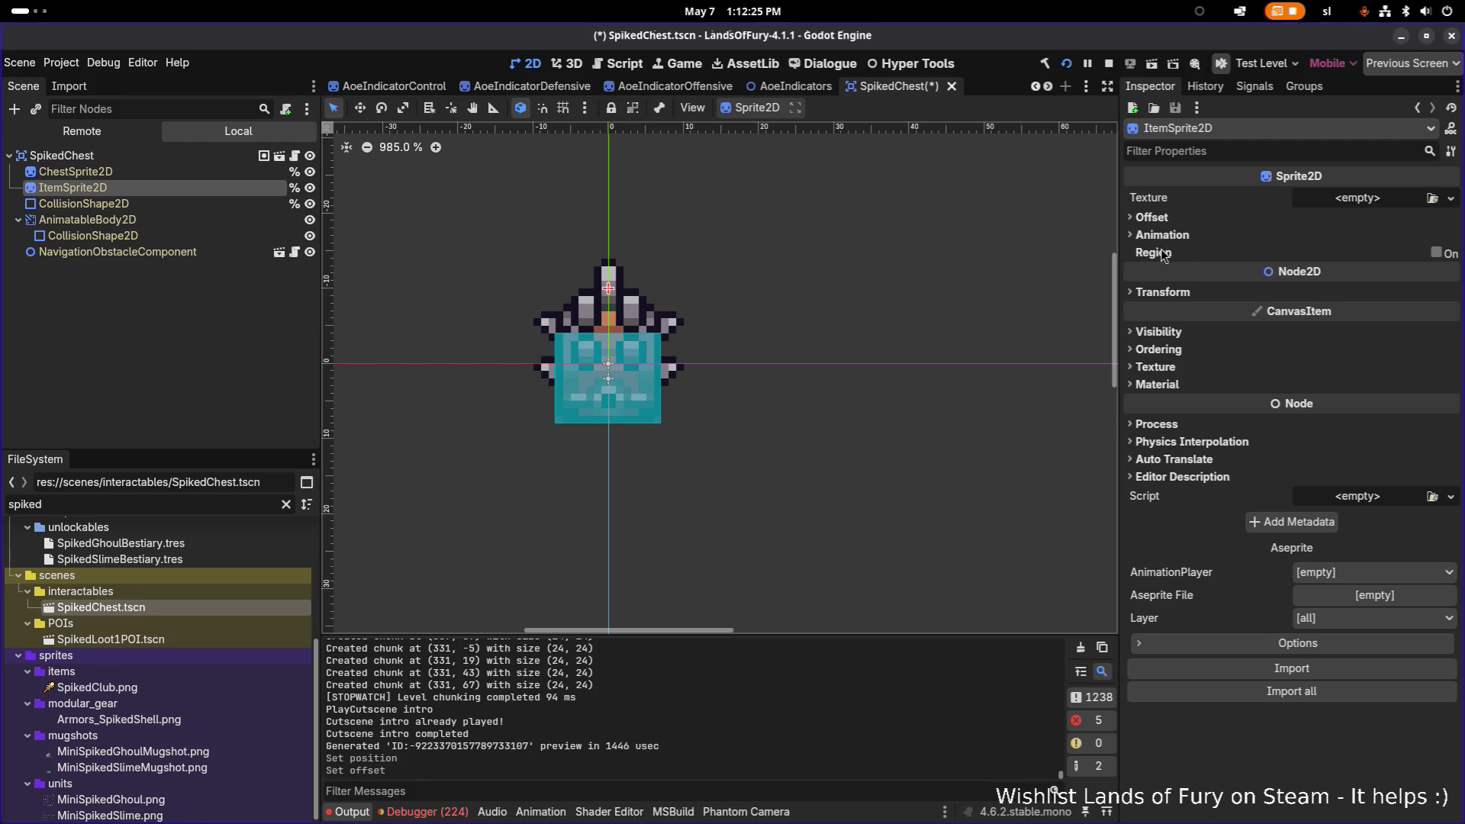
left_click(1171, 217)
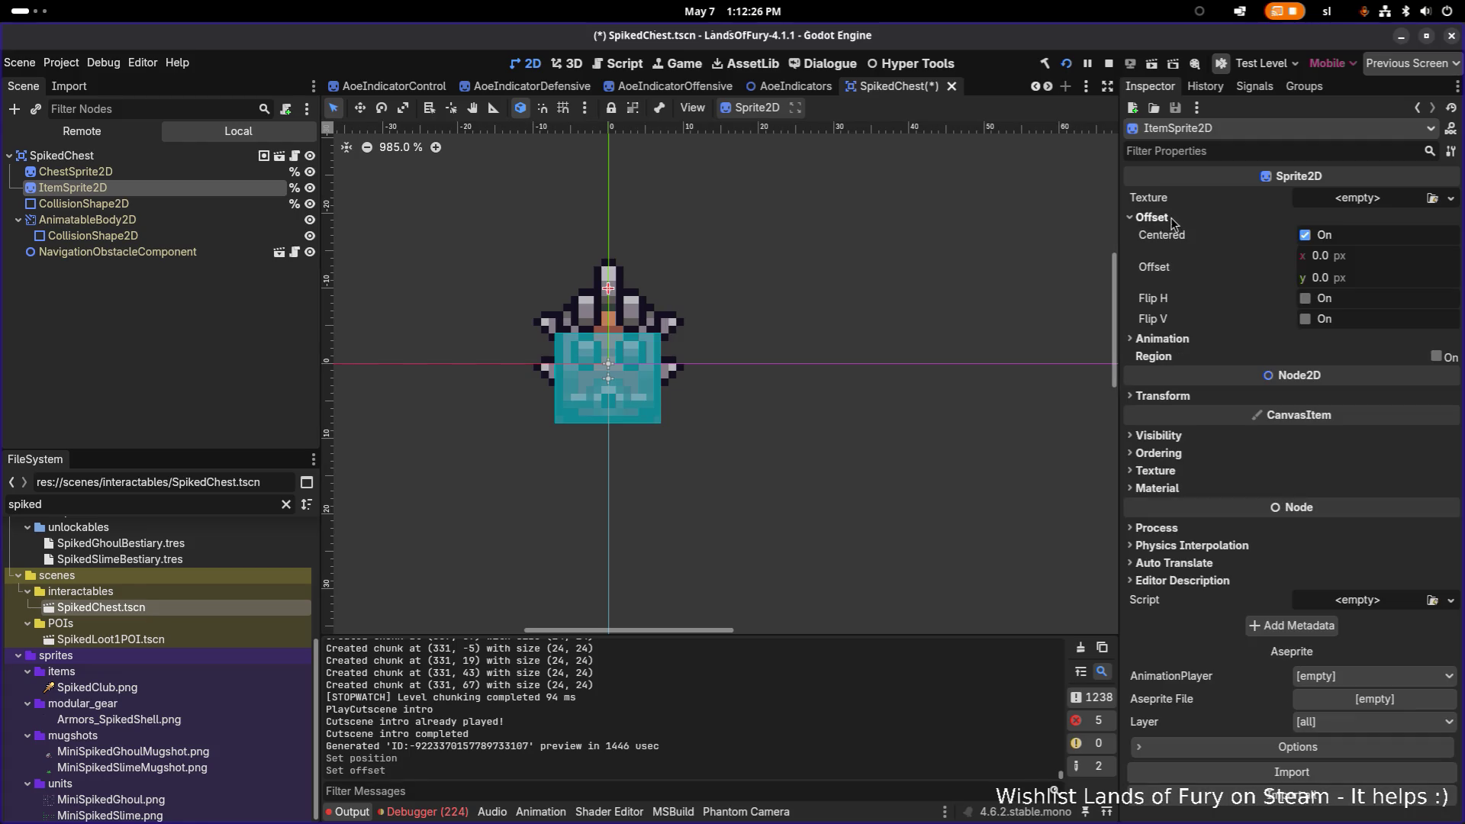
left_click(1363, 279)
type("-")
key("Return")
left_click(1363, 279)
type("0")
key("Return")
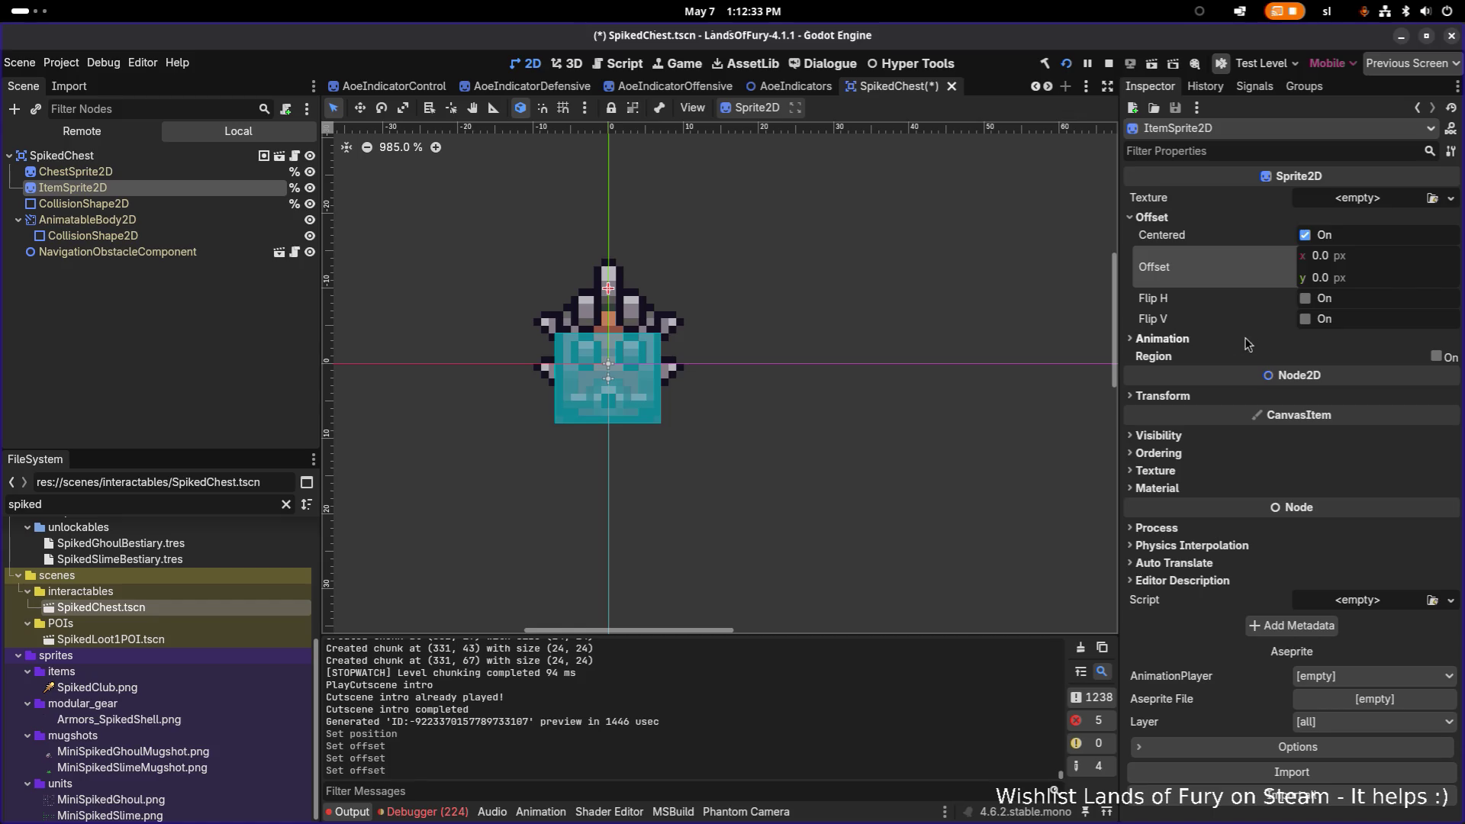
left_click(1163, 396)
scroll(642, 287, "down", 5)
scroll(643, 287, "up", 6)
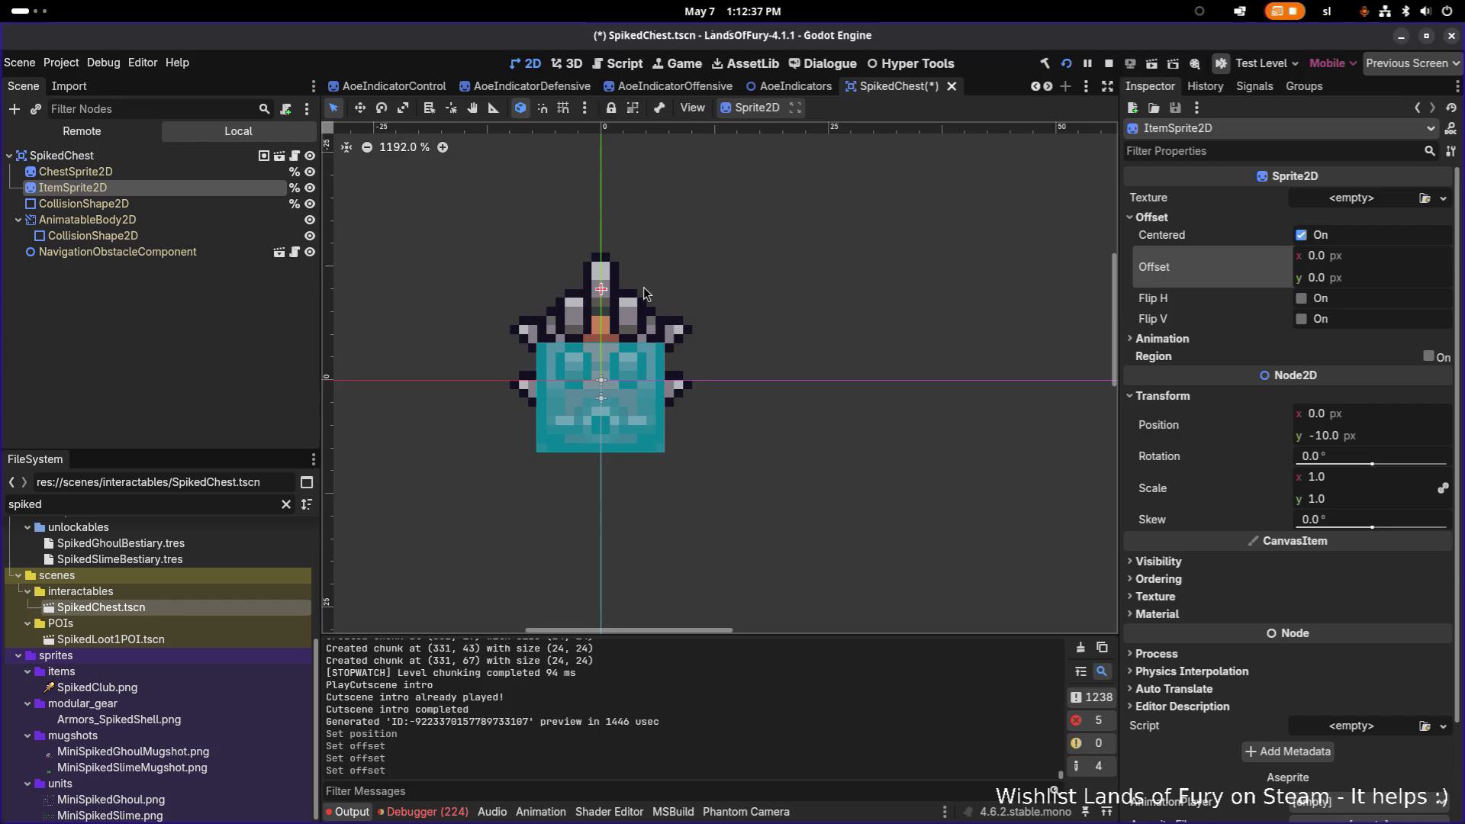
Inspect the SpikedChest's collision shape and chest sprite properties.
left_click(107, 205)
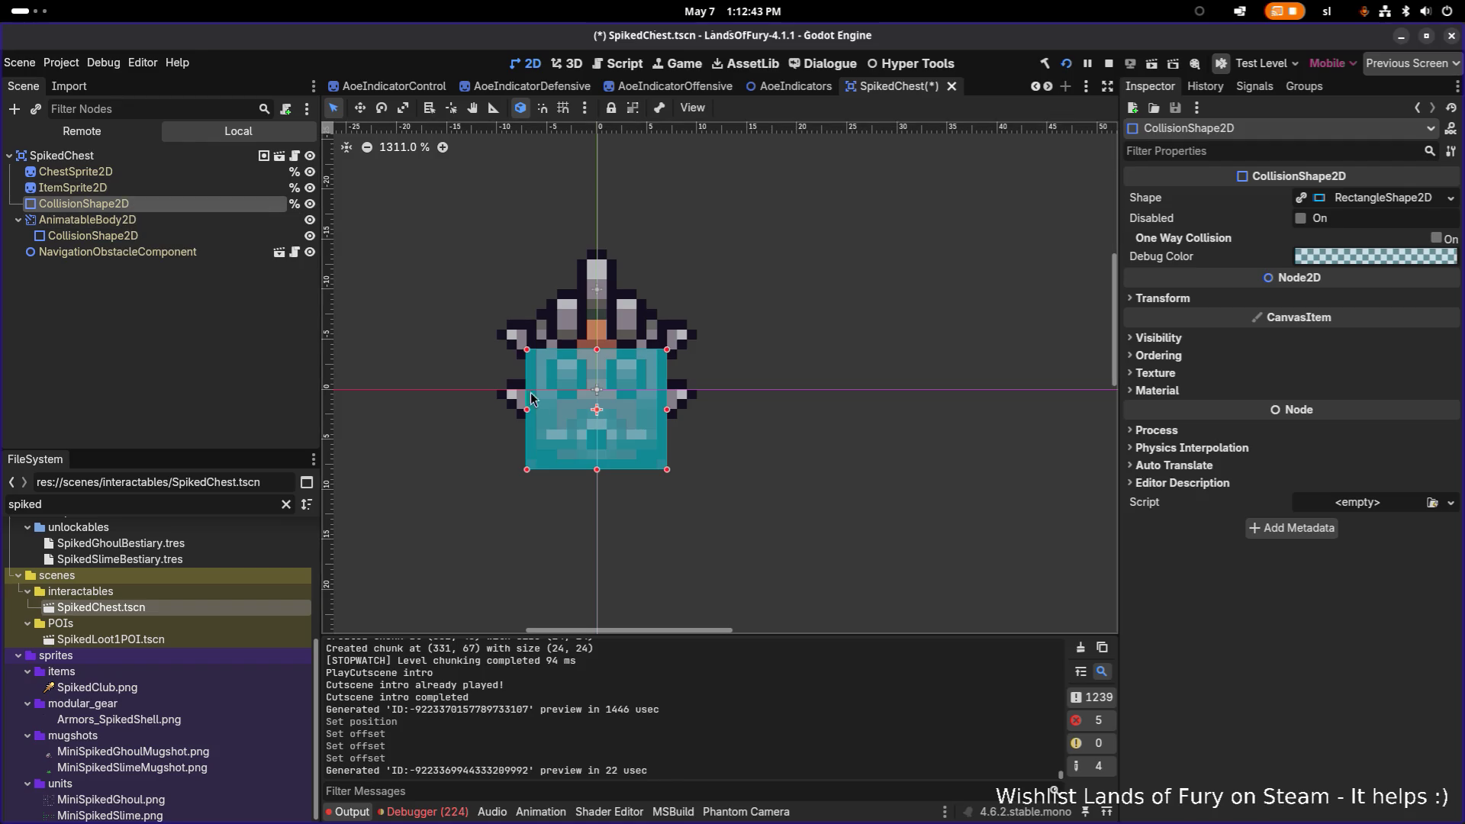
scroll(537, 408, "up", 3)
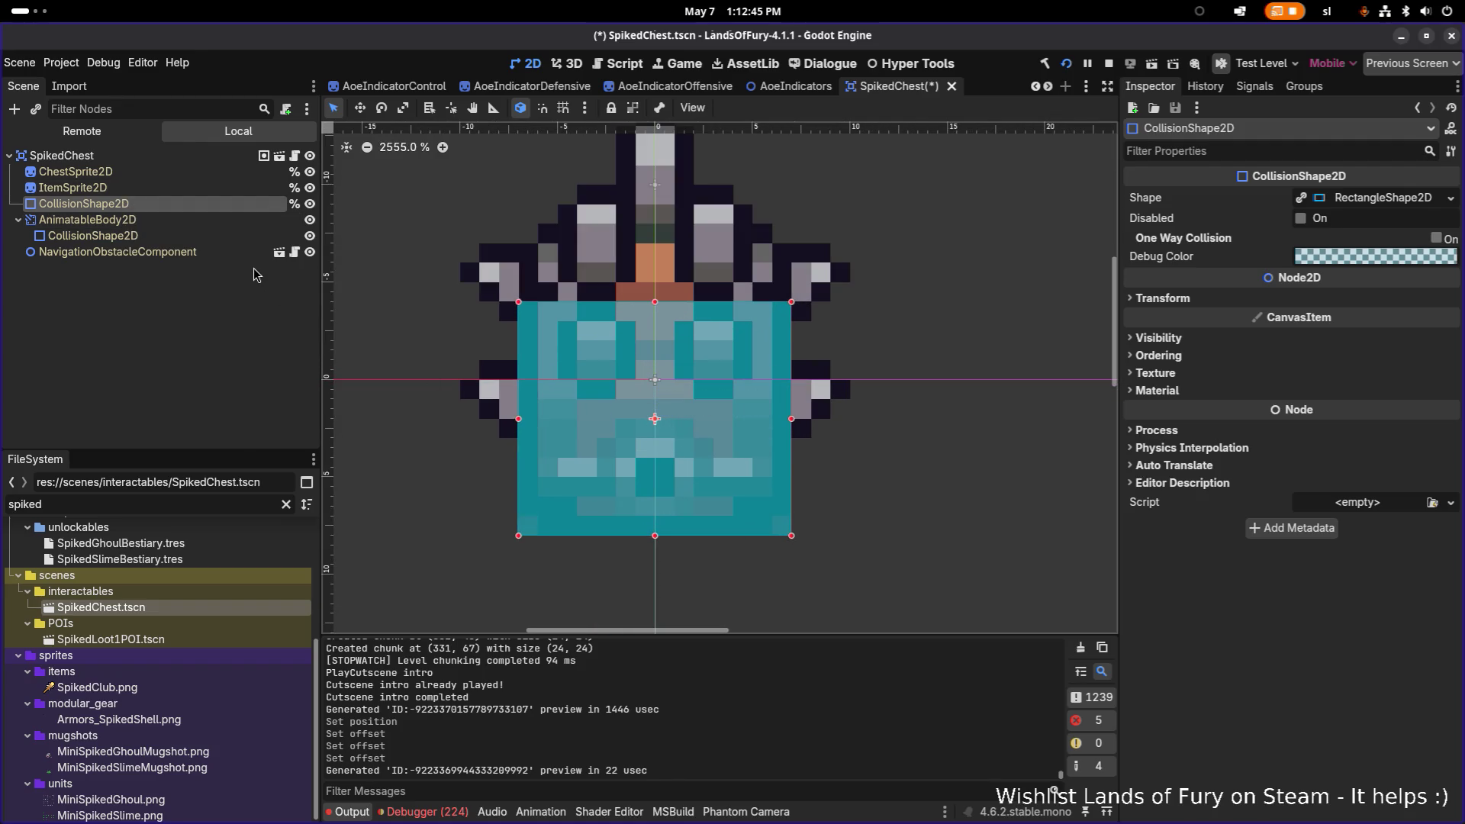
scroll(387, 276, "down", 1)
left_click(135, 172)
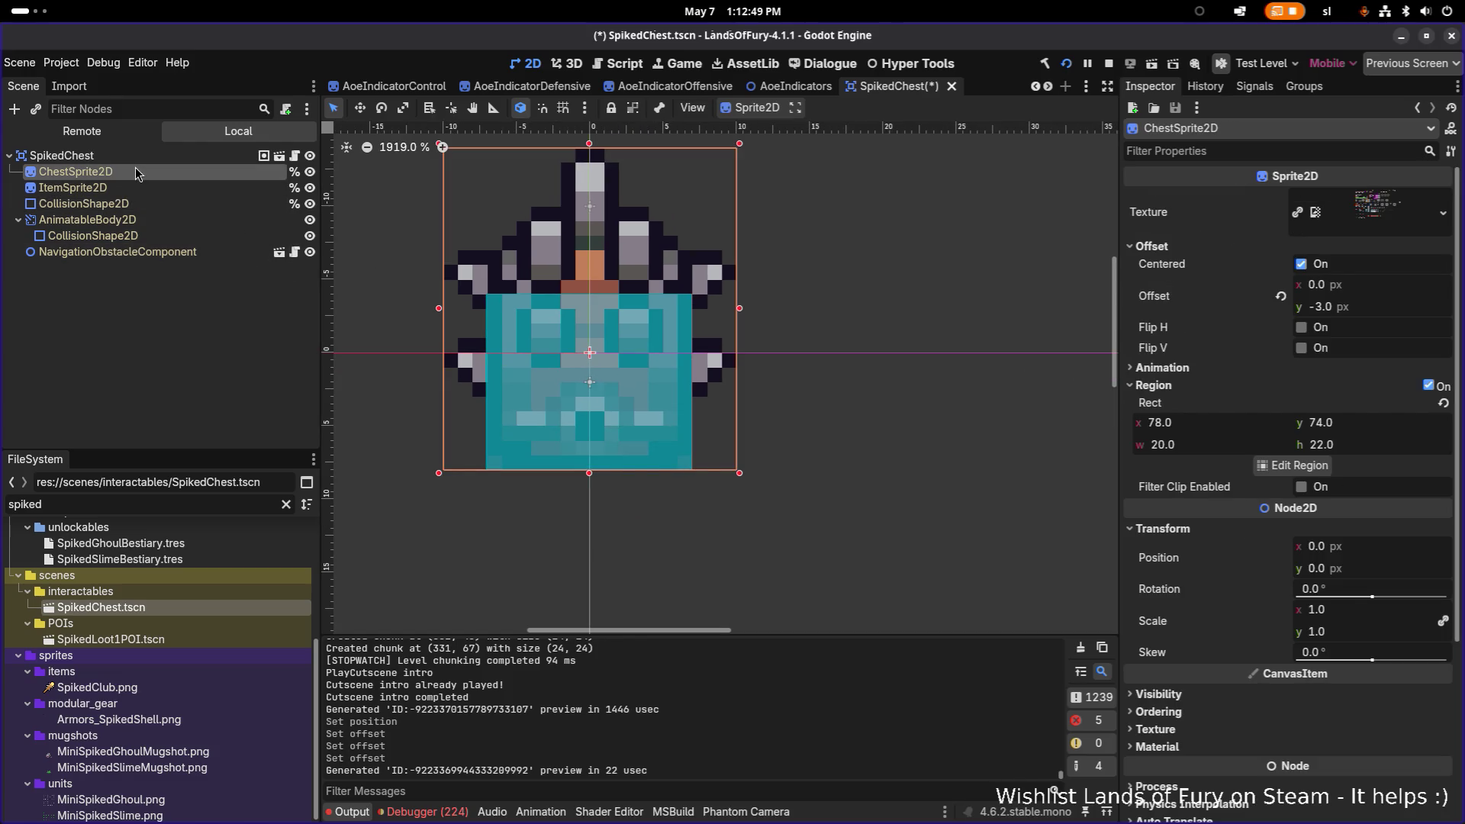
Enable Y Sort Enabled under CanvasItem > Ordering on the SpikedChest root and save.
left_click(125, 156)
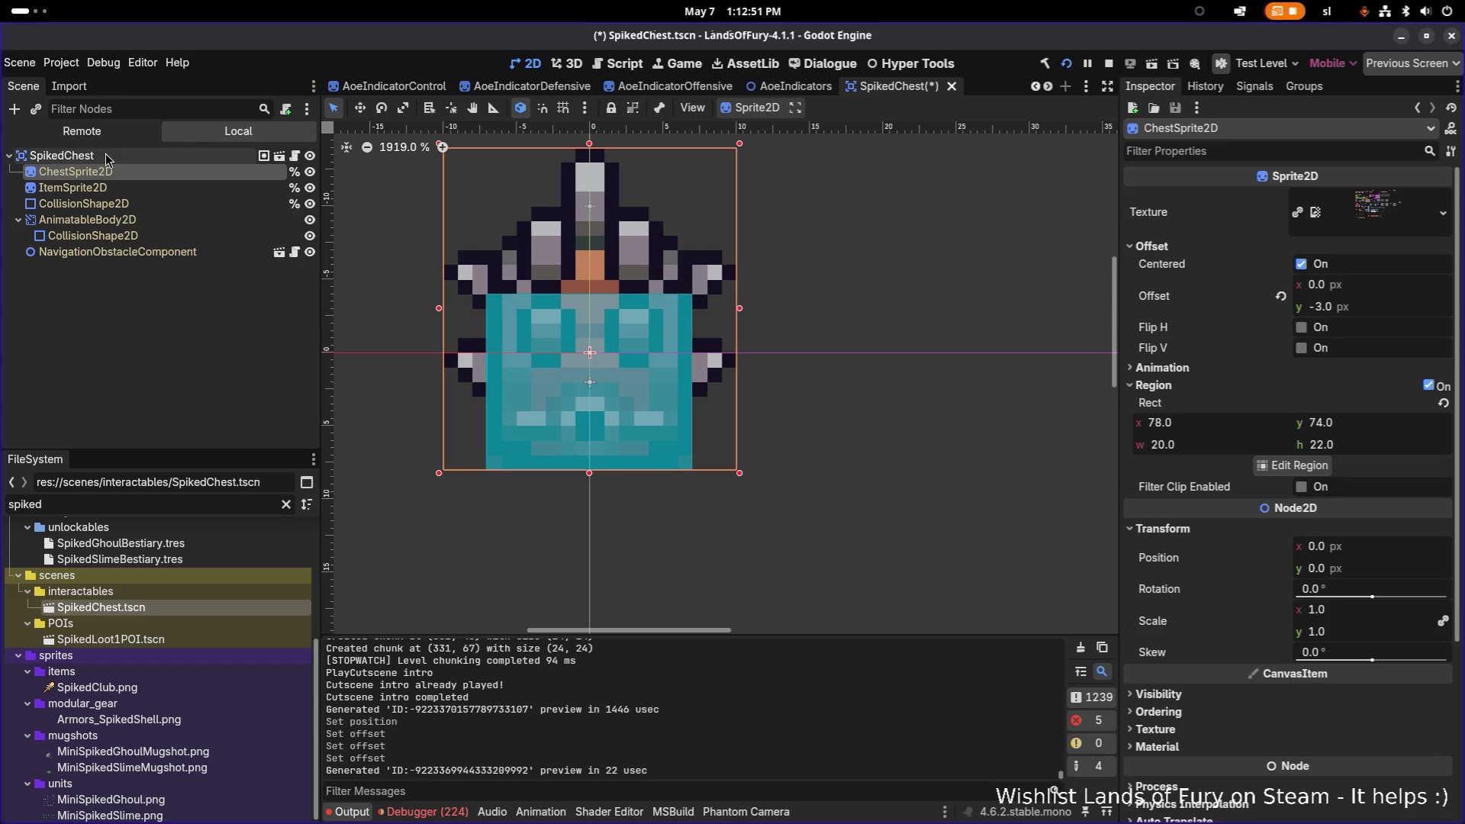
scroll(1284, 437, "down", 5)
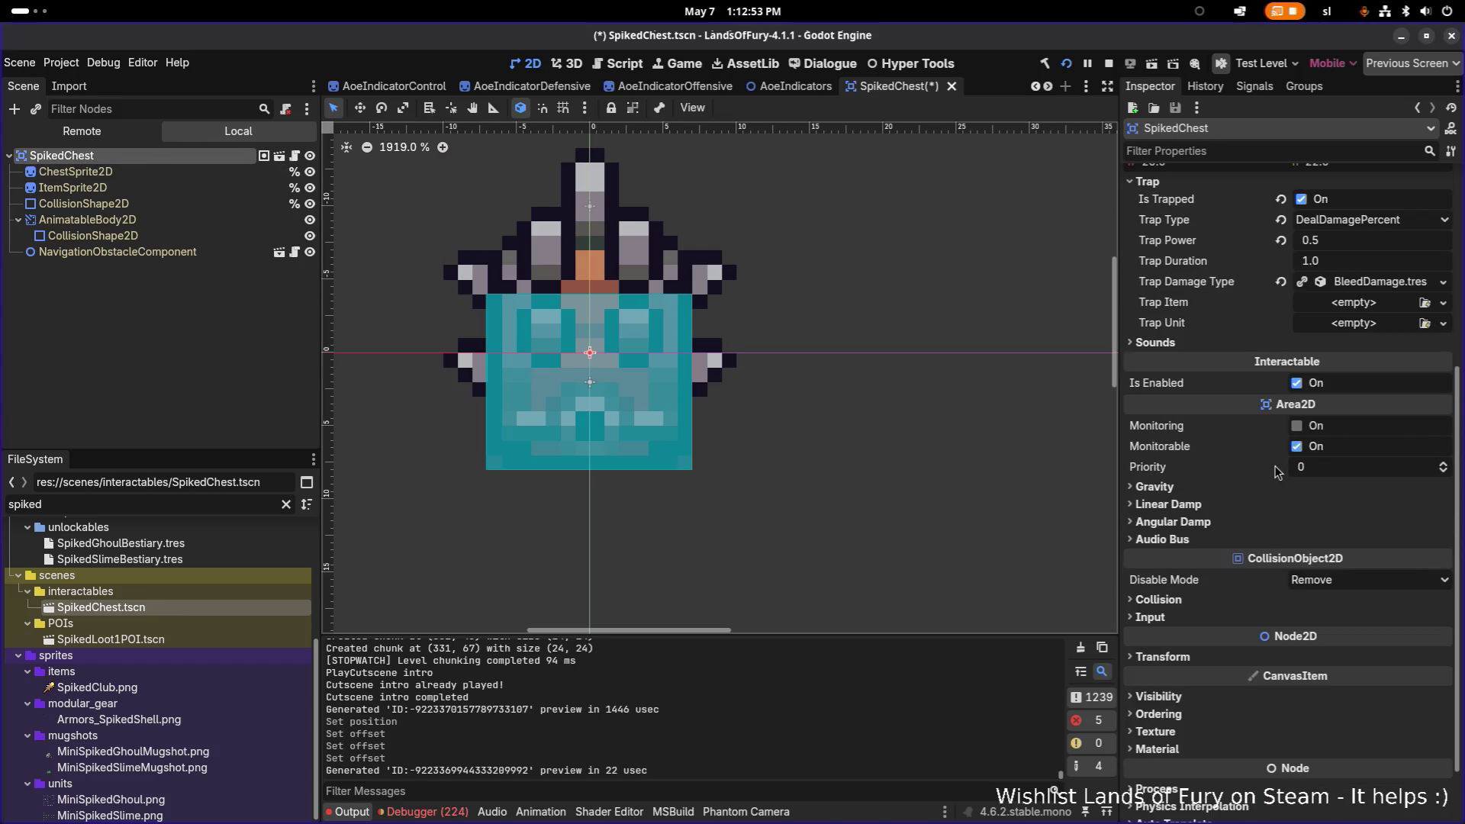
left_click(1206, 696)
scroll(1218, 690, "down", 3)
left_click(1190, 715)
scroll(1198, 705, "down", 1)
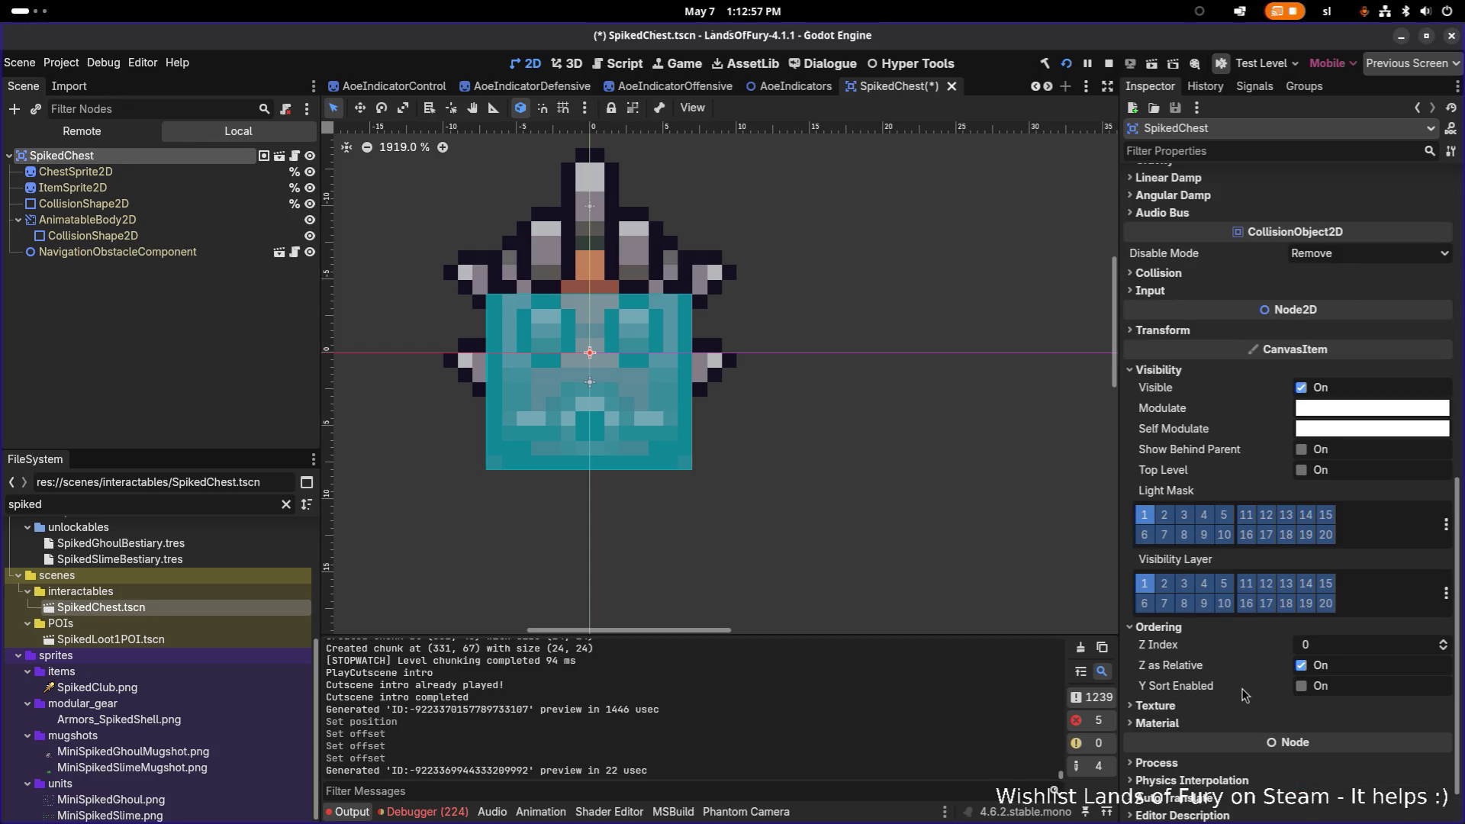
left_click(1302, 687)
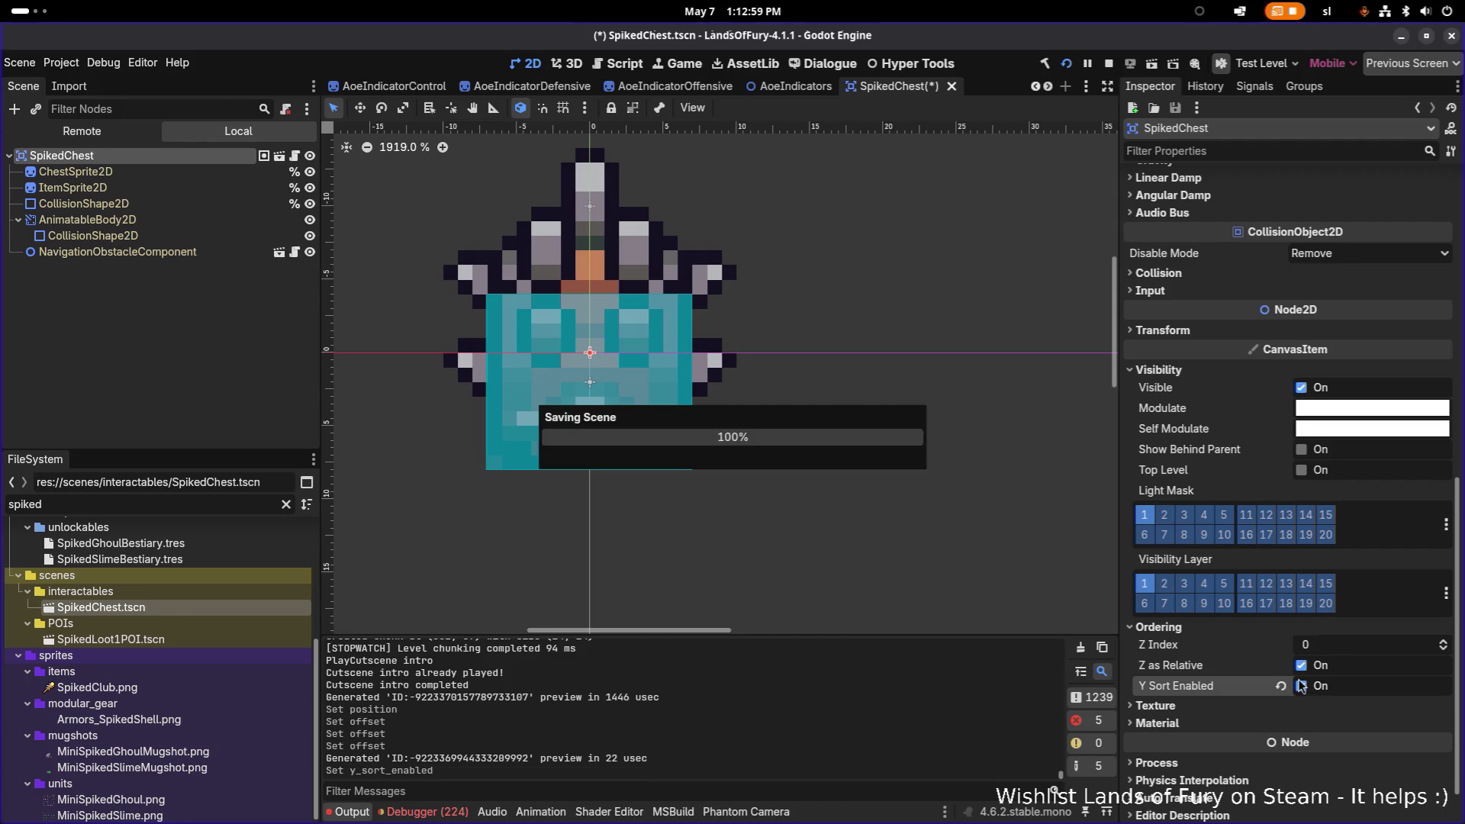
key("ctrl+s")
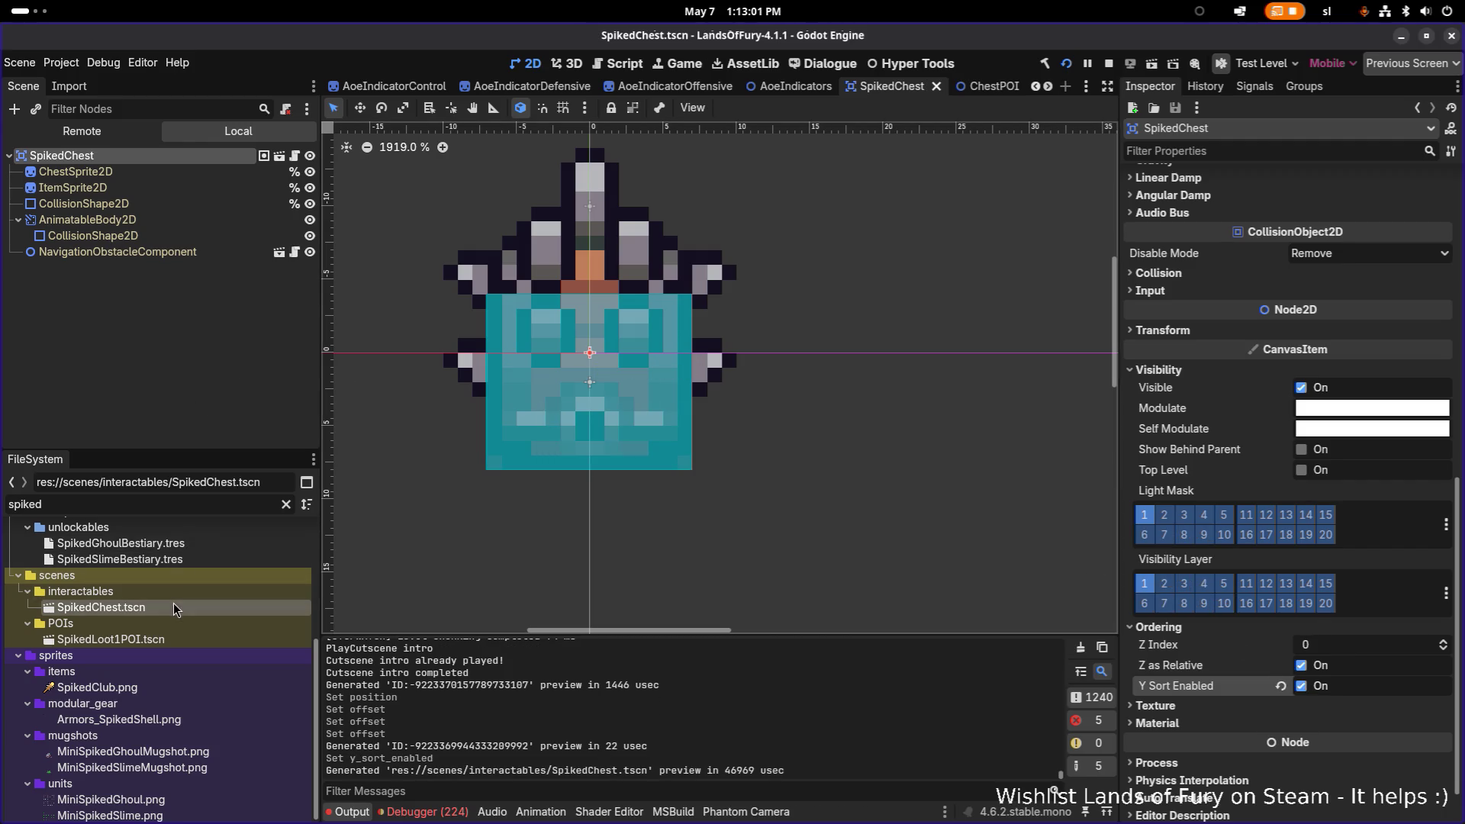
Clear the FileSystem filter, open Chest.tscn and check its ordering settings.
left_click(287, 504)
scroll(158, 689, "up", 5)
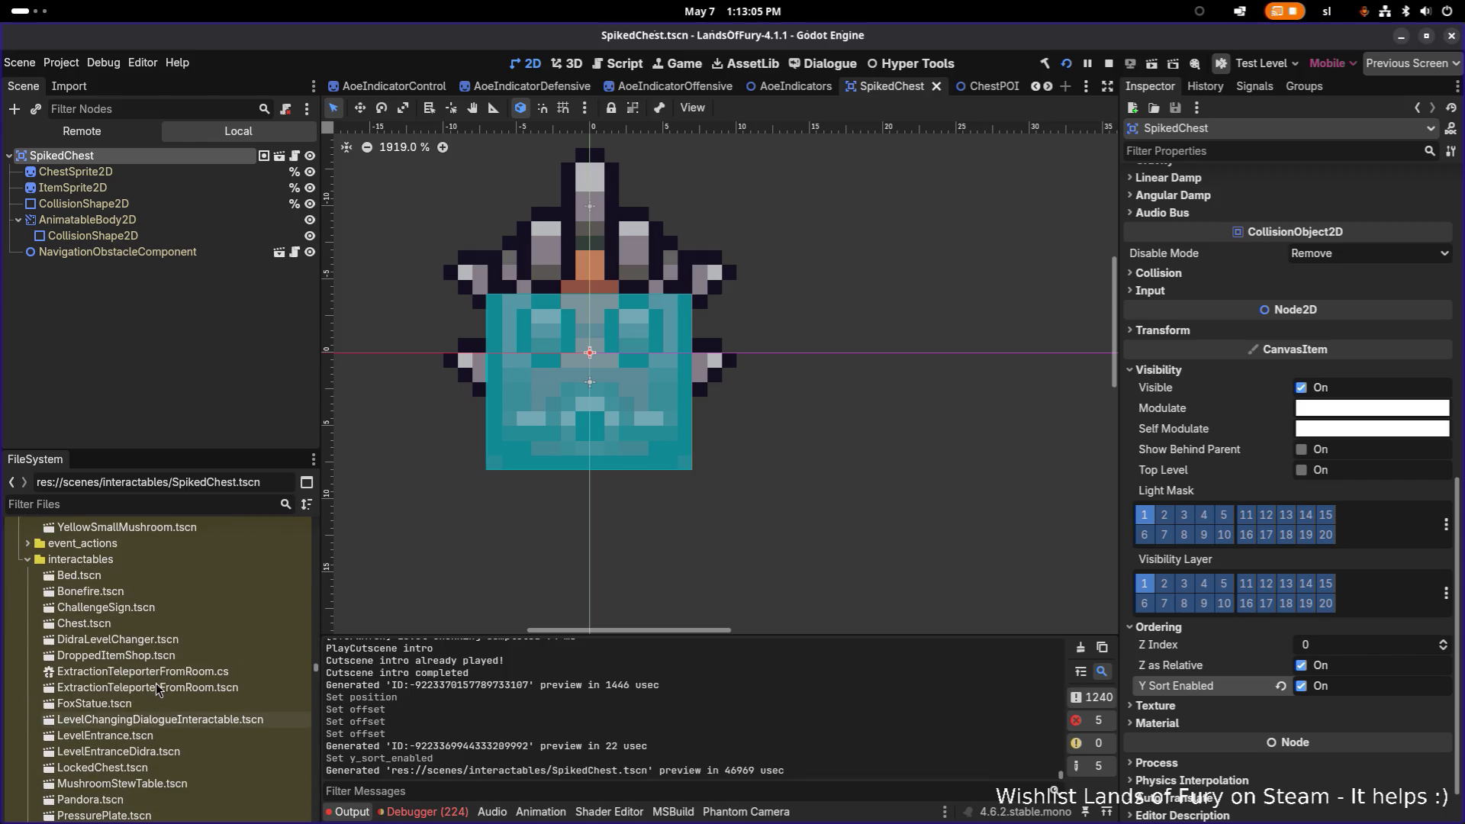
double_click(84, 623)
scroll(484, 366, "up", 15)
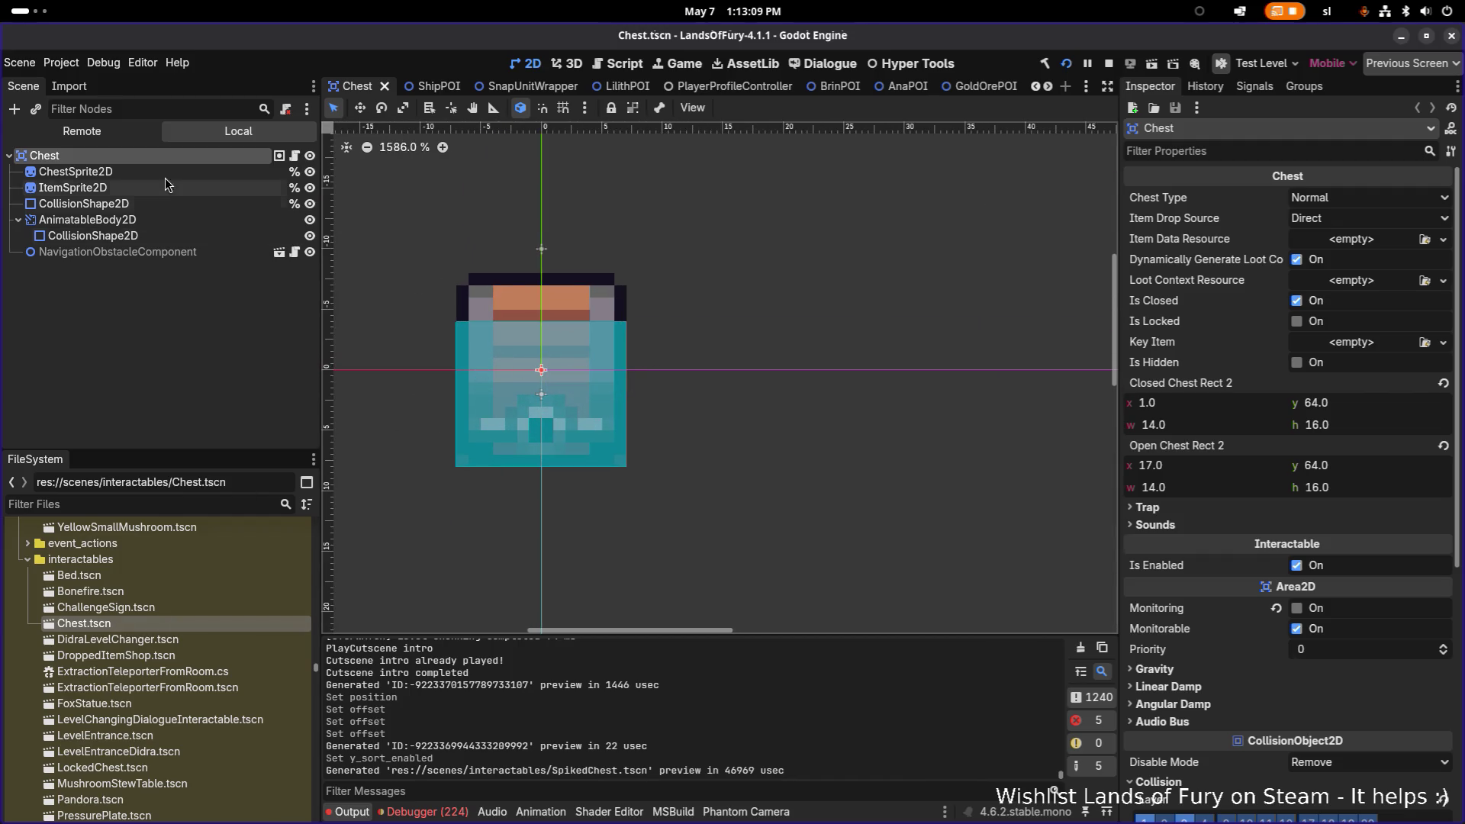
scroll(1301, 553, "down", 5)
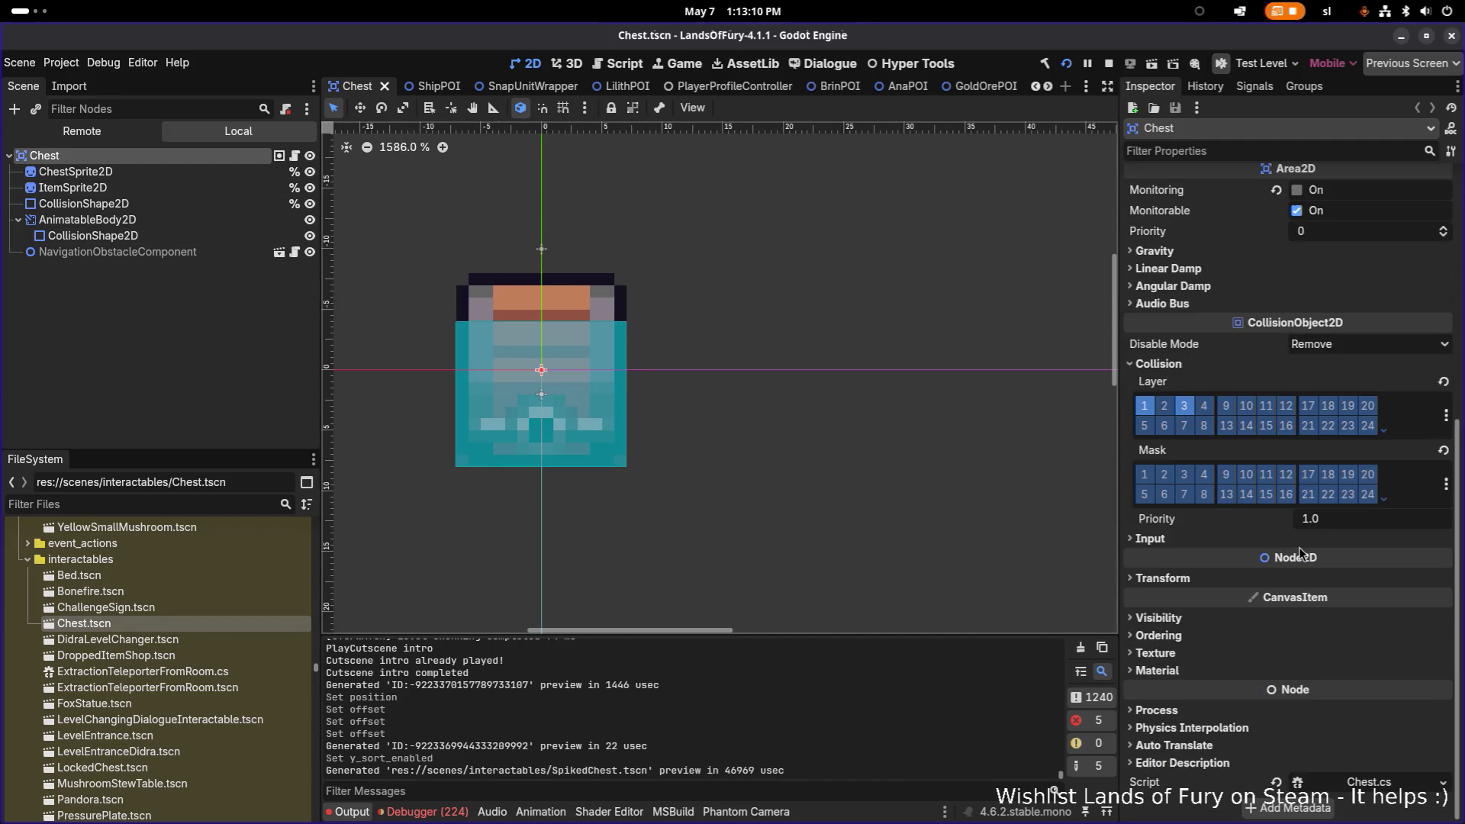
left_click(1208, 635)
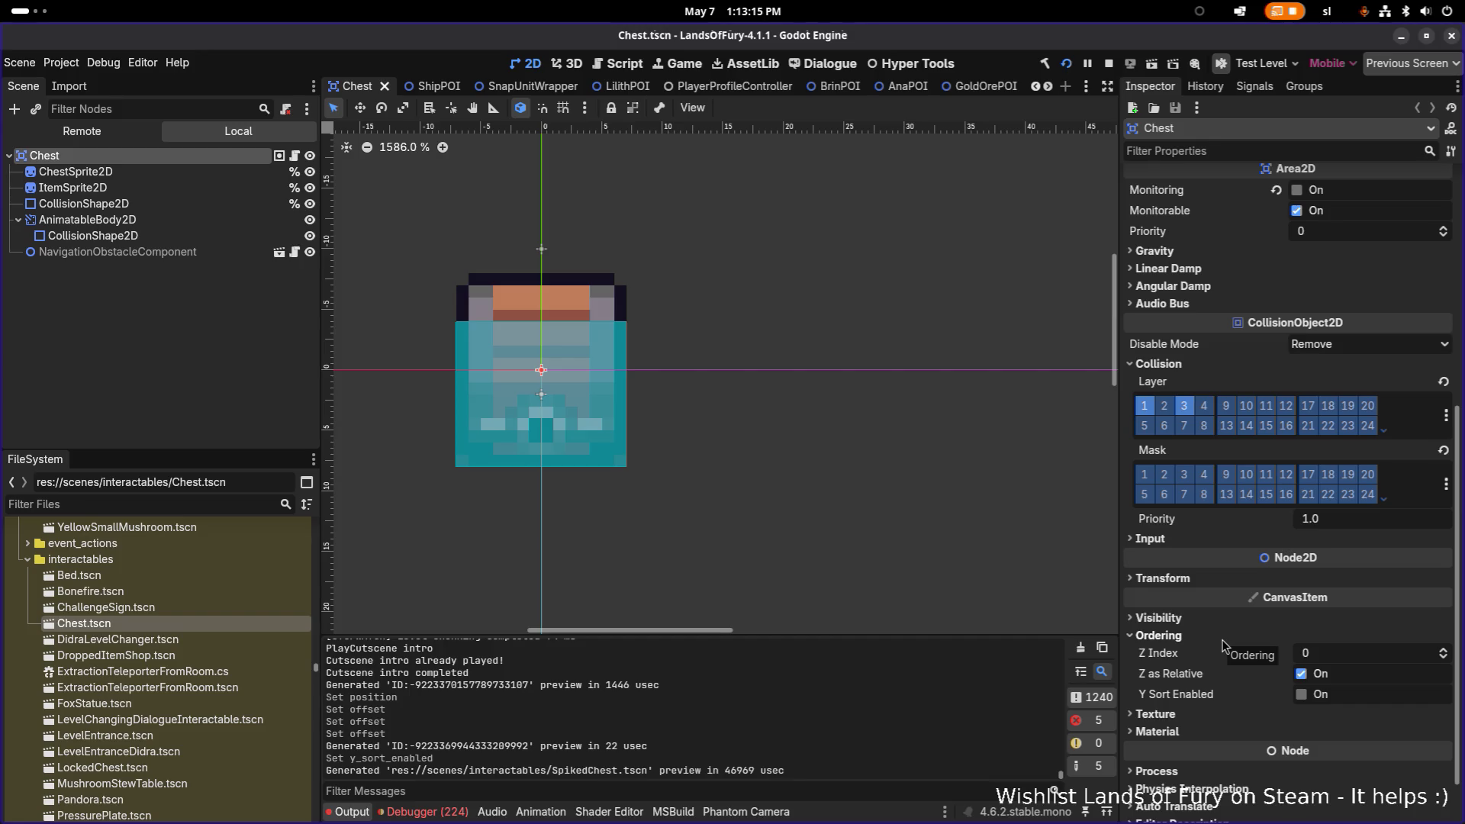
Inspect the Chest scene's root, chest sprite and item sprite properties.
left_click(191, 171)
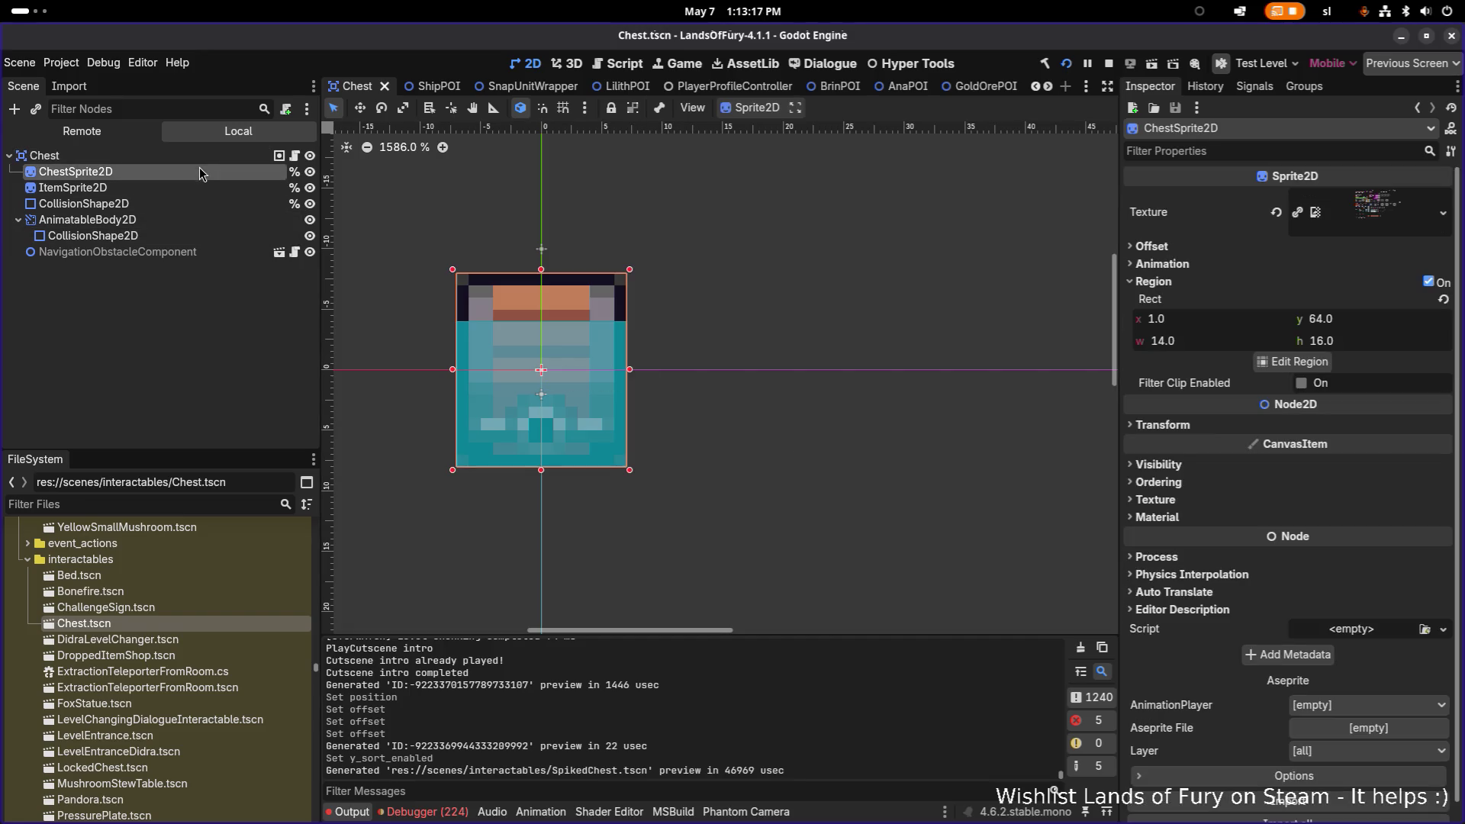
left_click(191, 187)
left_click(195, 171)
left_click(191, 155)
left_click(190, 169)
left_click(182, 188)
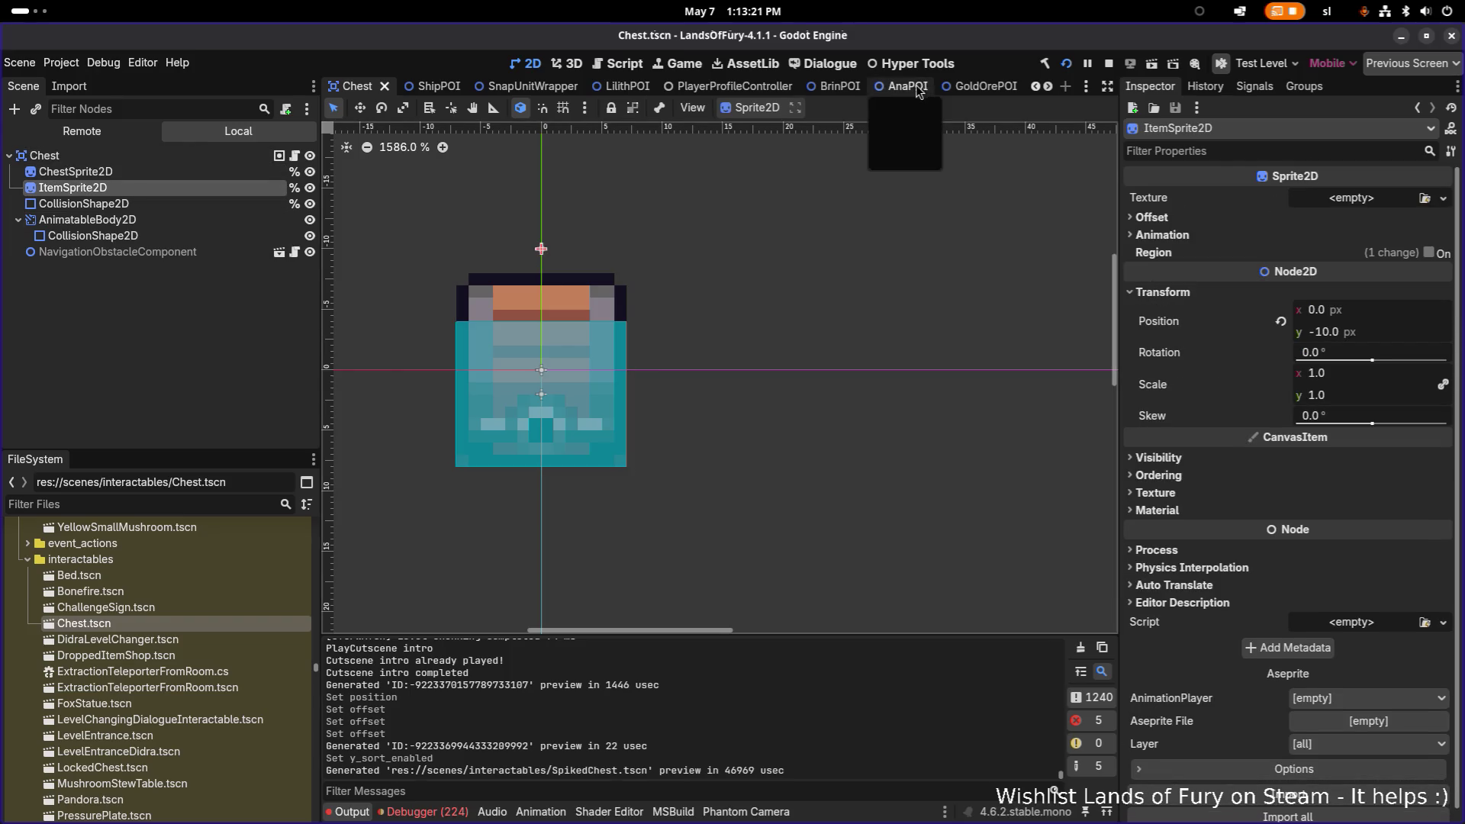
Filter the project files for 'spikedch' and reopen SpikedChest.tscn.
left_click(192, 482)
type("spieke")
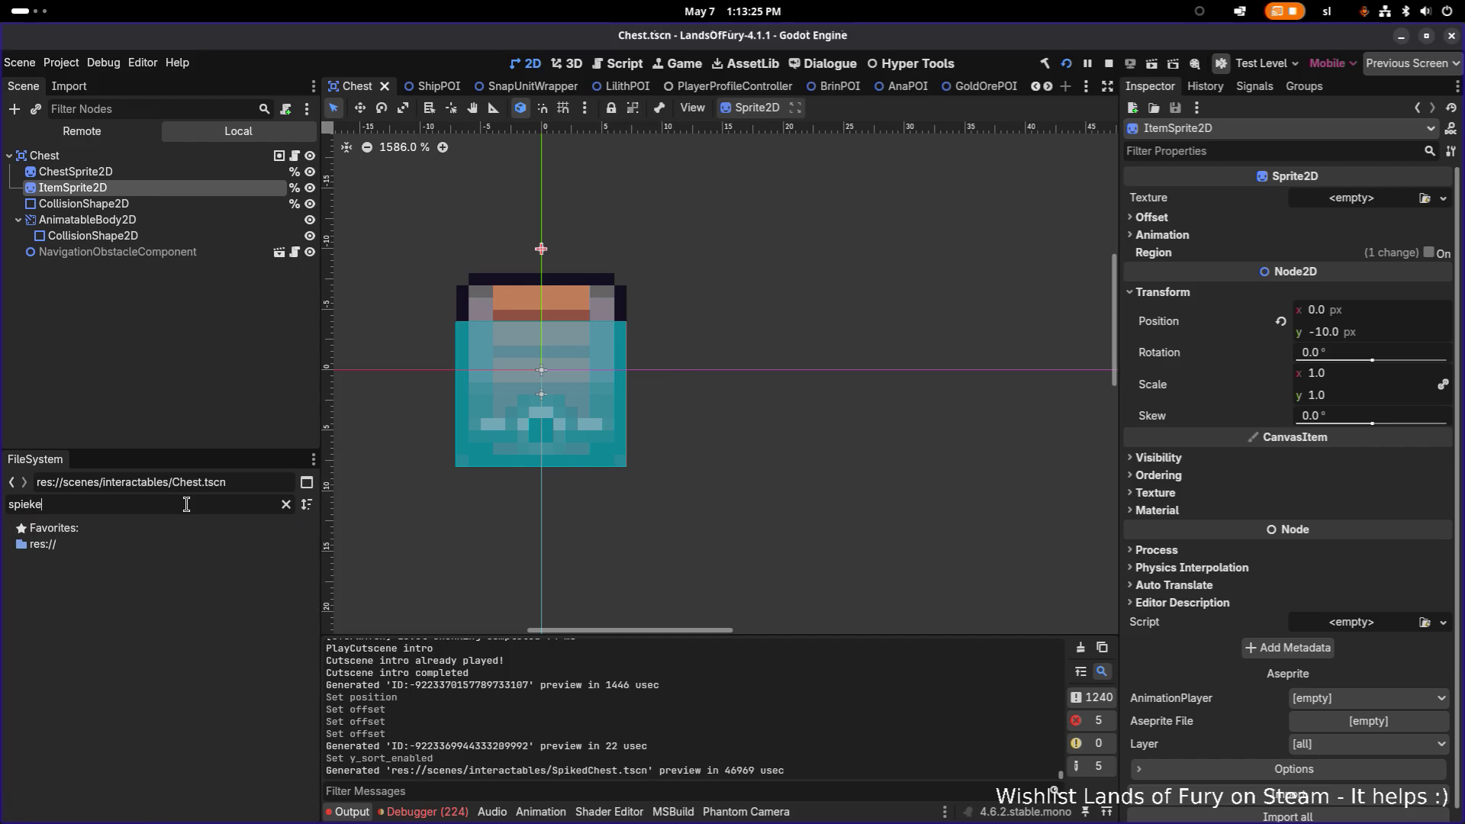
key("BackSpace")
key("BackSpace")
key("BackSpace")
type("kedch")
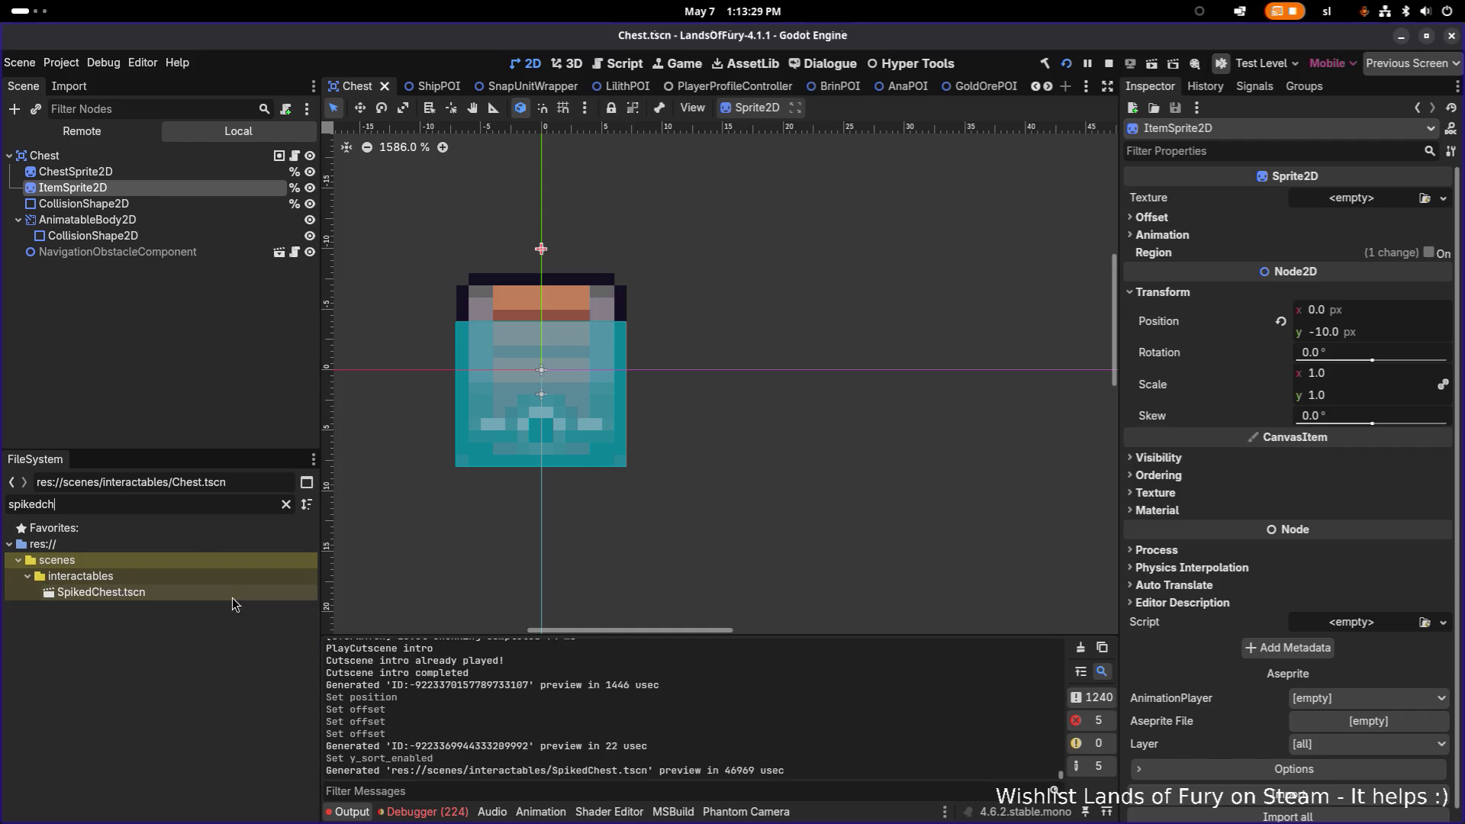
double_click(232, 593)
Set the SpikedChest's Chest Type to Spiked and Trap Power to 0.75, saving the scene.
scroll(1219, 261, "up", 10)
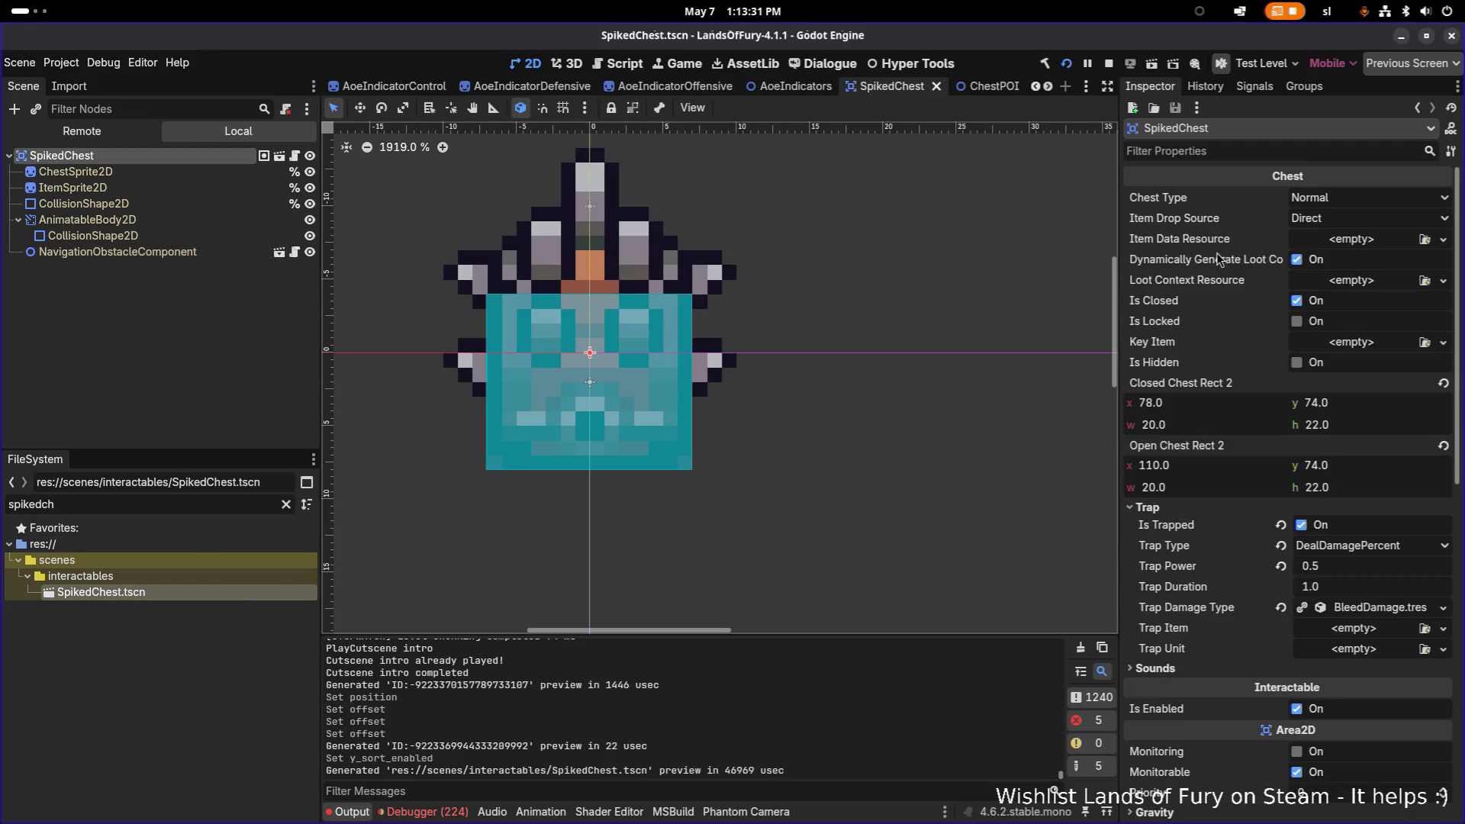
left_click(1329, 198)
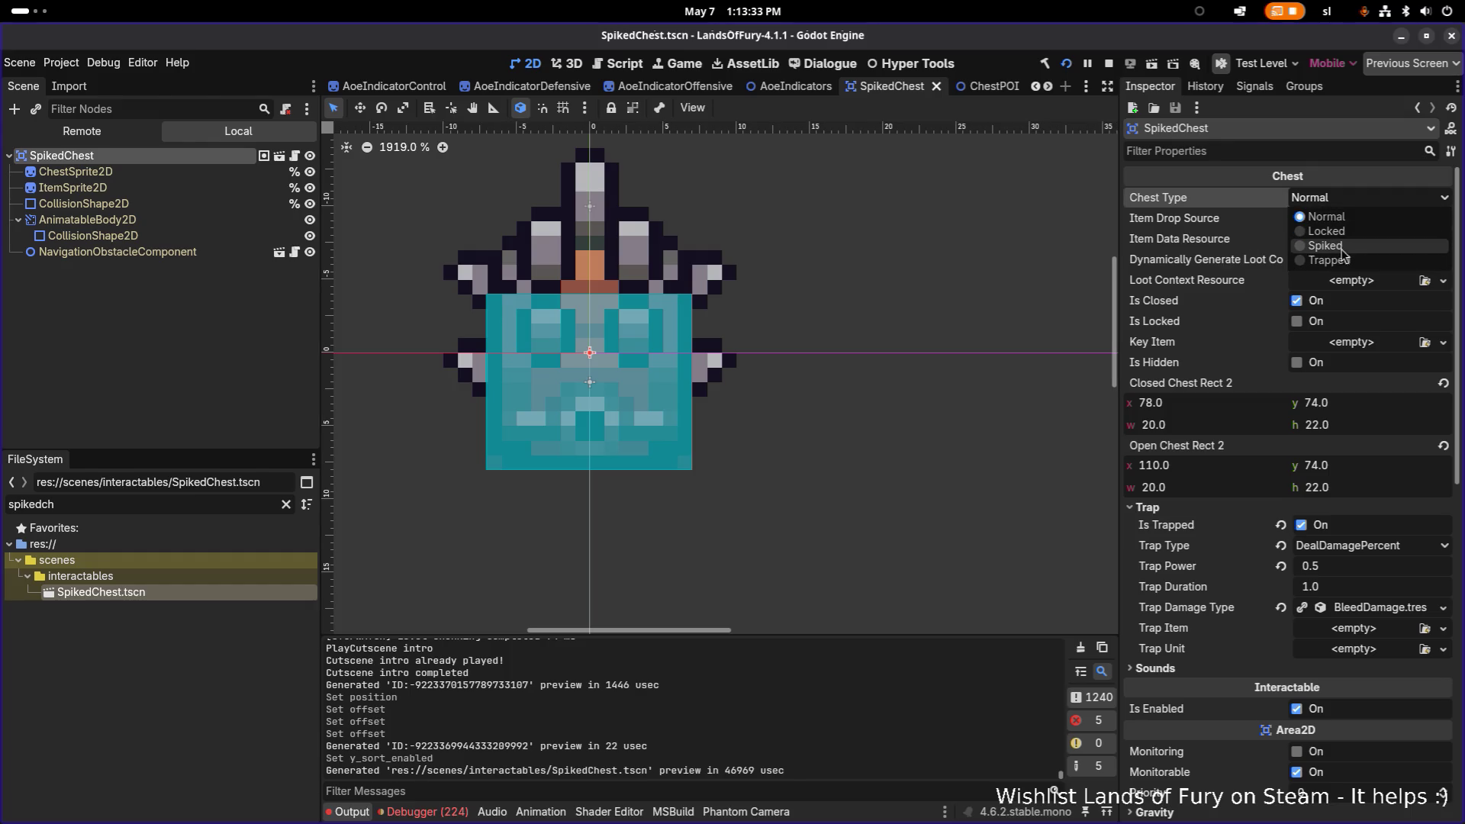
left_click(1336, 227)
key("ctrl+s")
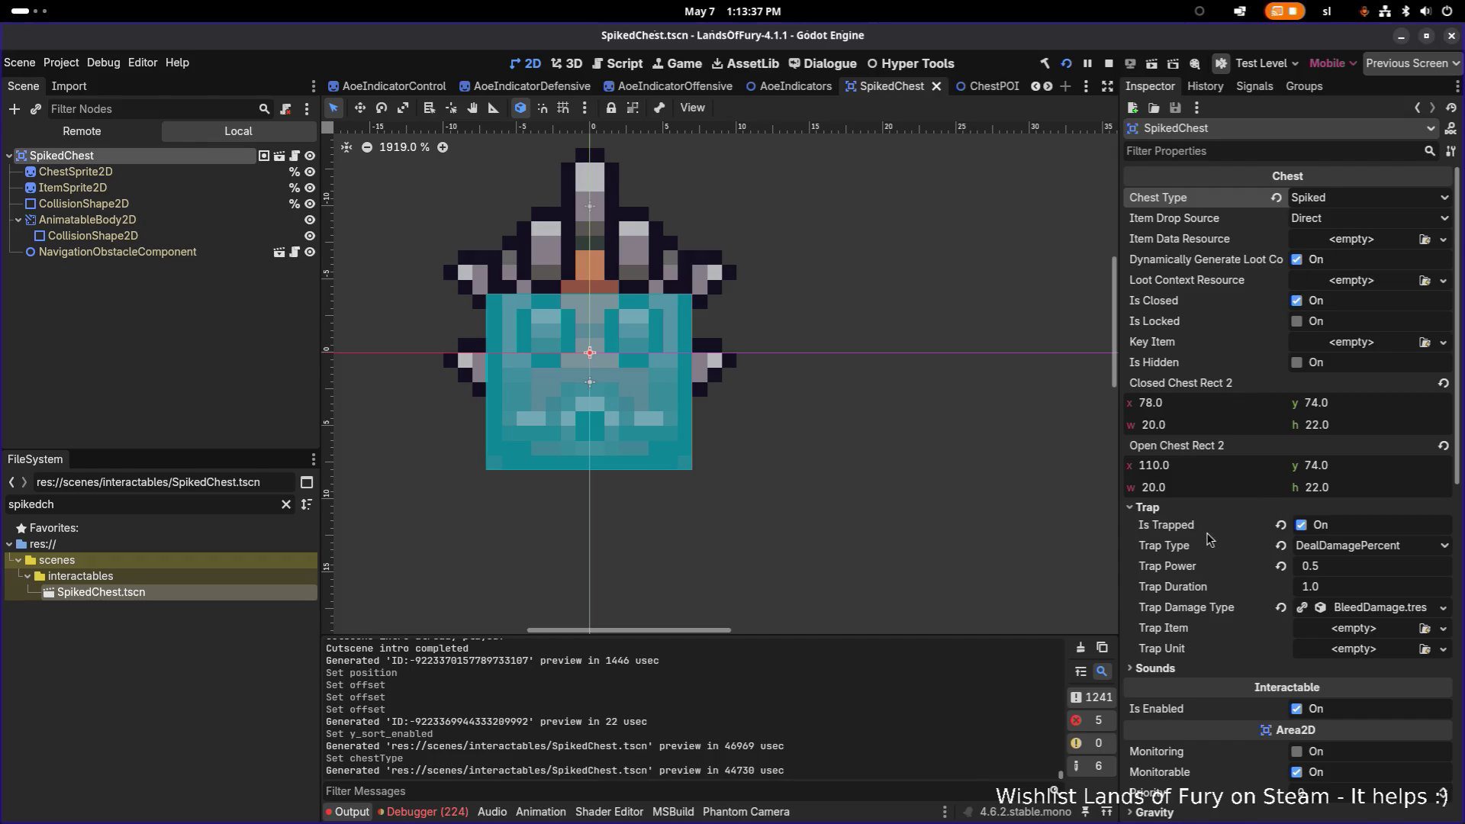
left_click(1353, 566)
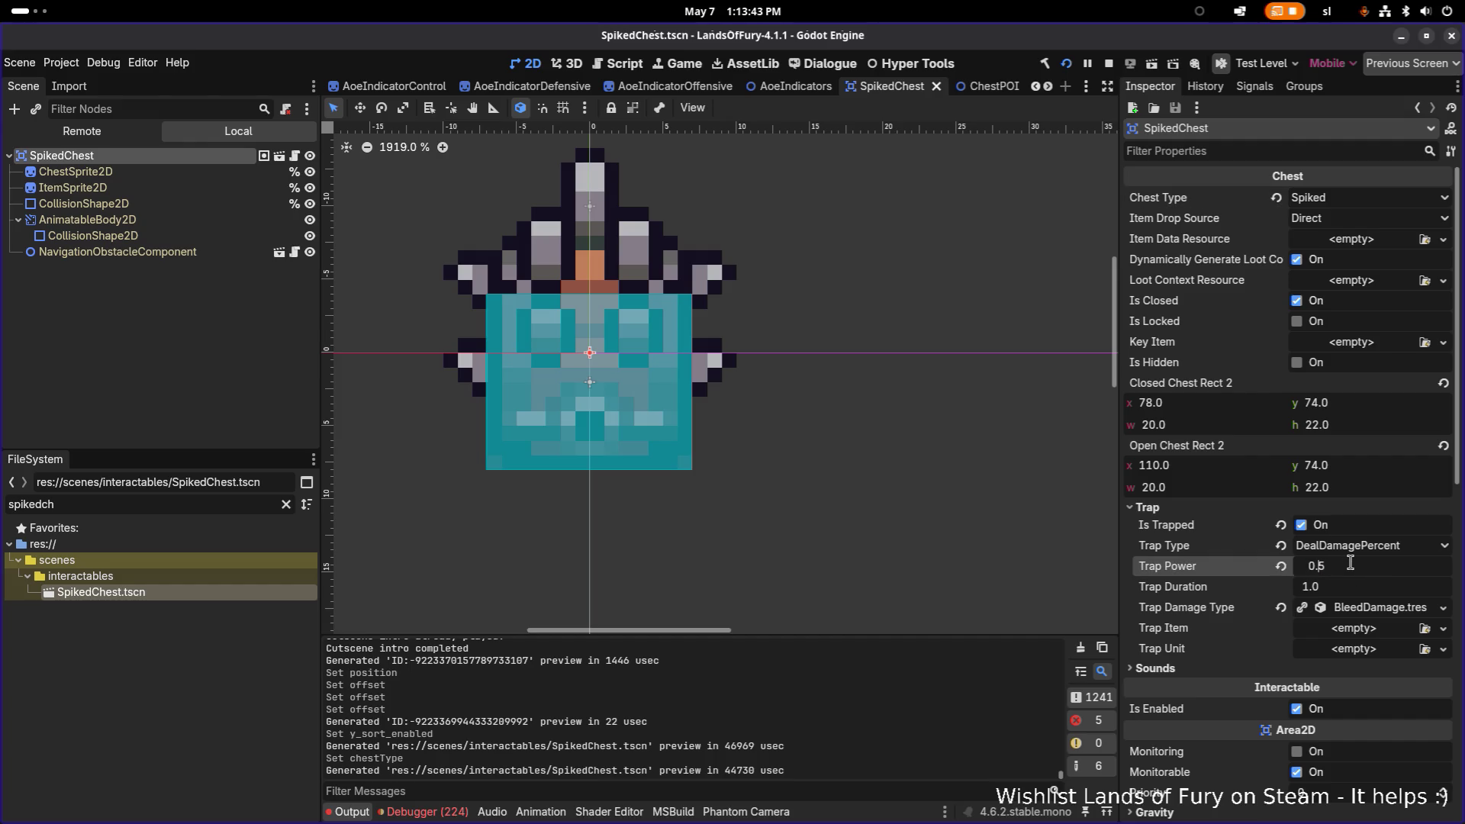
type("0.75")
key("Return")
key("ctrl+s")
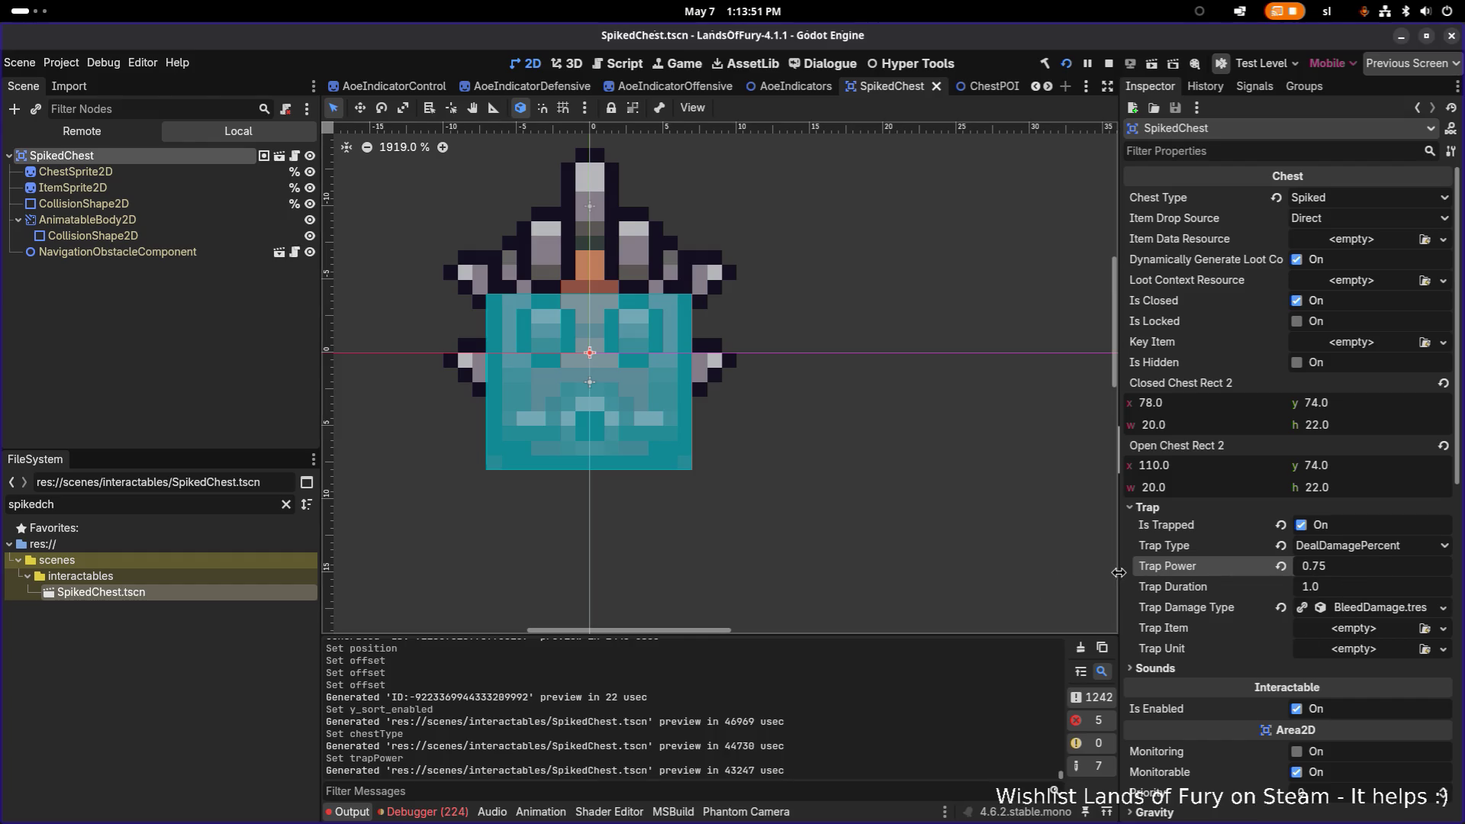
Widen the Inspector, collapse the Trap section and create a new LootContextResource.
left_click_drag(1118, 578, 1073, 572)
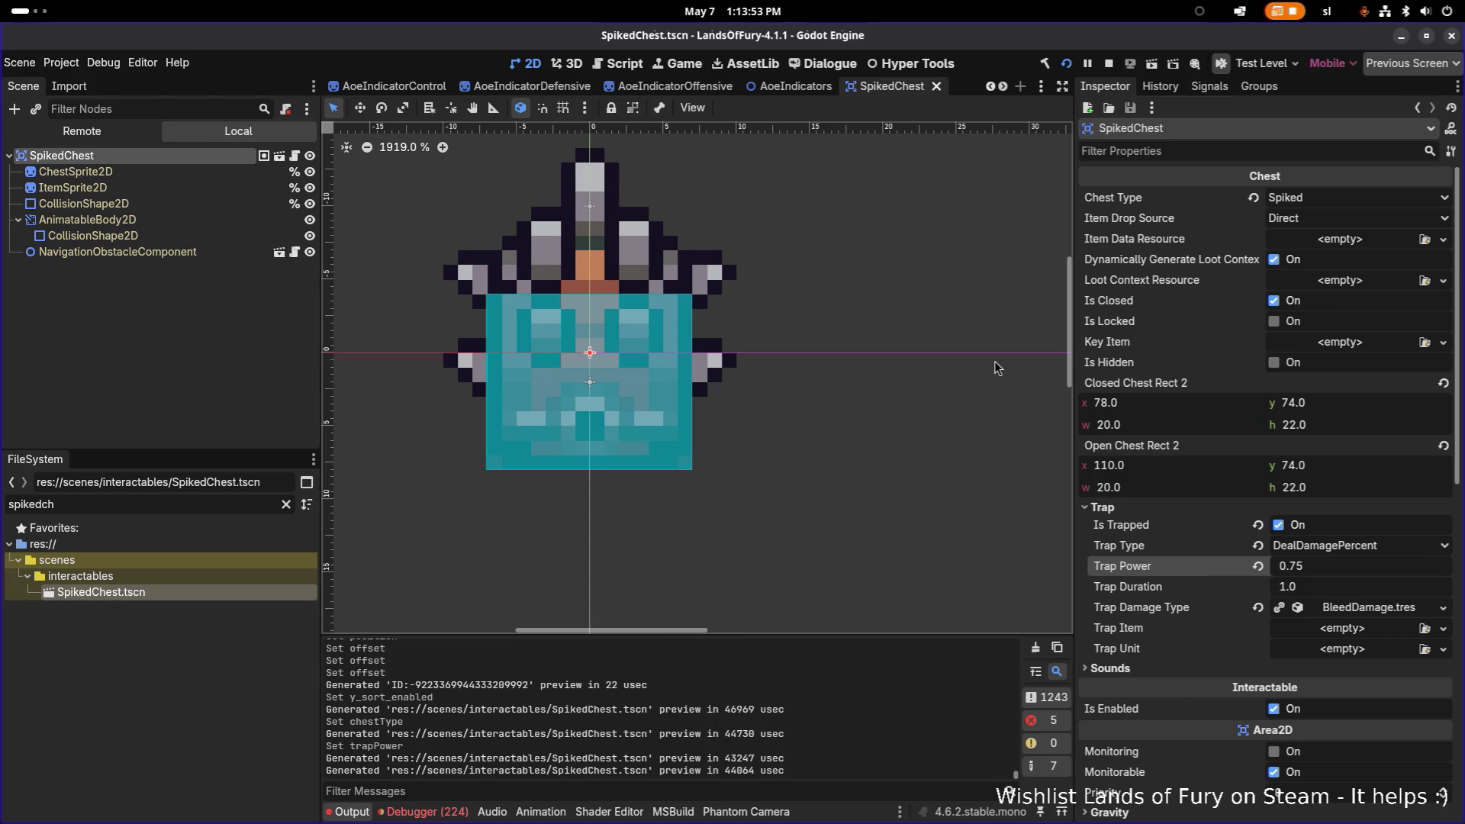
scroll(996, 355, "up", 1)
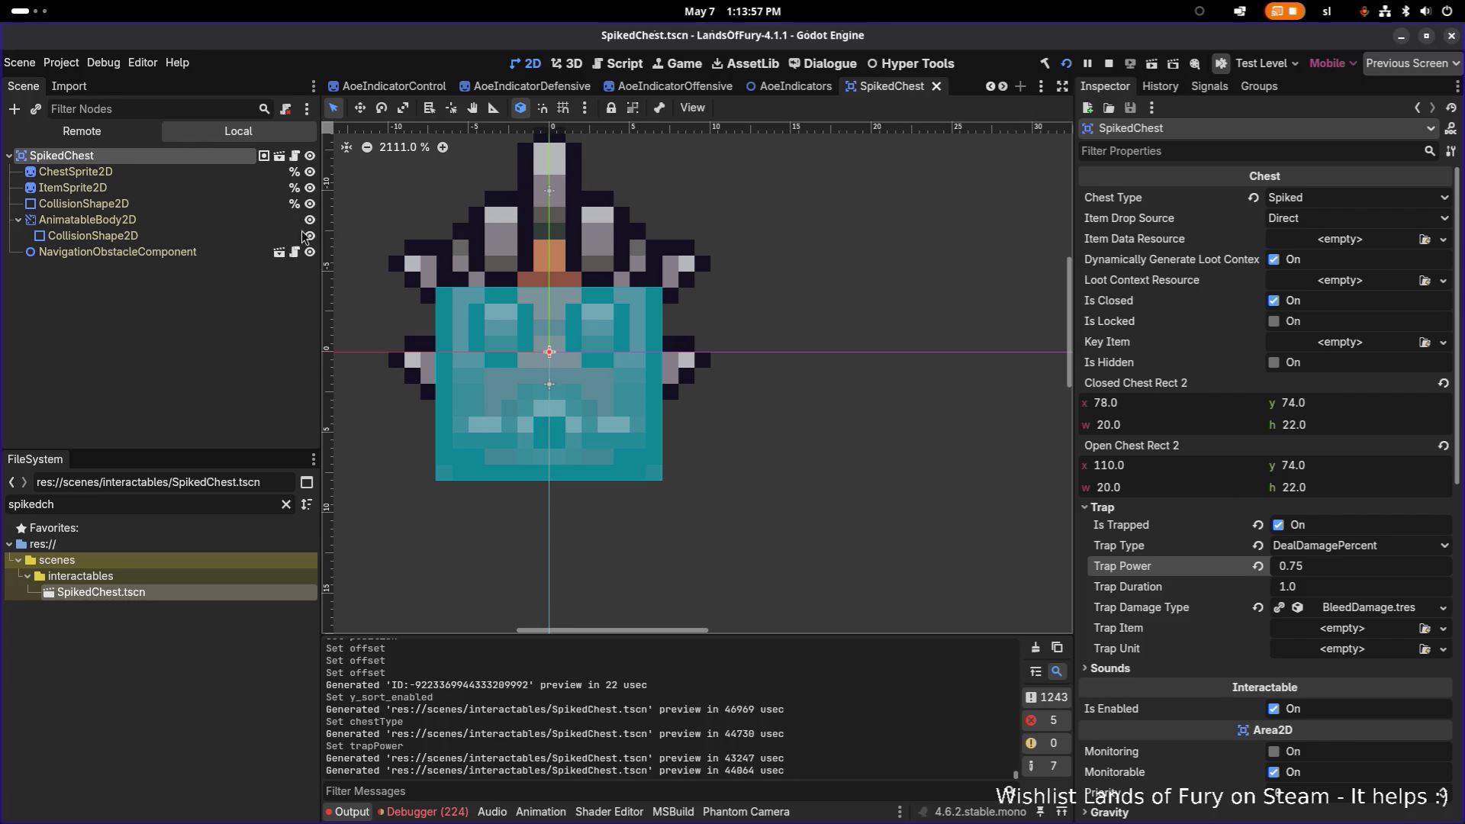
scroll(1289, 423, "down", 5)
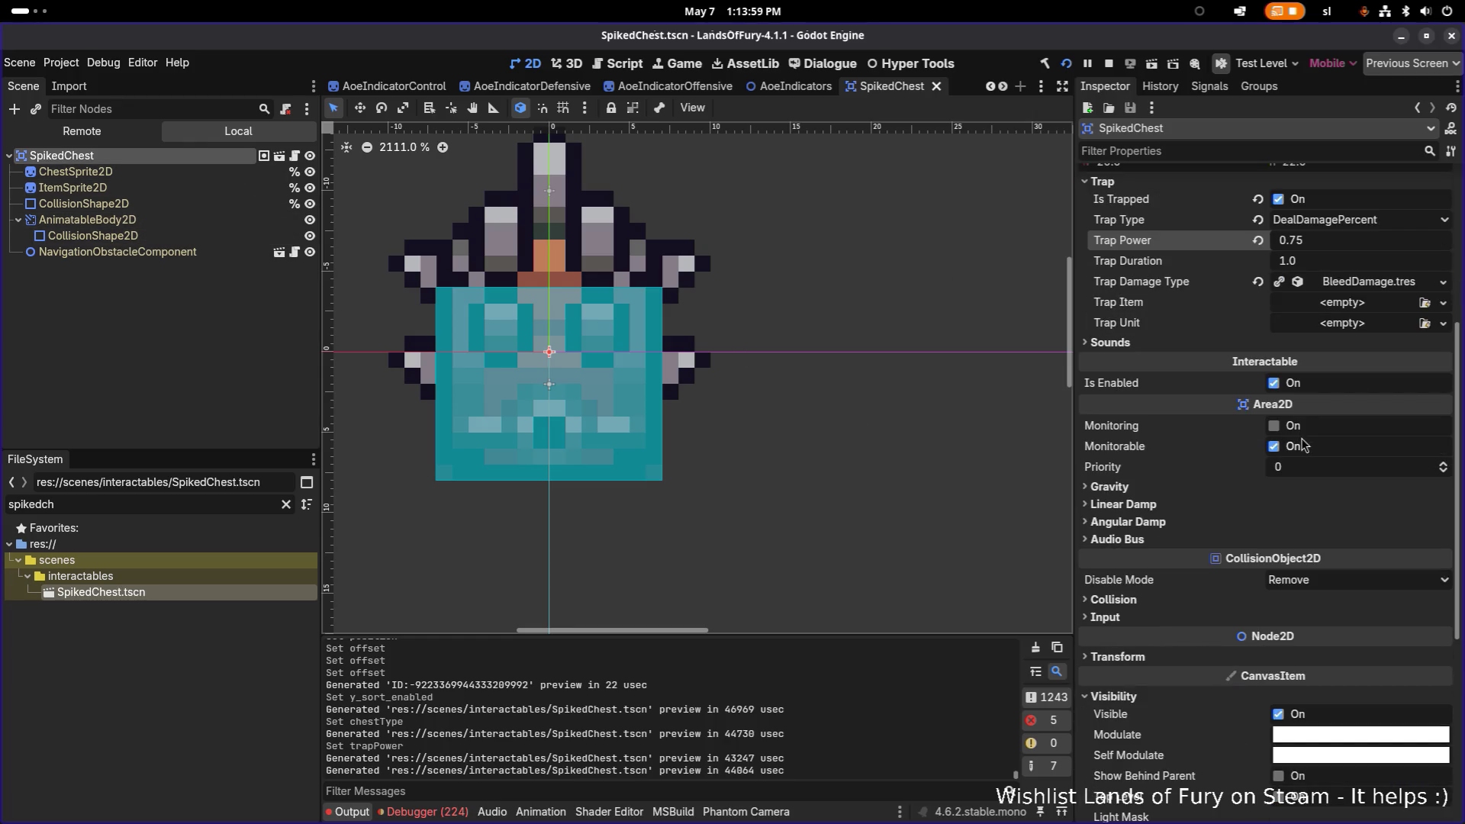
scroll(1304, 445, "up", 4)
left_click(1103, 425)
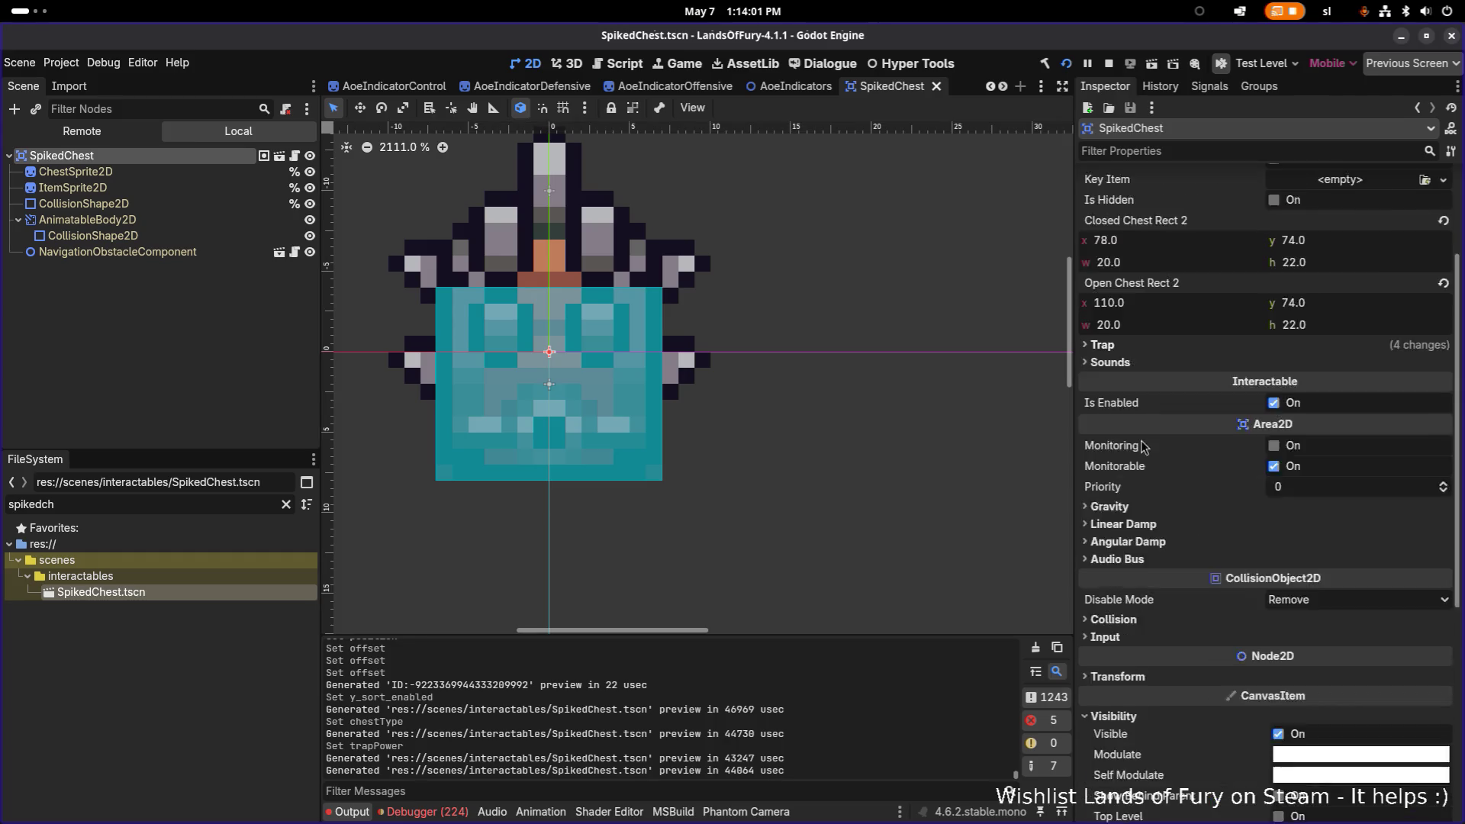
scroll(1143, 446, "down", 4)
scroll(1148, 454, "up", 6)
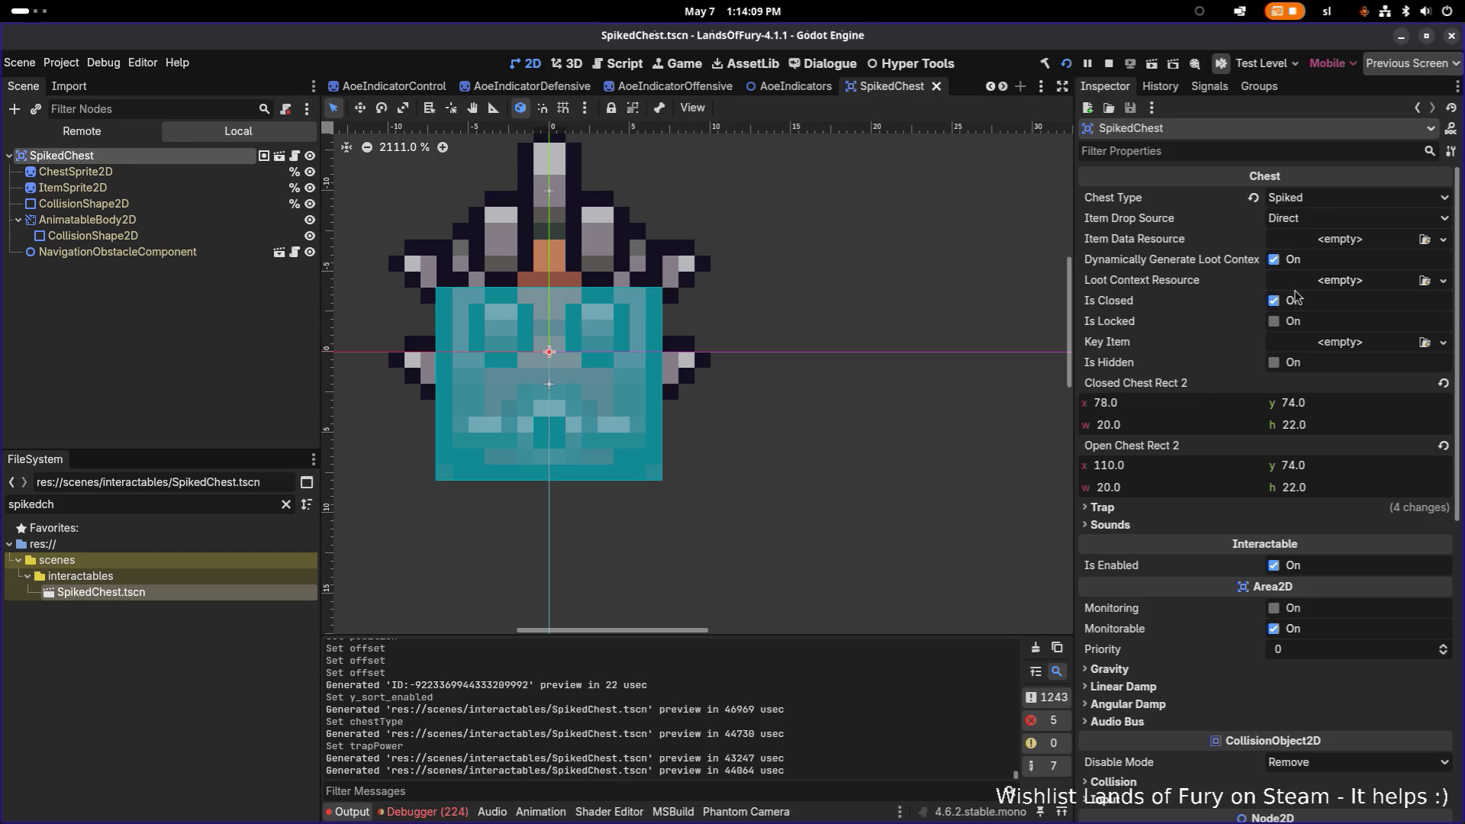
left_click(1328, 280)
Set the new loot context's Source Type to Challenge_Room and Bracket to Threat_4.
left_click(1335, 314)
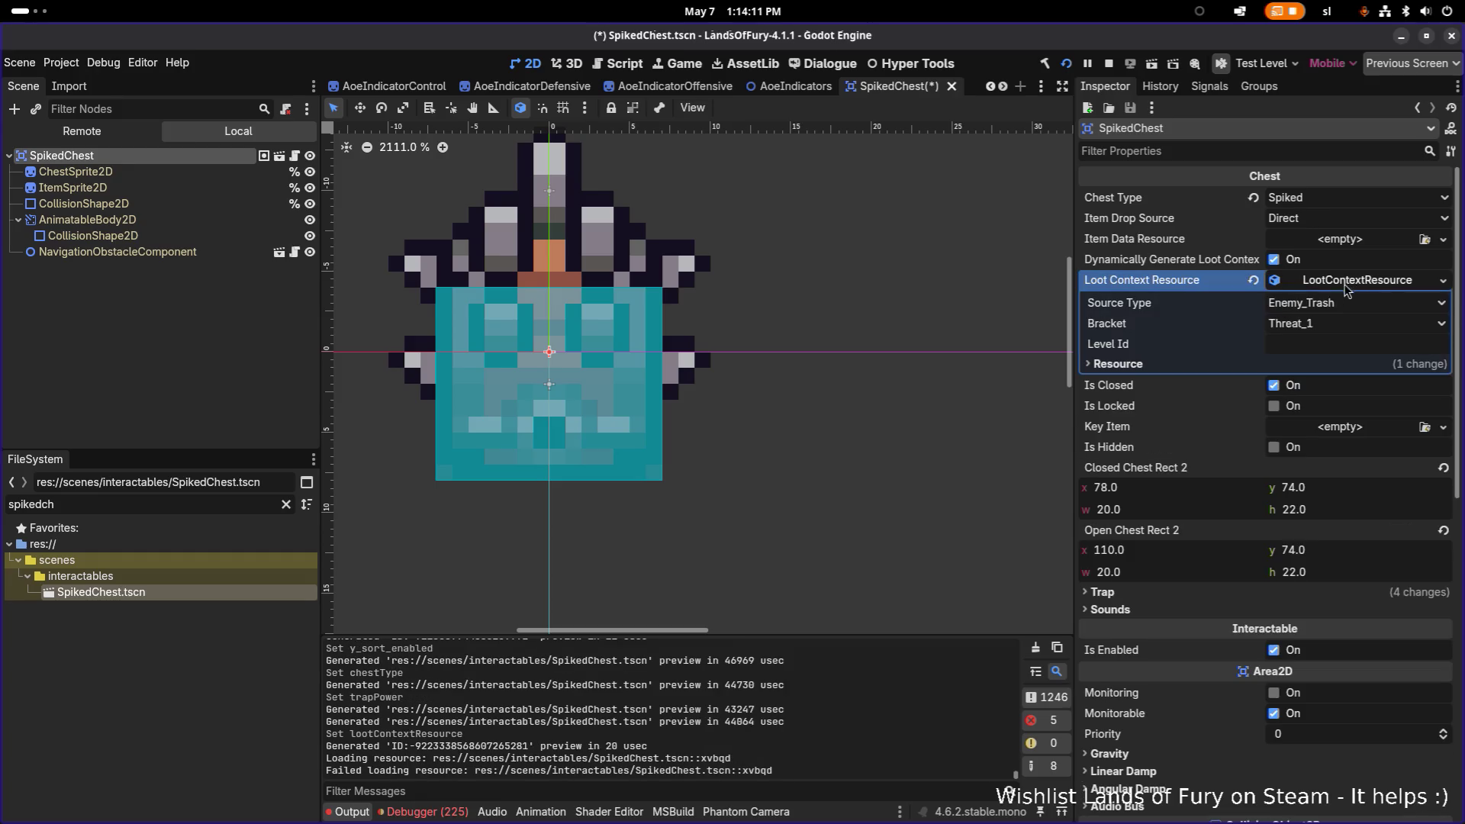
left_click(1325, 305)
scroll(1373, 381, "down", 1)
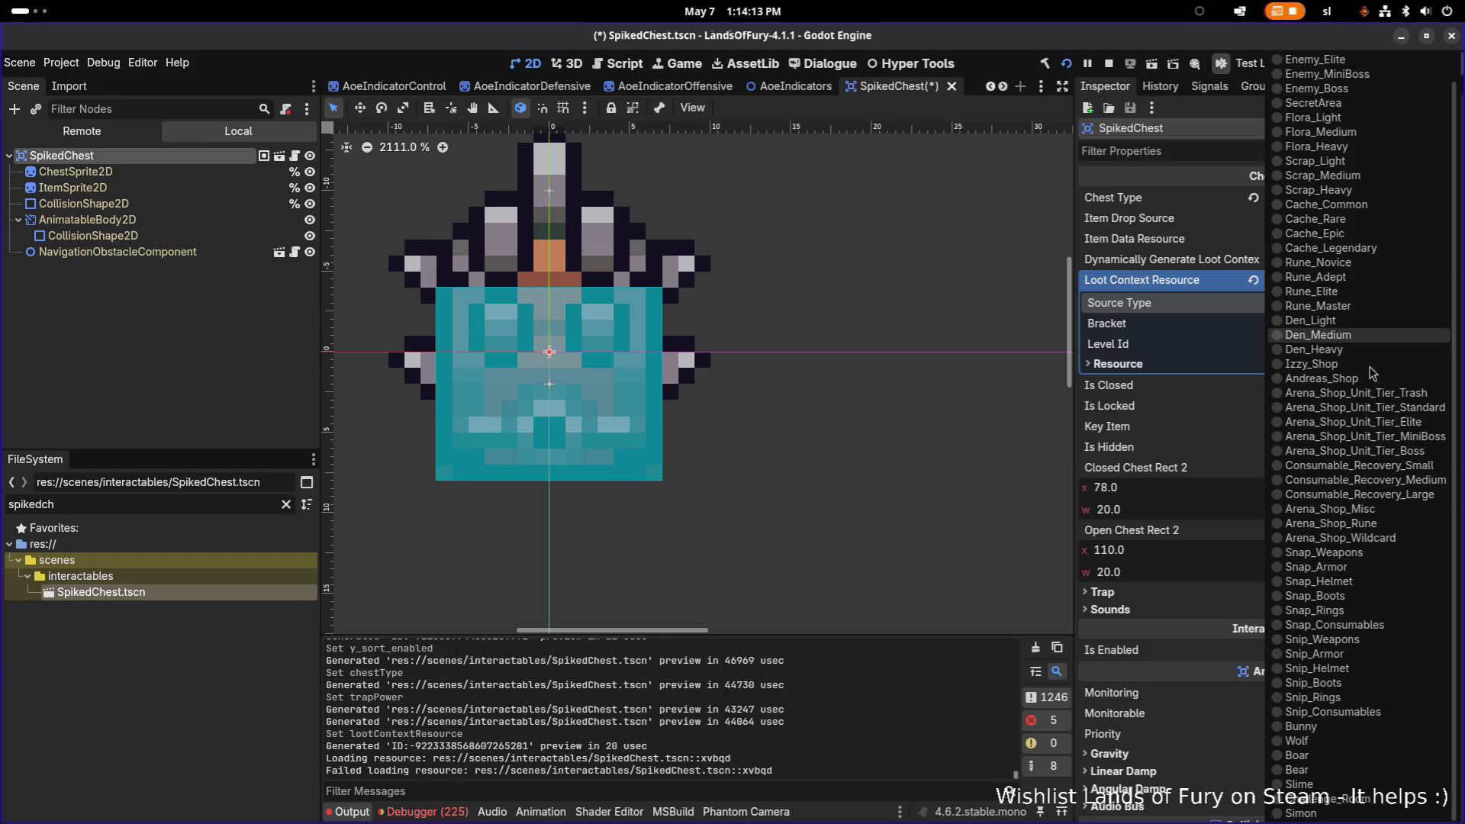
left_click(1341, 801)
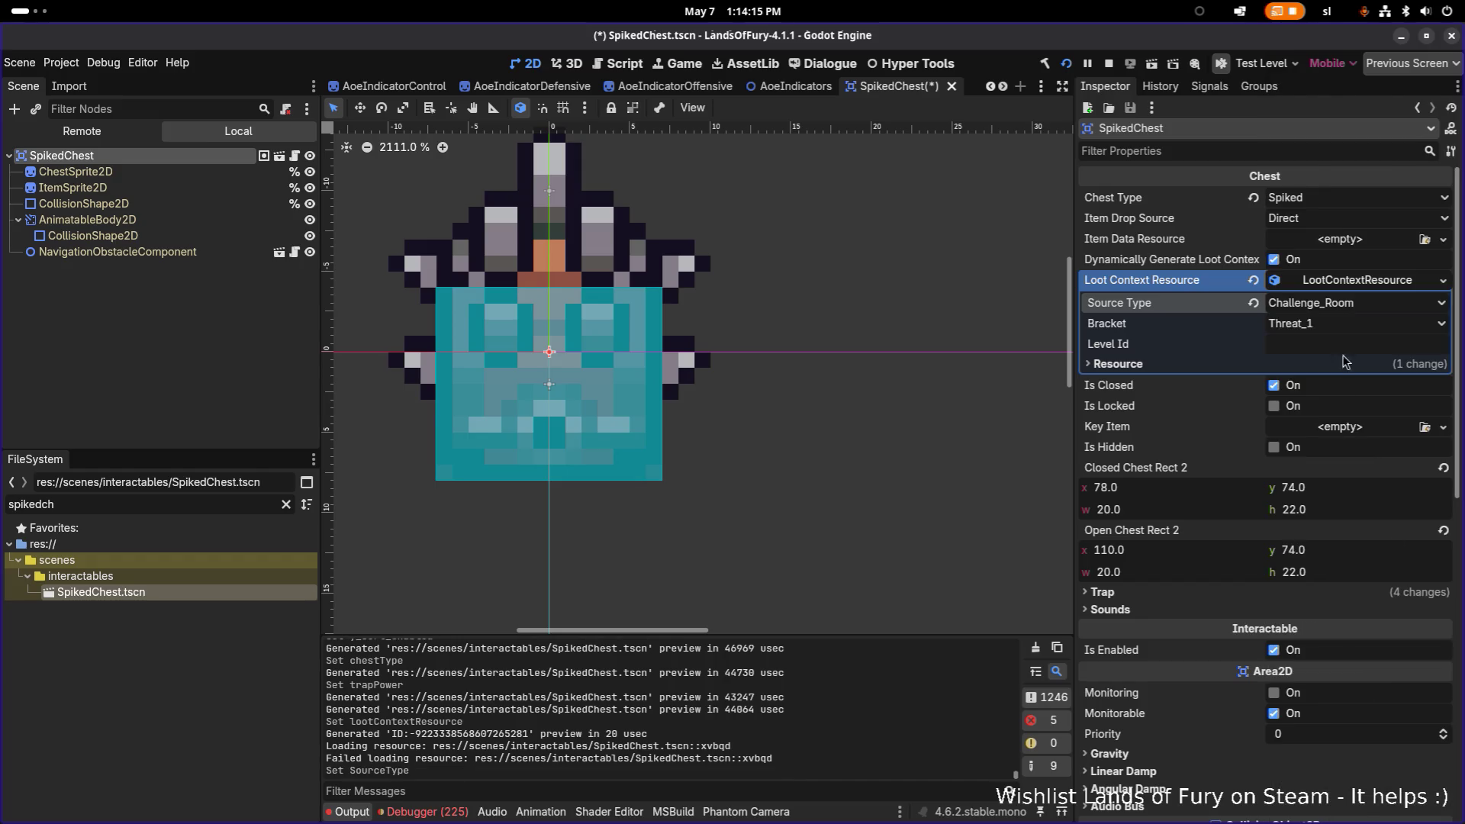
left_click(1346, 328)
left_click(1343, 386)
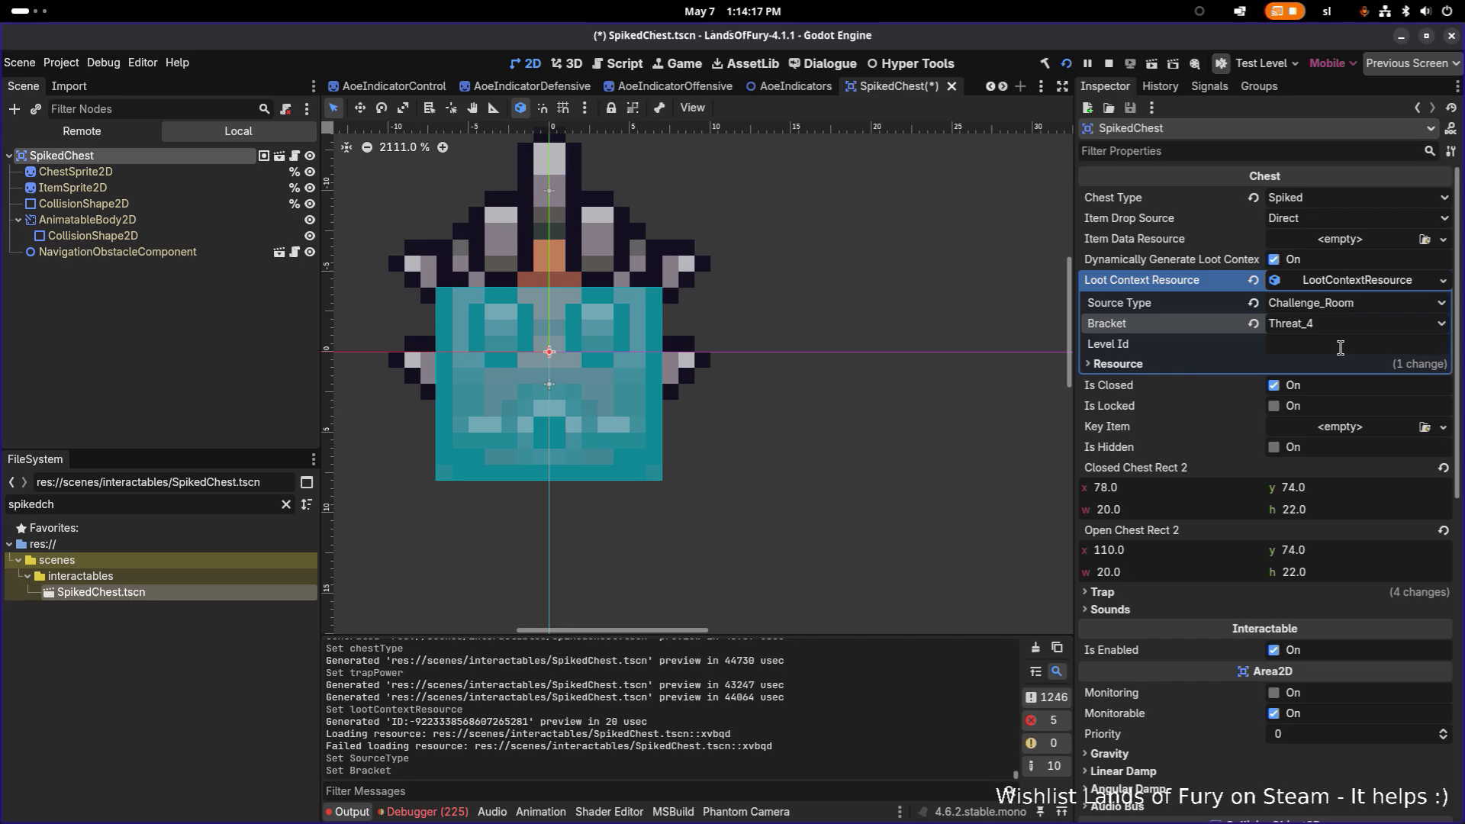
left_click(1369, 280)
Save the SpikedChest scene and launch the game for a test run.
key("ctrl+s")
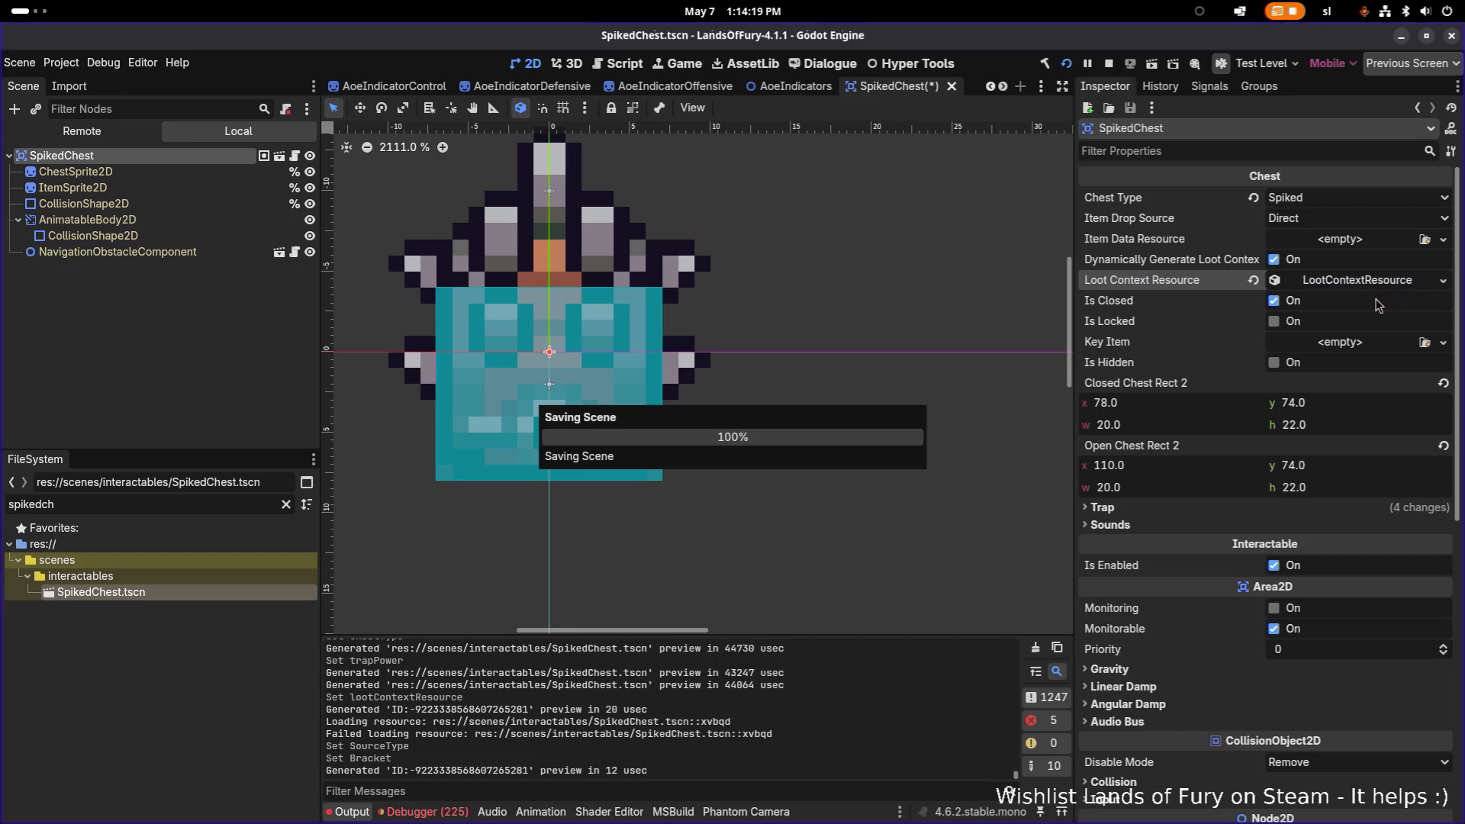
left_click(181, 287)
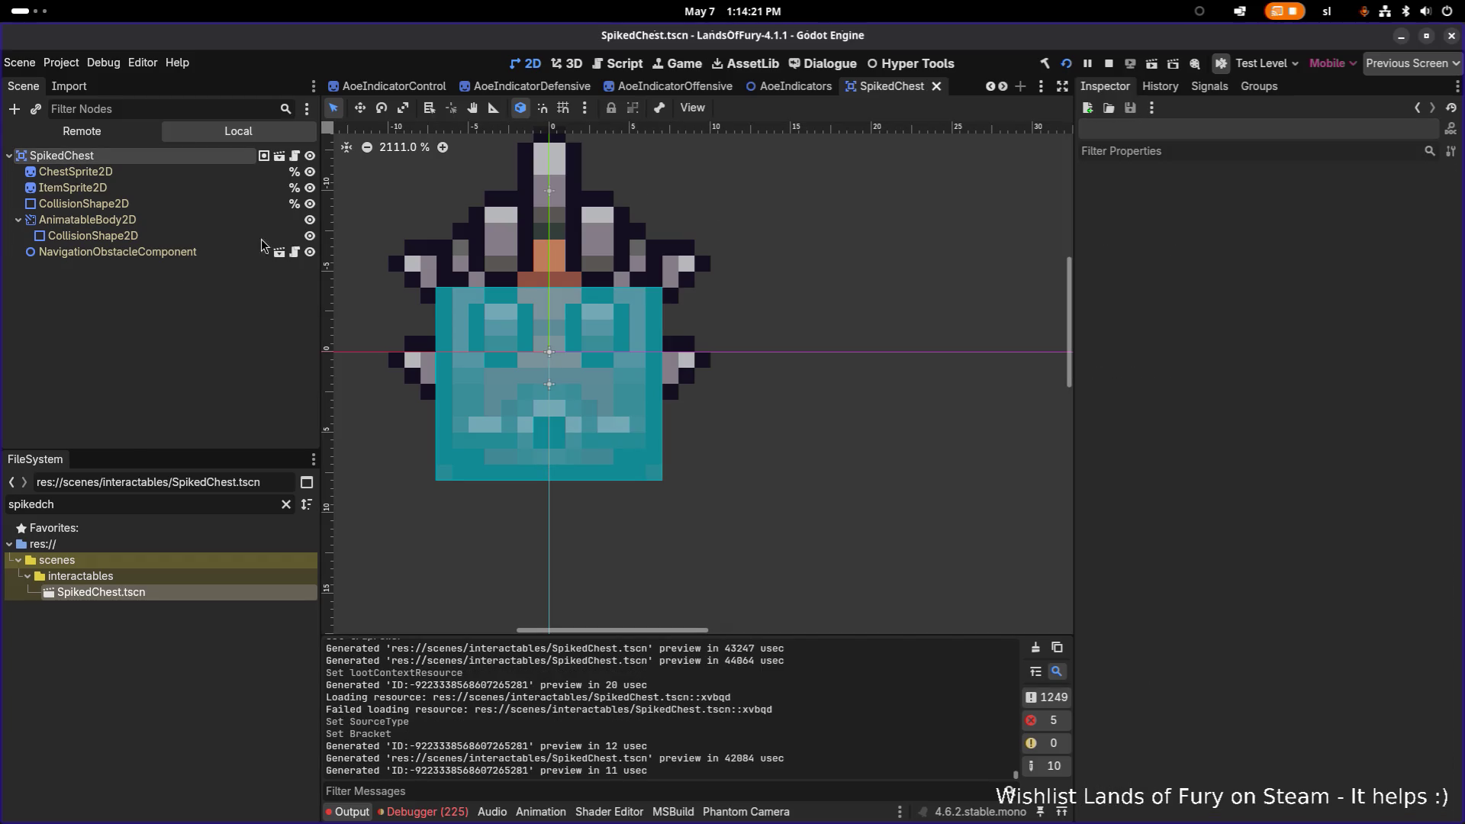
left_click(1067, 65)
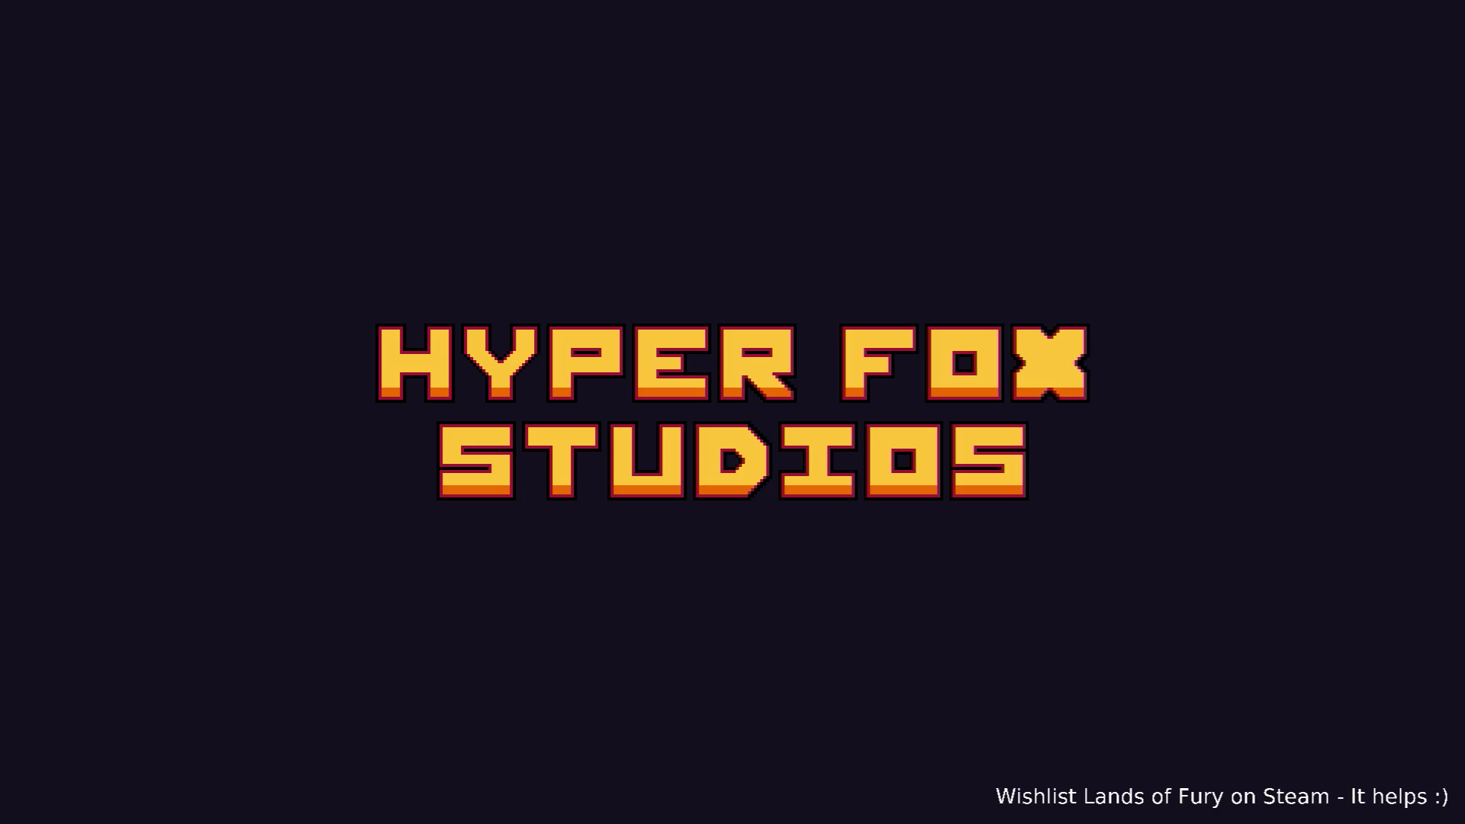
key("Return")
key("Return")
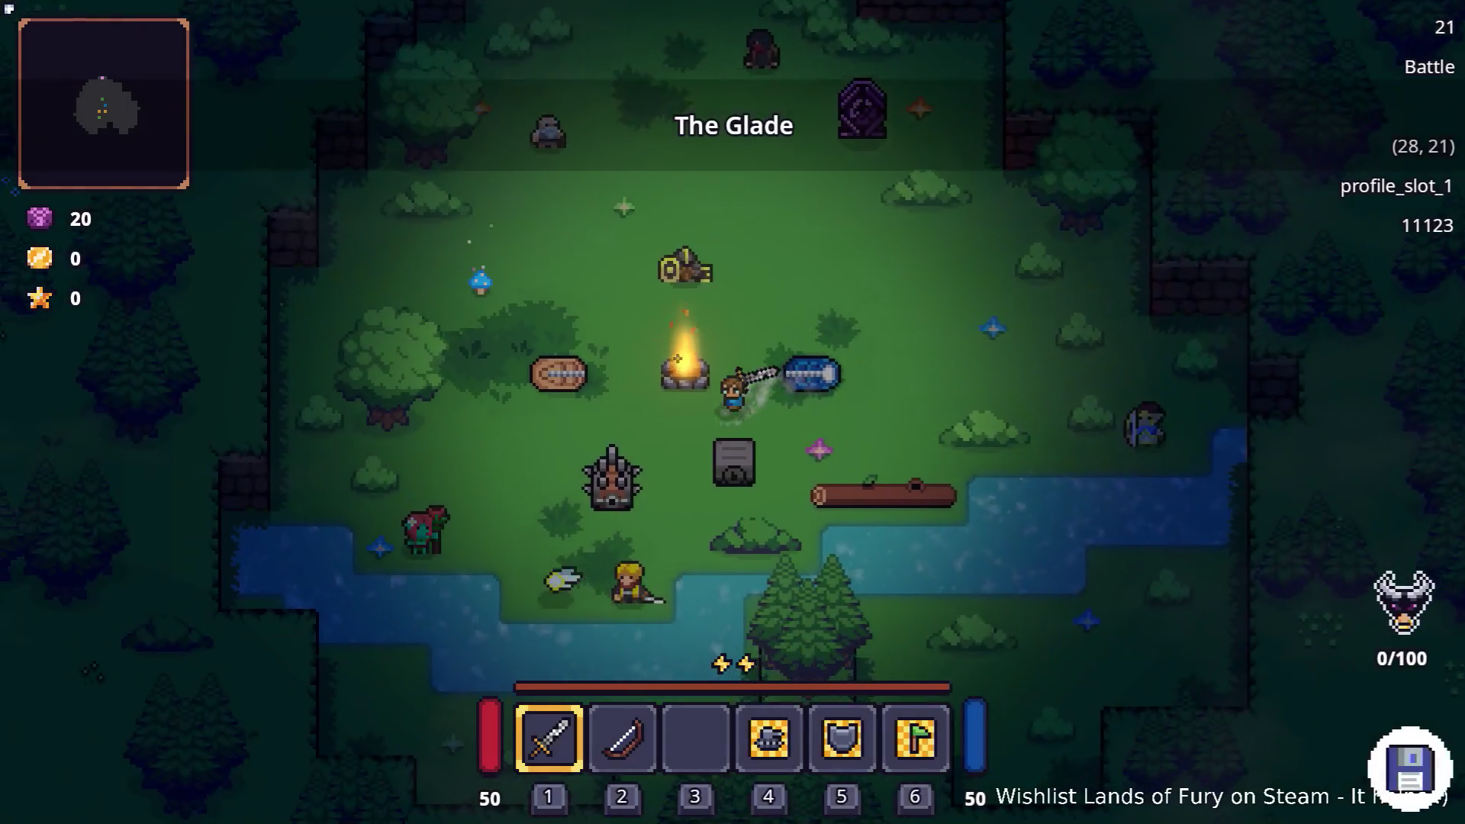
key("s")
key("a")
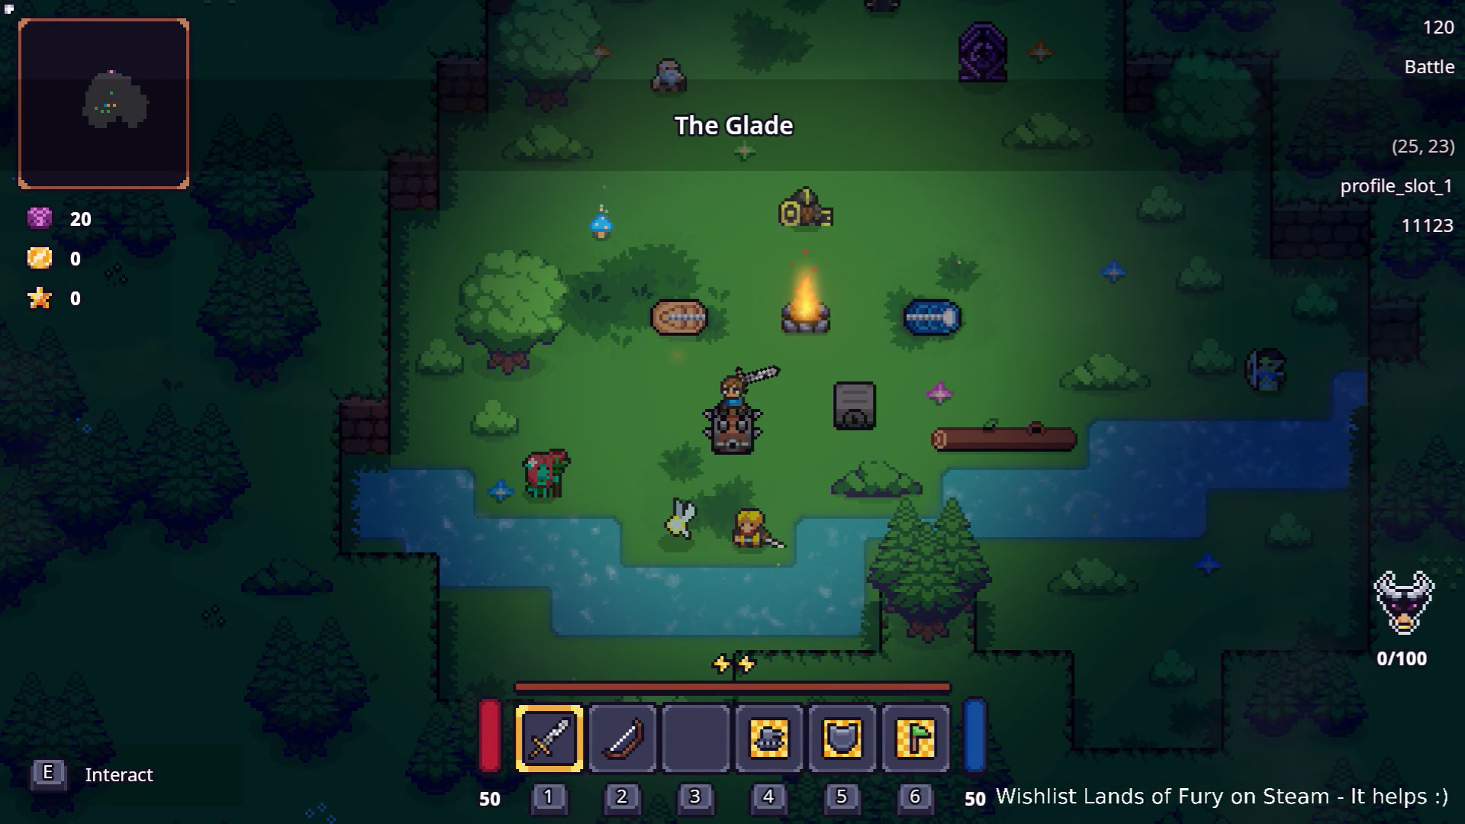
key("d")
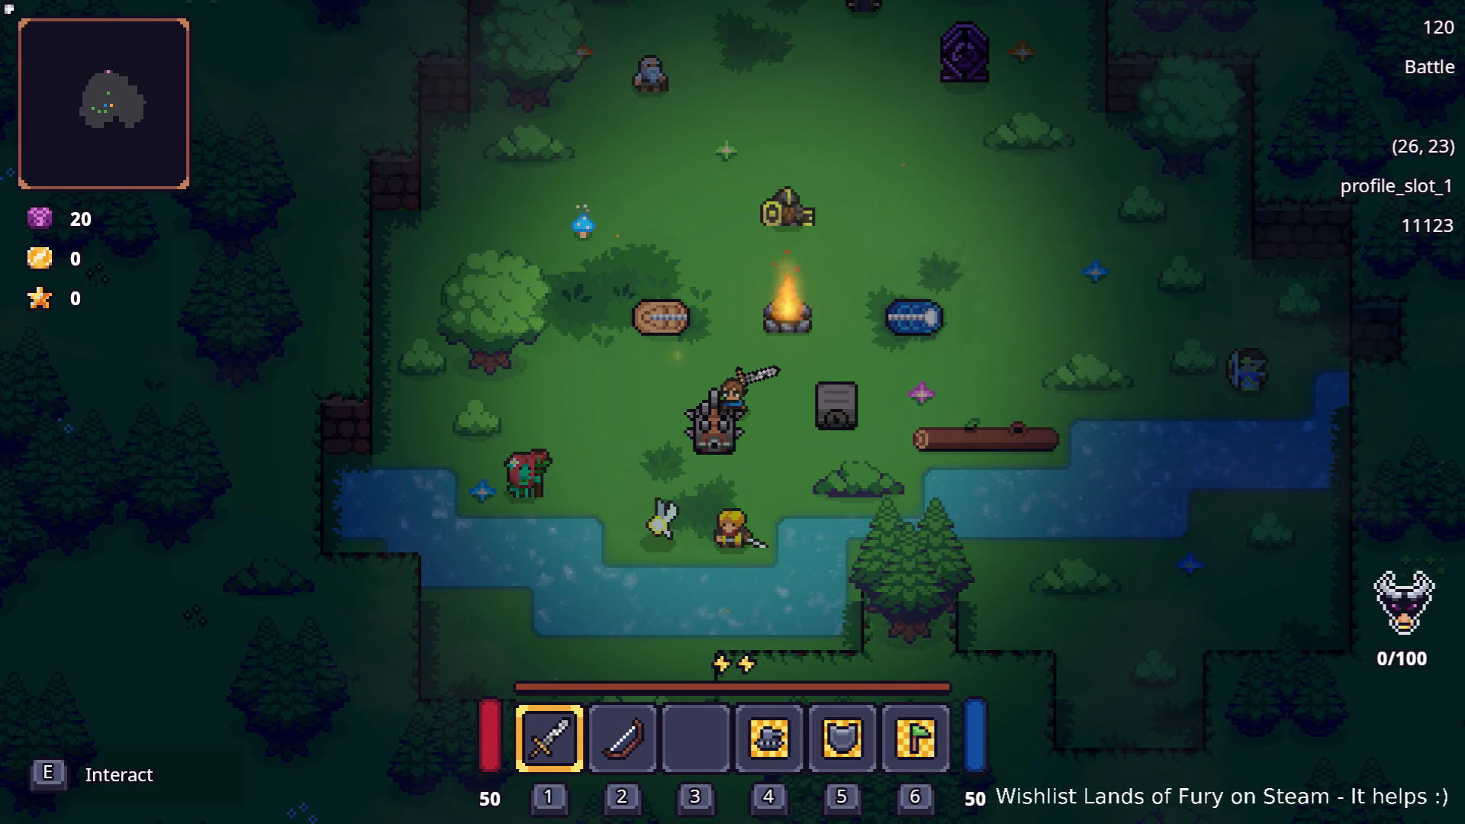
key("F8")
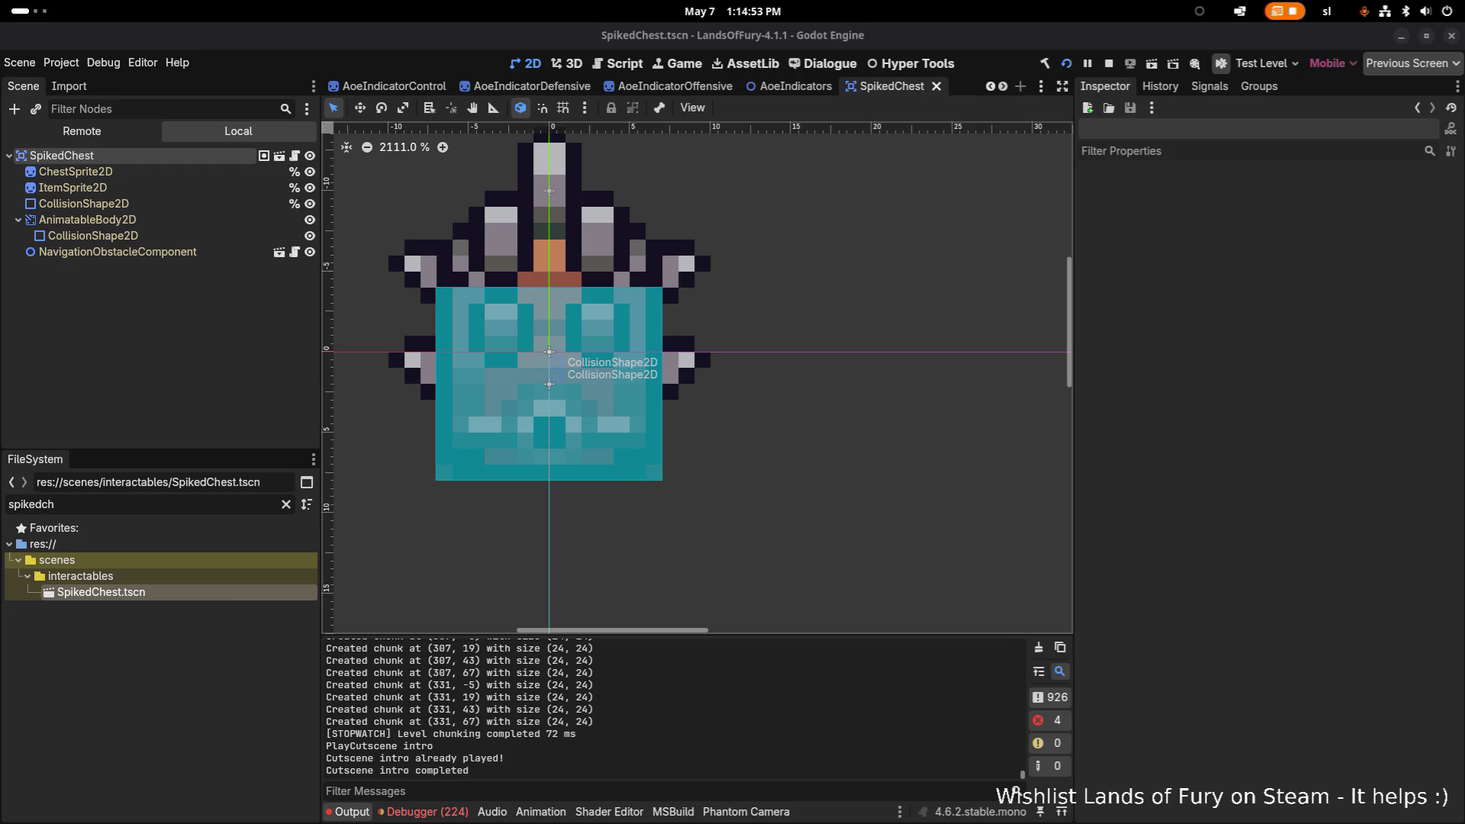
Open TestLevel.tscn through the quick scene search using 'testl'.
key("ctrl+shift+o")
type("testl")
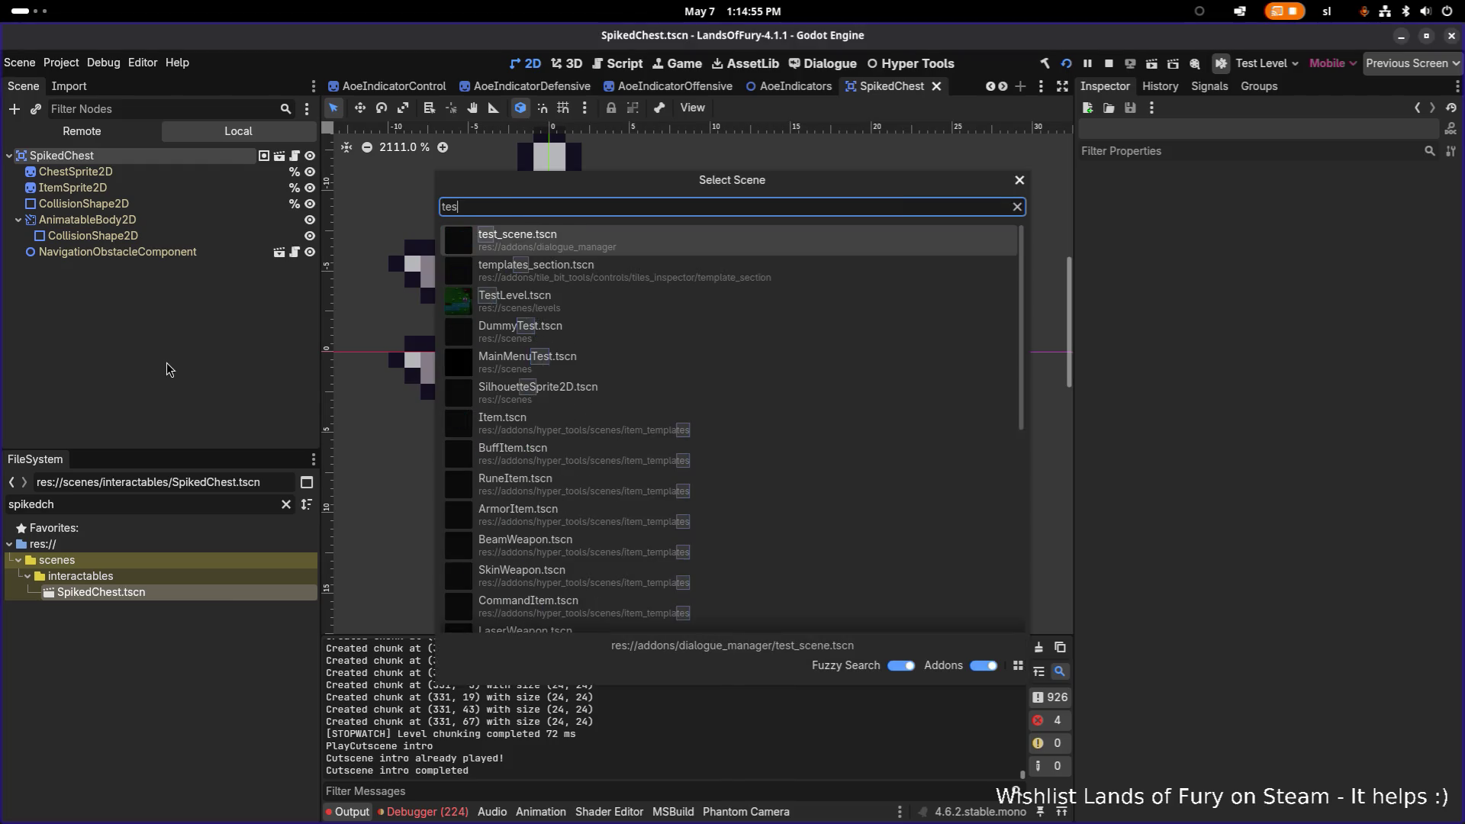
key("Return")
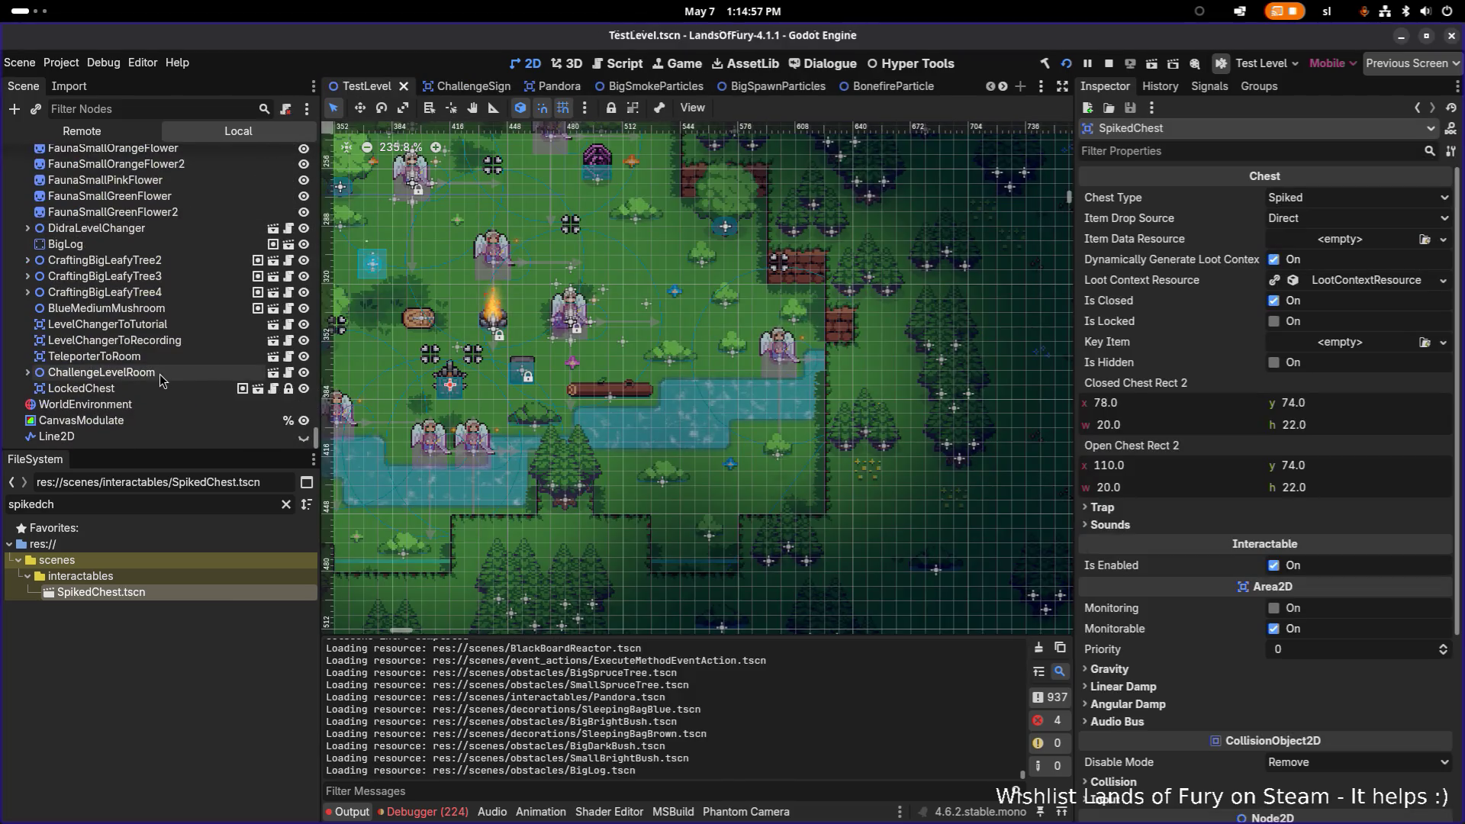
Drag SpikedChest out of the bonfire's Lights node to the scene's top level.
scroll(161, 382, "up", 5)
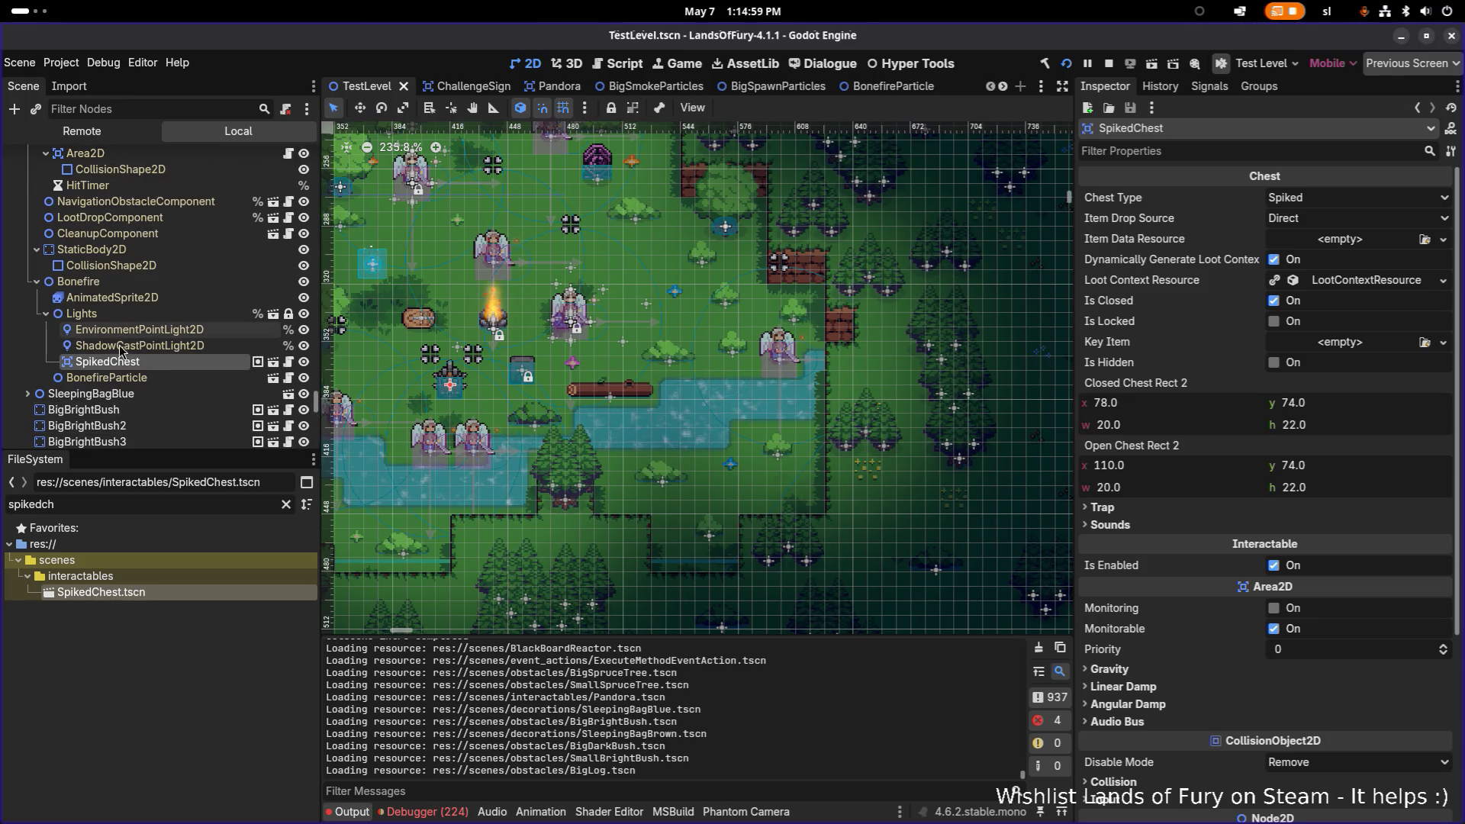
left_click_drag(119, 364, 142, 405)
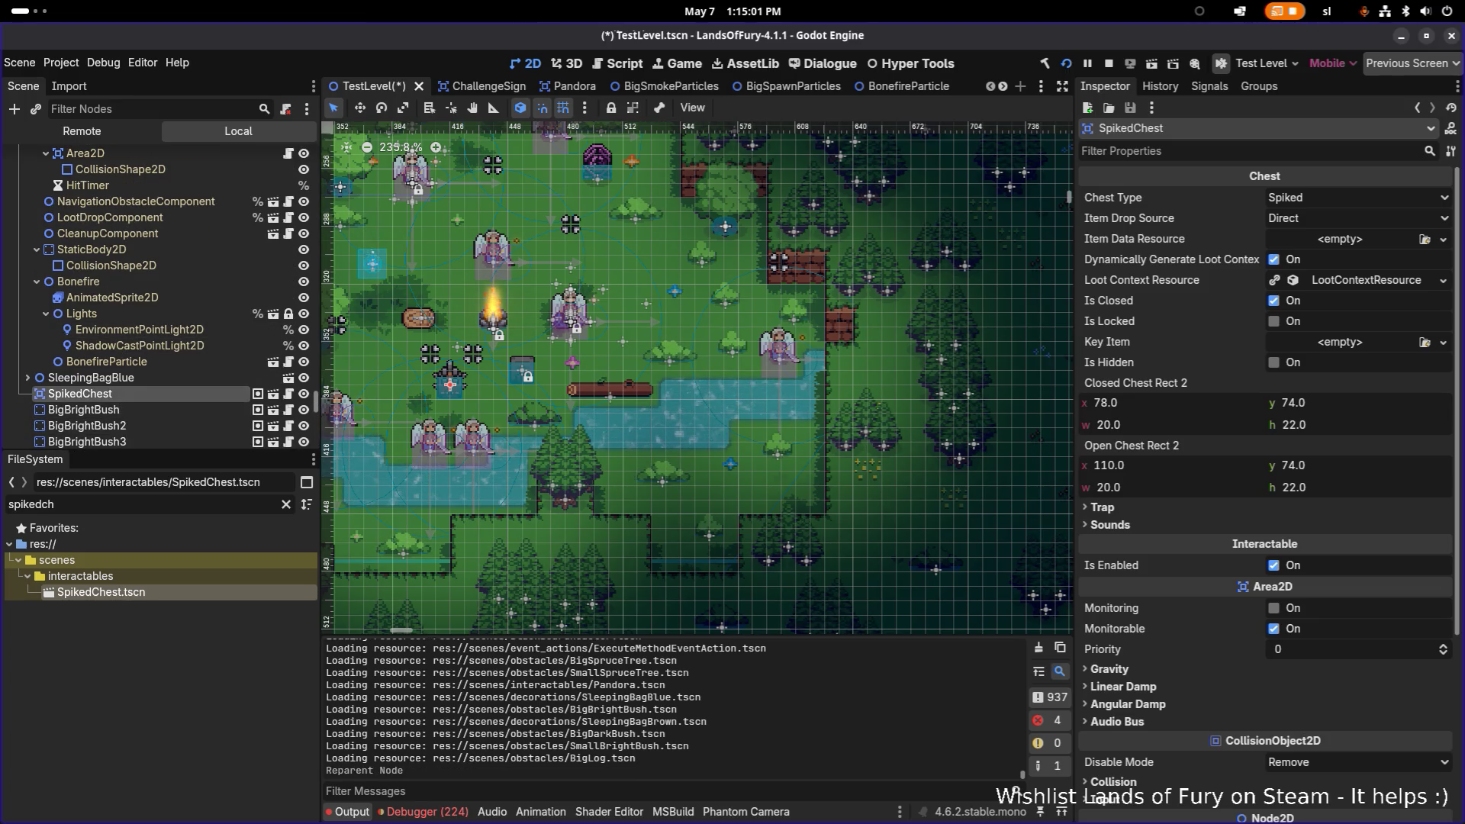
key("a")
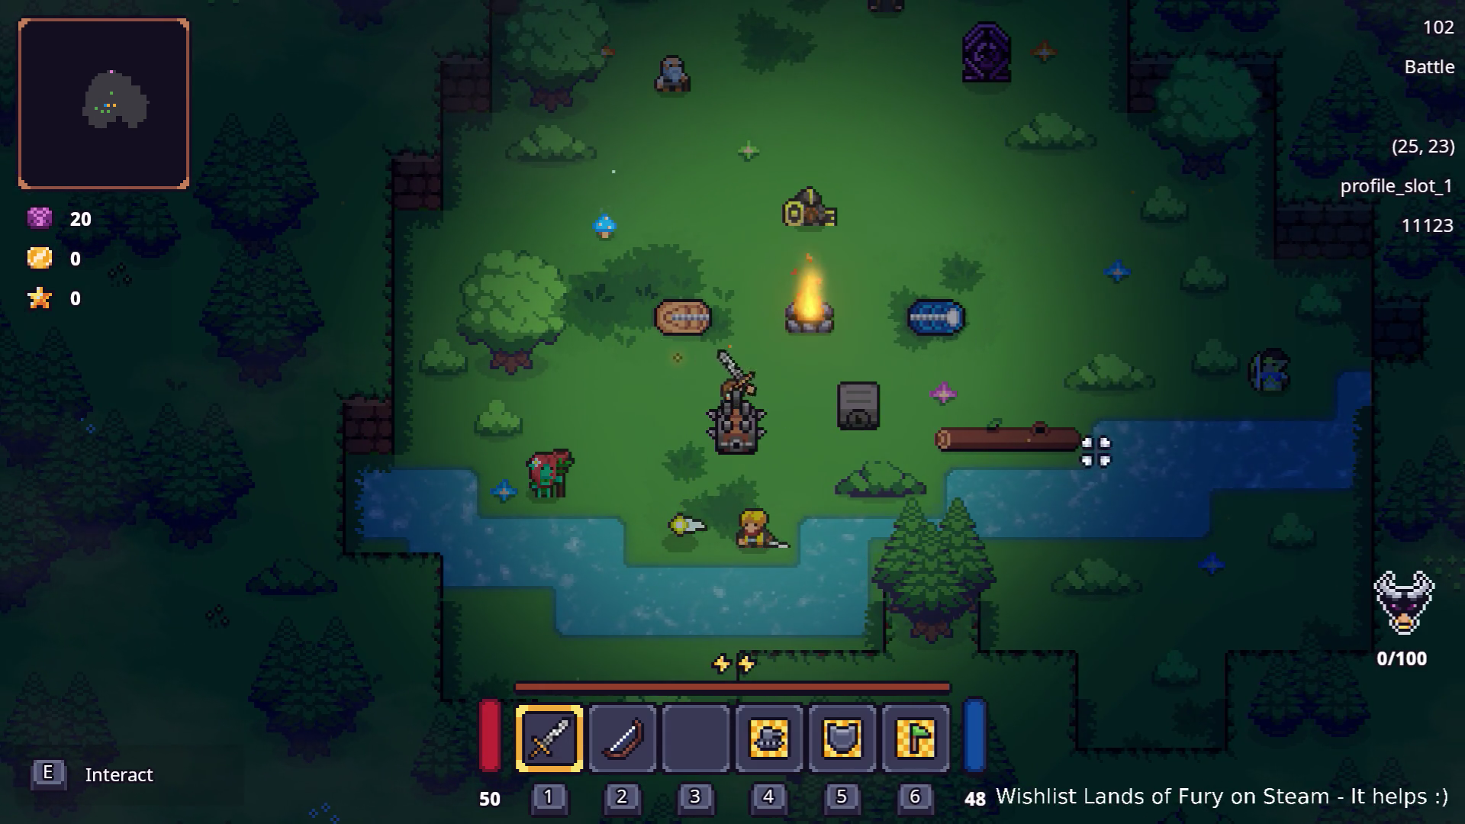
key("s")
left_click(1057, 347)
key("w")
key("d")
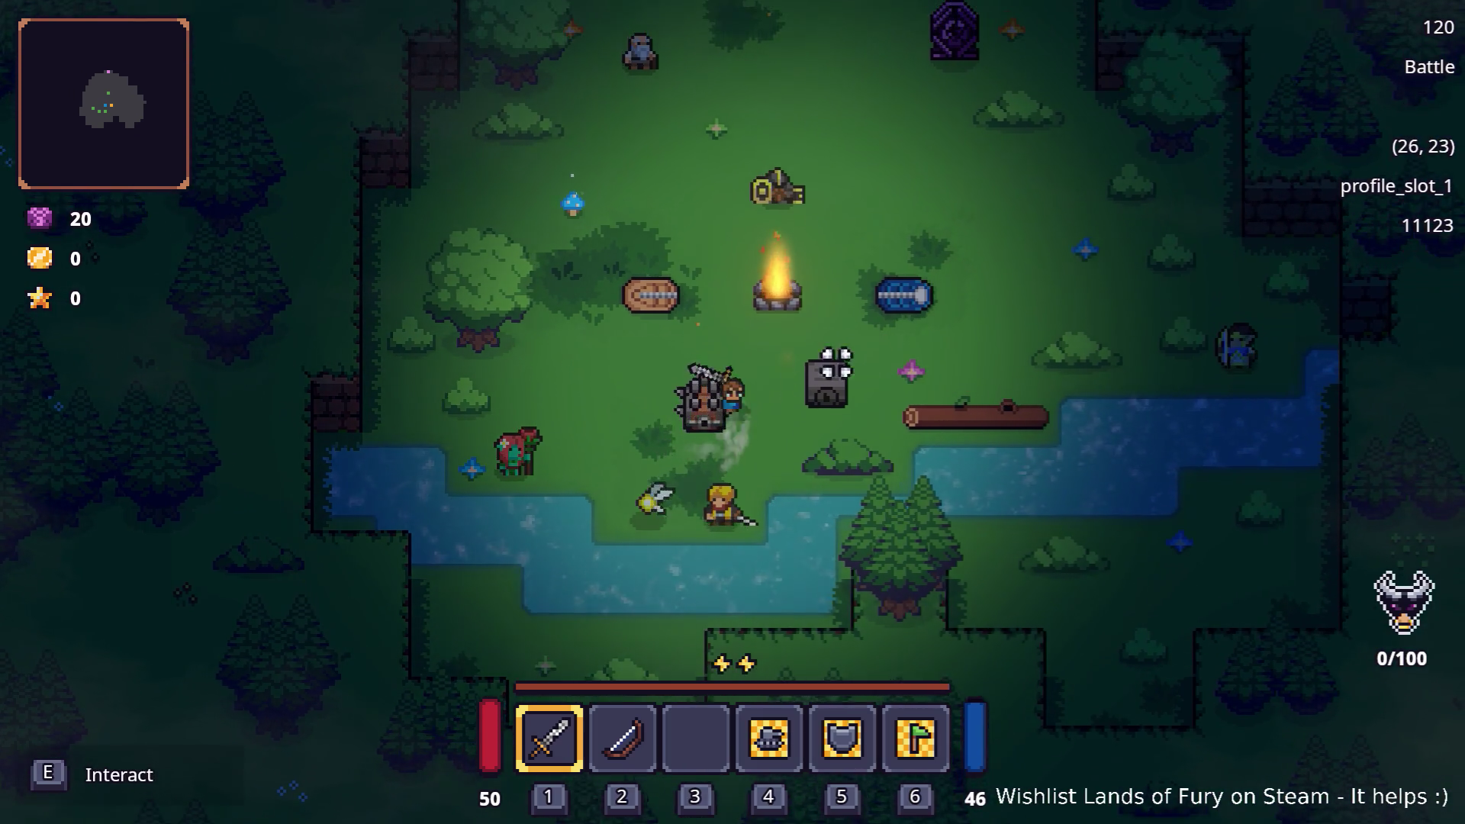
key("a")
key("s")
key("d")
key("s")
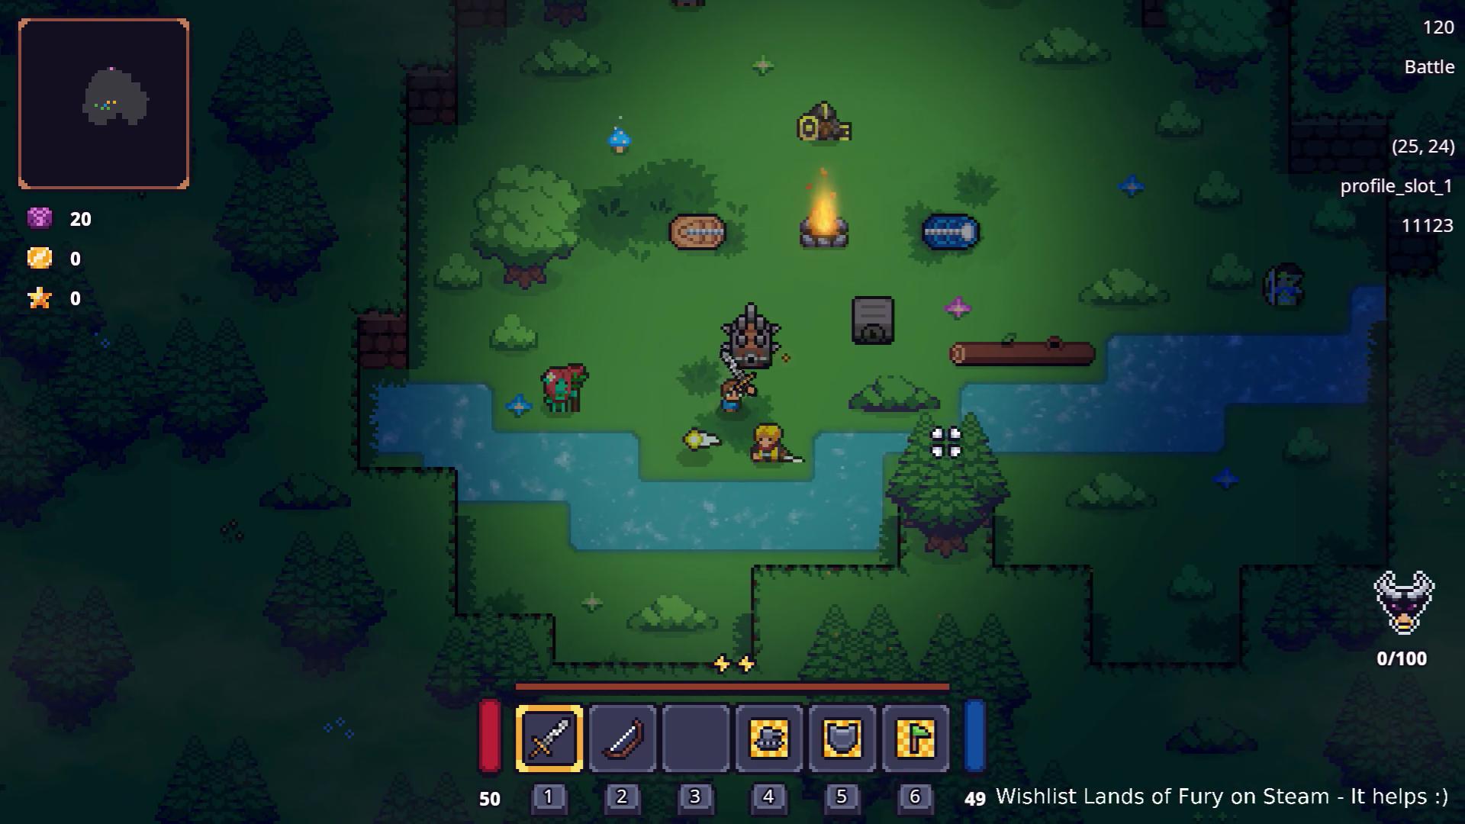
key("d")
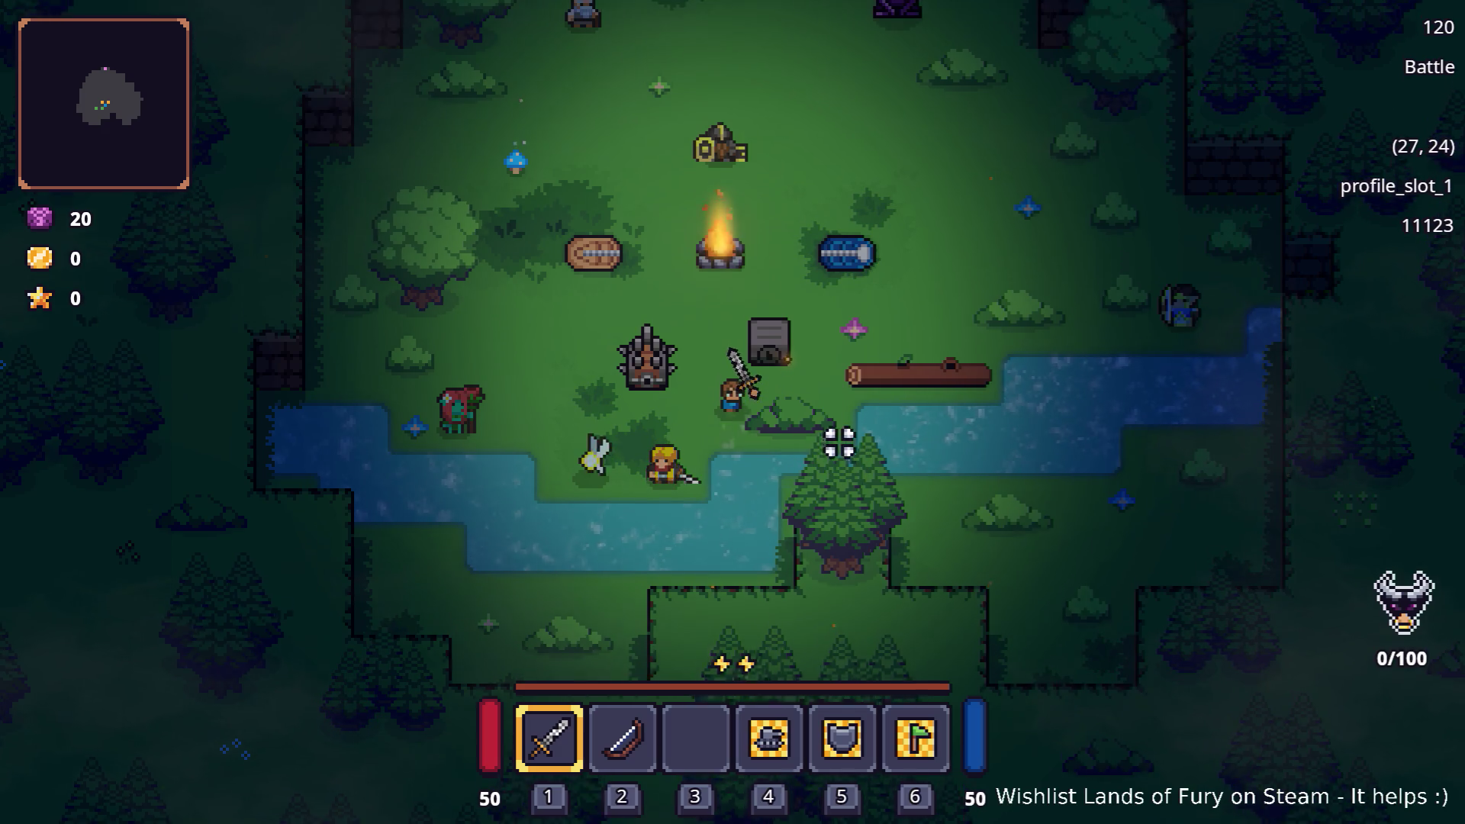
key("w")
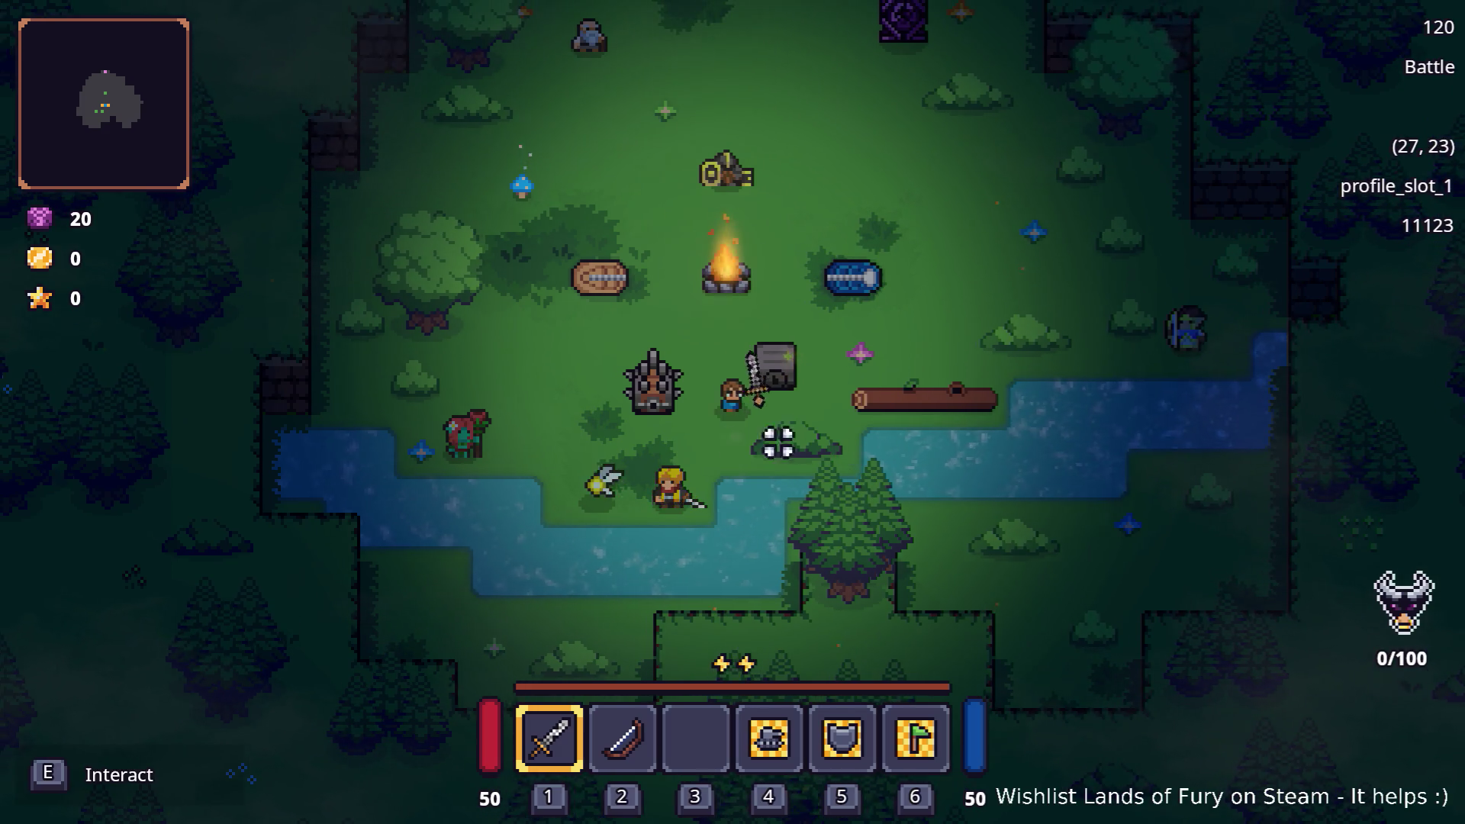
key("a")
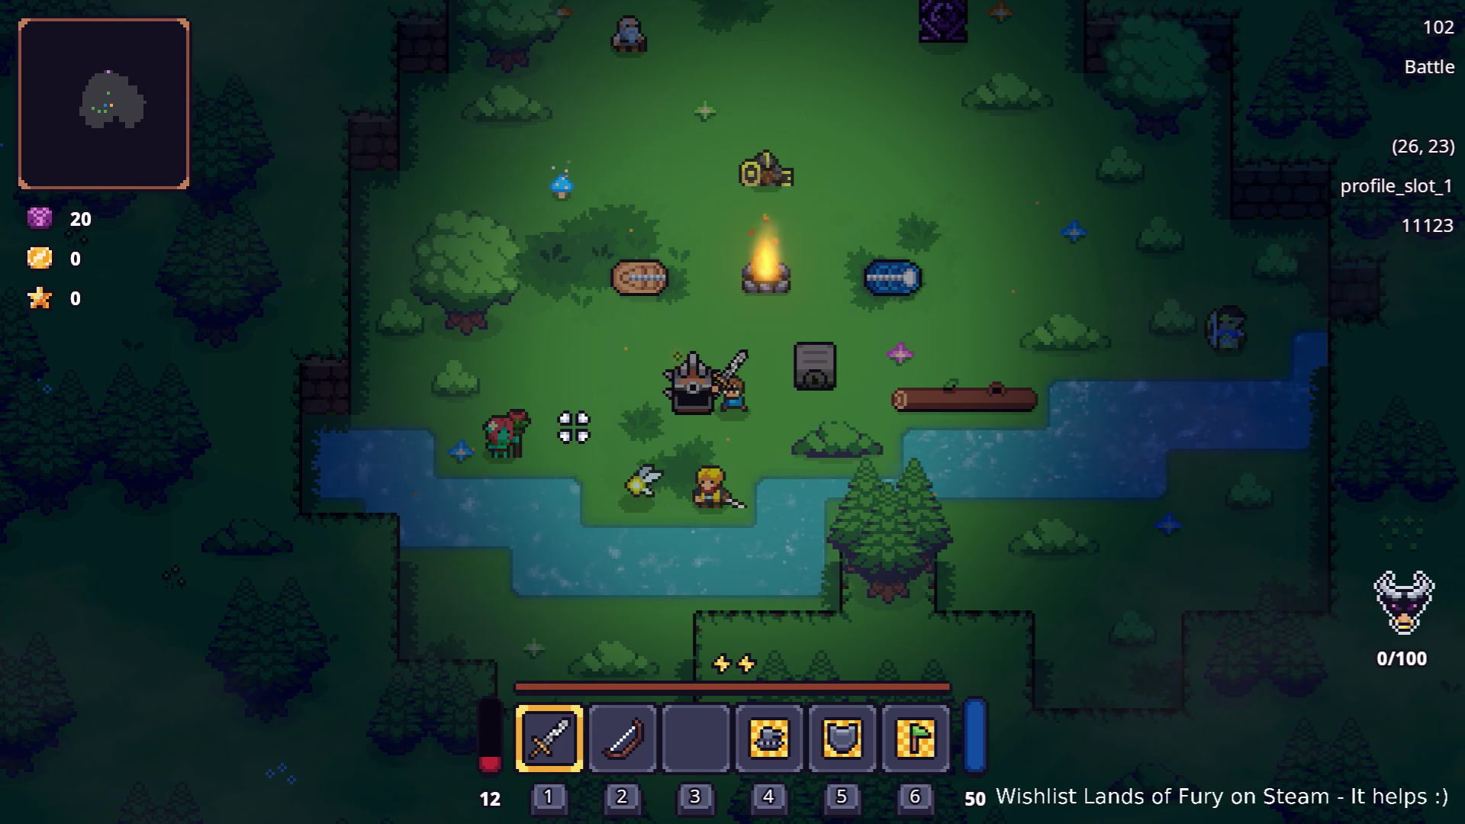
key("a")
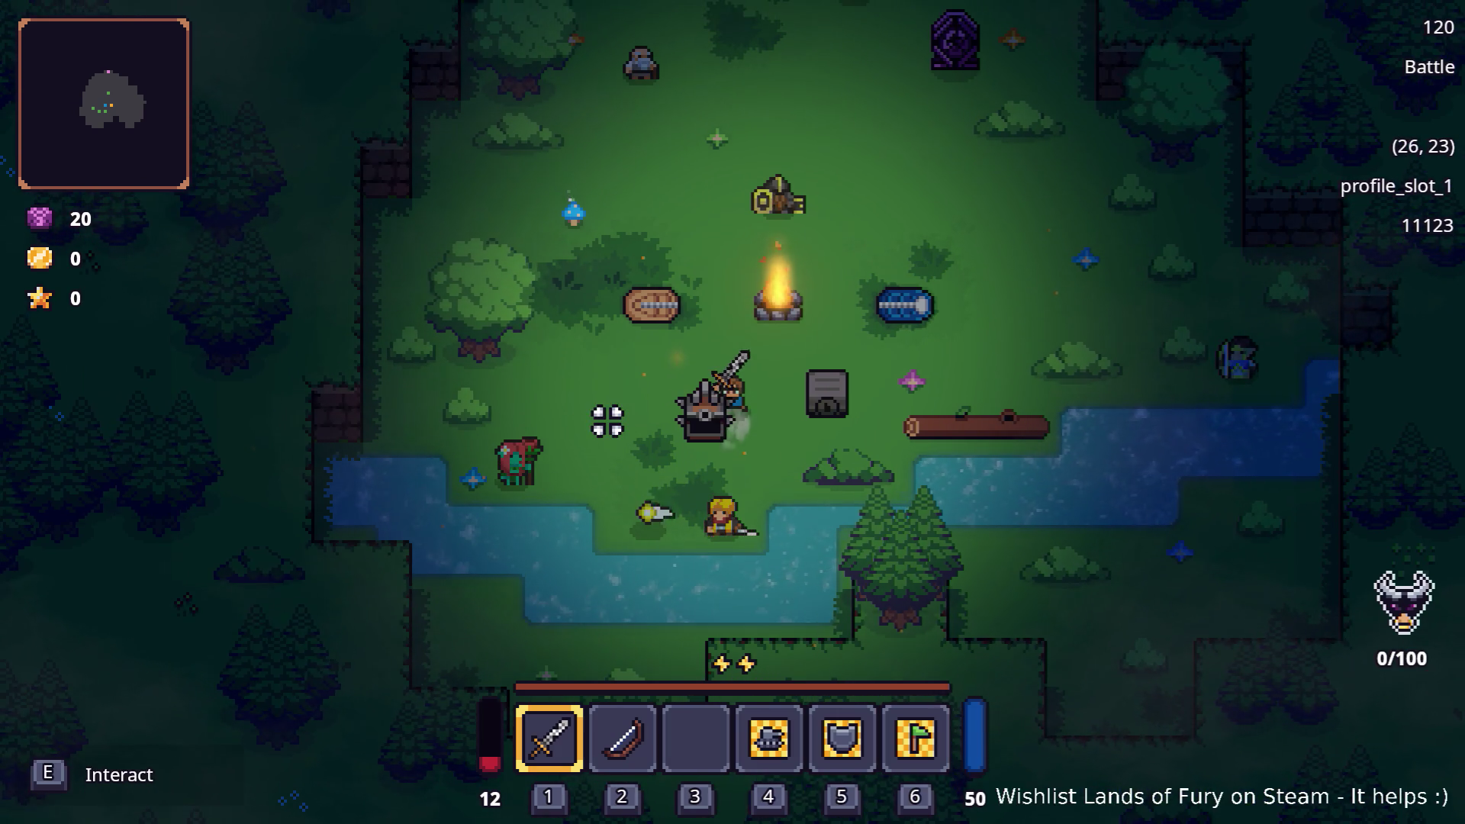
key("F8")
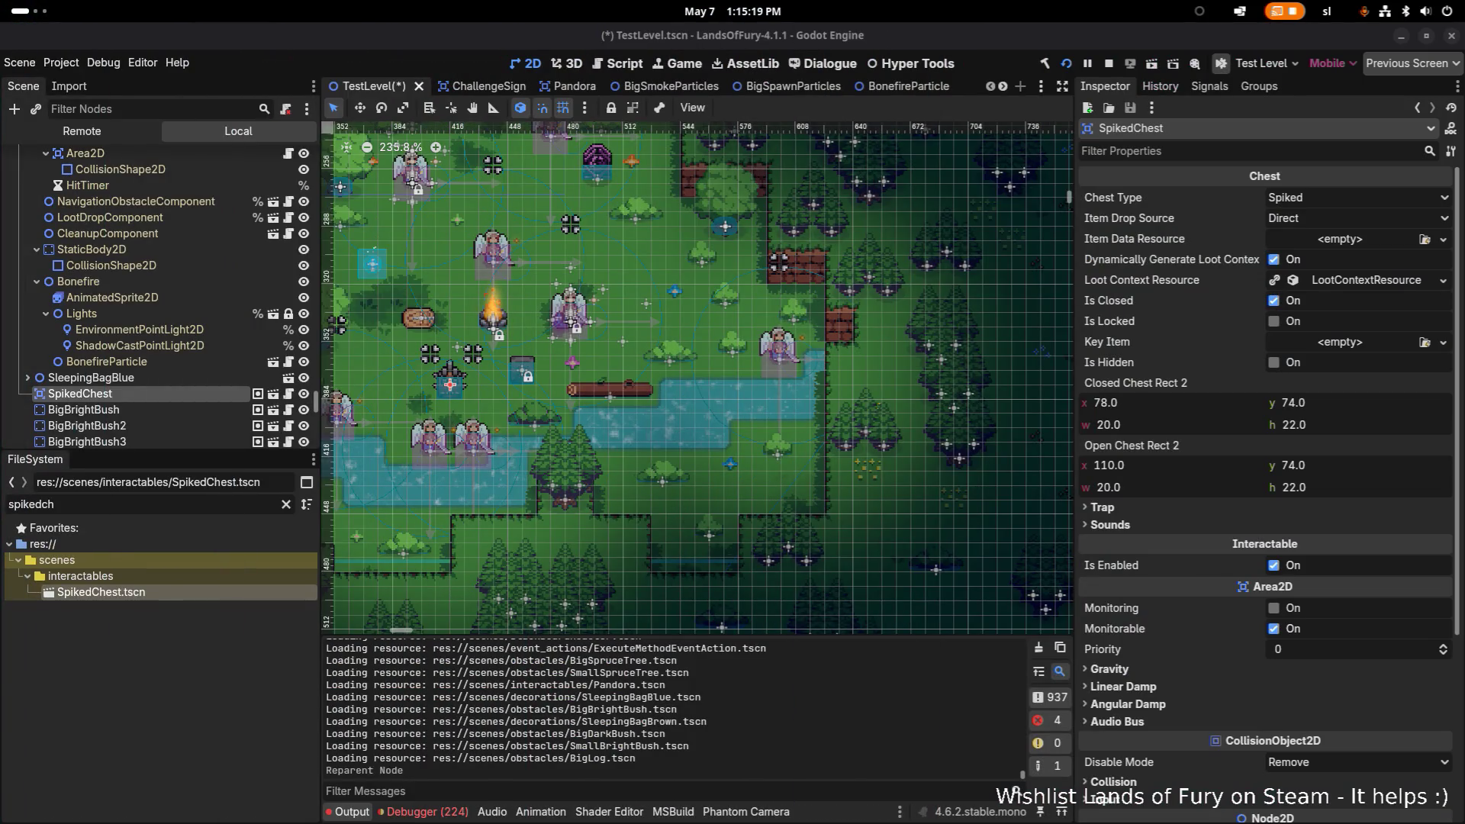
Reselect SpikedChest and expand its Loot Context Resource to show Challenge_Room and Threat_4.
left_click(158, 378)
left_click(152, 398)
left_click(1383, 282)
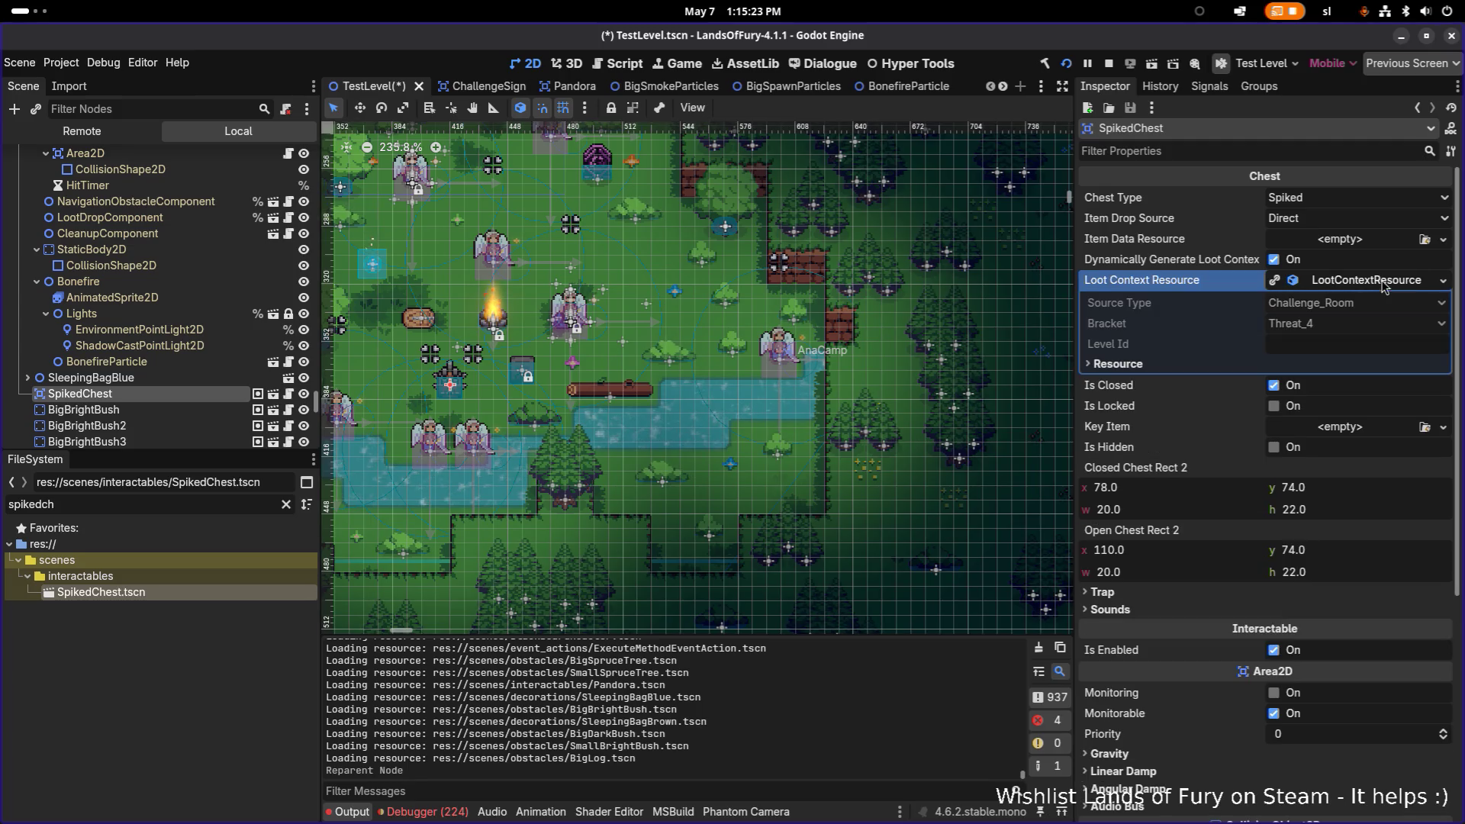
left_click(1383, 282)
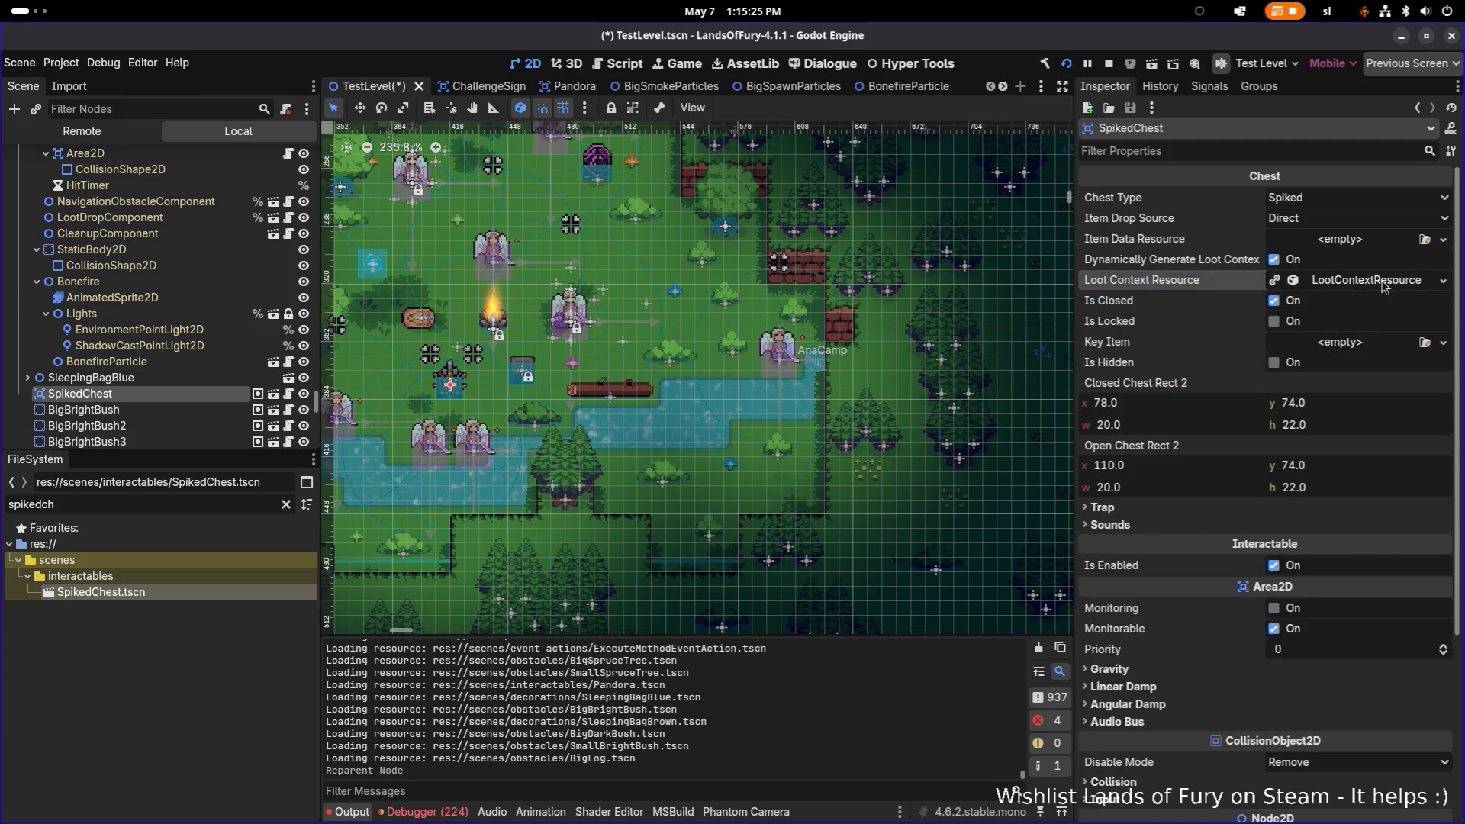
left_click(1383, 283)
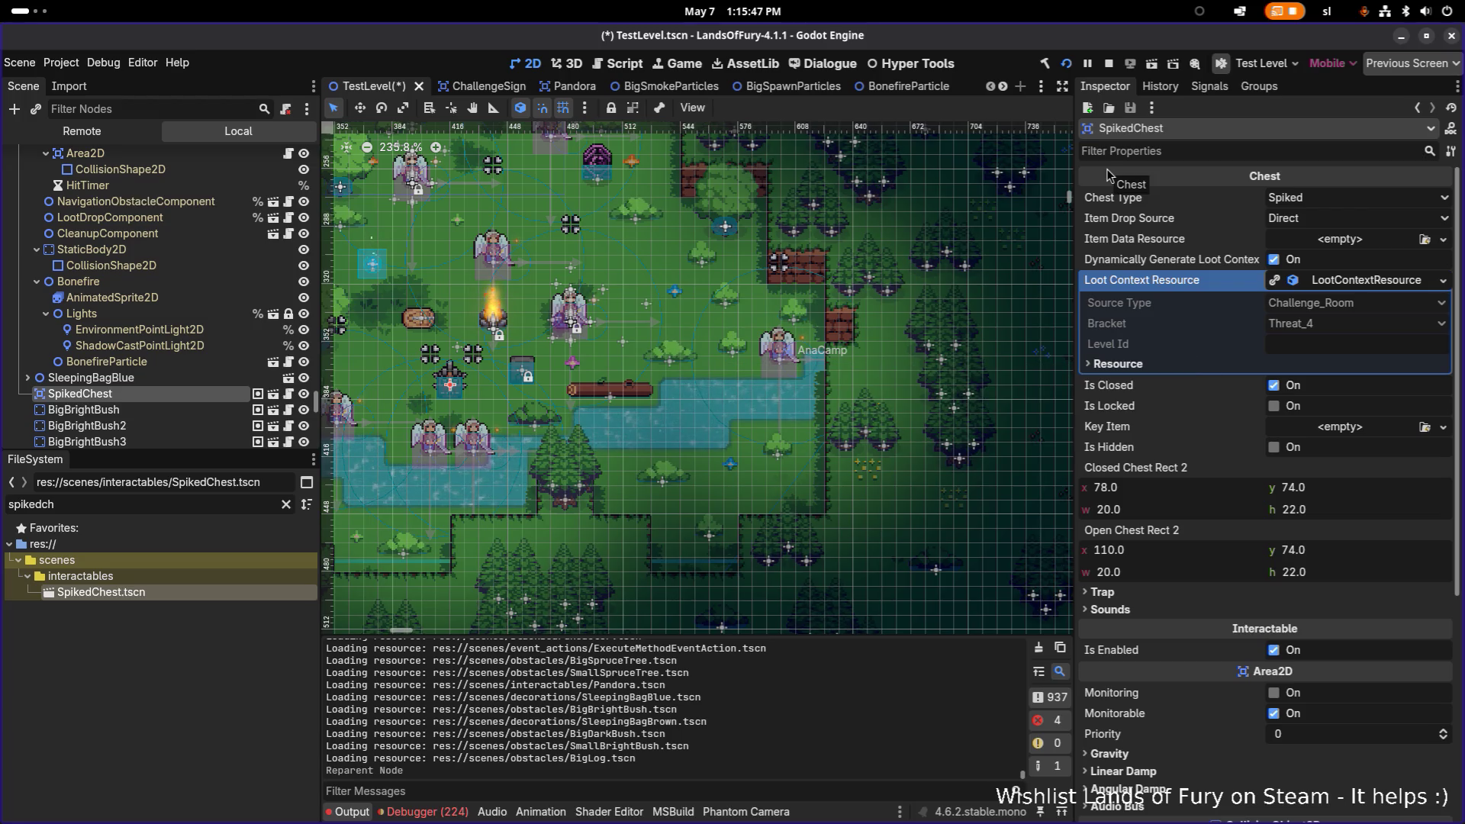
Run the level, swing the sword once, and stop the game.
key("F6")
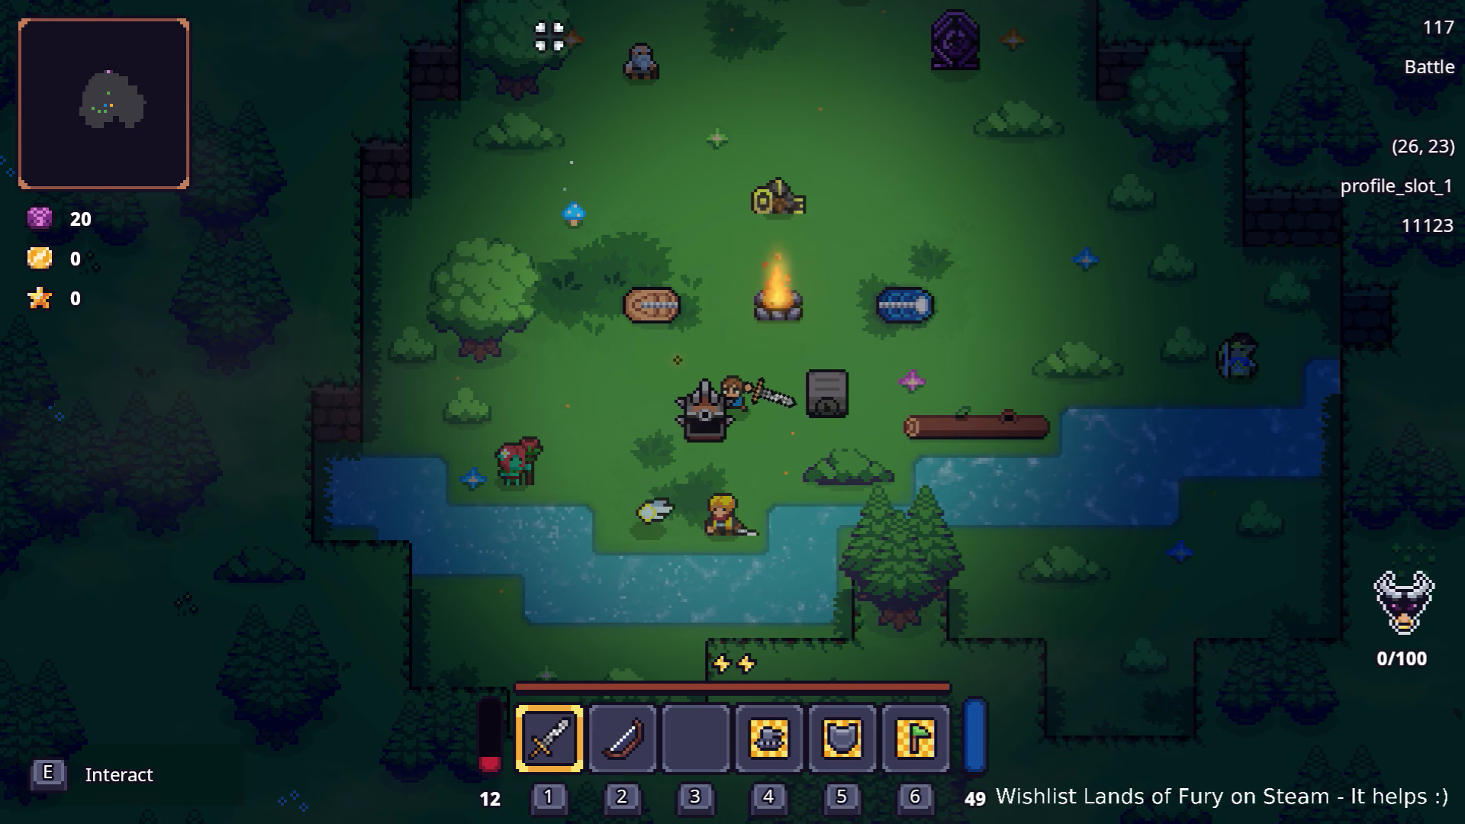
left_click(876, 242)
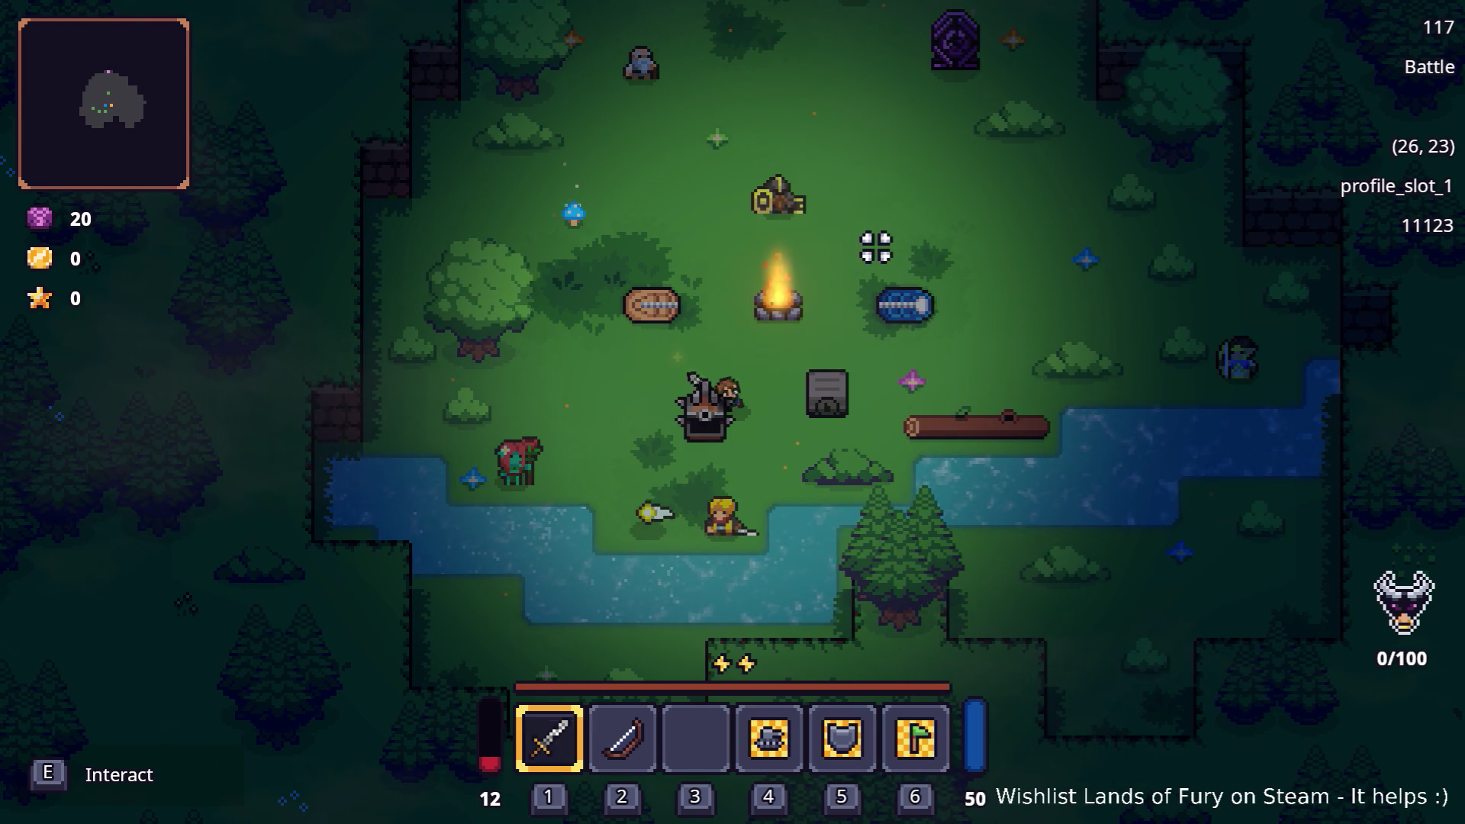
key("F8")
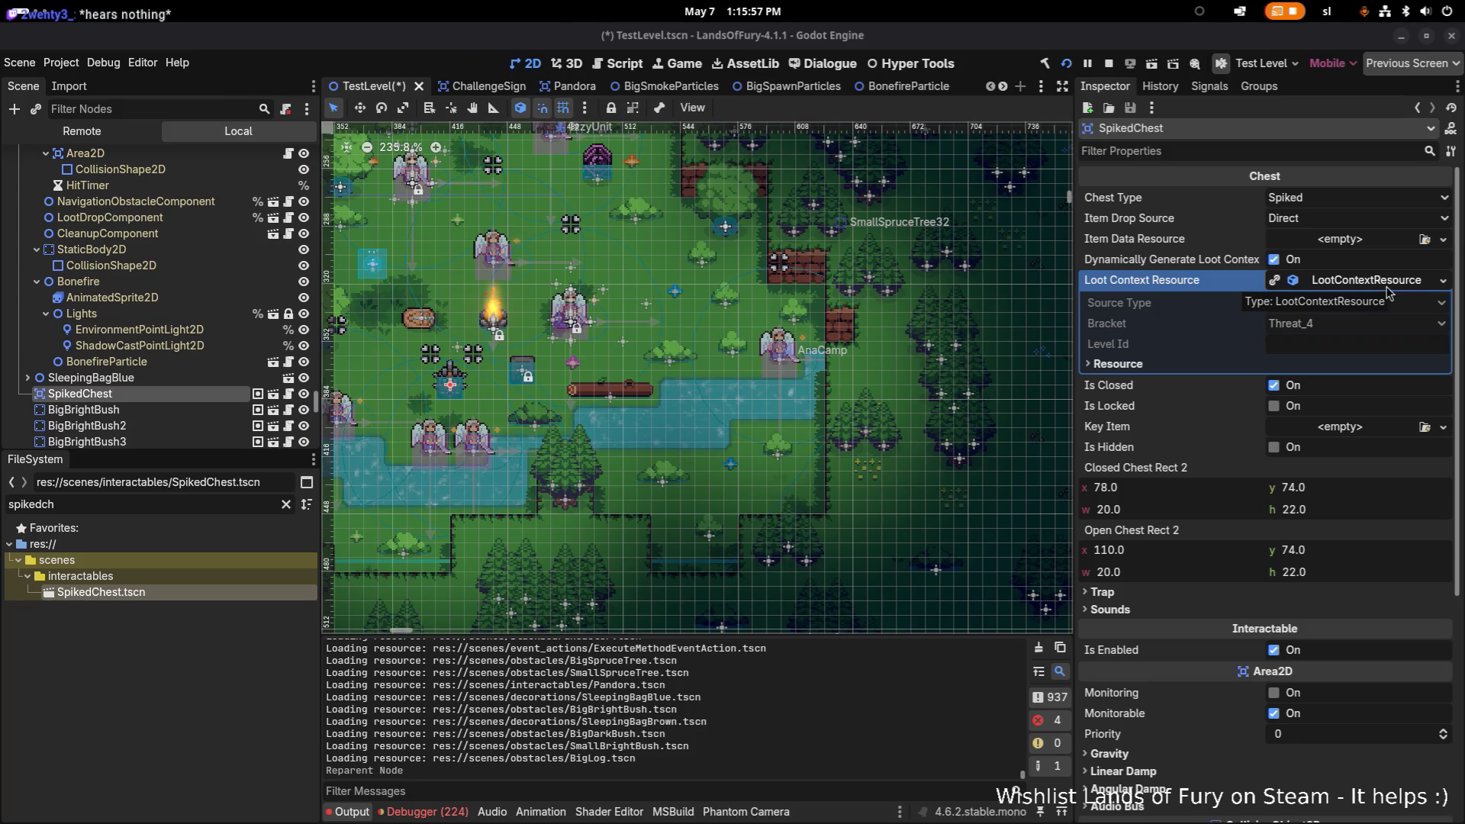
Switch Item Drop Source to LootContextResource, save TestLevel, and rebuild and relaunch the game.
left_click(1337, 219)
left_click(1340, 266)
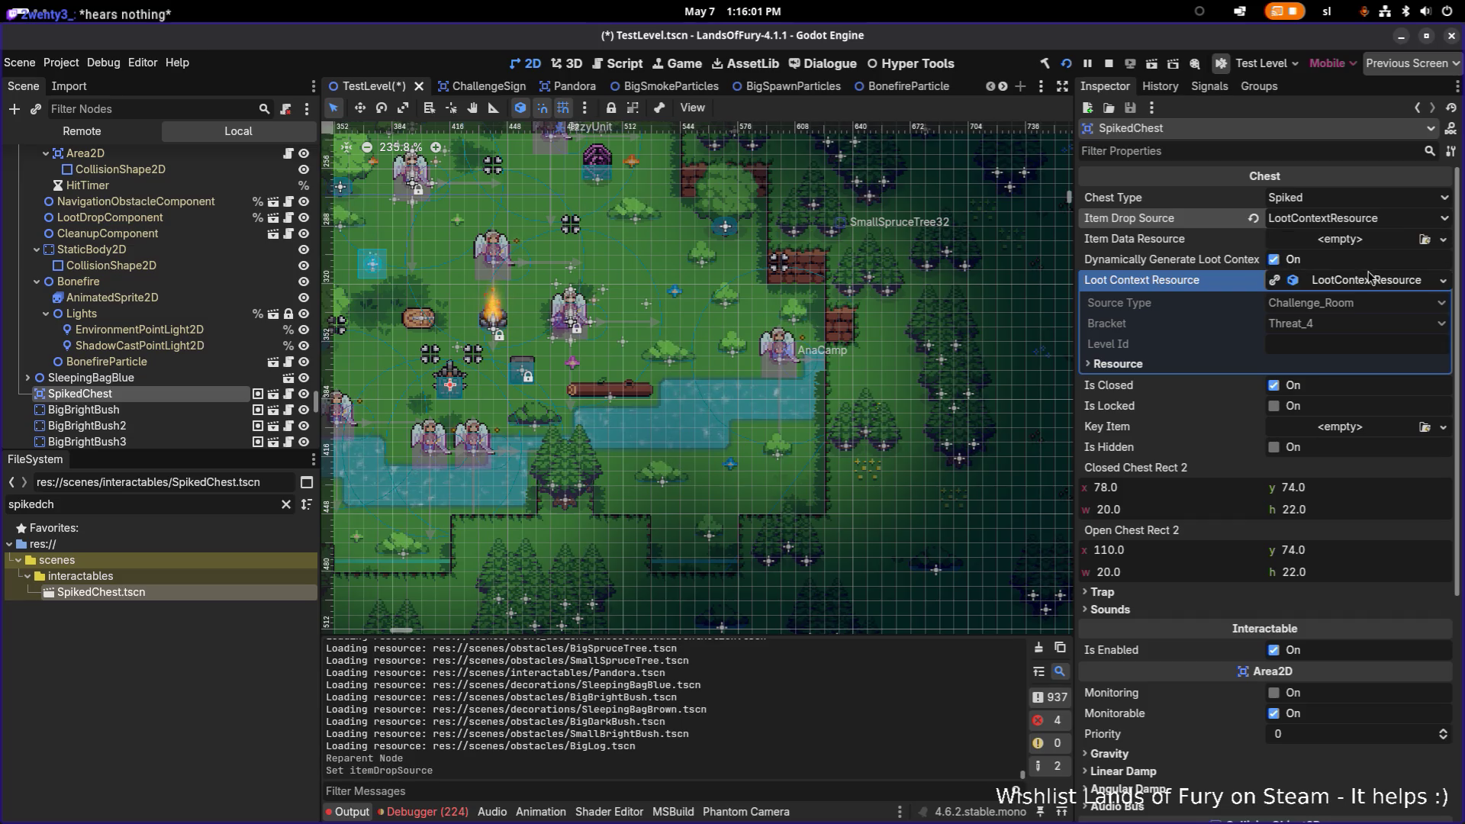
key("ctrl+s")
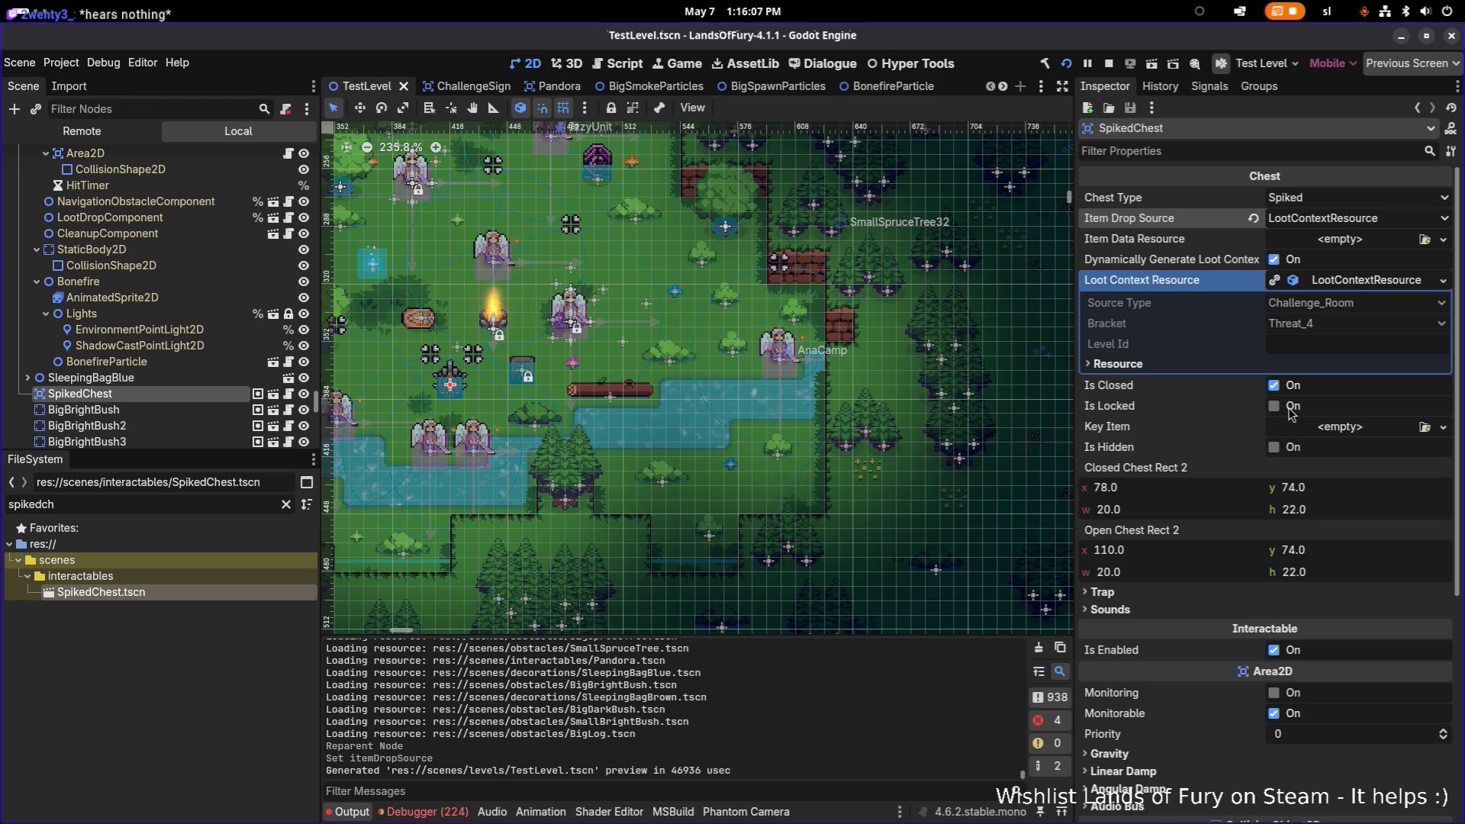
left_click(1065, 65)
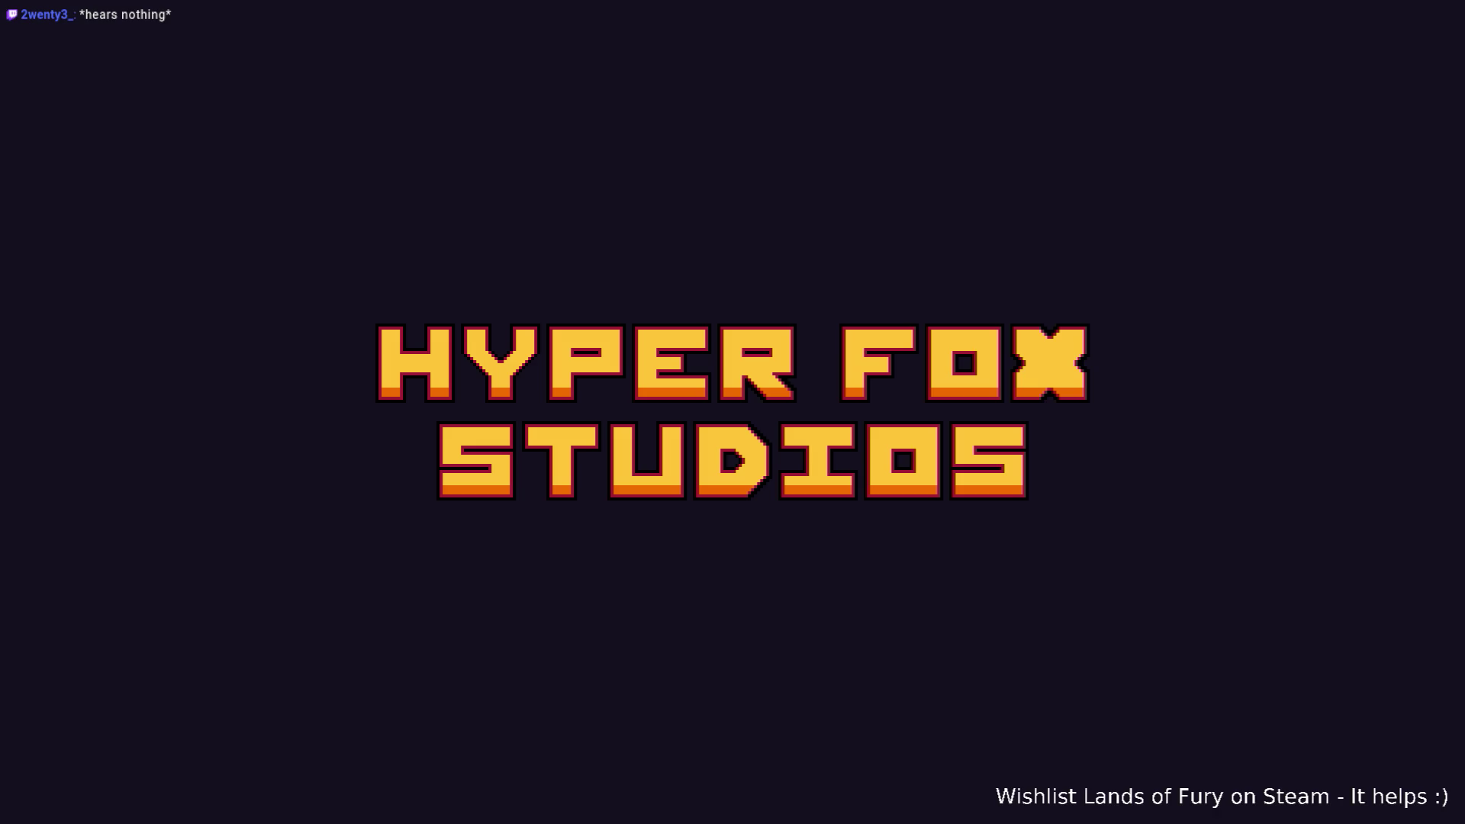
Skip the splash, load the first saved profile into The Glade, then switch toward the code editor.
key("Return")
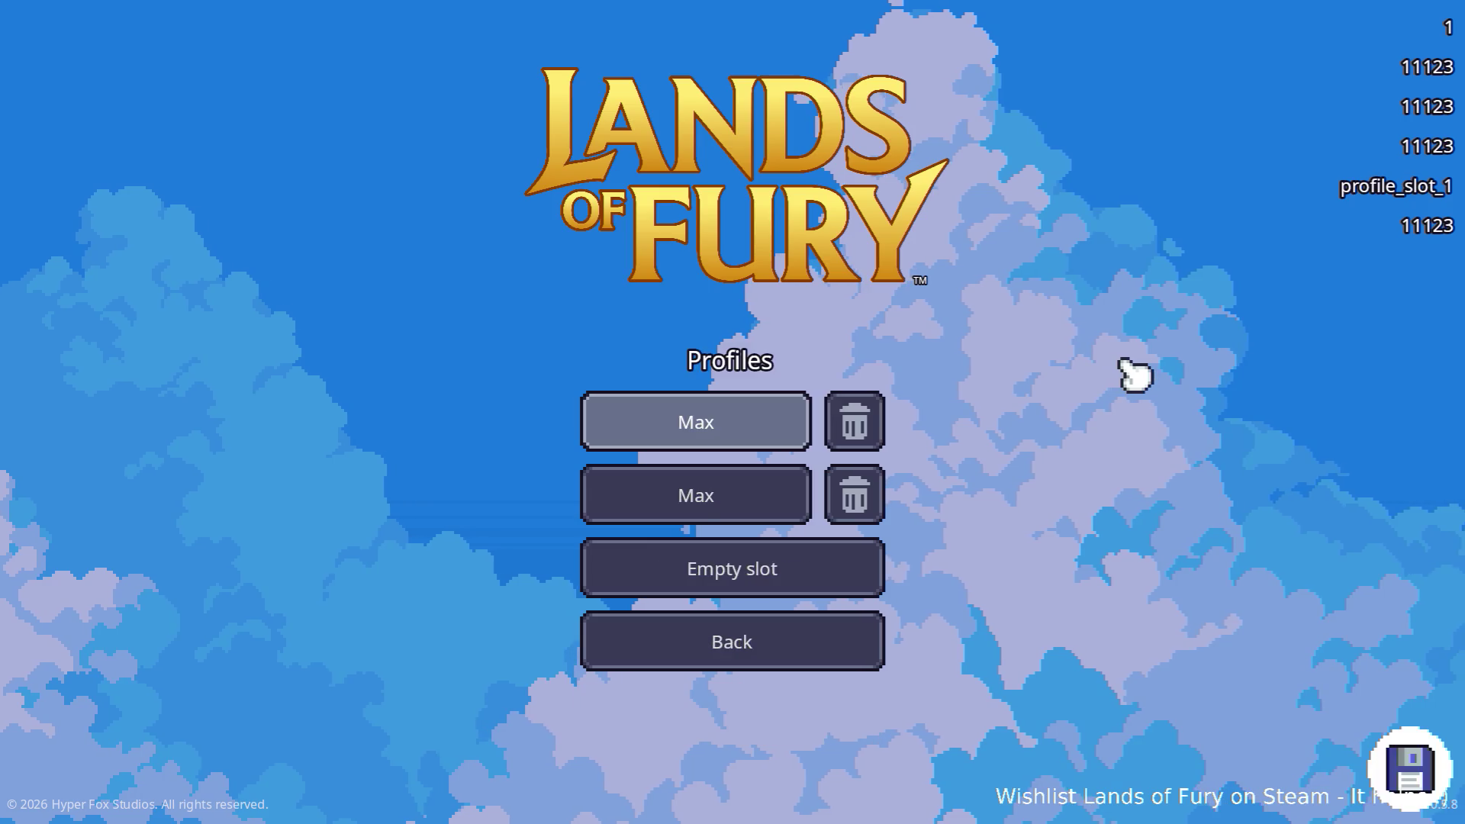
key("Return")
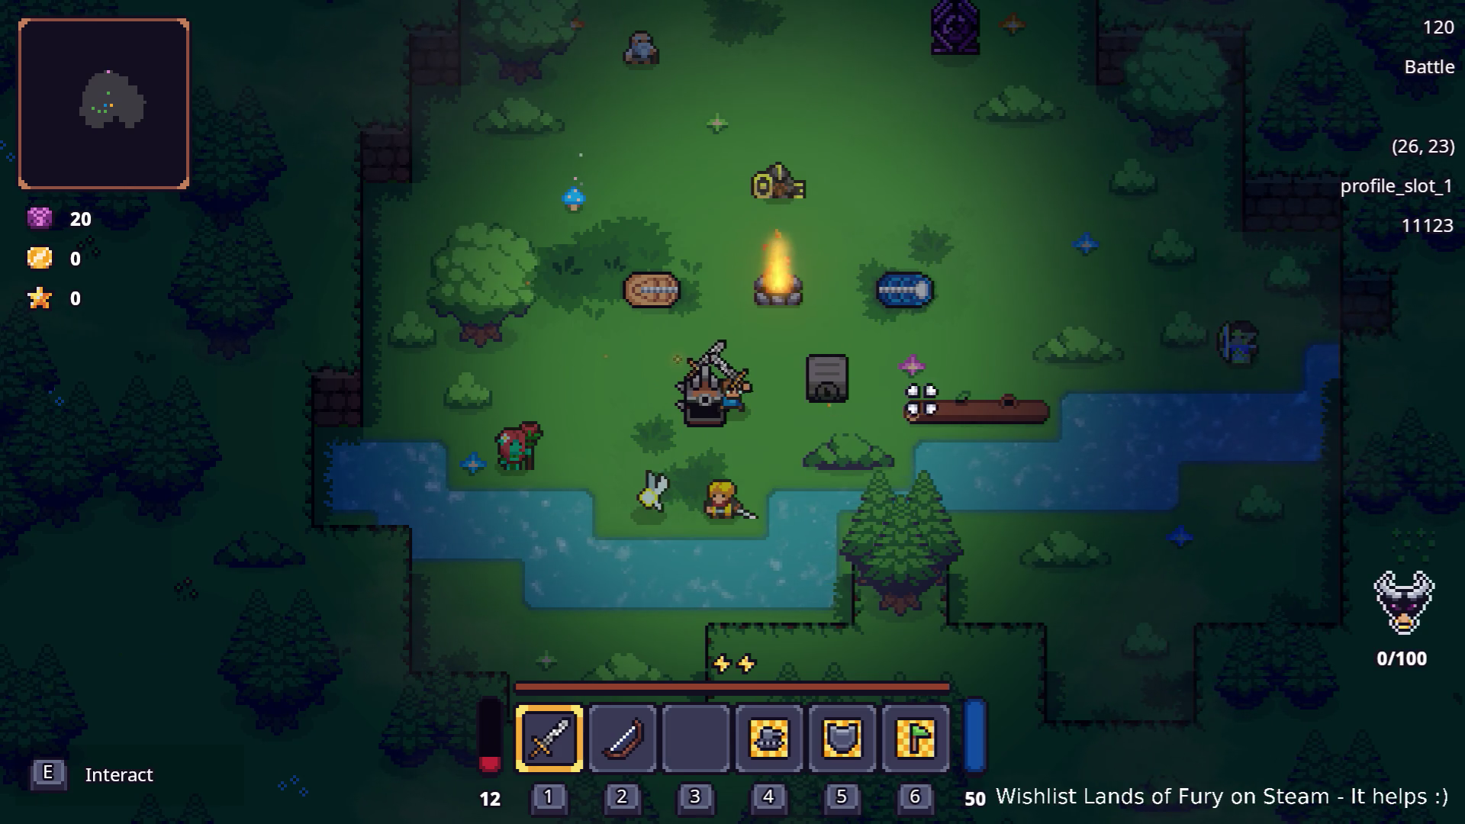
key("alt+Tab")
key("alt+Tab")
key("alt+Tab")
key("alt+Tab")
key("alt+Tab")
key("alt+Tab")
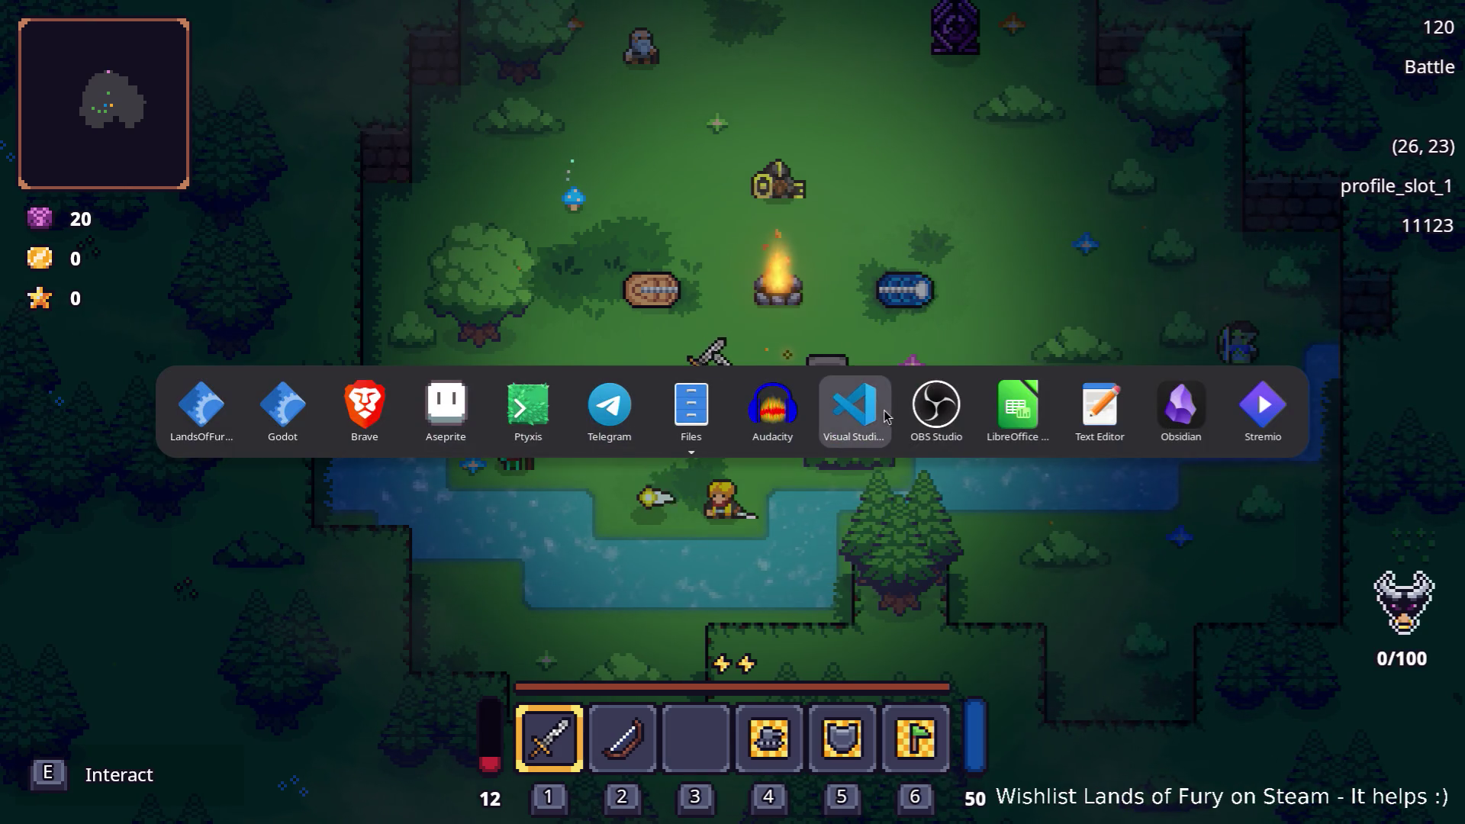
Return to Godot and open SpikedChest.tscn via the quick scene search 'spikeche'.
key("alt+Tab")
key("alt+Tab")
key("alt+Tab")
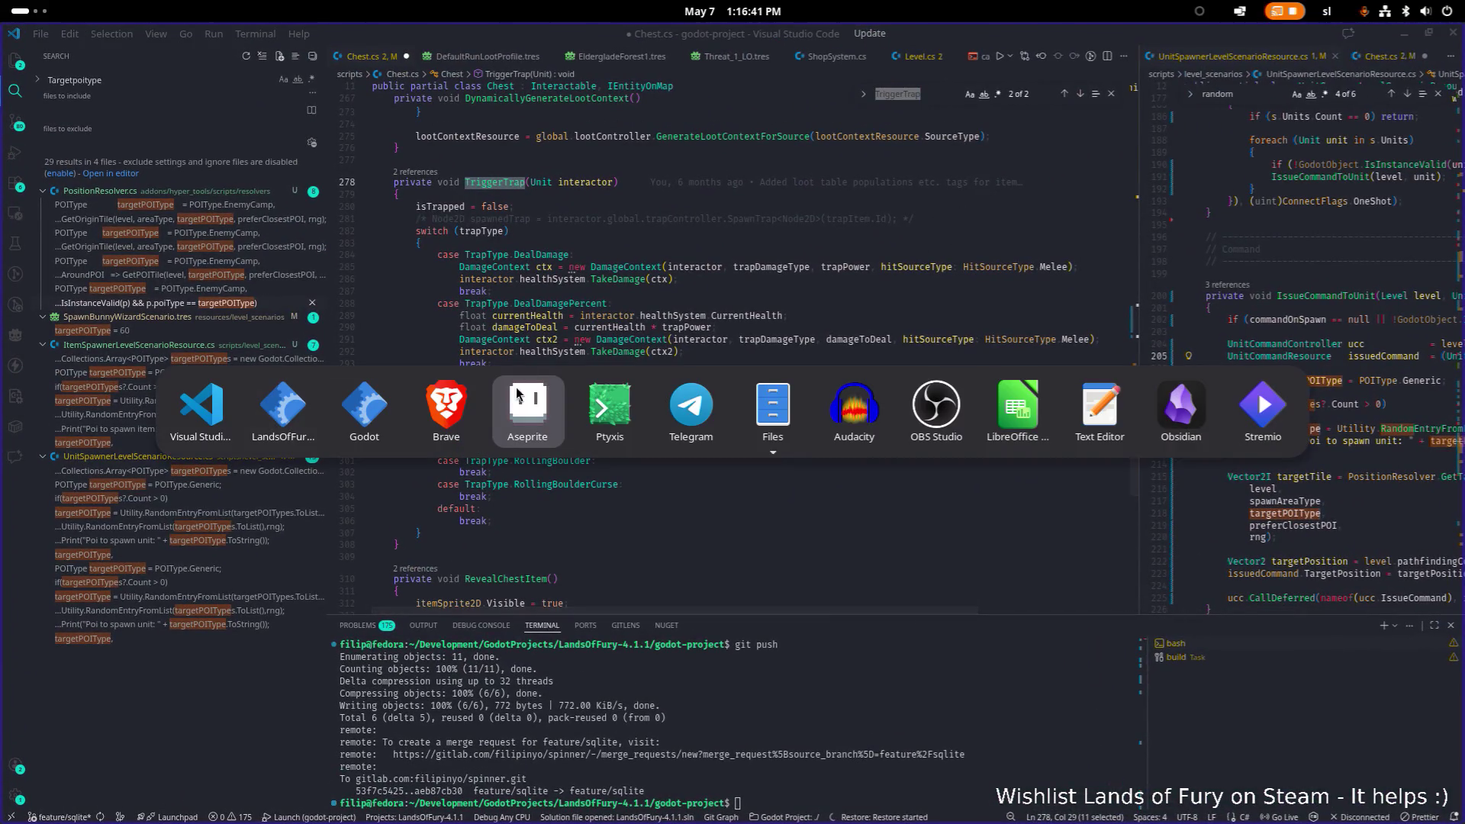
key("alt+Tab")
key("alt+Tab")
key("alt+Tab")
key("alt+shift+Tab")
key("alt+shift+Tab")
key("alt+shift+Tab")
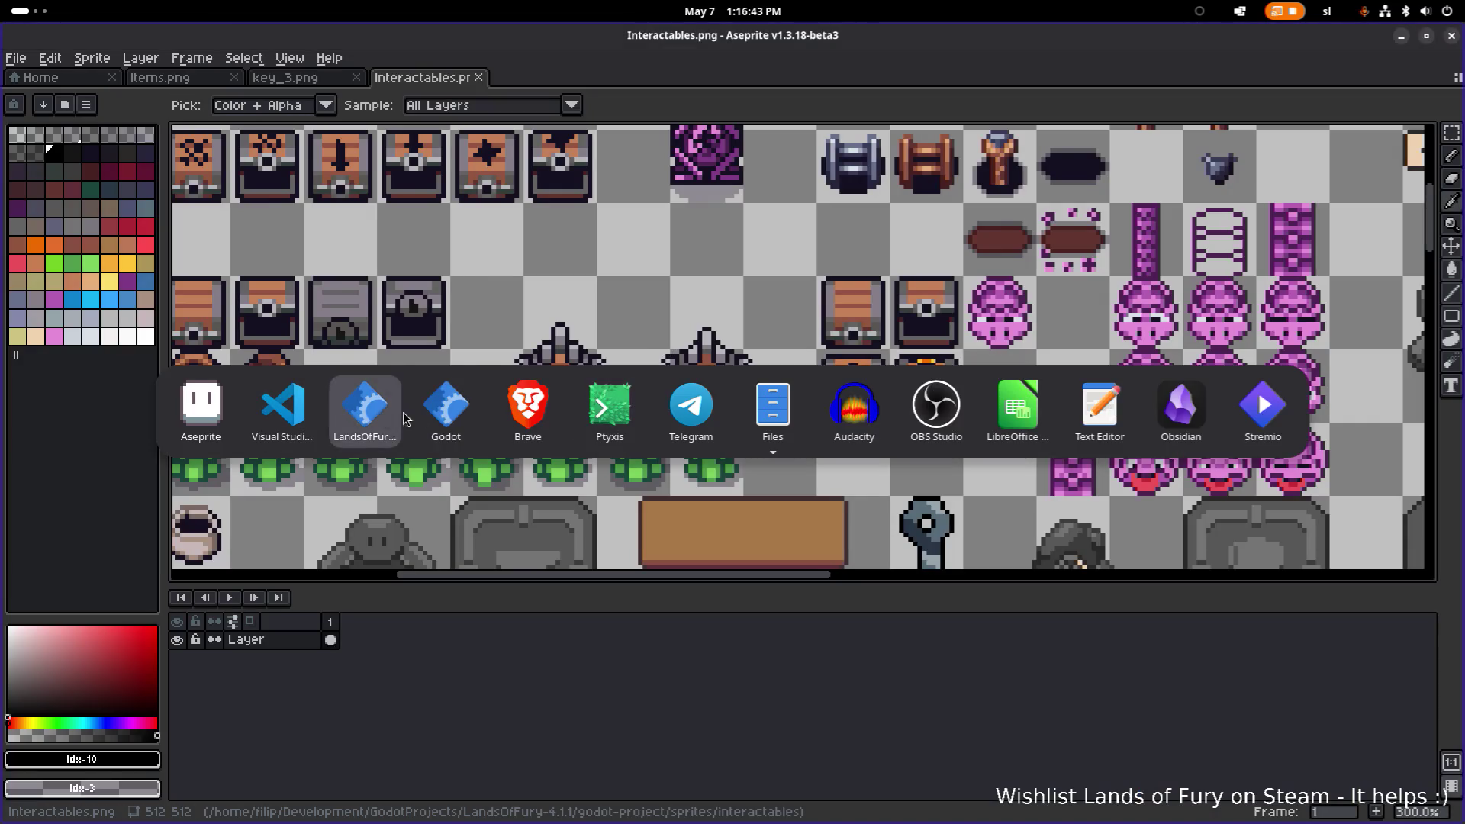
key("alt+Tab")
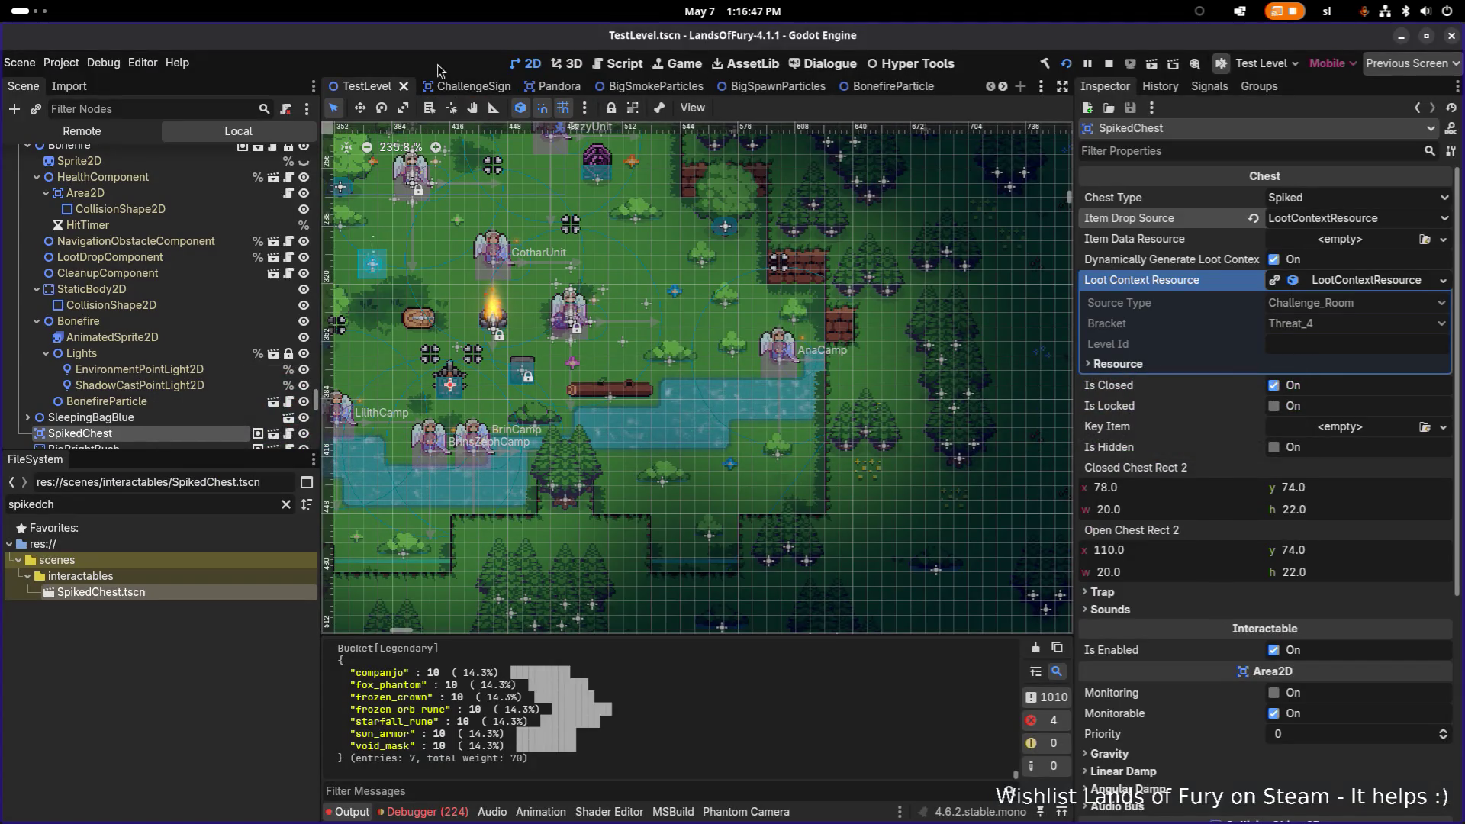
key("ctrl+shift+o")
type("spiked")
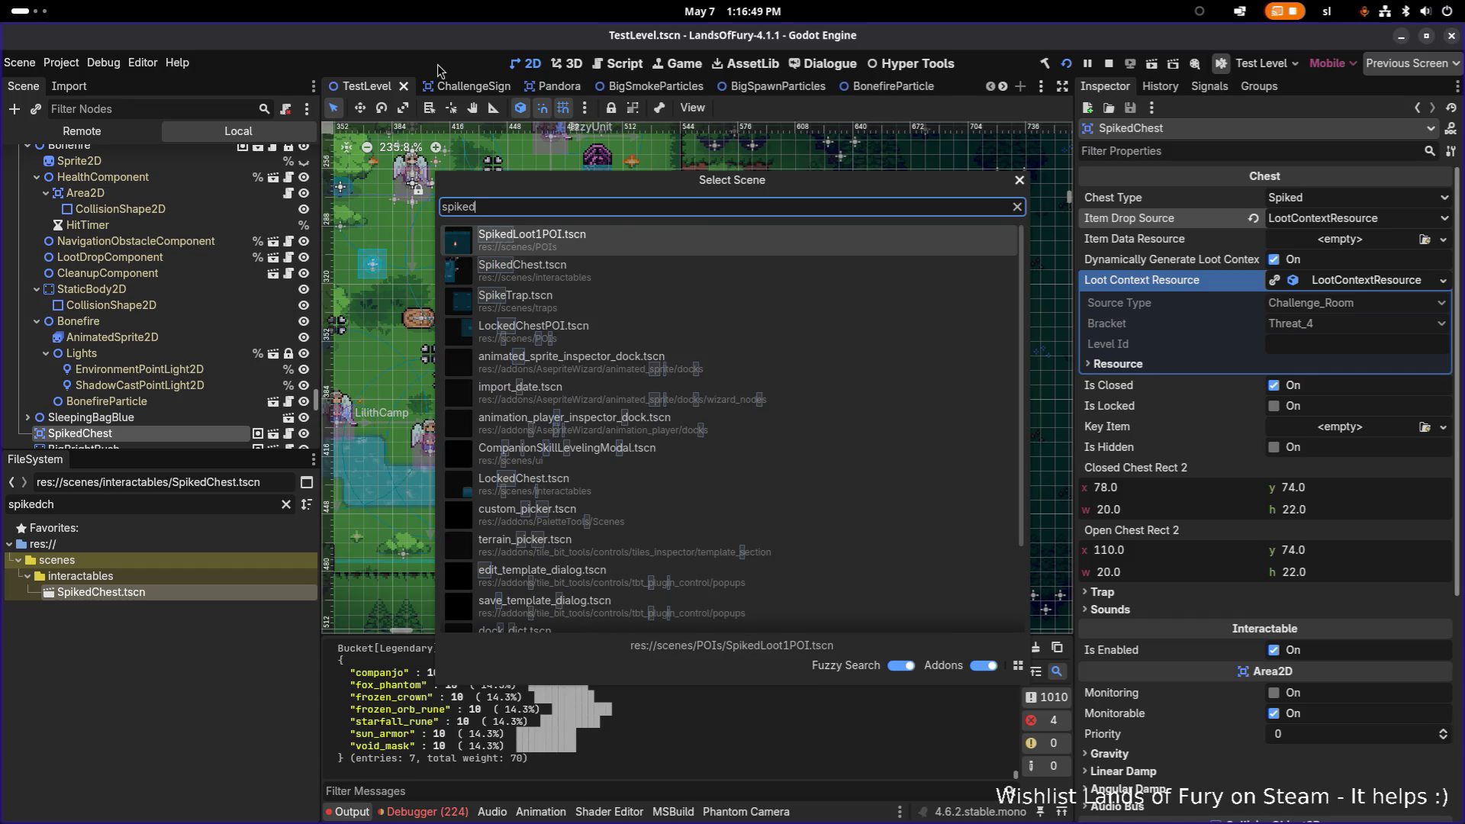
key("BackSpace")
type("che")
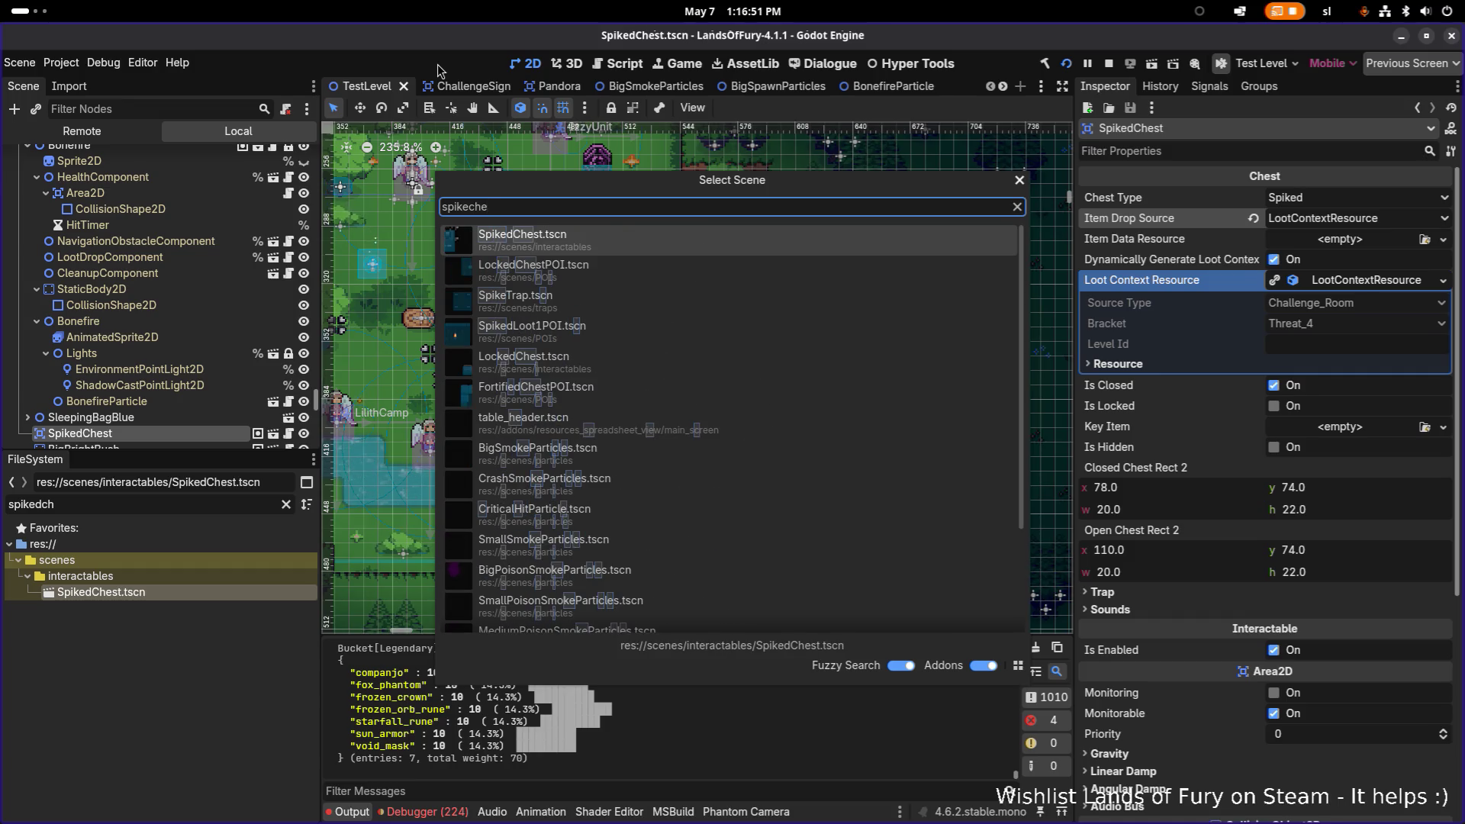
key("Return")
Select the SpikedChest root node and turn off Y Sort Enabled.
scroll(704, 293, "down", 20)
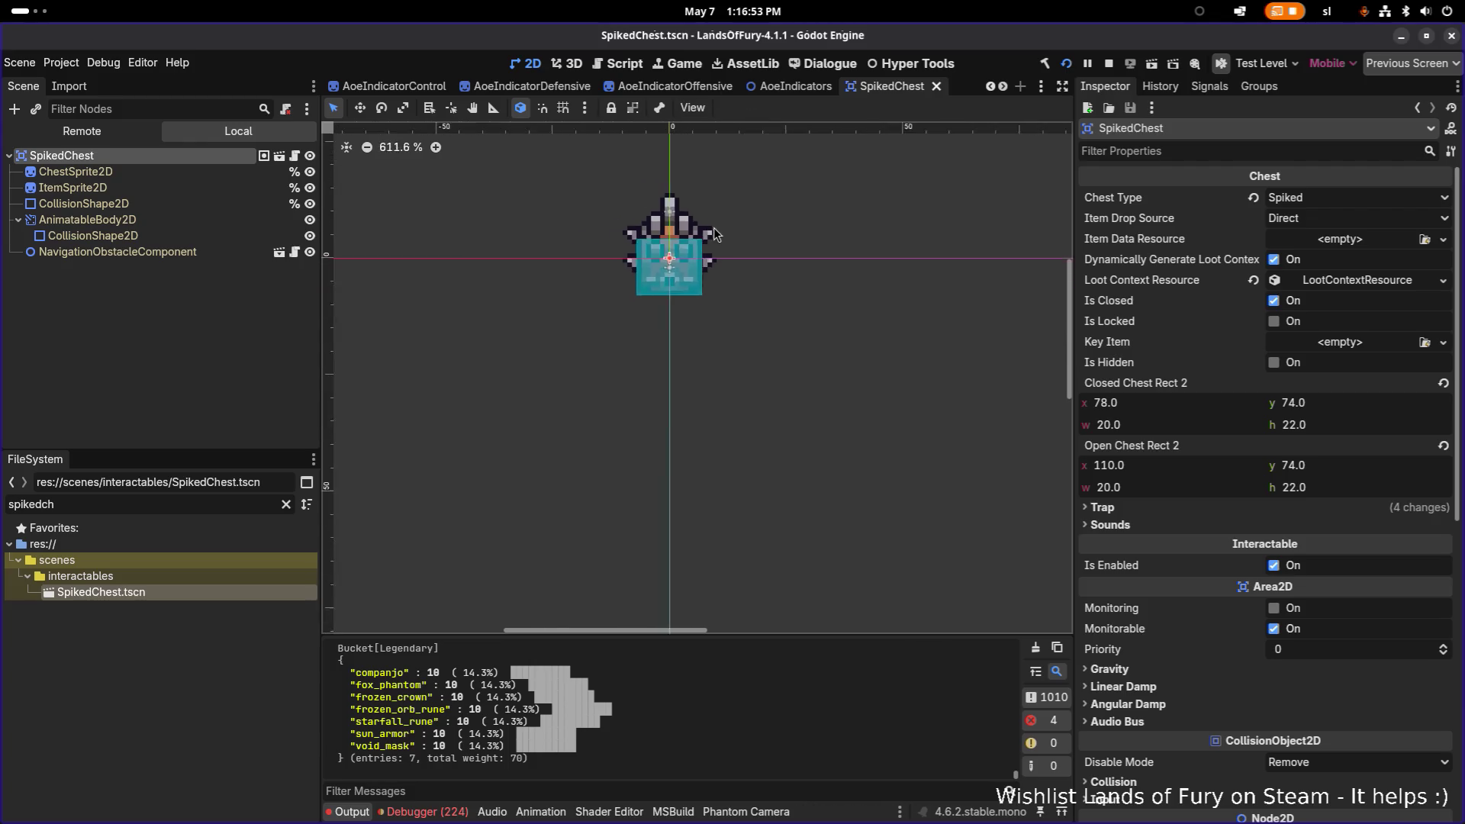
scroll(704, 294, "up", 5)
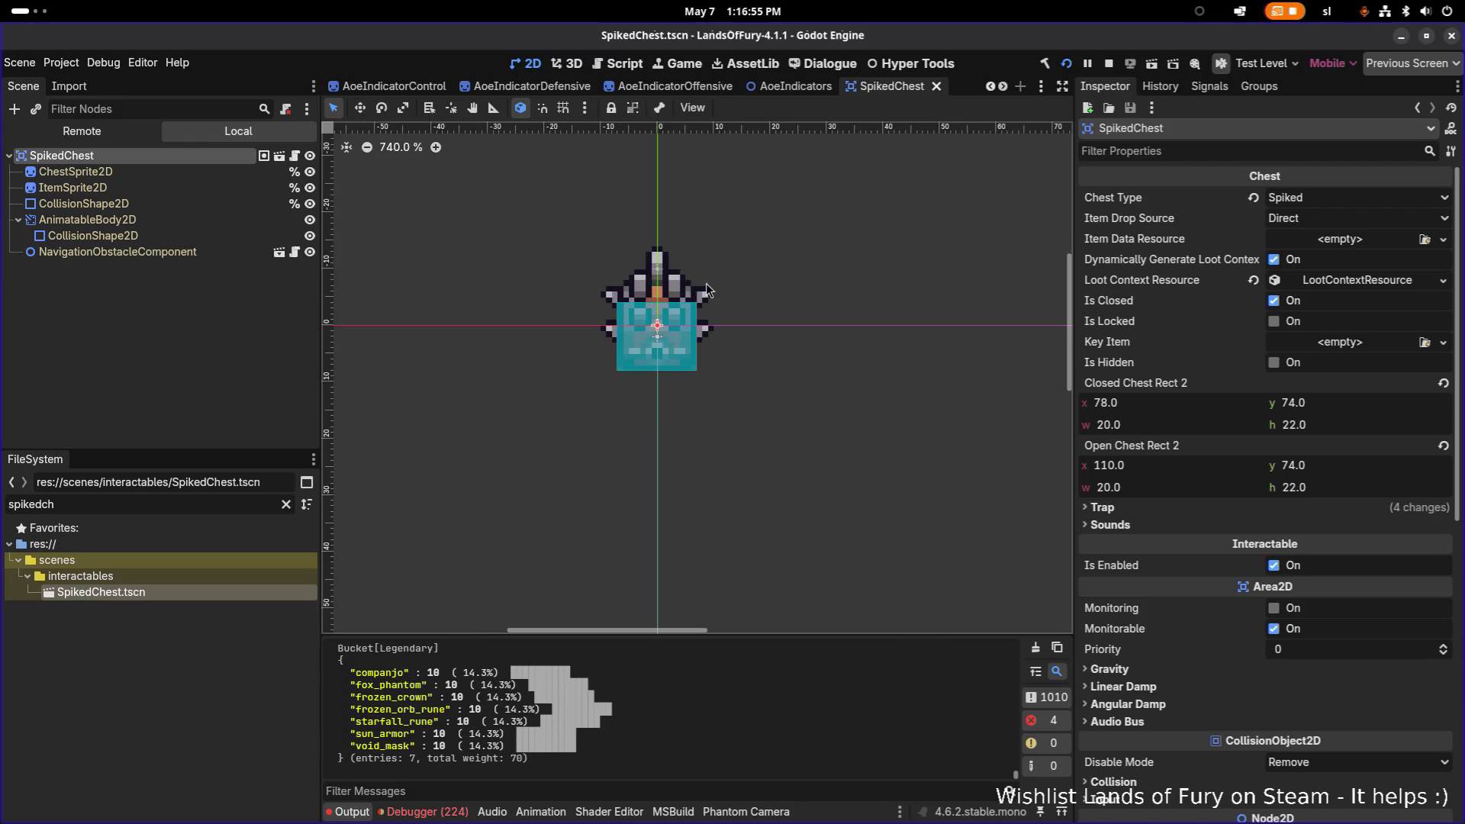
left_click_drag(707, 284, 734, 298)
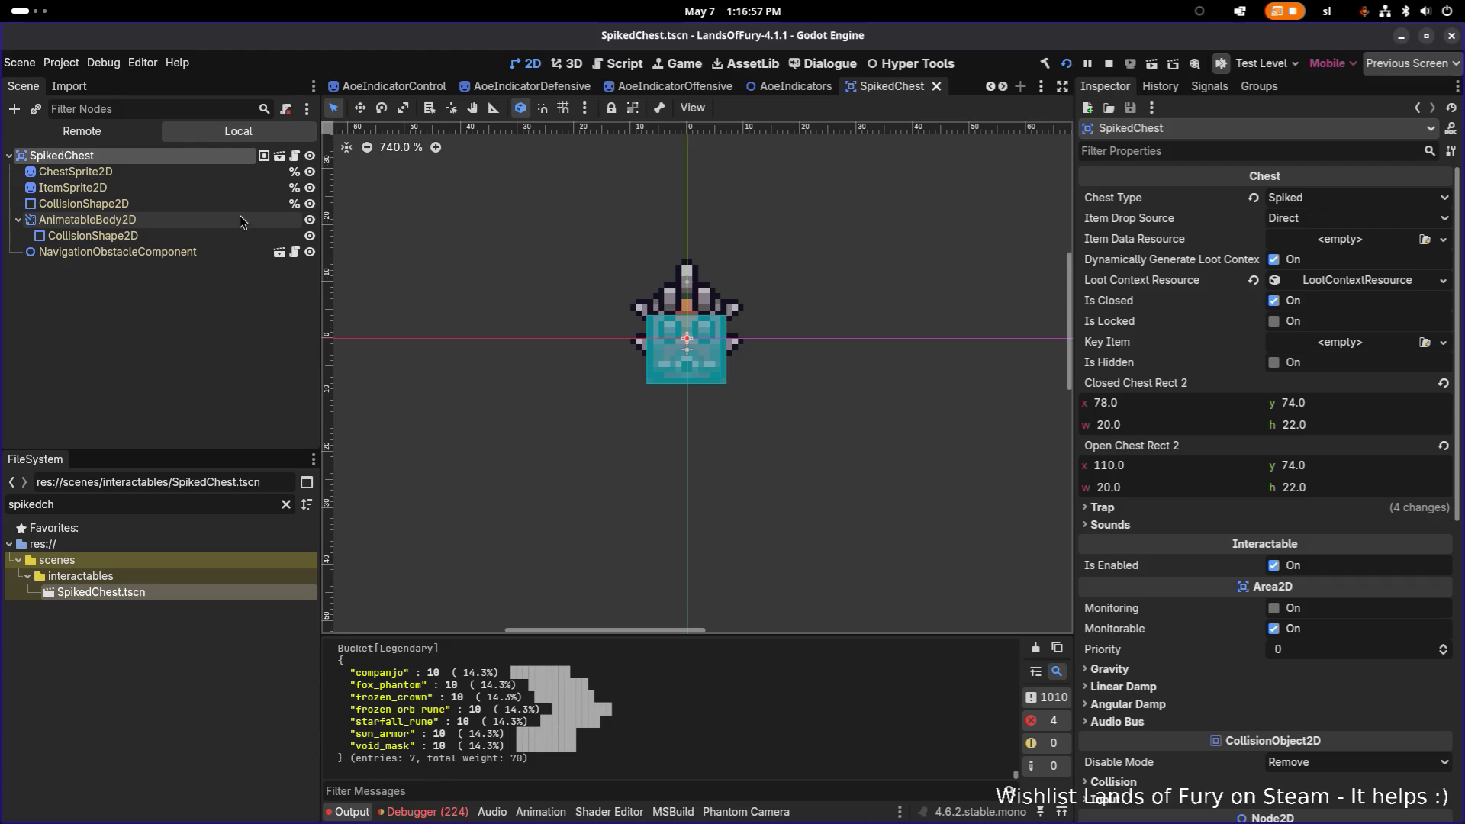
left_click(239, 219)
left_click(240, 236)
left_click(221, 187)
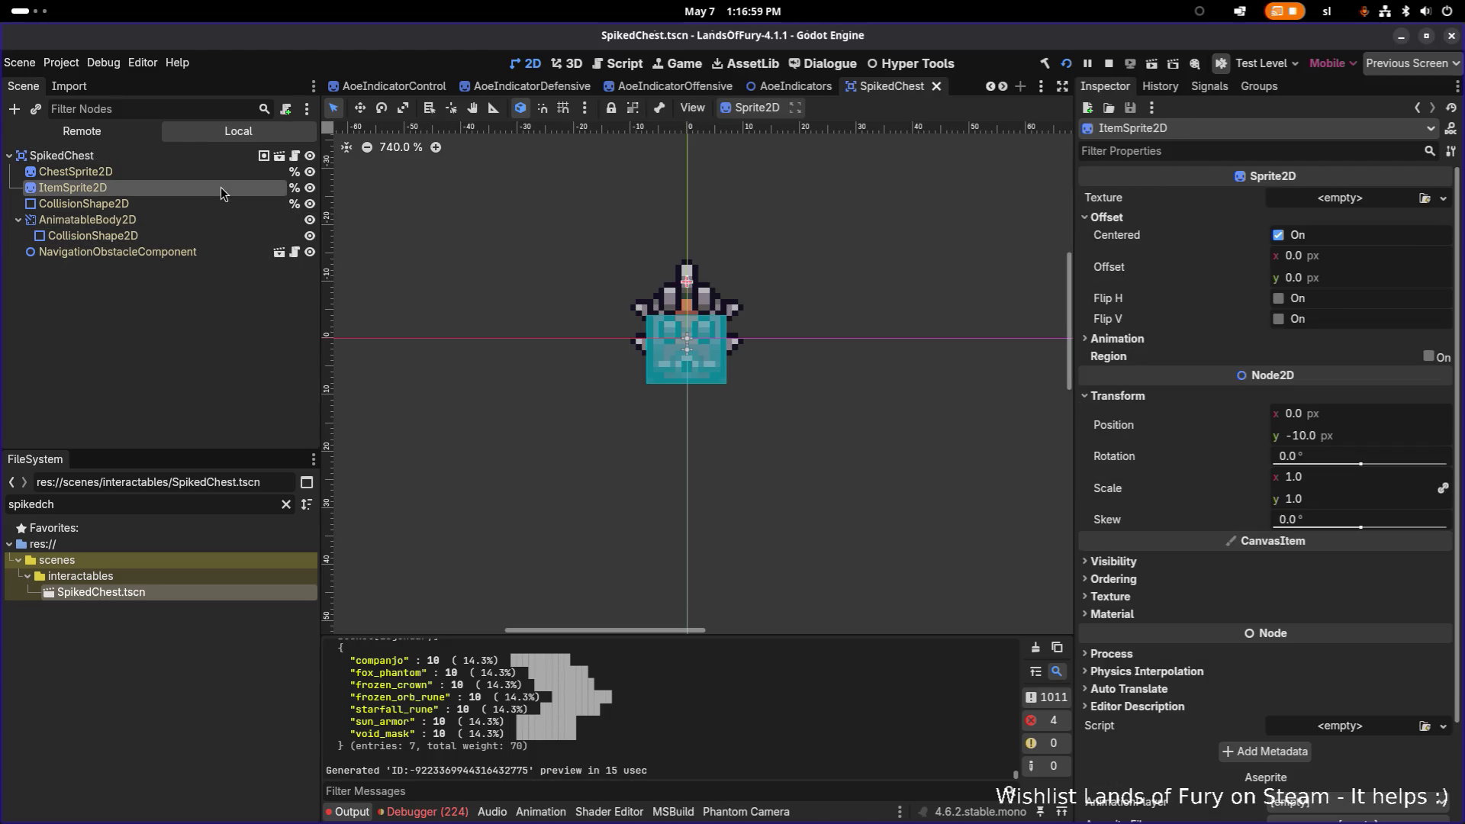
left_click(191, 157)
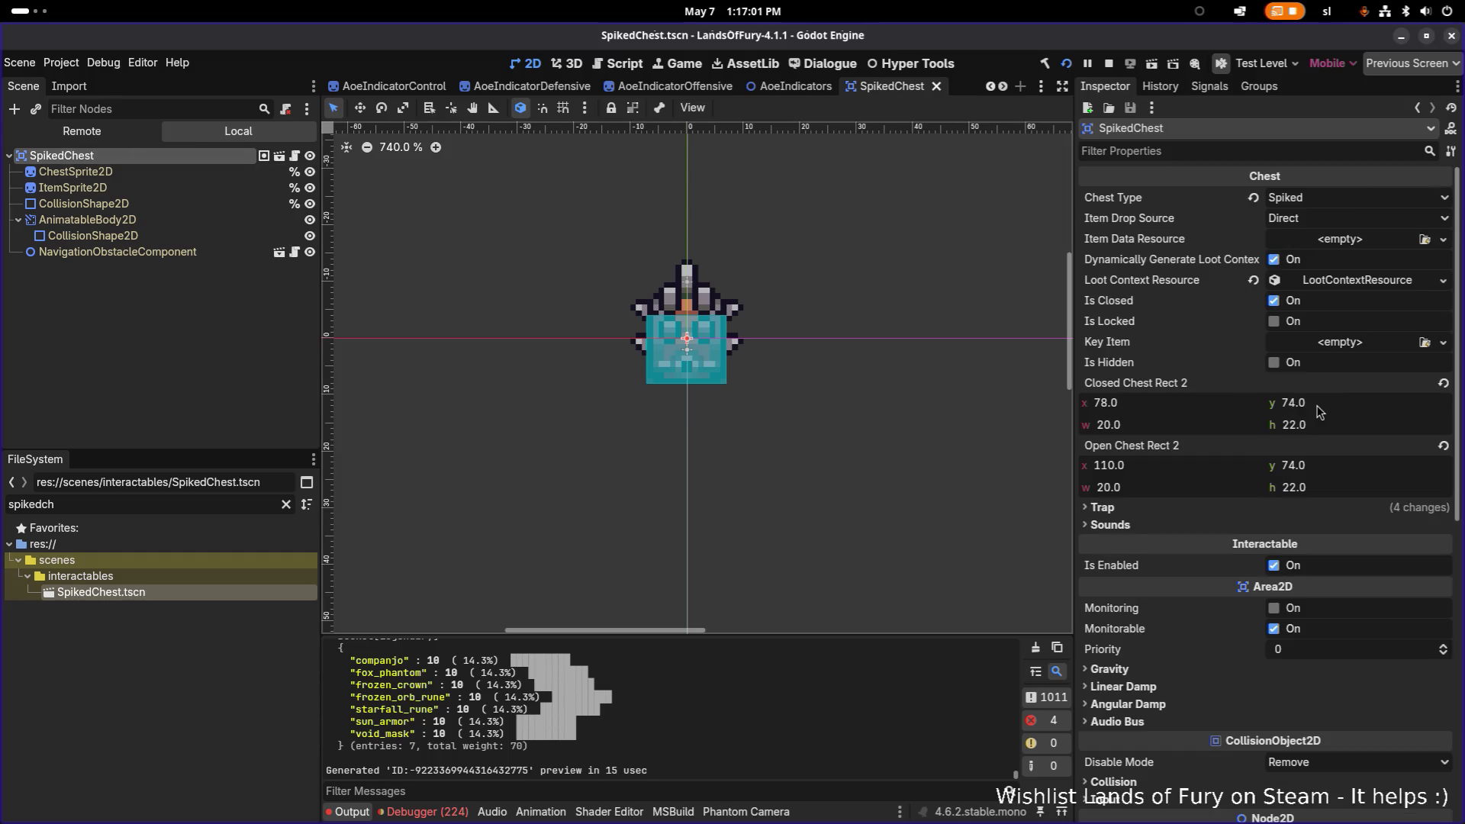
scroll(1324, 447, "down", 5)
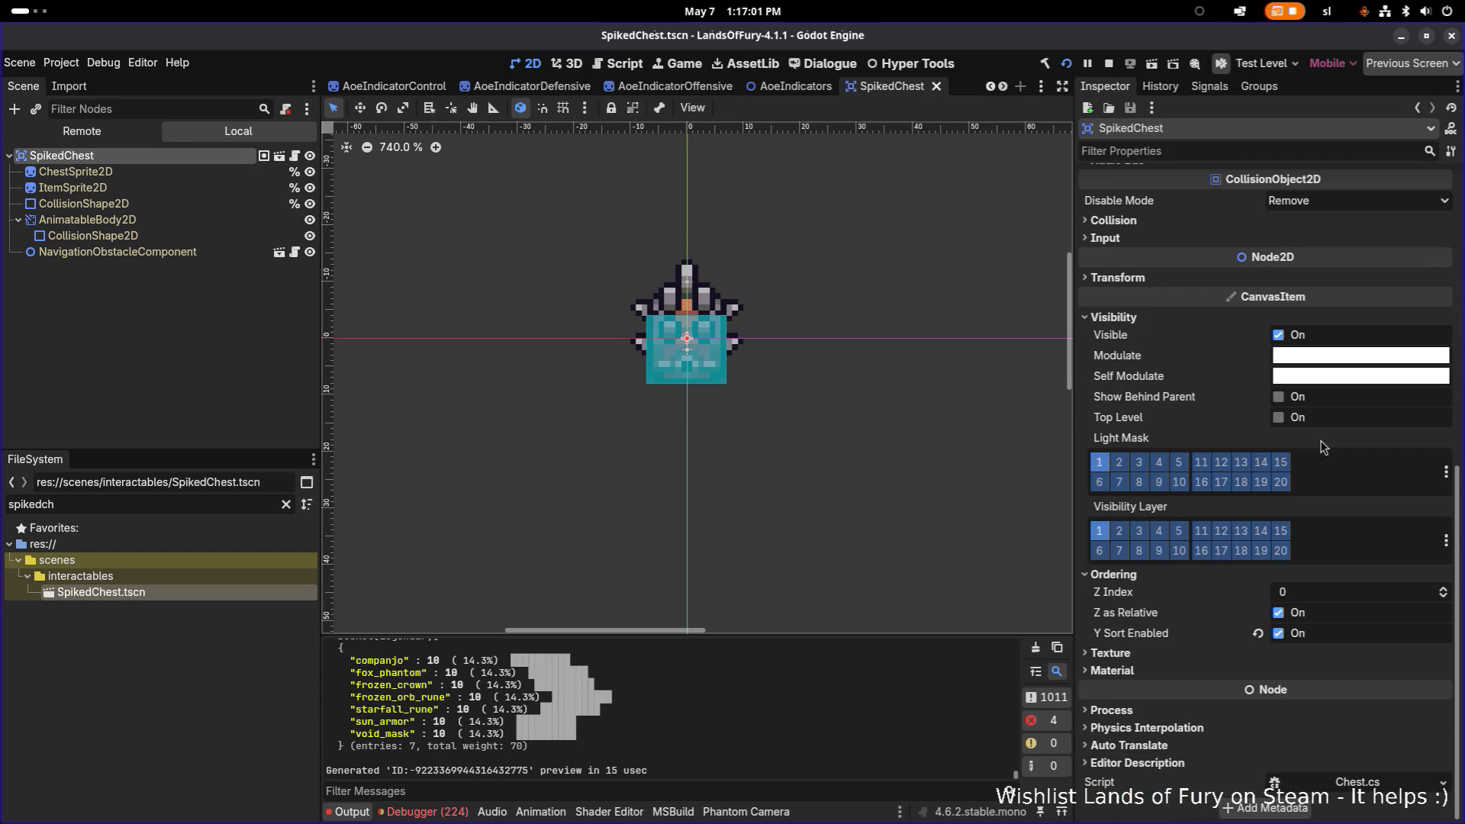
left_click(1279, 635)
Switch back to the running Lands of Fury game.
key("alt+Tab")
key("Tab")
key("Tab")
left_click(431, 419)
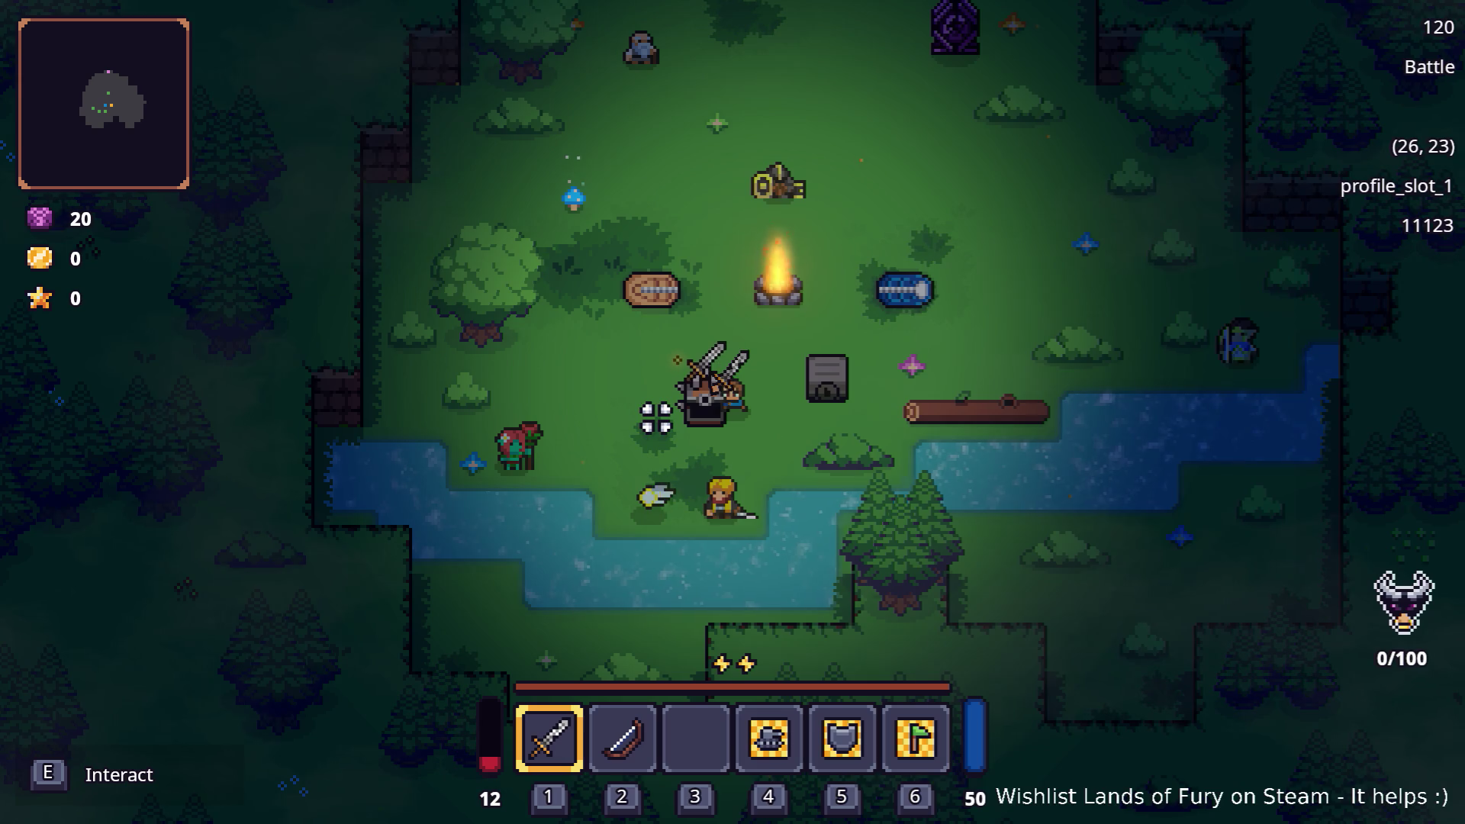
Pick up the sword into hotbar slot 3, walk right, and swing it.
key("e")
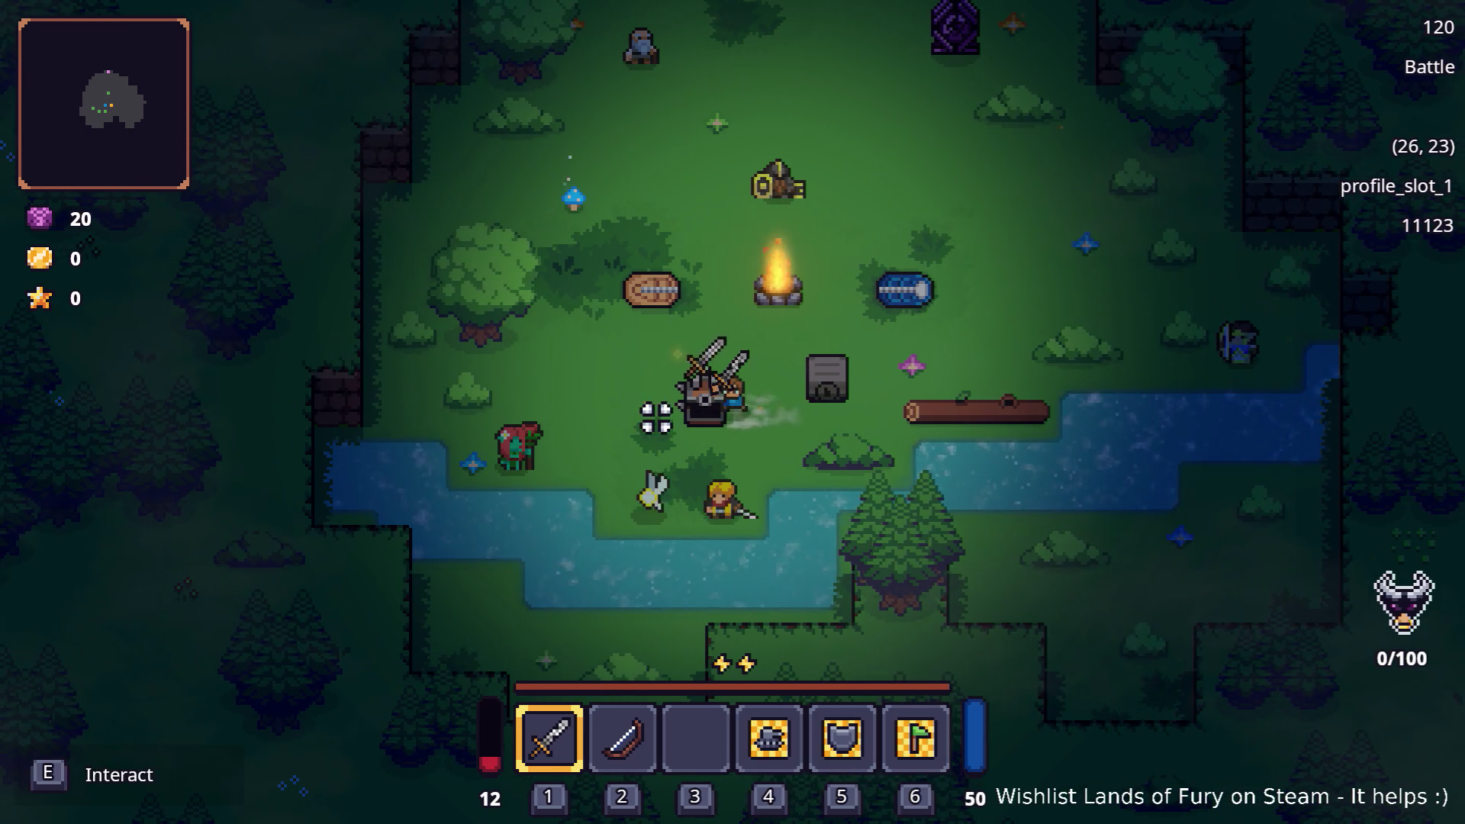
key("d")
left_click(988, 412)
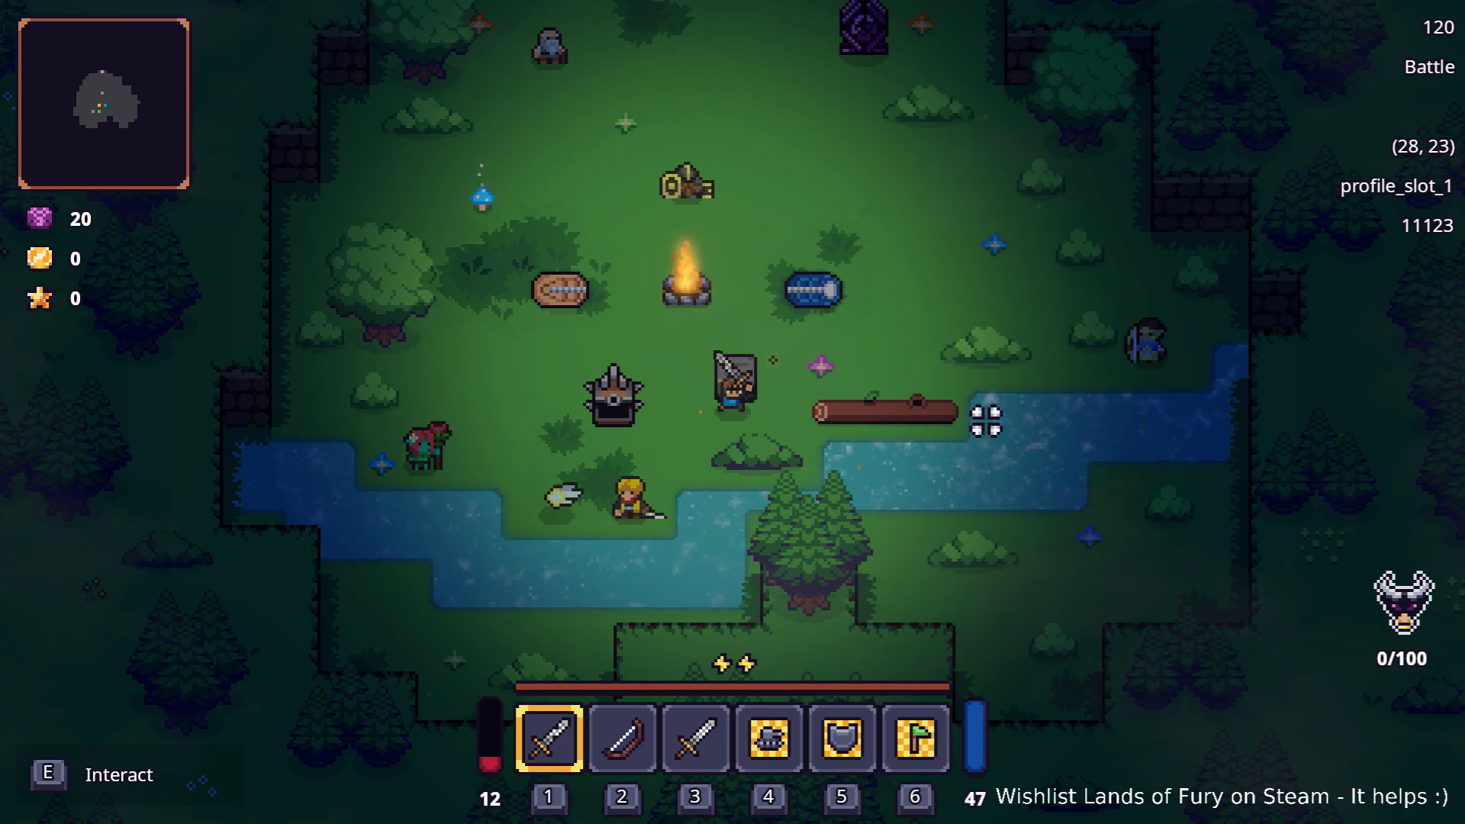
Quit the game to desktop and select SpikedChest.tscn in the unfiltered FileSystem dock.
key("Escape")
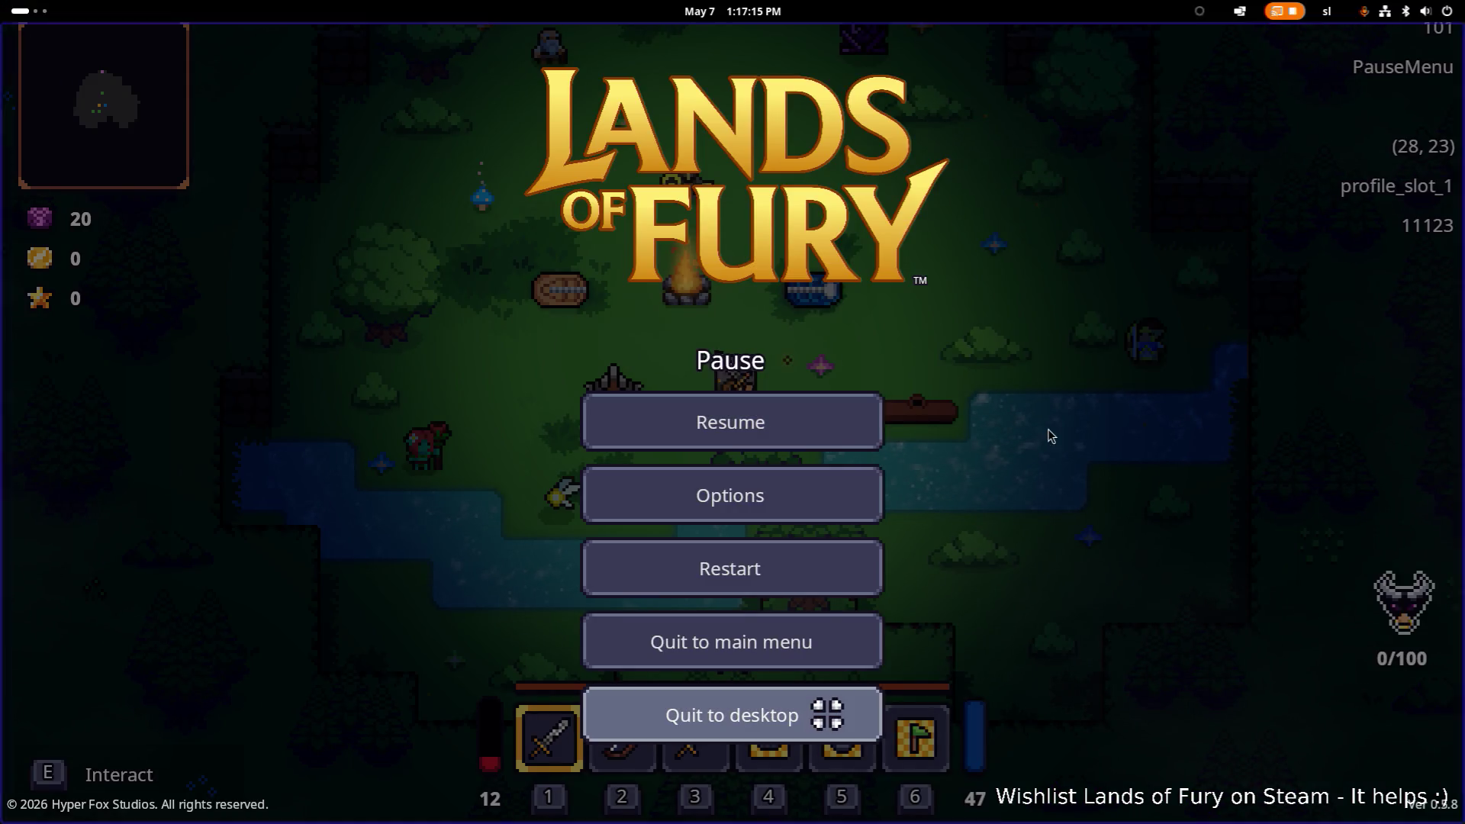
left_click(827, 715)
left_click(168, 589)
left_click(286, 505)
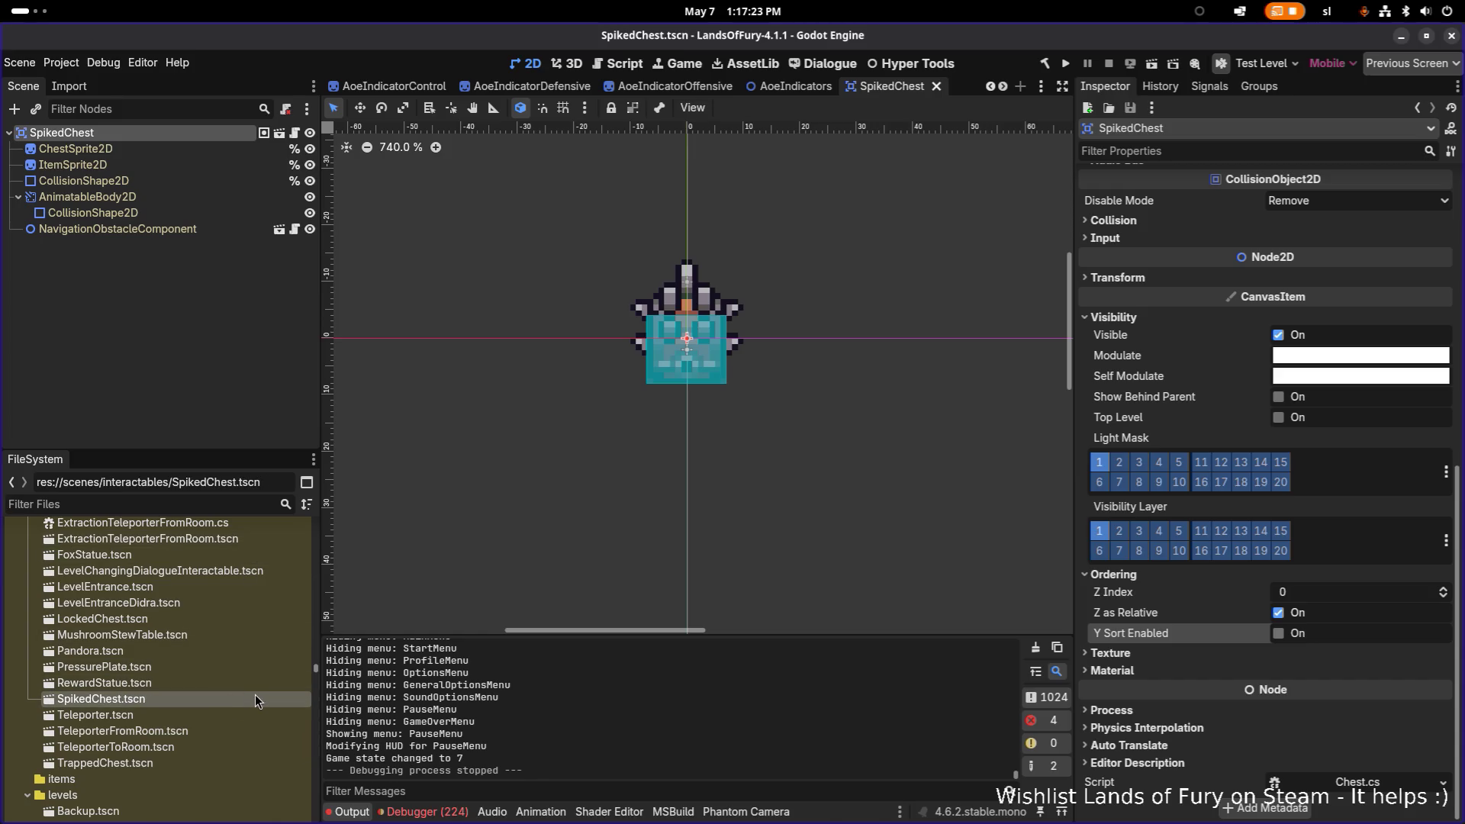
Duplicate SpikedChest.tscn as LockedSpikedChest.tscn.
key("ctrl+d")
key("Left")
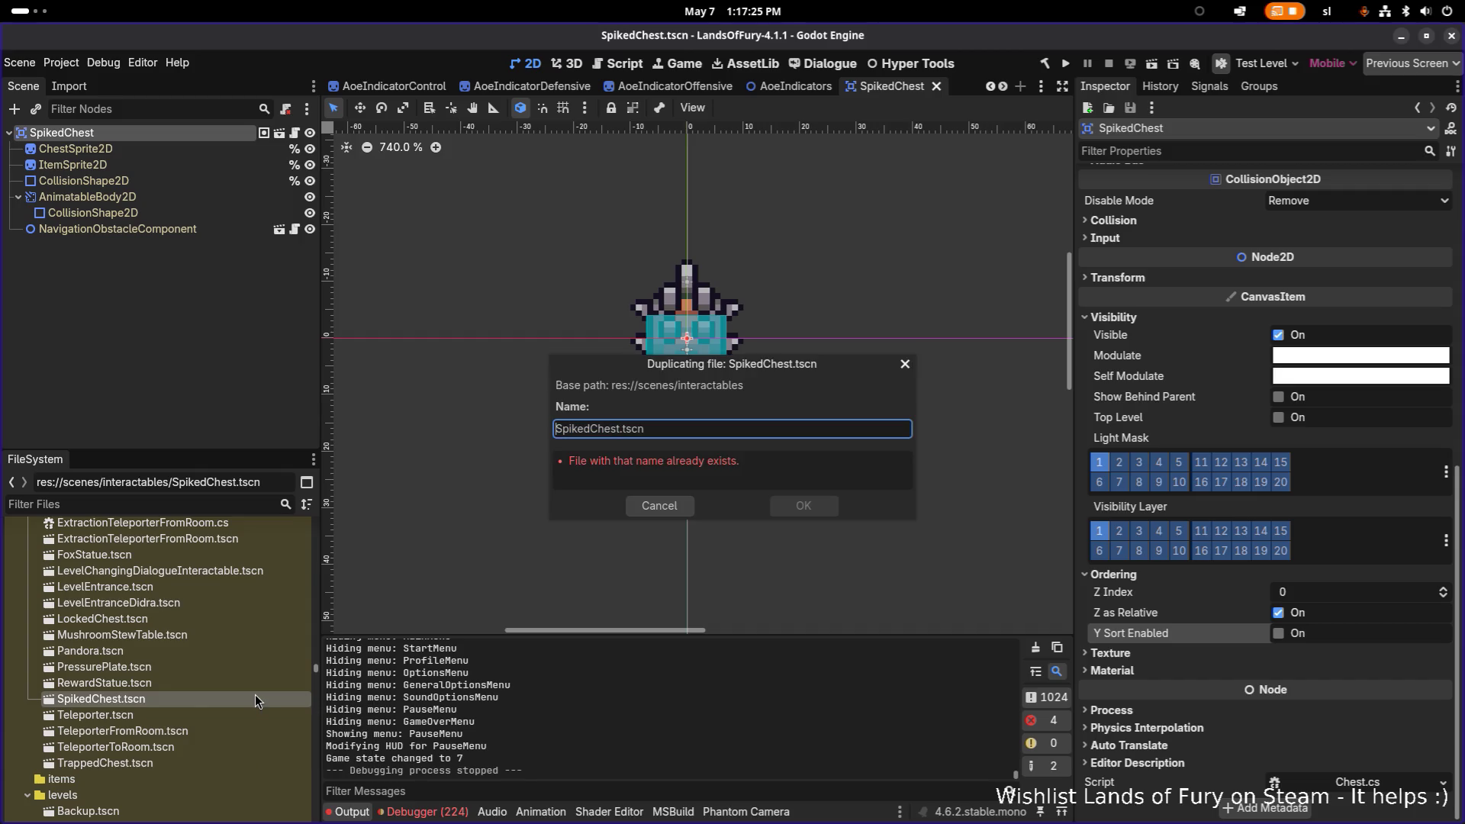
type("Locked")
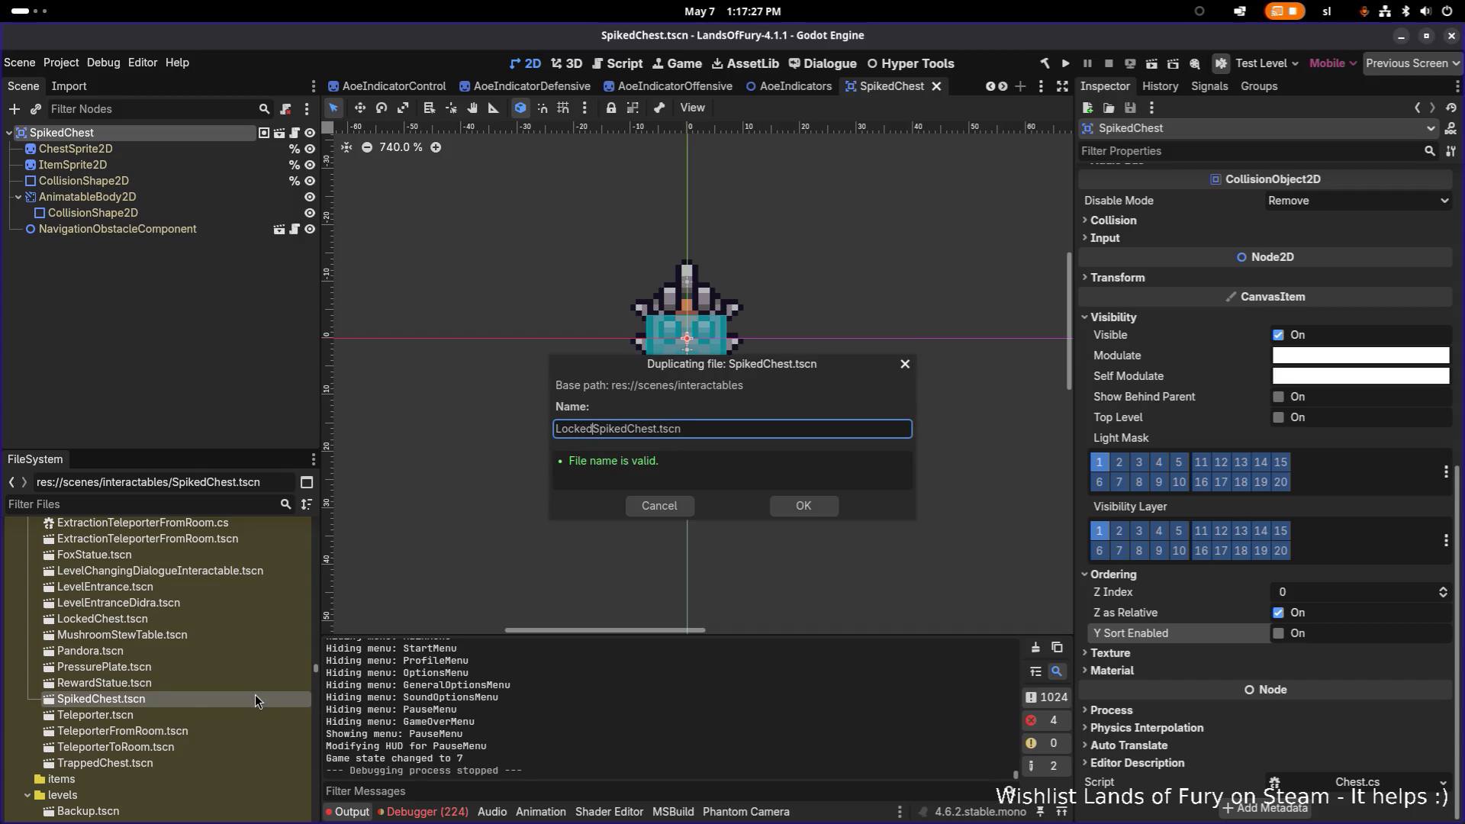
key("Return")
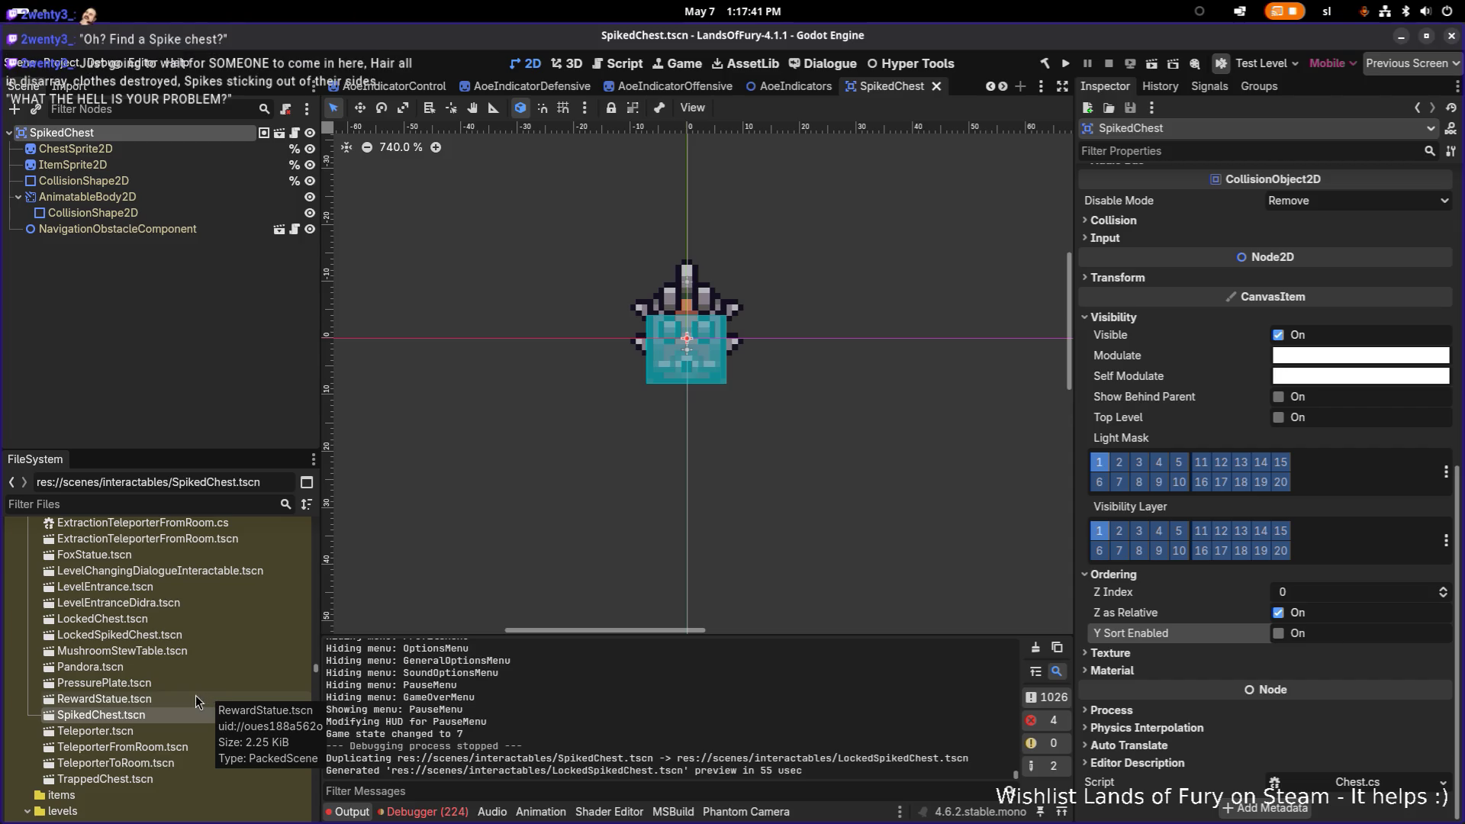
Open LockedSpikedChest.tscn from the interactables folder in the FileSystem dock.
left_click(172, 683)
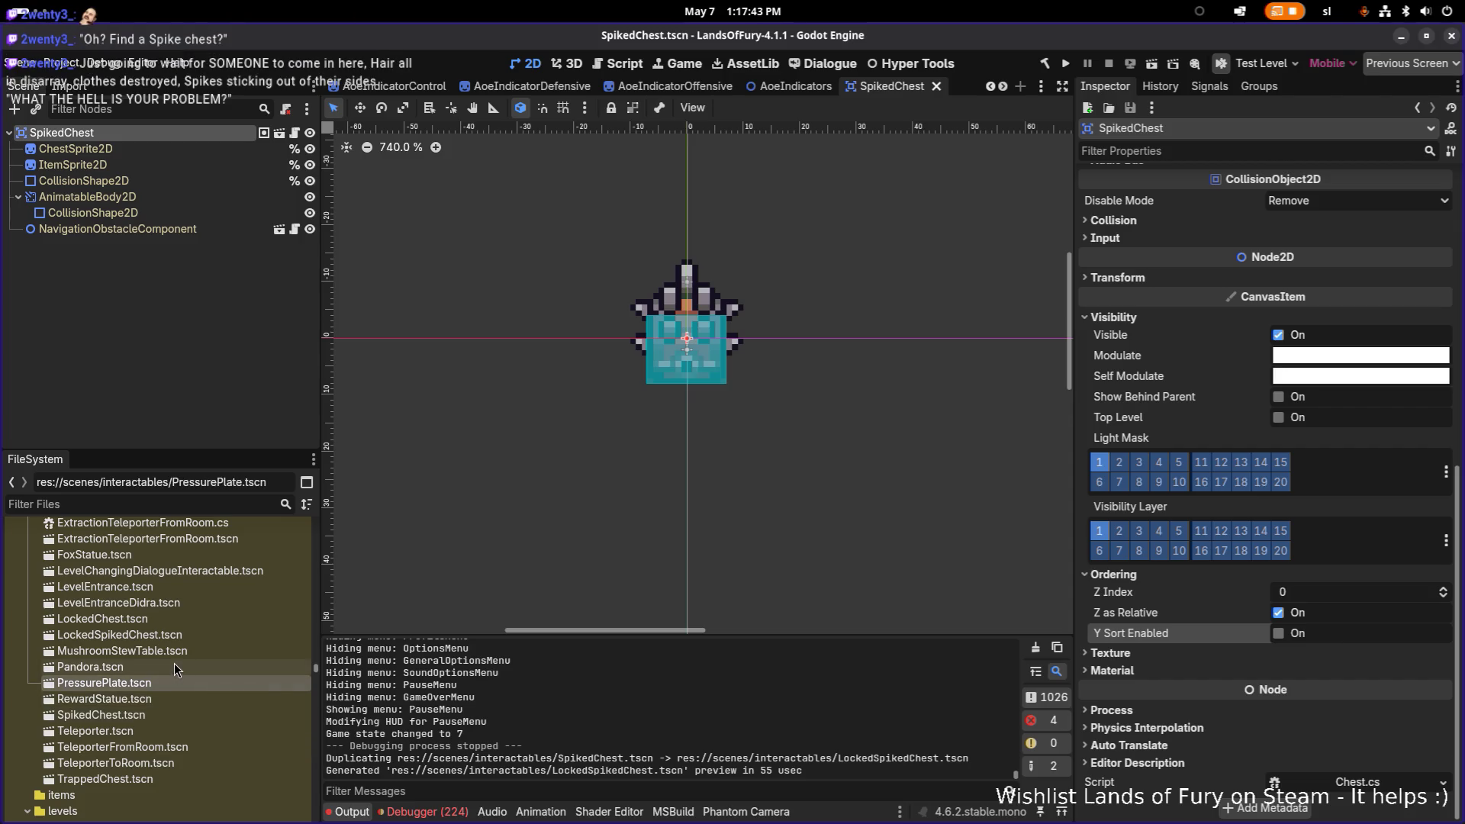
left_click(166, 620)
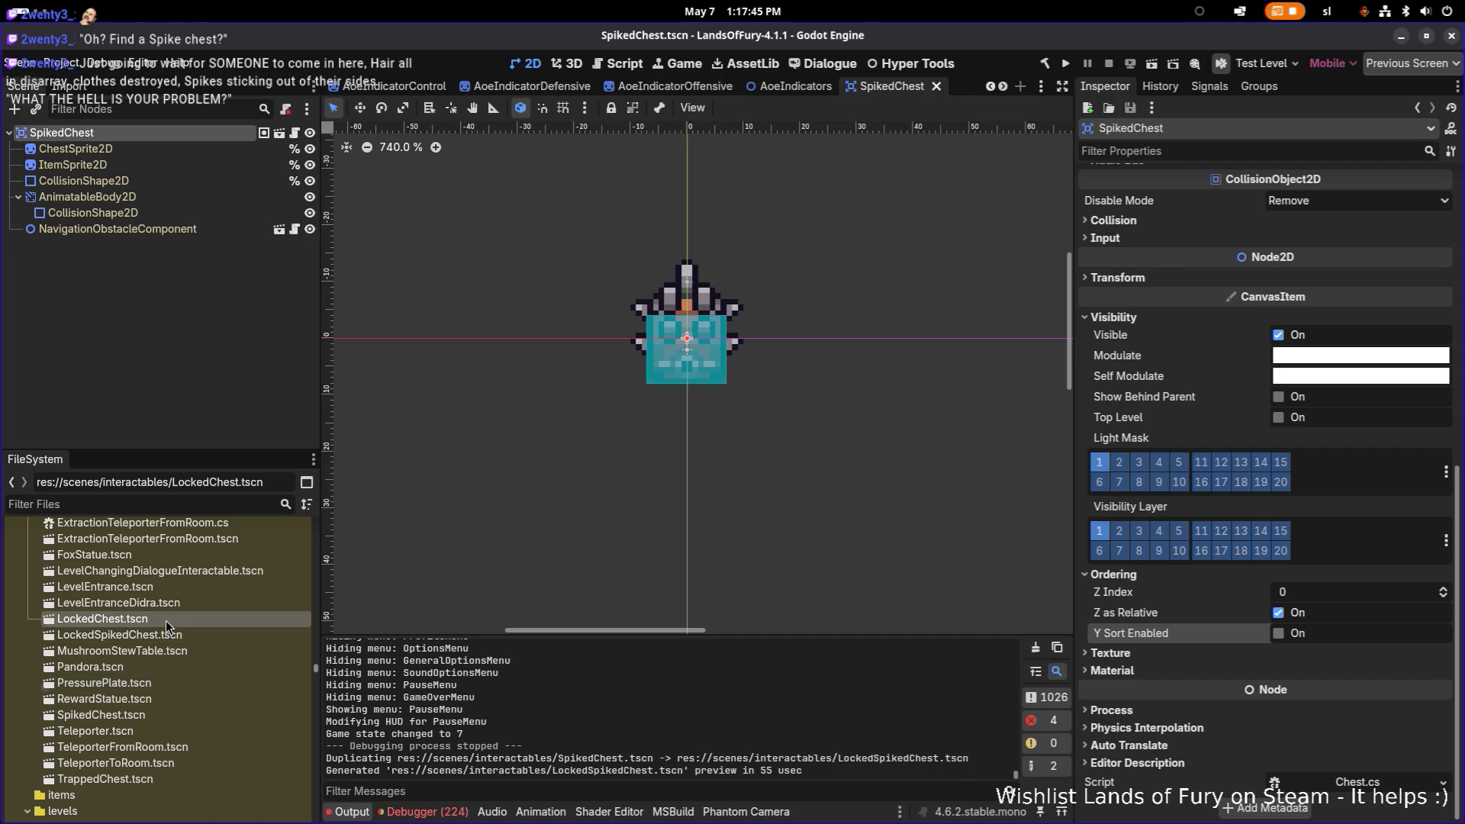
double_click(164, 637)
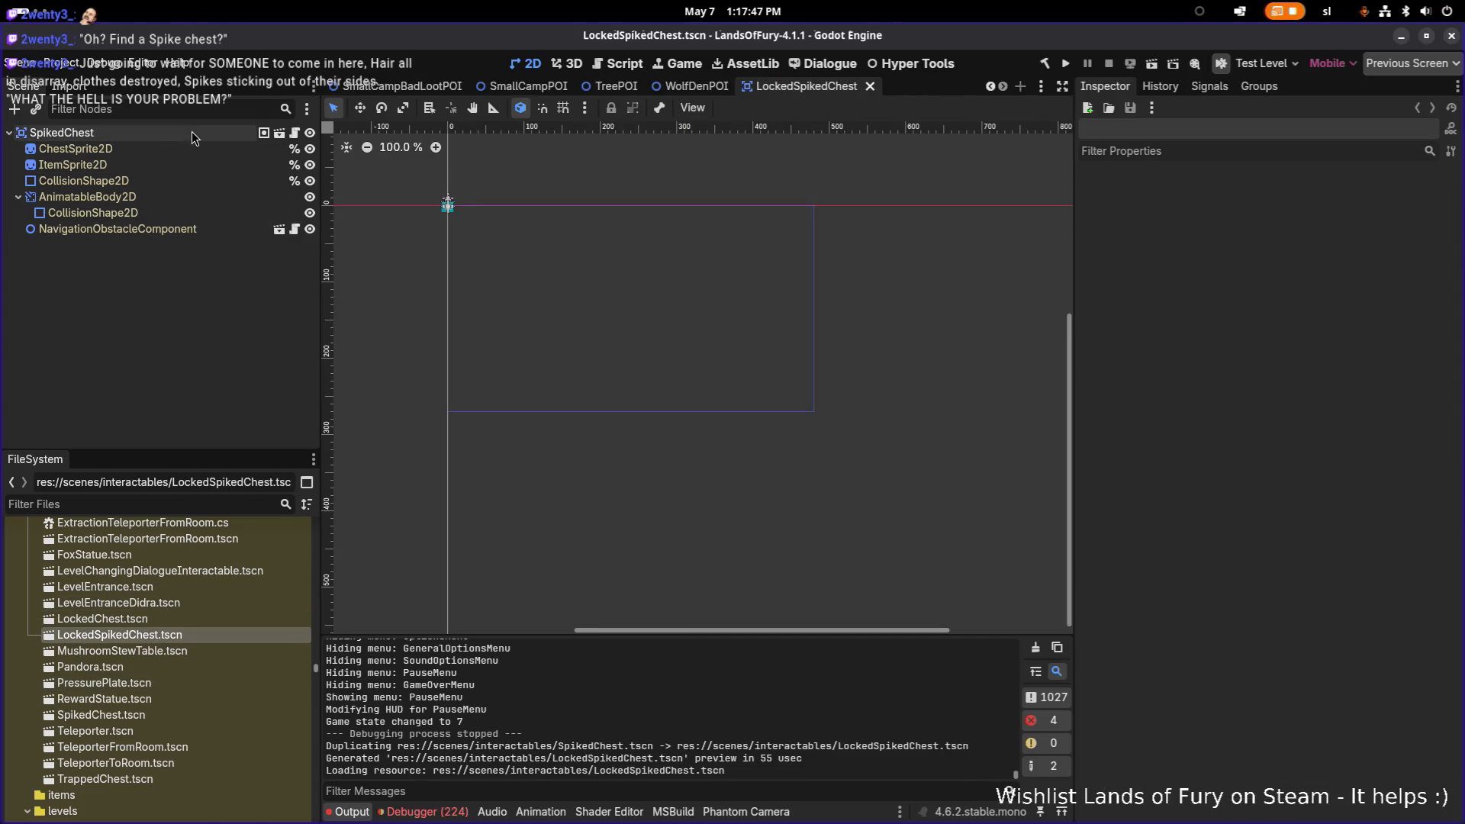
Rename the chest scene's root node to LockedSpikedChest.
left_click(191, 131)
scroll(482, 221, "up", 12)
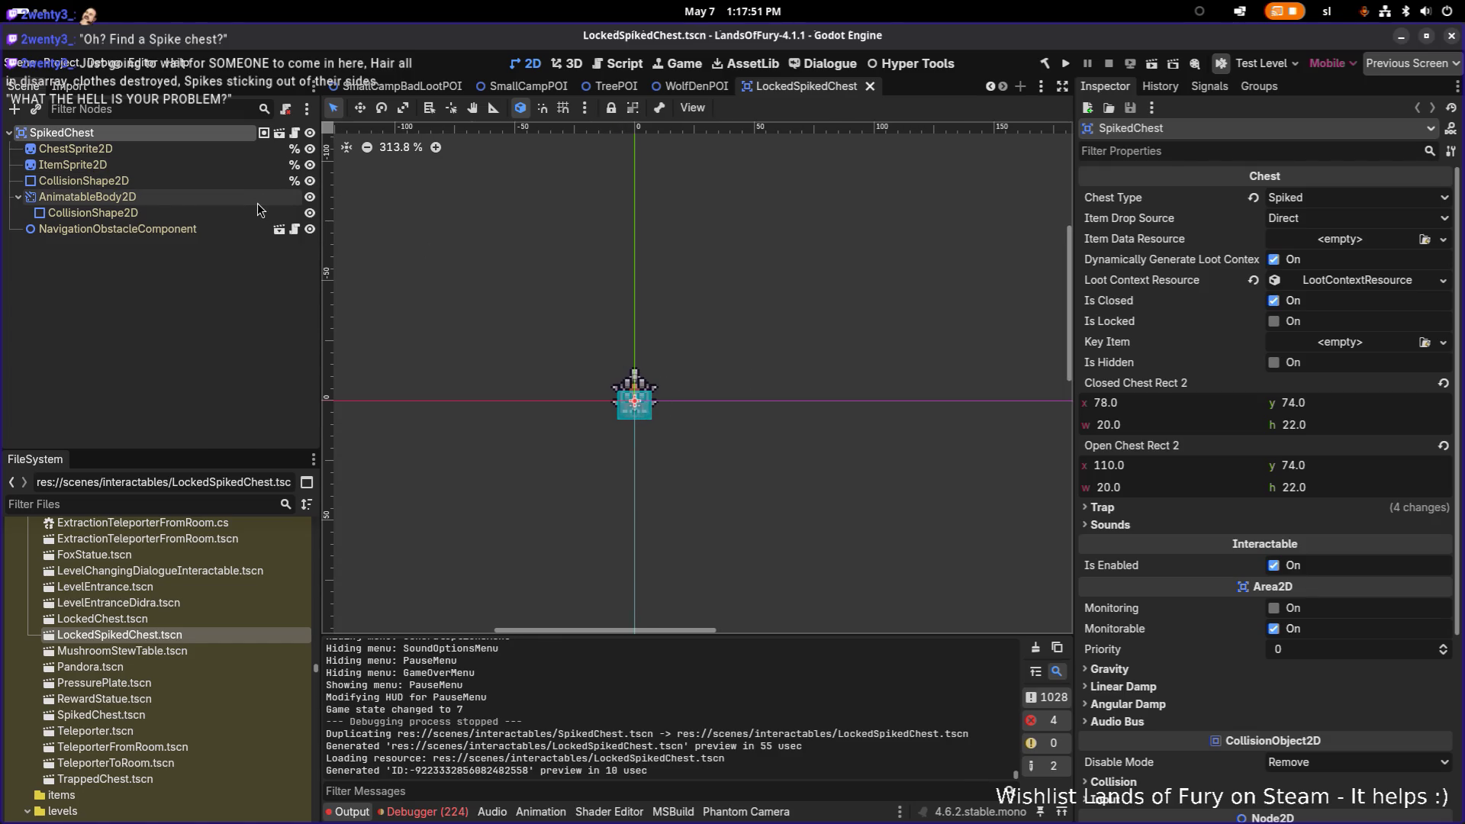
left_click(160, 180)
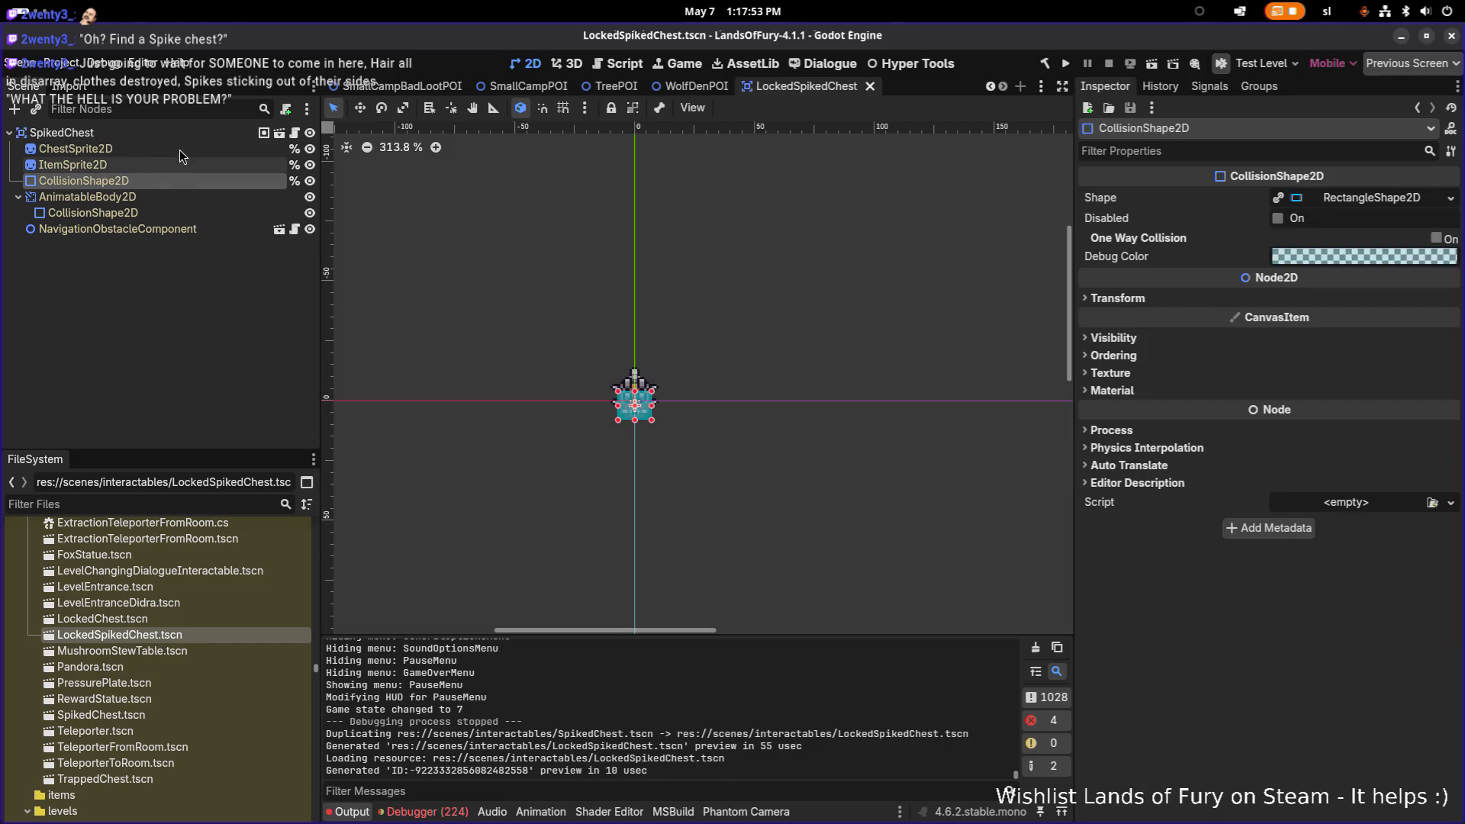
left_click(180, 148)
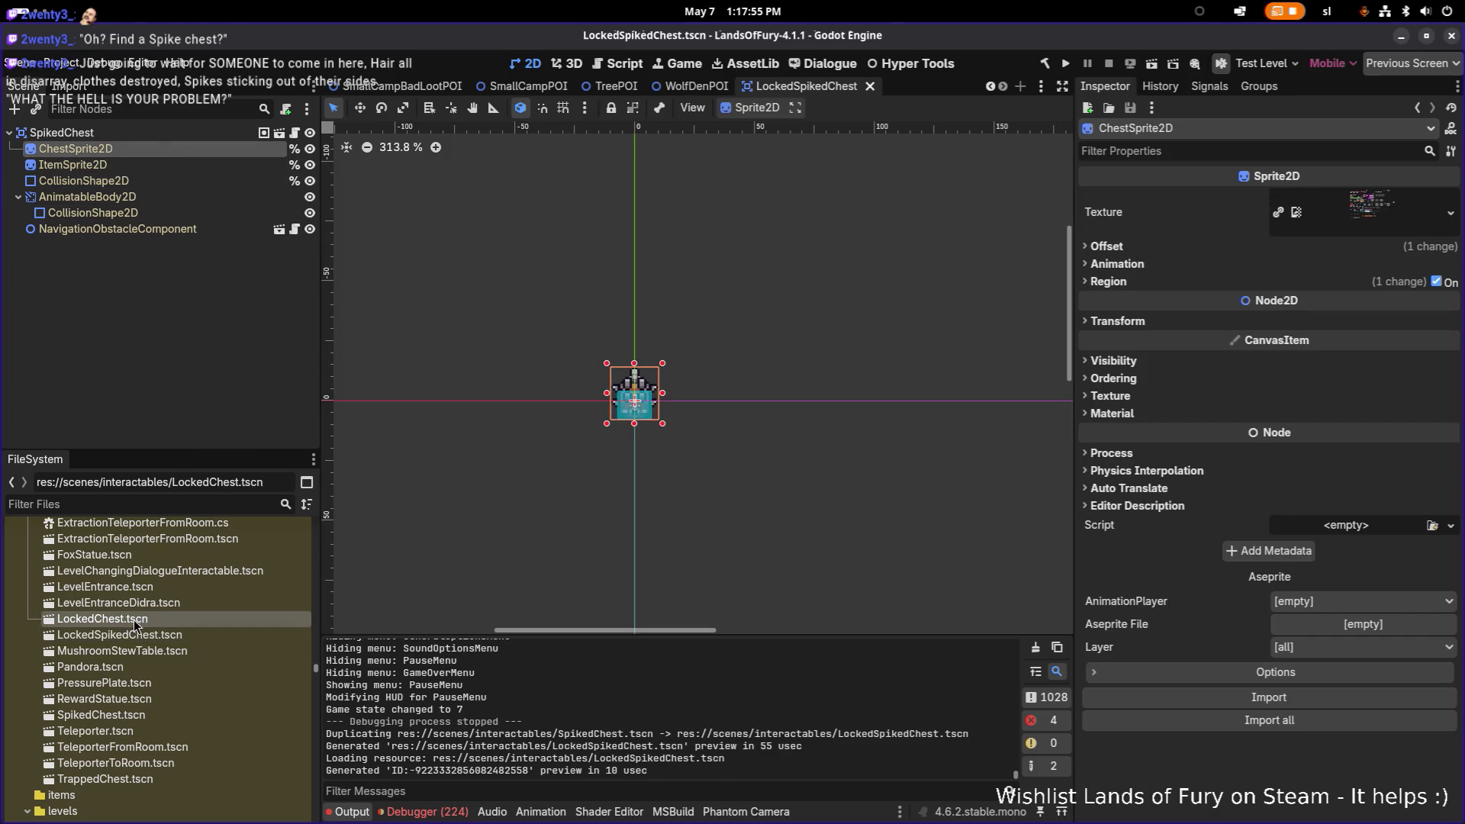
key("F2")
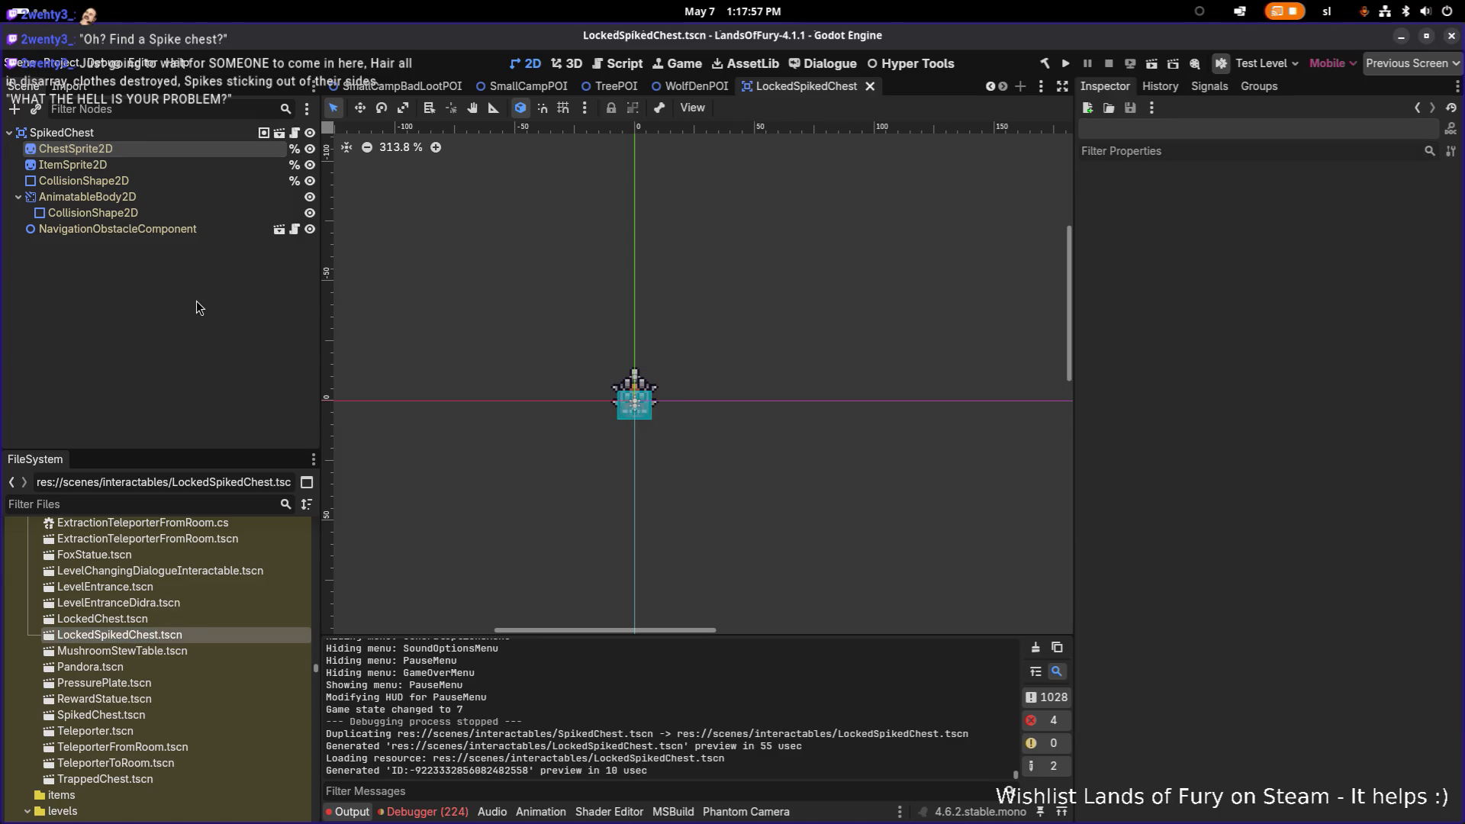
double_click(183, 132)
type("LockedSpikedChest")
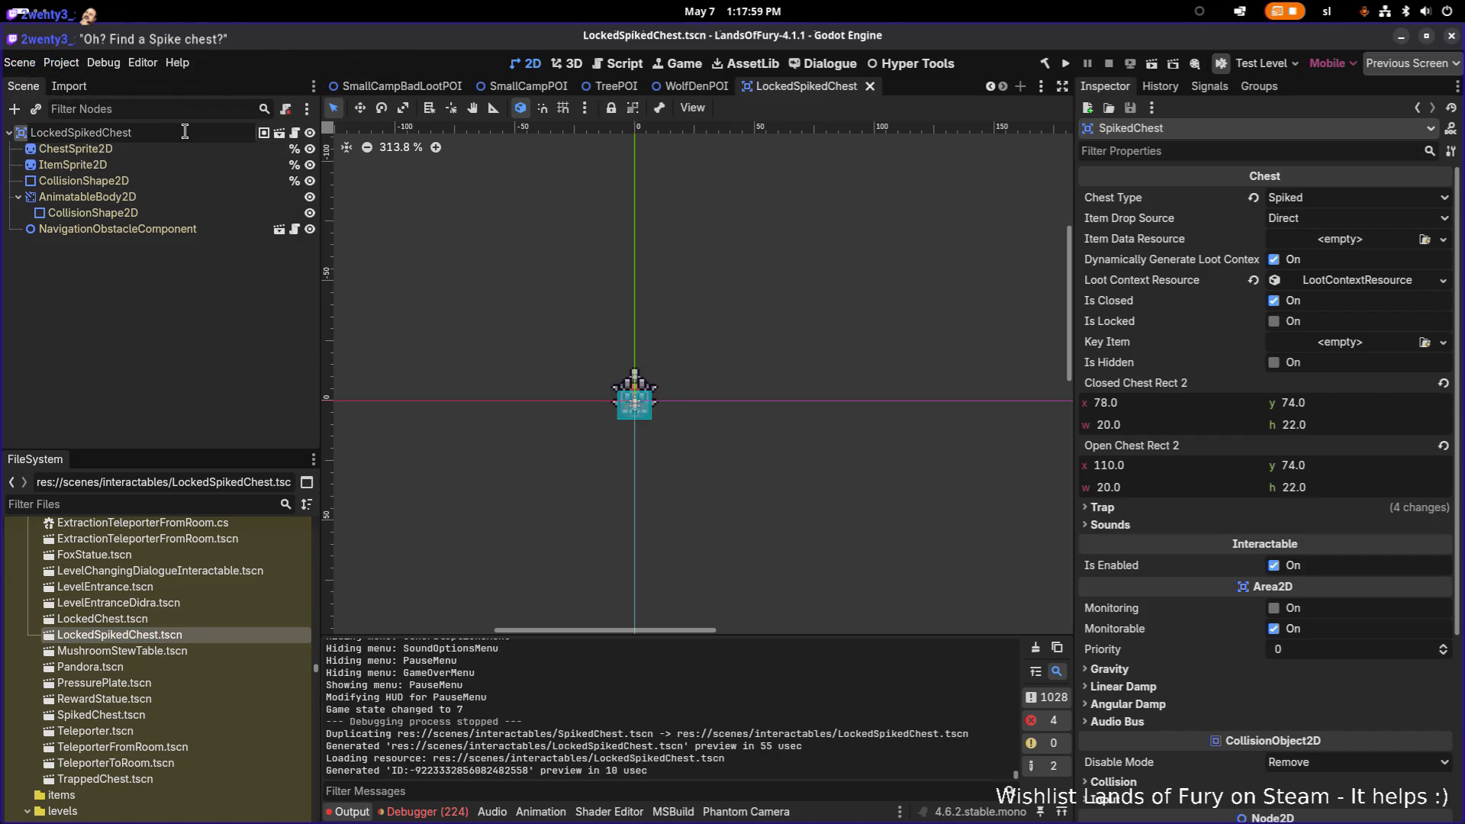
key("Return")
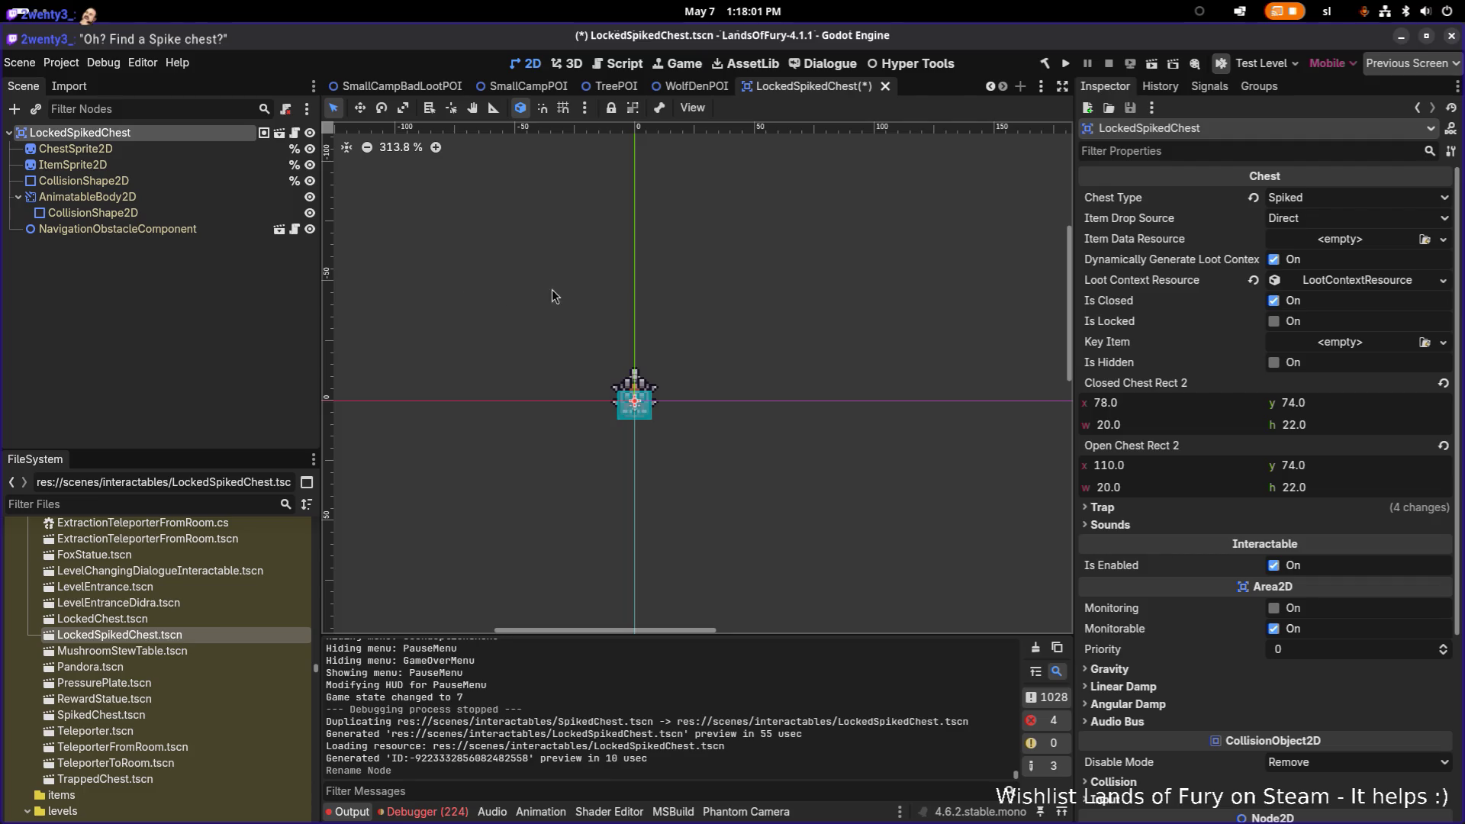
Switch on Is Locked for the root chest node and save the scene.
left_click(168, 164)
left_click(154, 132)
scroll(1350, 362, "down", 10)
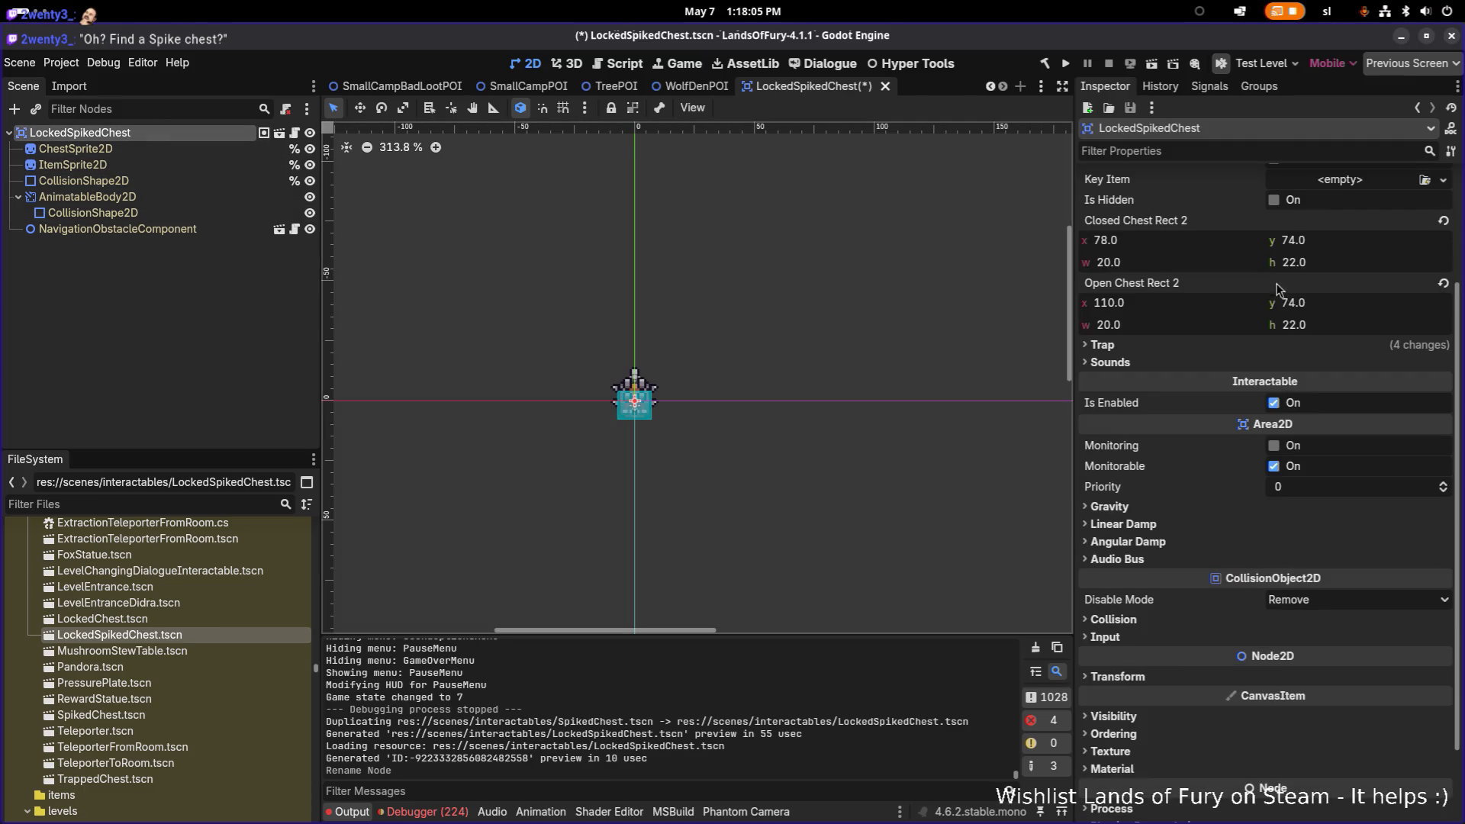
scroll(1342, 345, "up", 5)
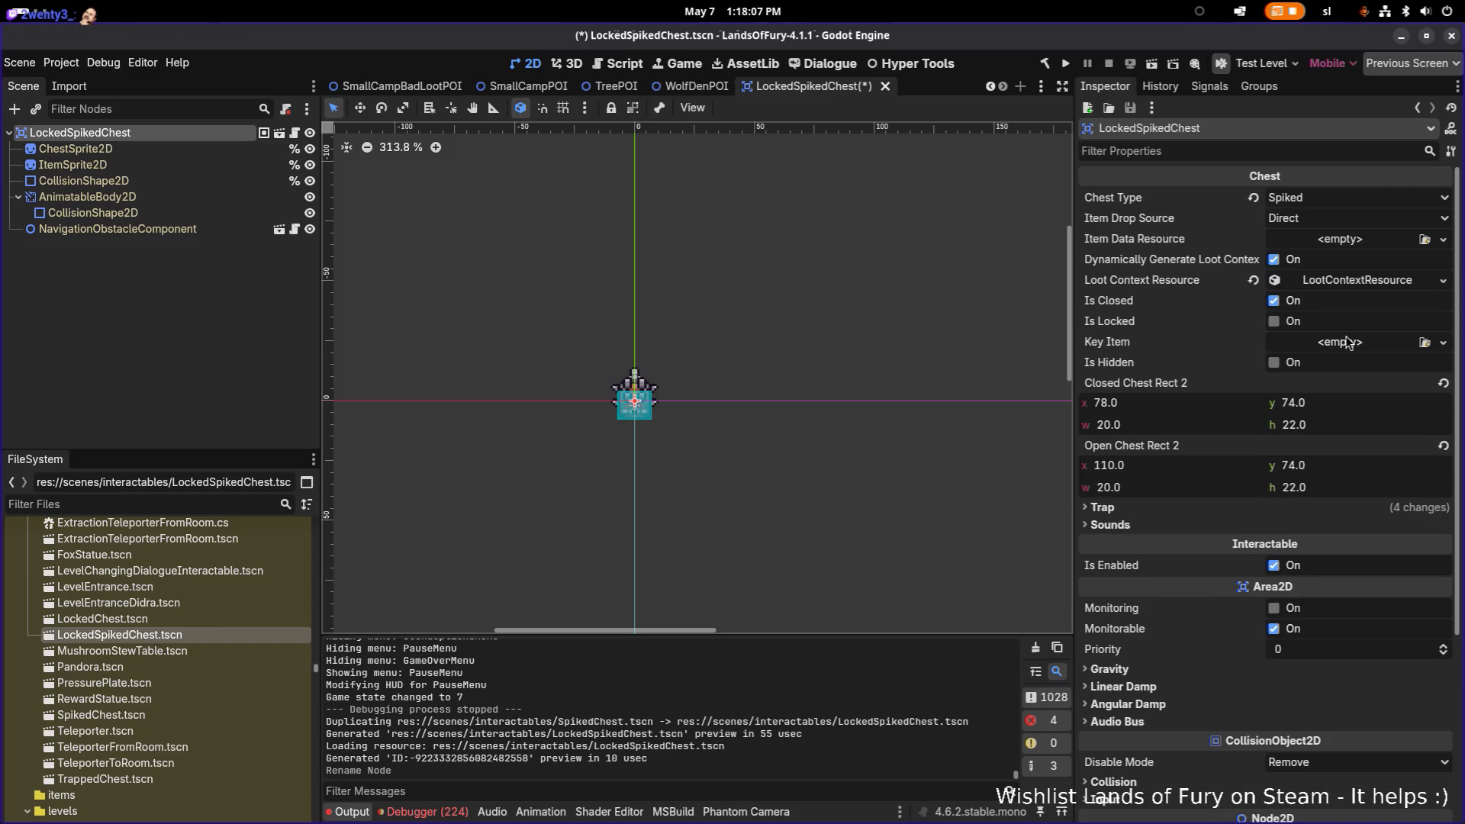
left_click(1274, 322)
key("ctrl+s")
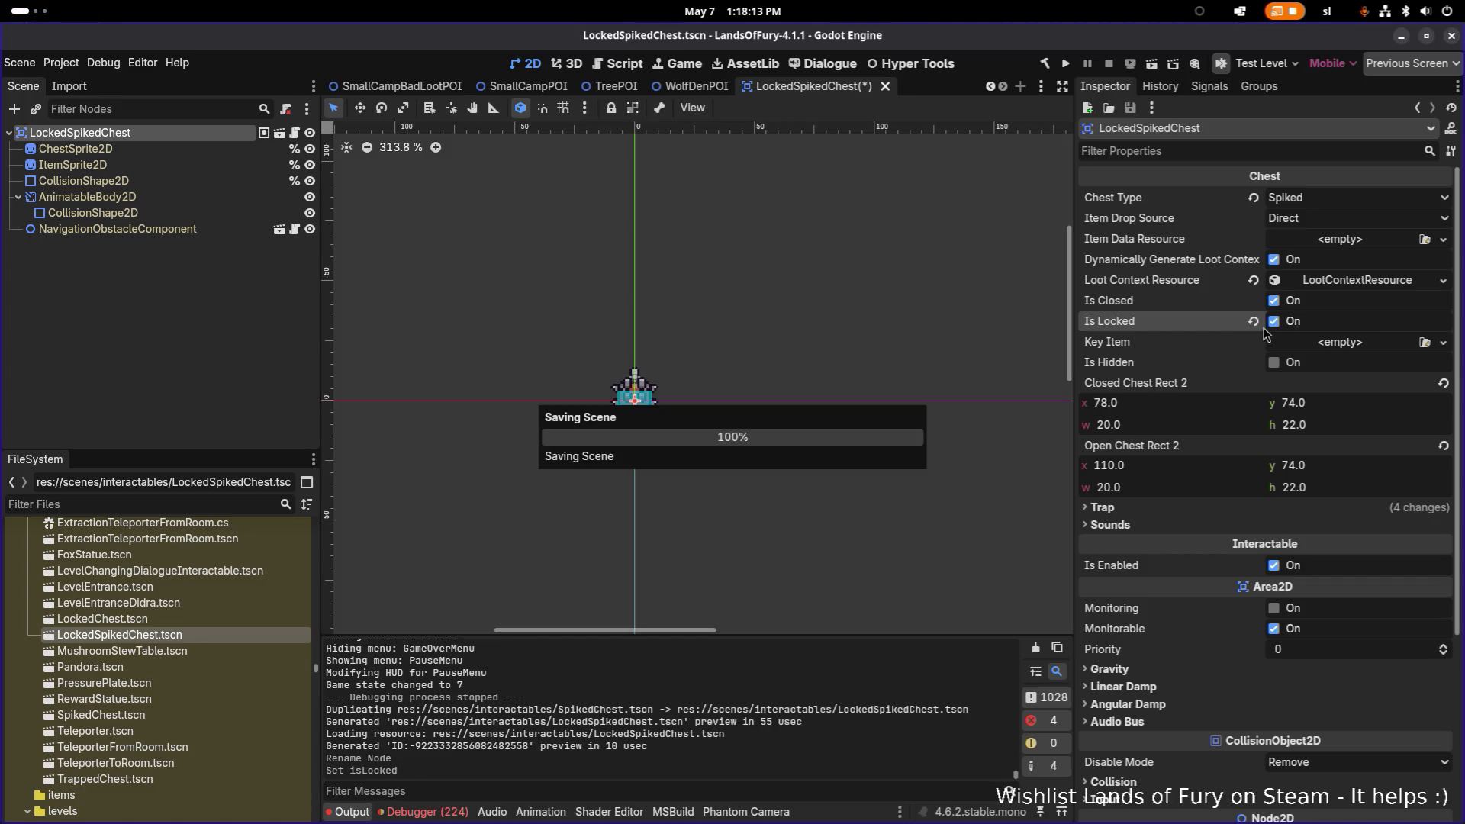
Clear the node selection and close the LockedSpikedChest scene tab.
left_click(152, 308)
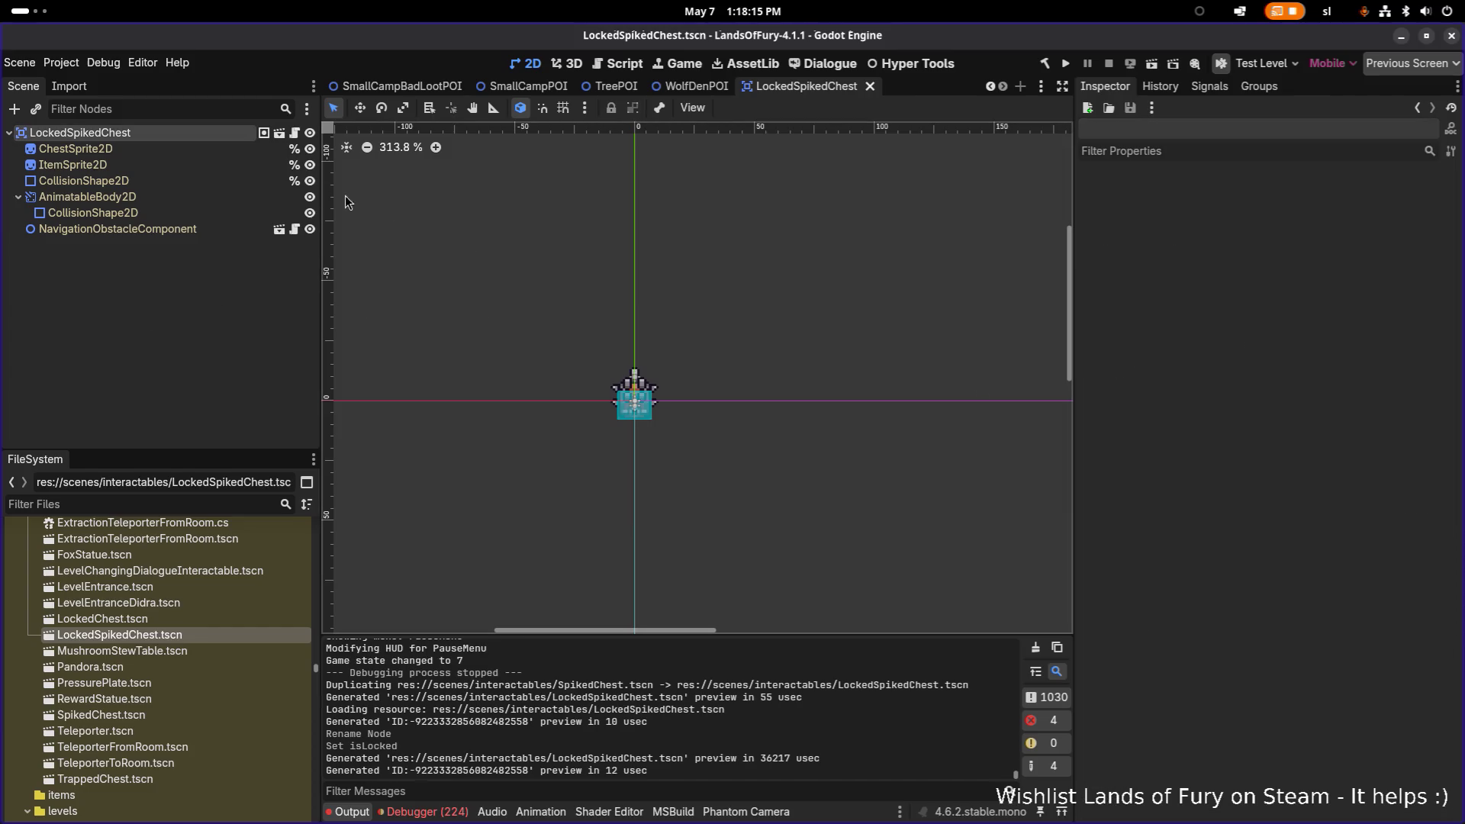
left_click(84, 133)
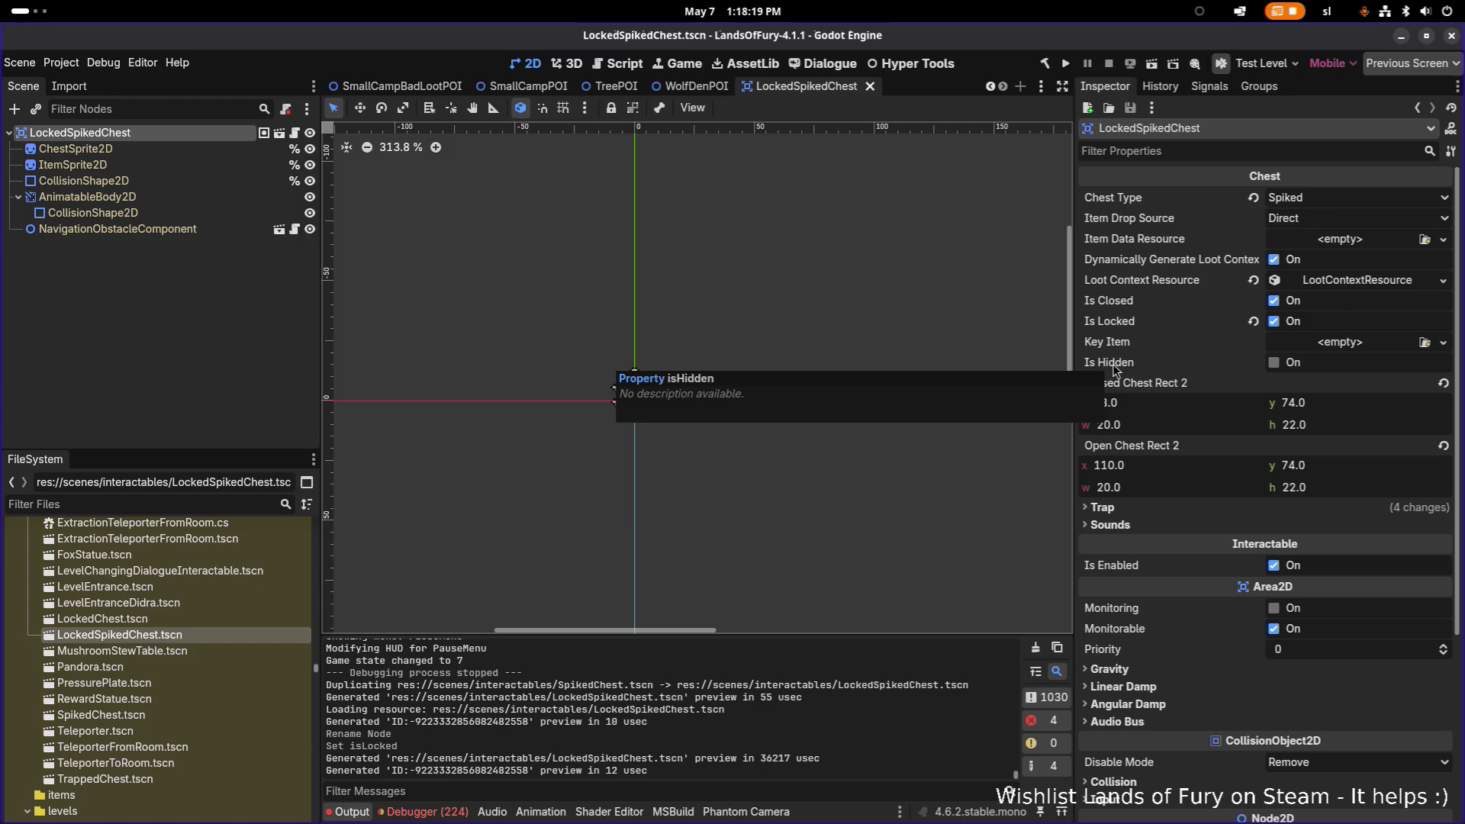
left_click(140, 315)
left_click(870, 86)
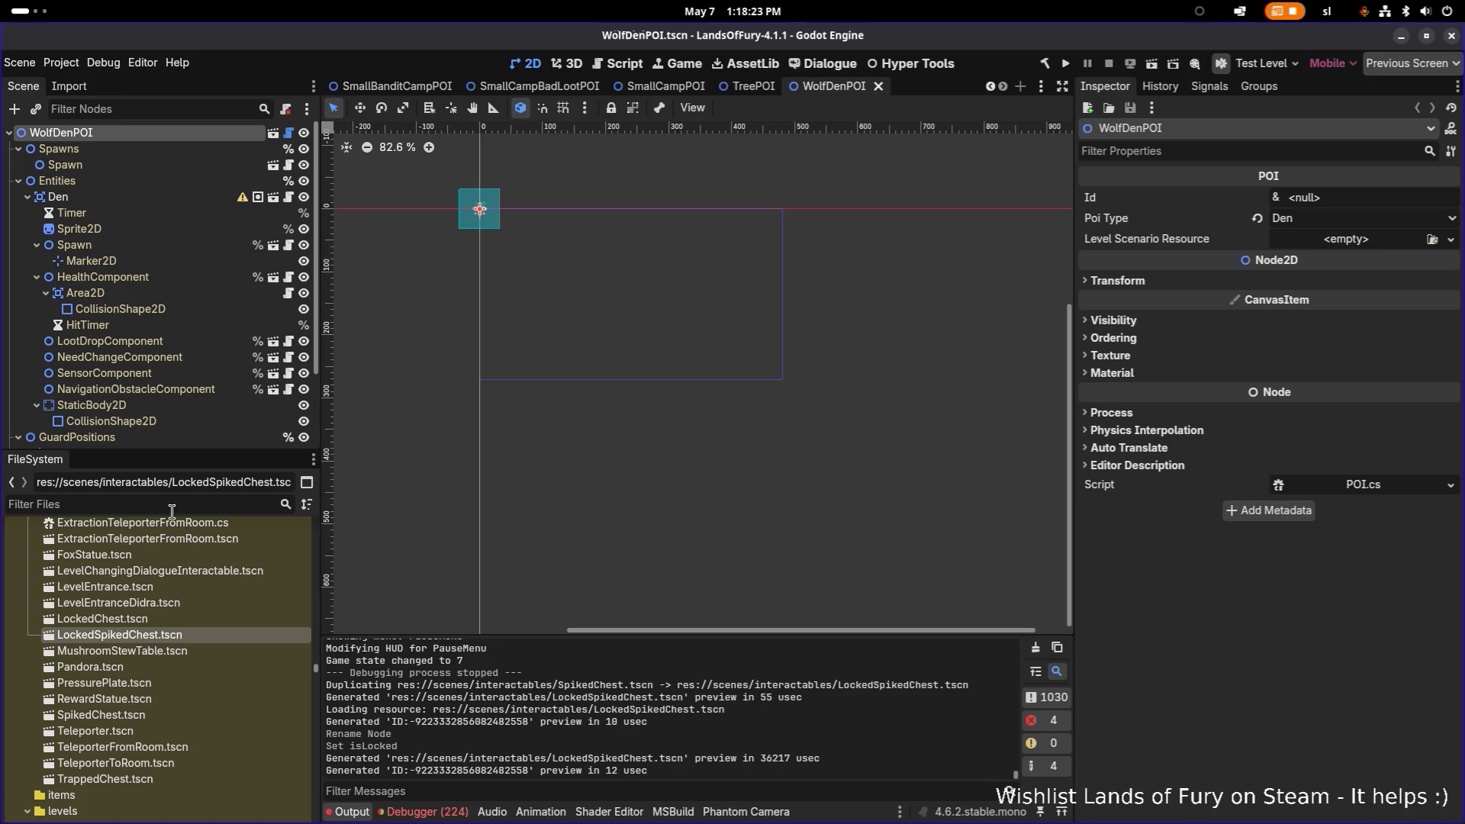
Open TestLevel through the quick scene search using 'test'.
key("ctrl+shift+o")
type("testle")
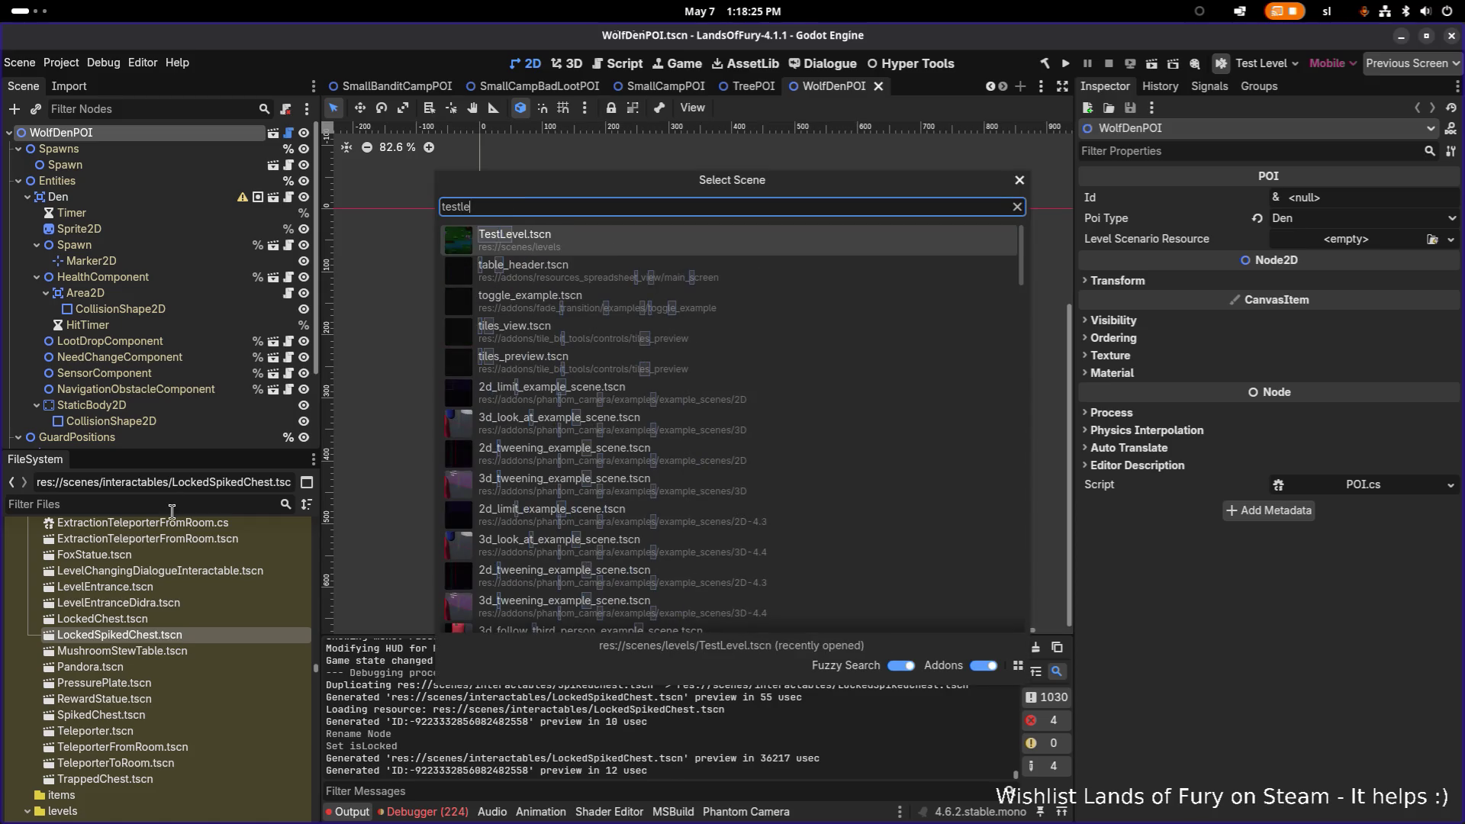
key("Return")
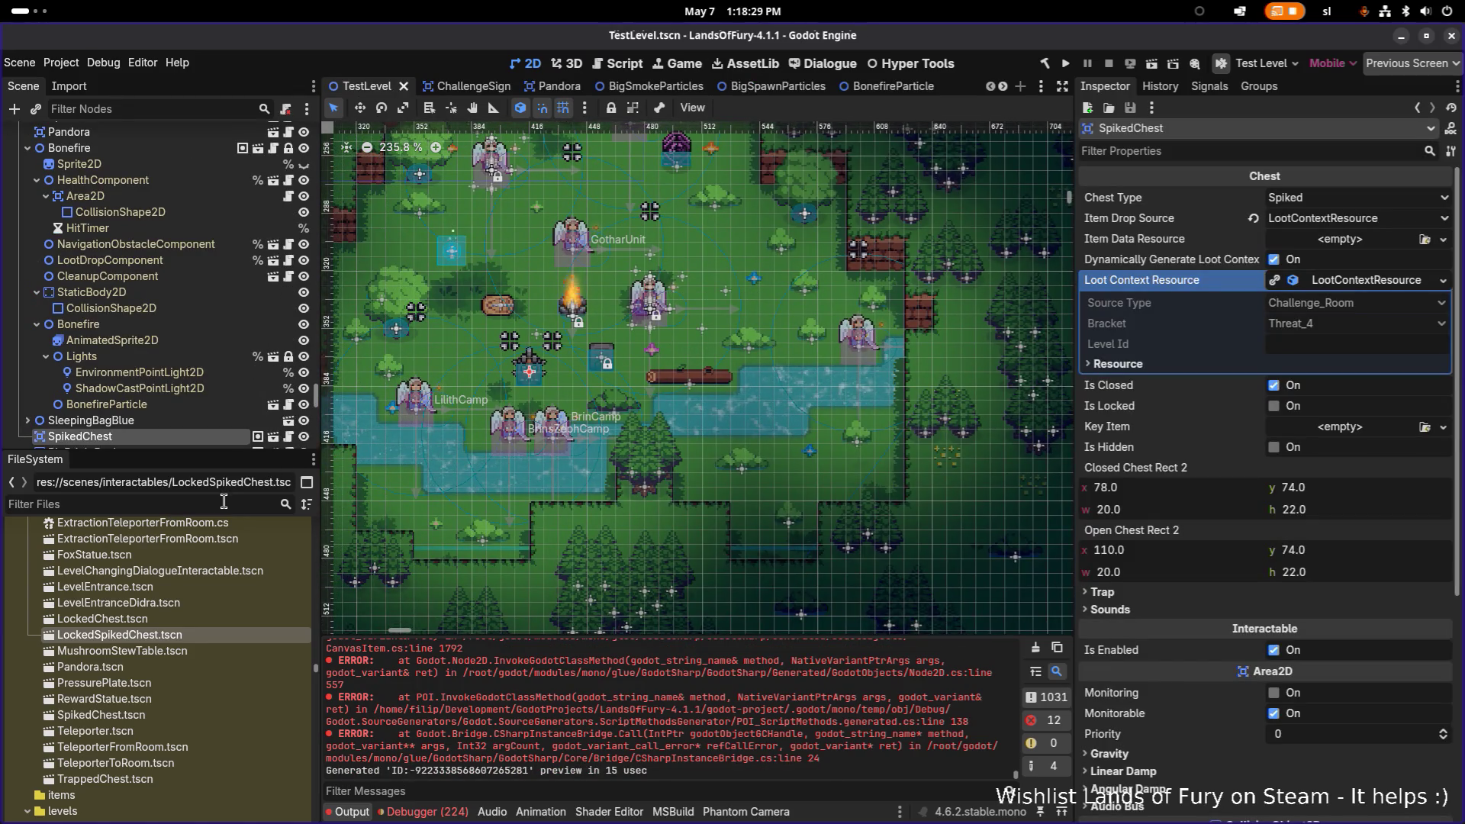
Filter files for 'lockedsp' and drop a LockedSpikedChest instance near the campfire.
type("lockedsp")
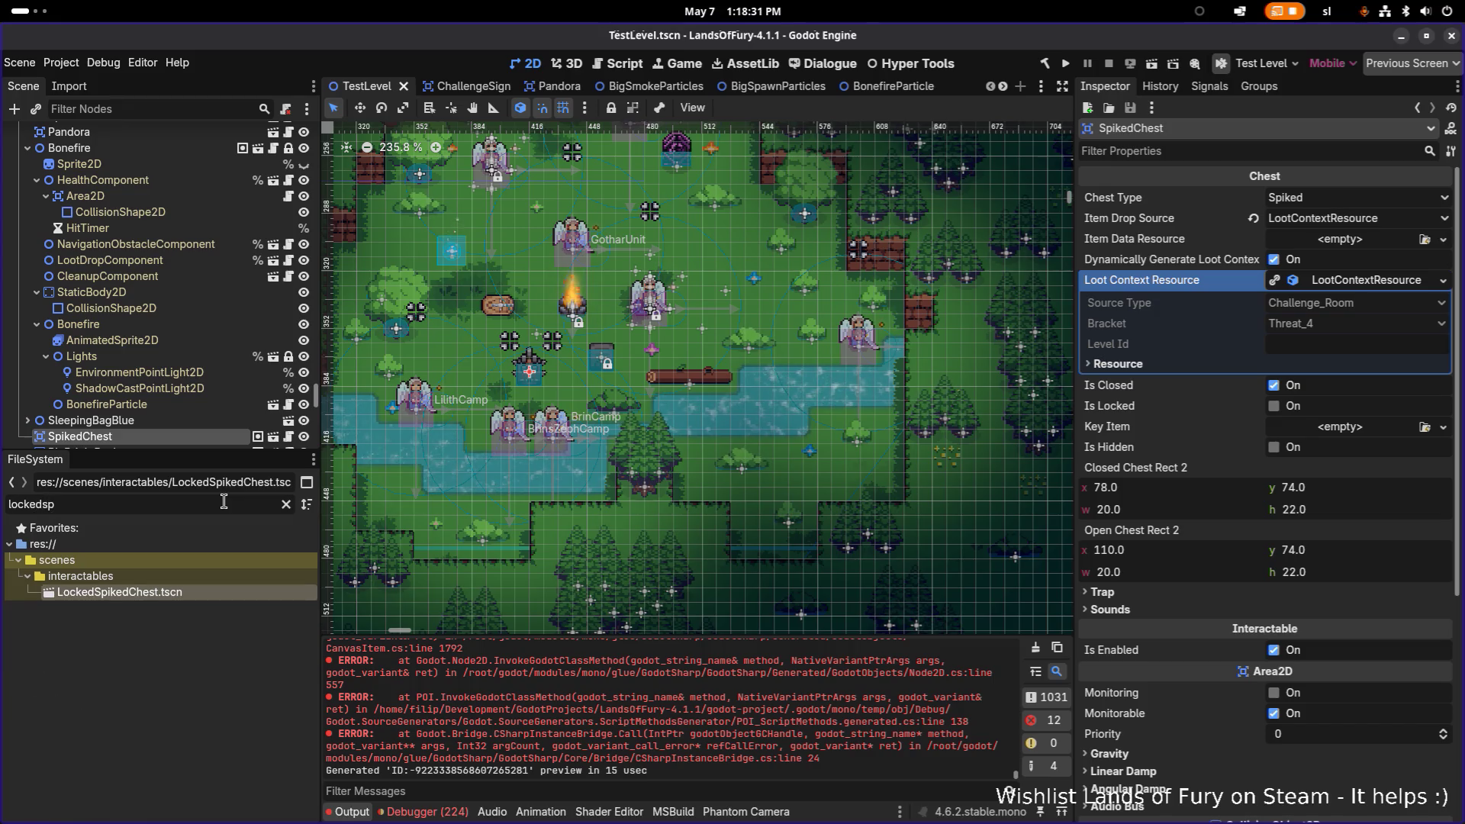
scroll(150, 446, "down", 3)
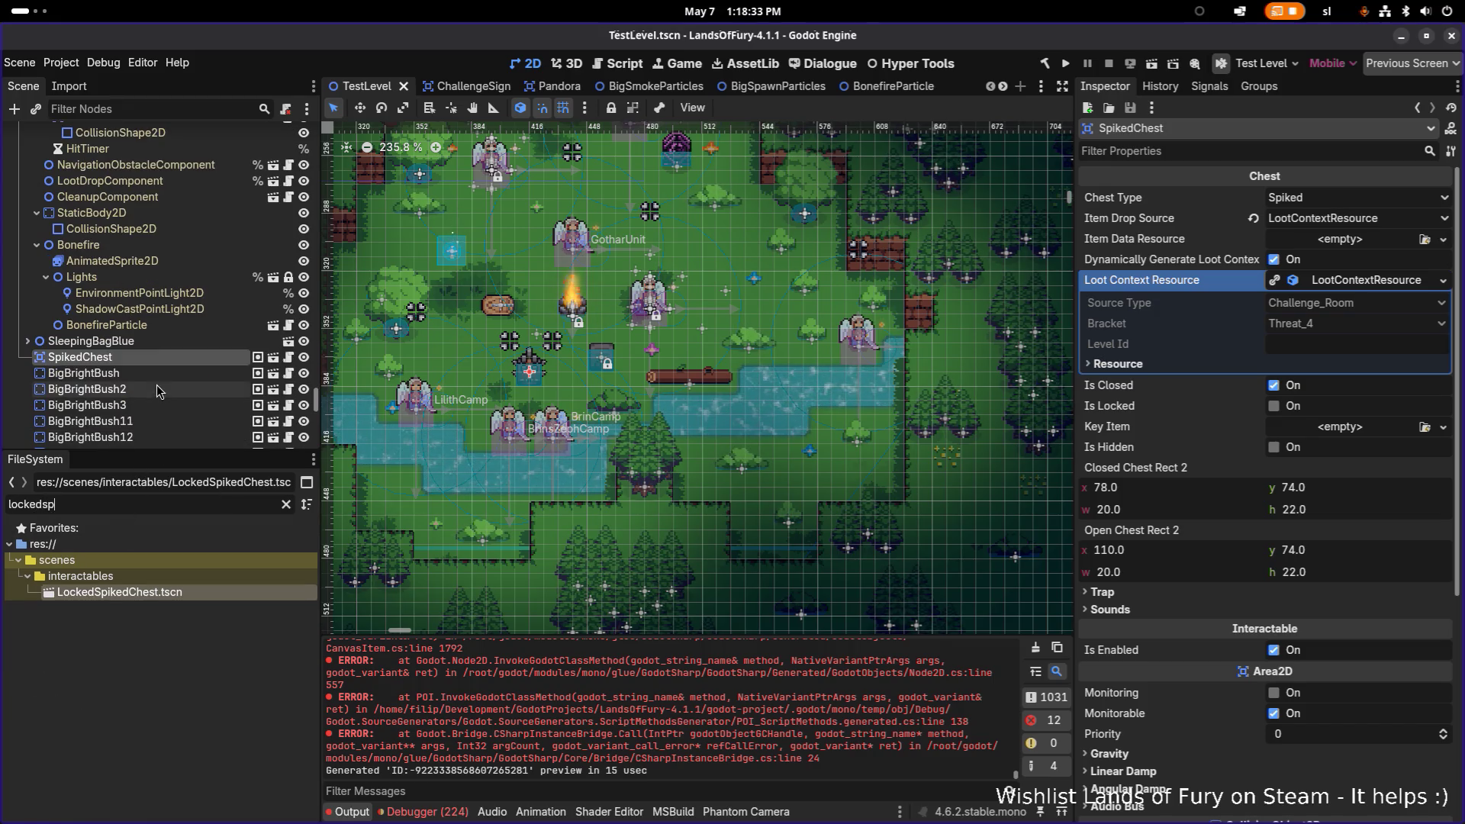
mouse_move(113, 591)
left_mouse_down()
mouse_move(382, 427)
mouse_move(554, 363)
mouse_move(689, 350)
left_mouse_up()
Save the level with the new chest and start the game from the main menu.
key("ctrl+s")
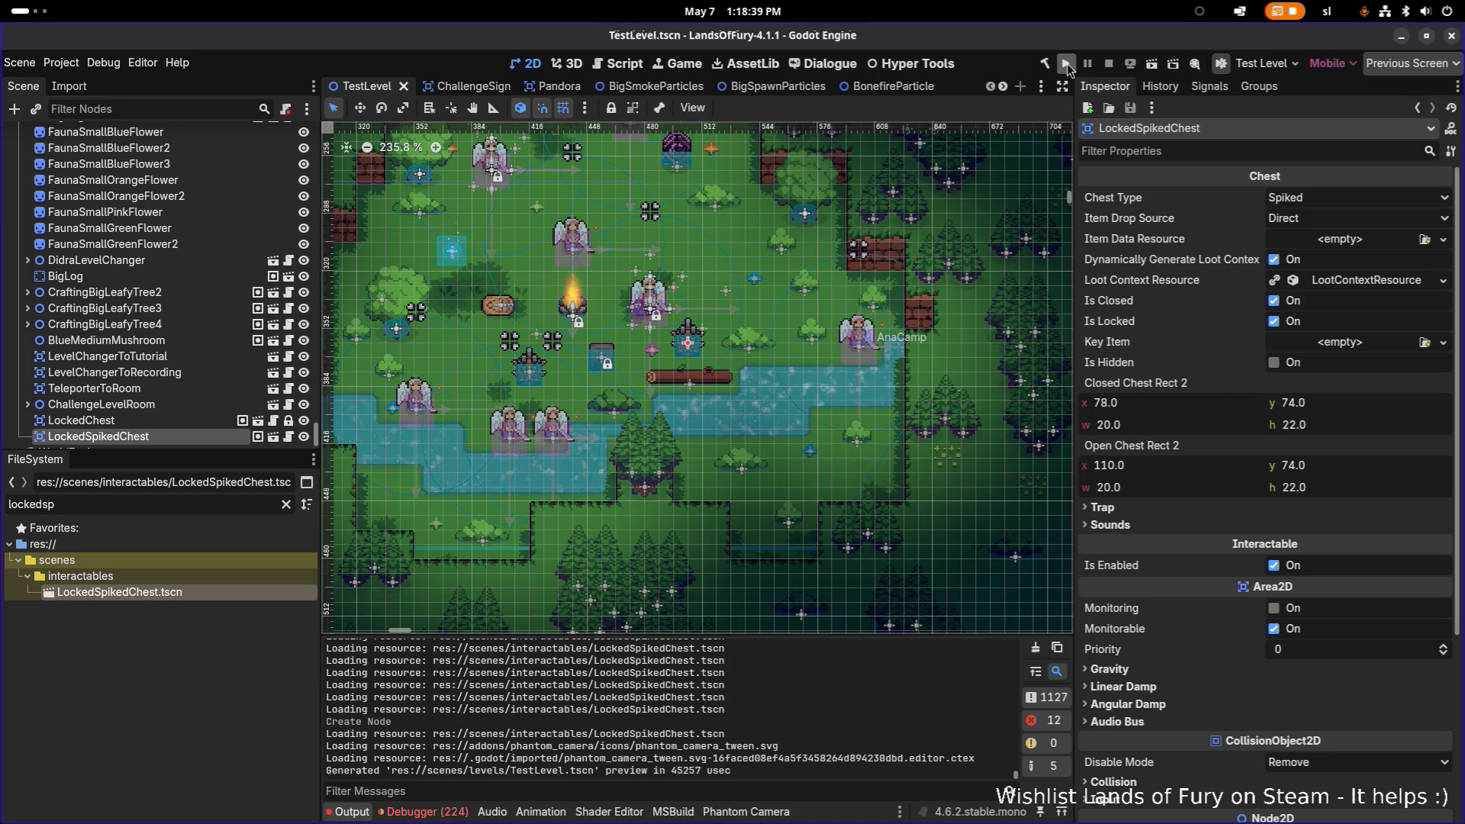
left_click(1066, 63)
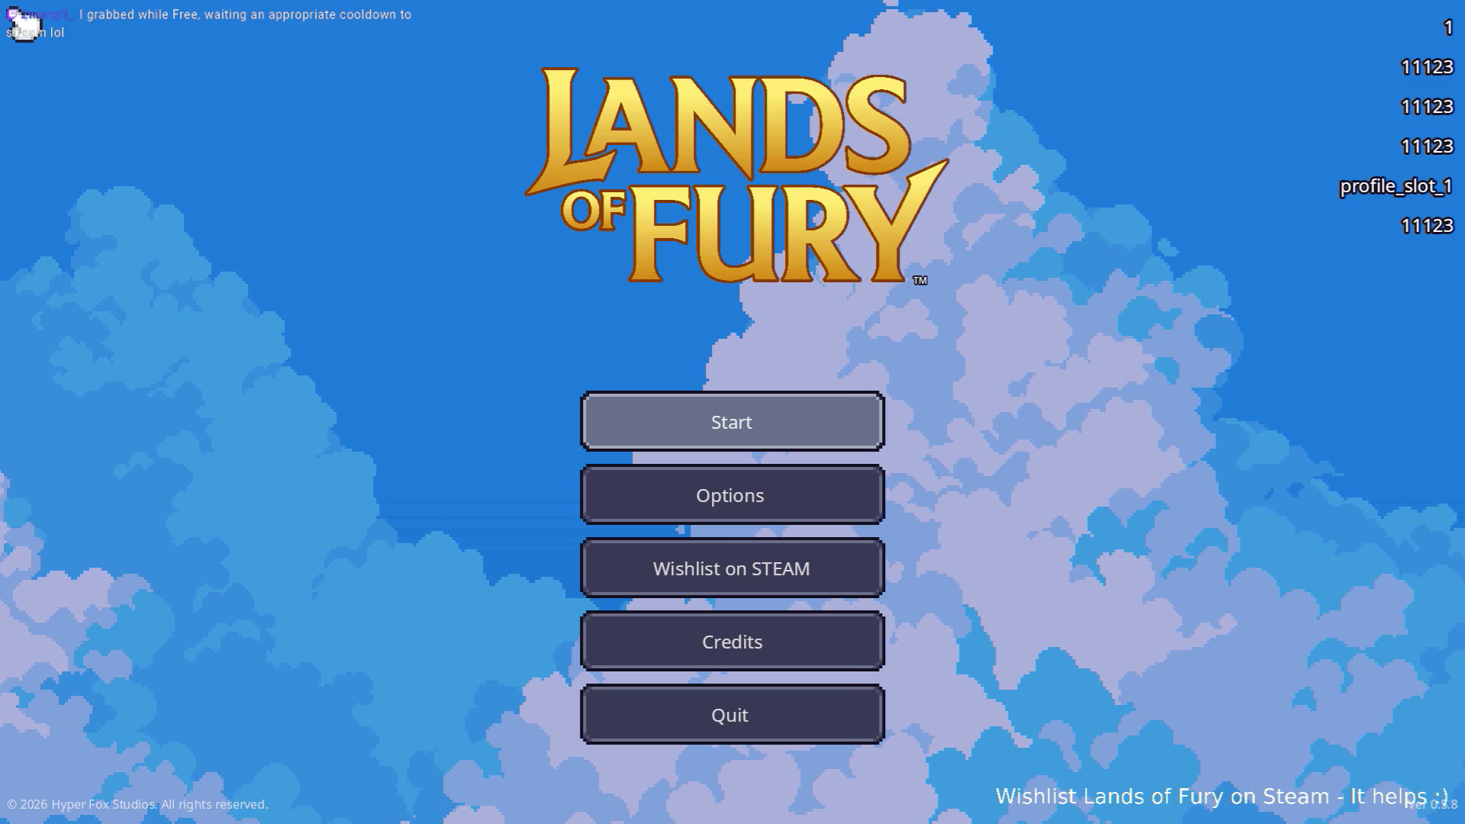
key("Return")
key("Return")
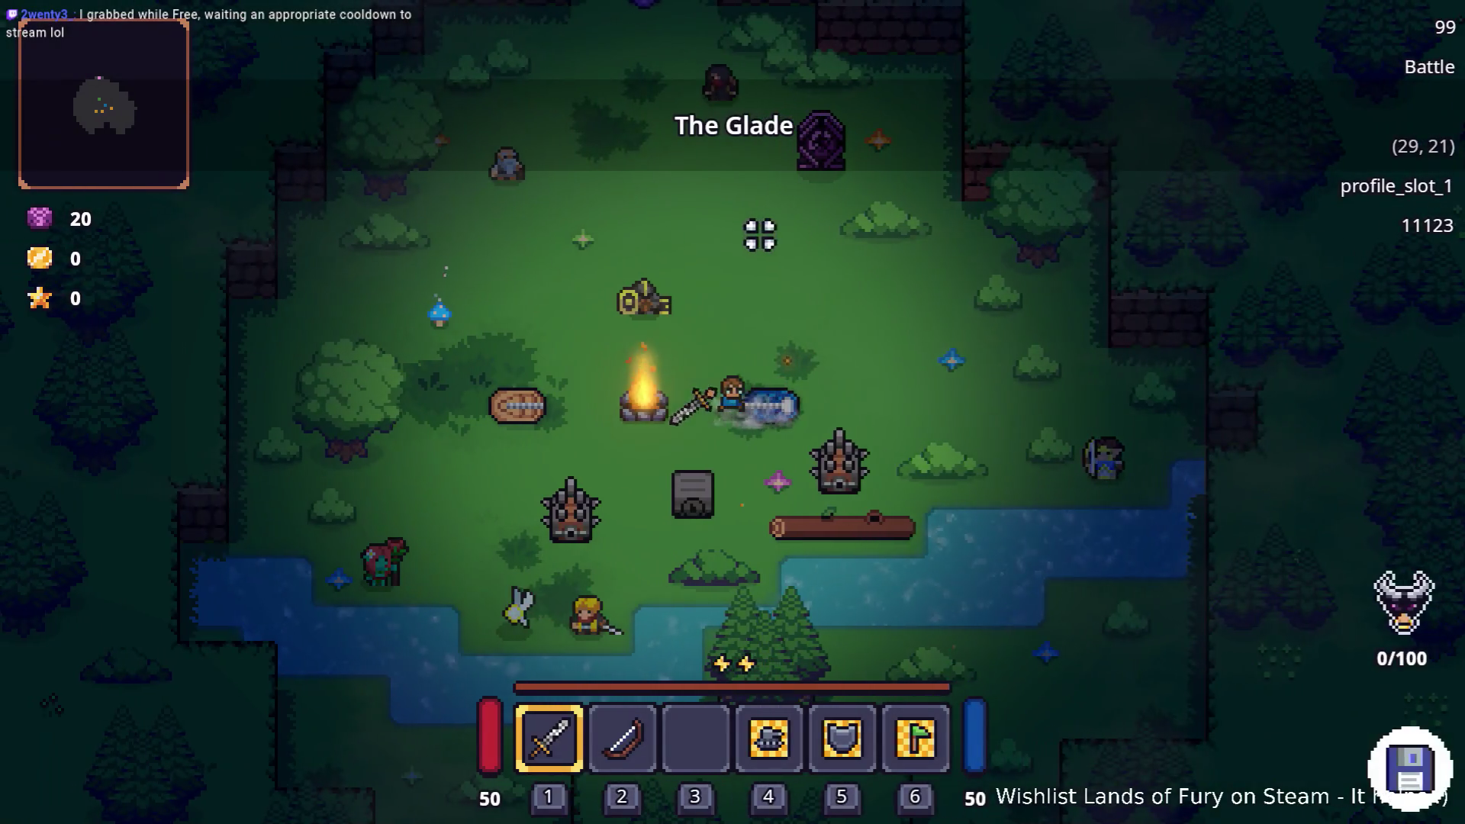
Walk the character to the spiked chests and try opening the locked one.
key("s")
key("d")
key("a")
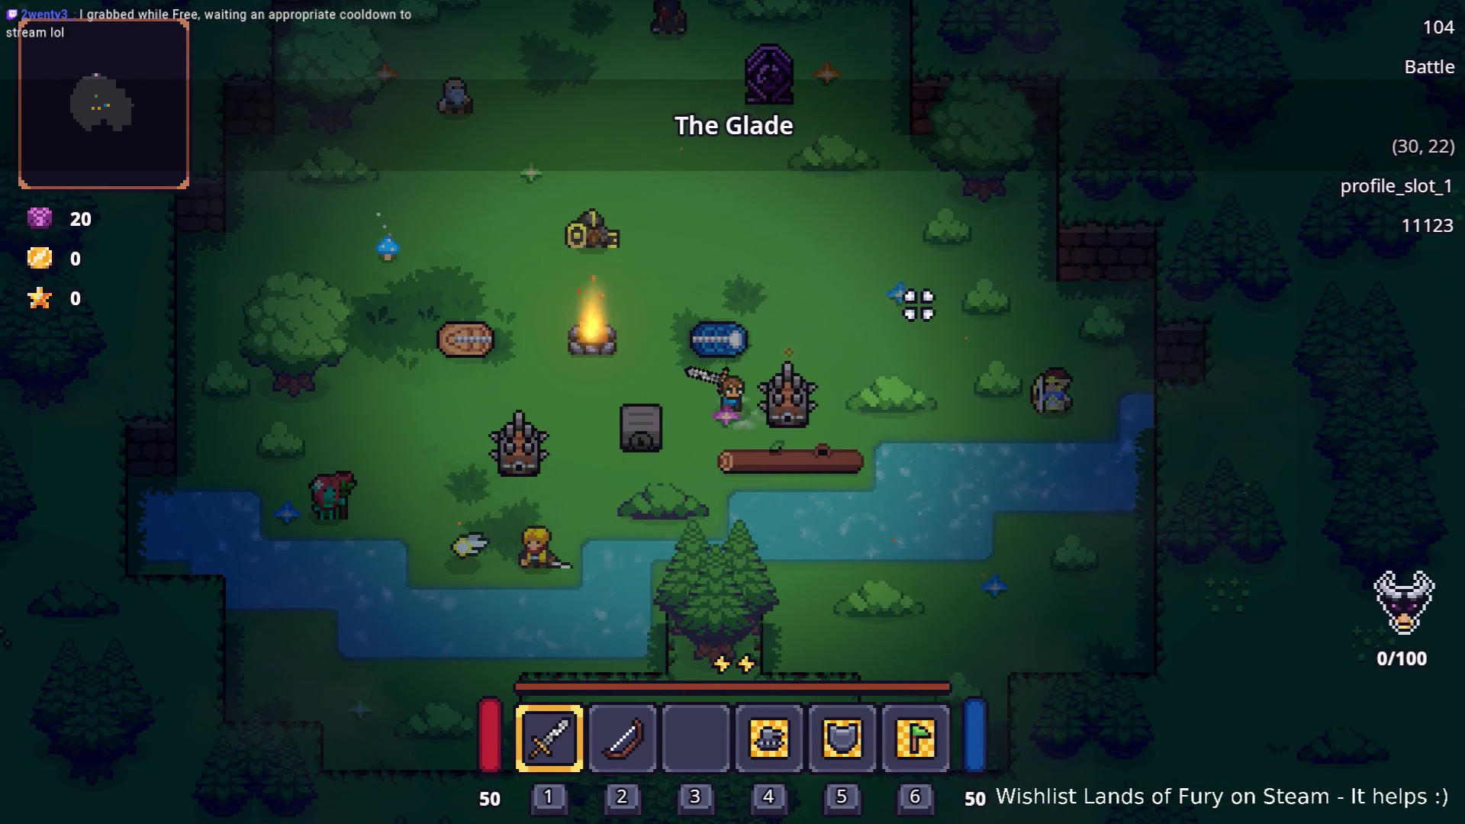
key("d")
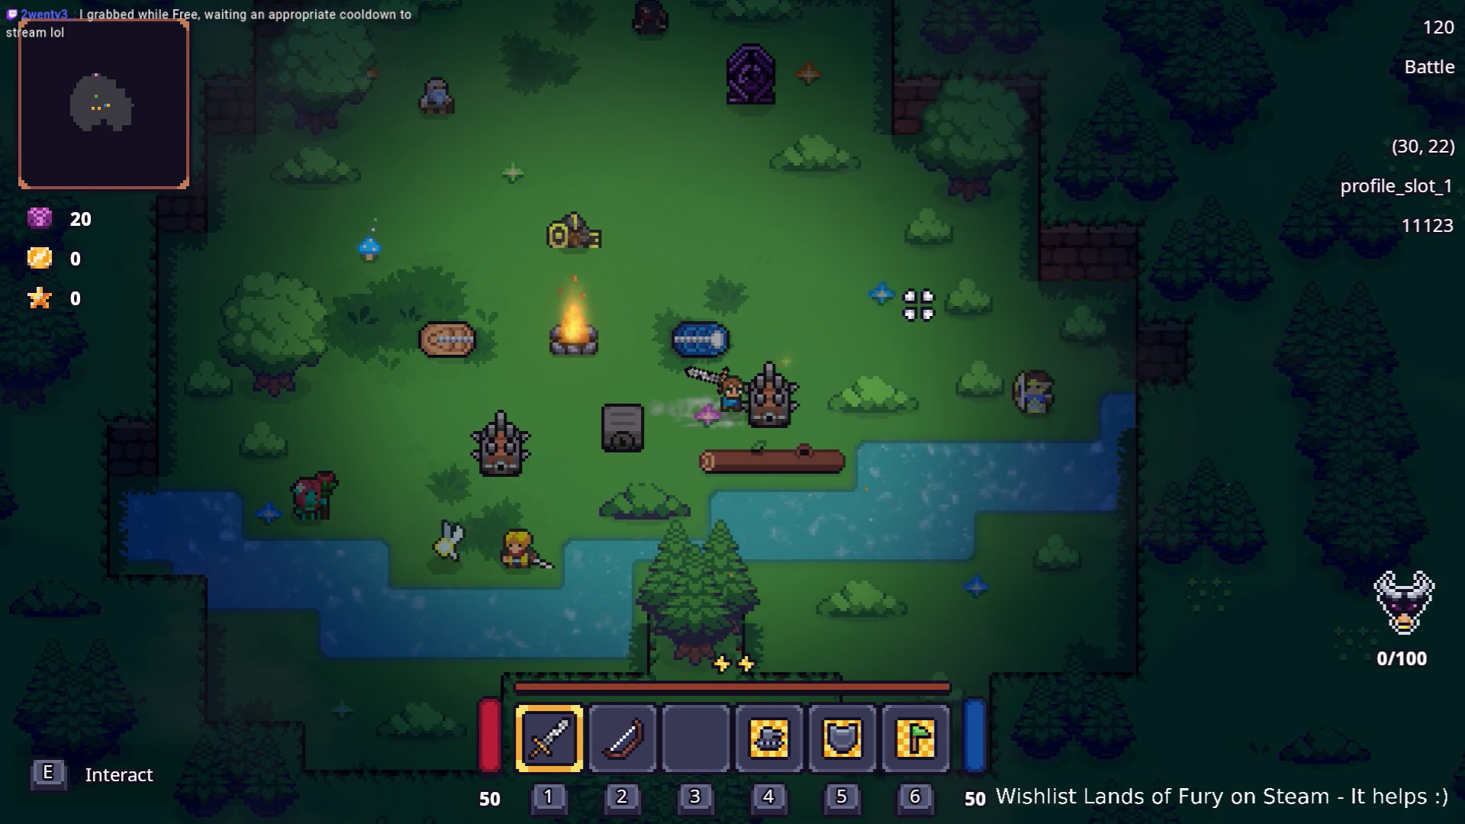
key("a")
key("a")
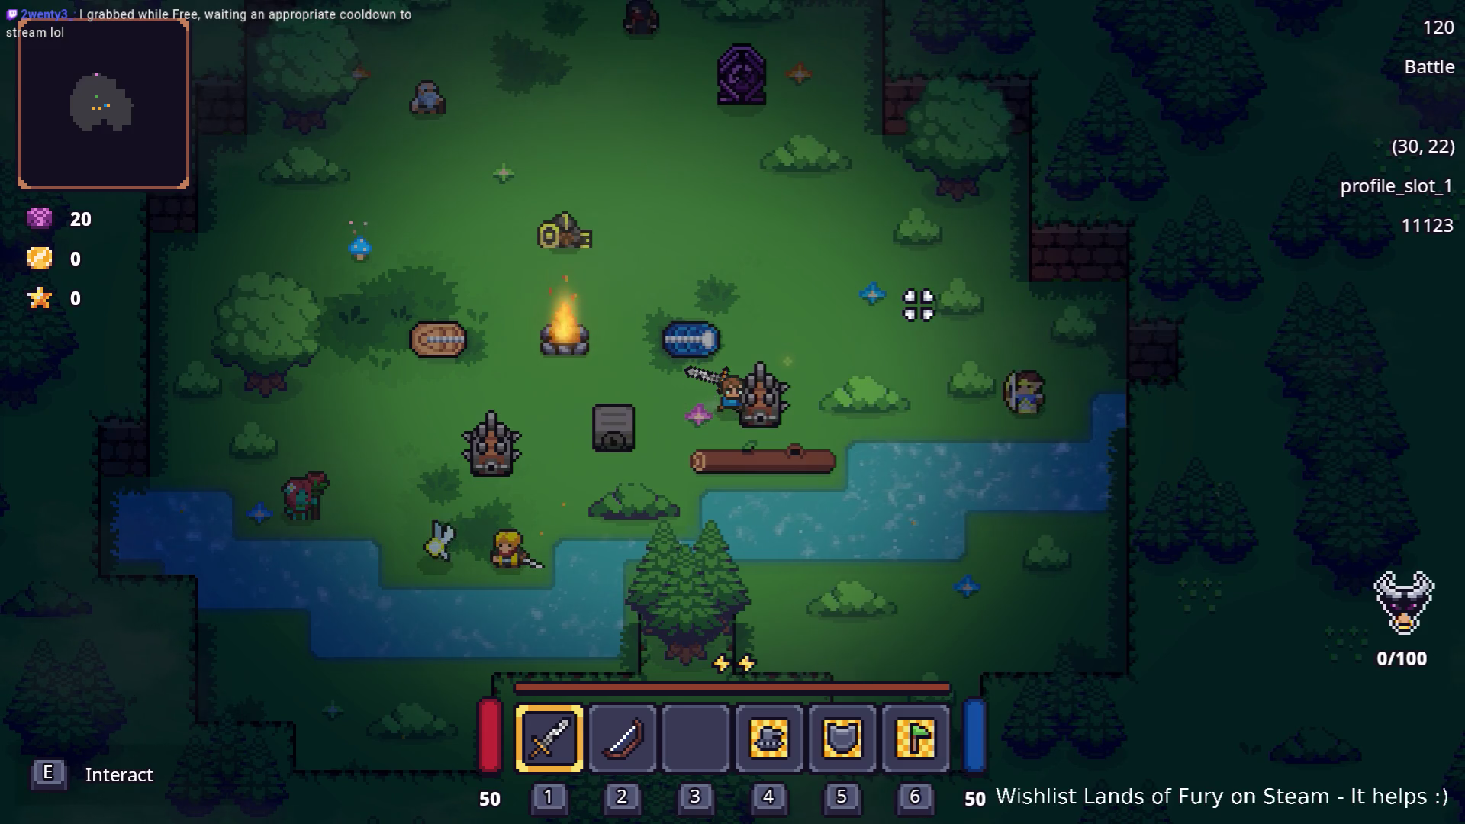
key("a")
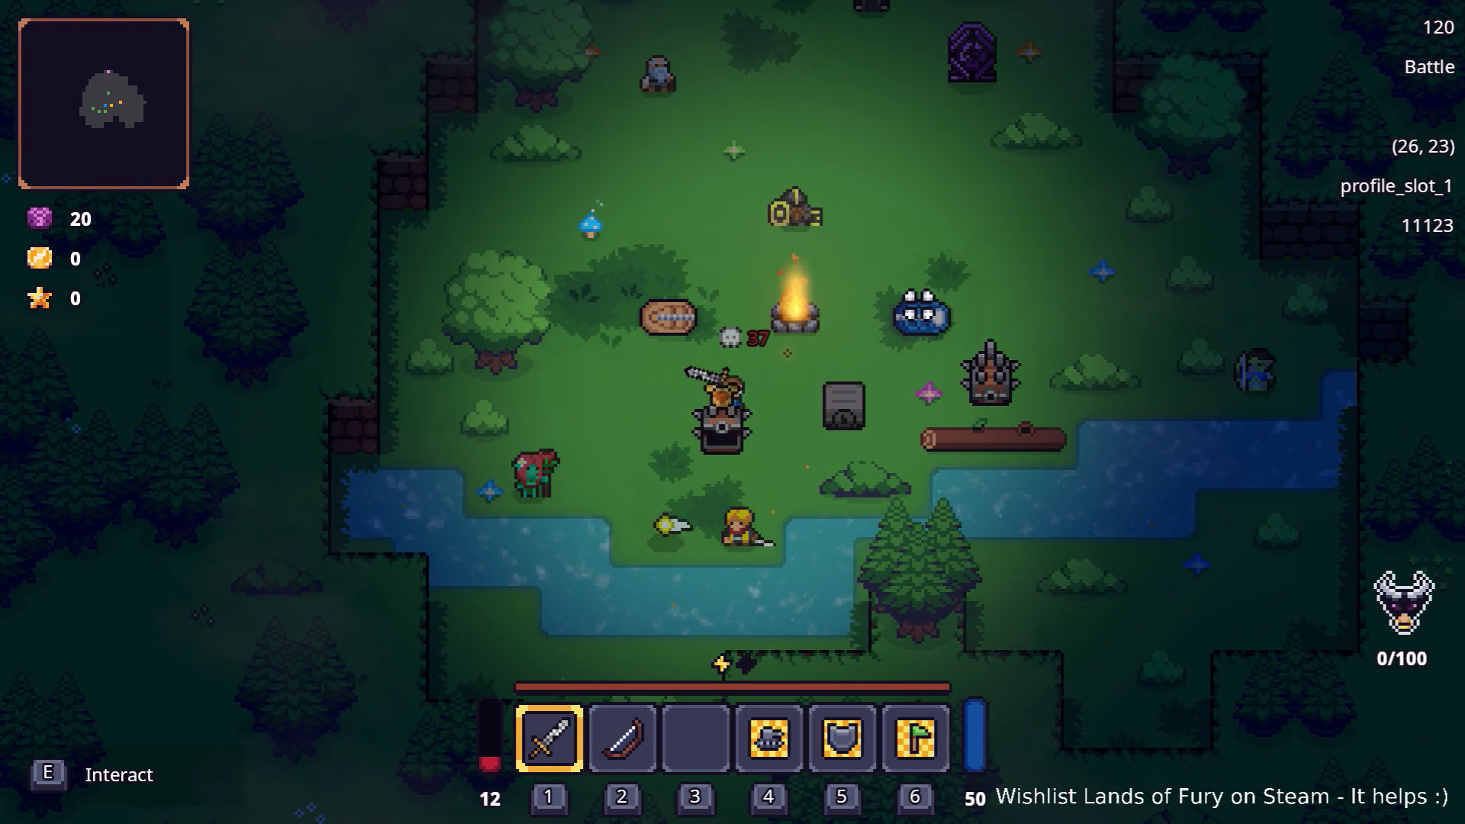
key("d")
key("e")
key("e")
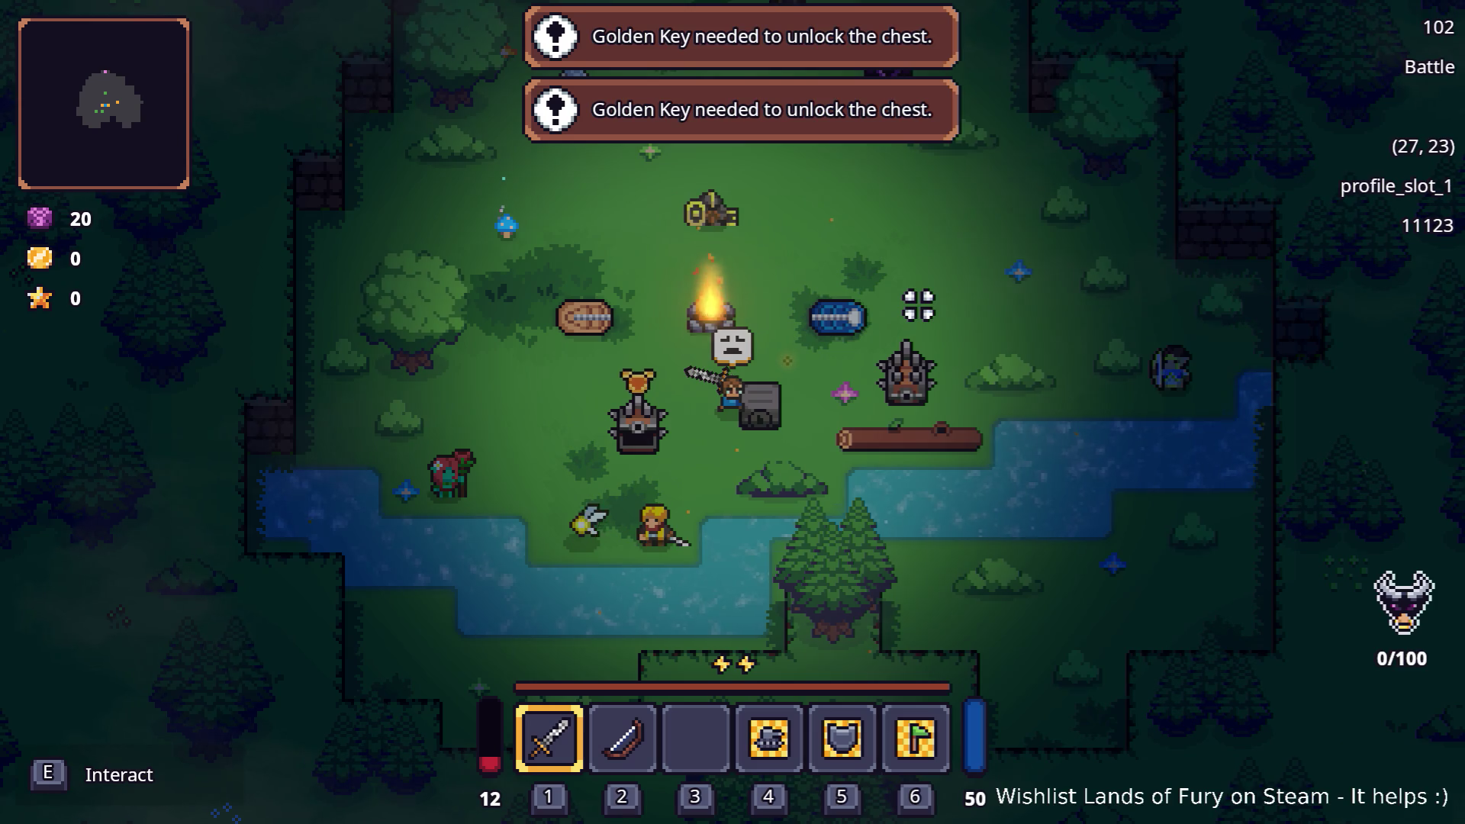
key("d")
key("w")
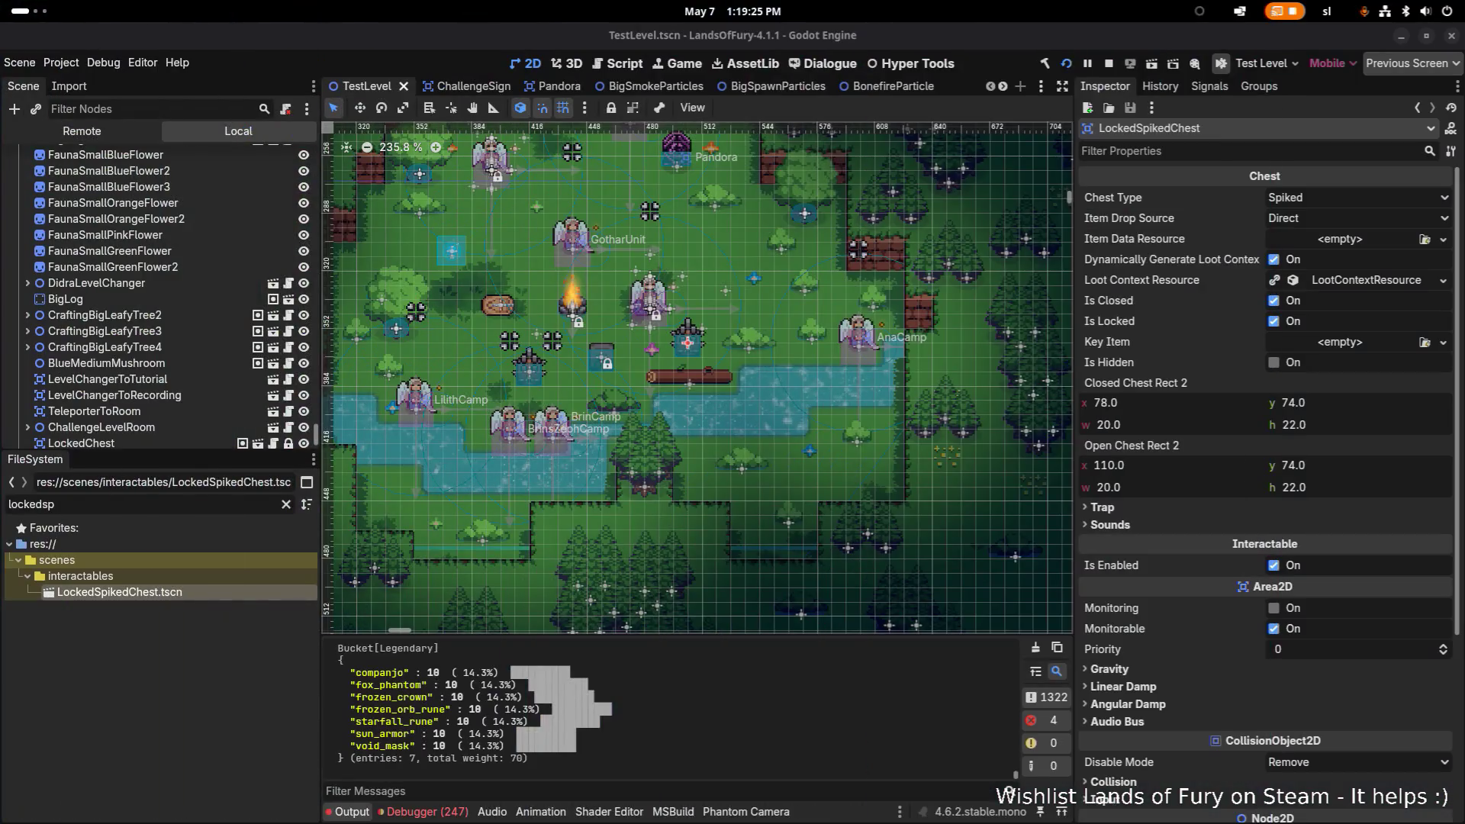
Switch from the Godot editor to Chest.cs in Visual Studio Code.
left_click(761, 770)
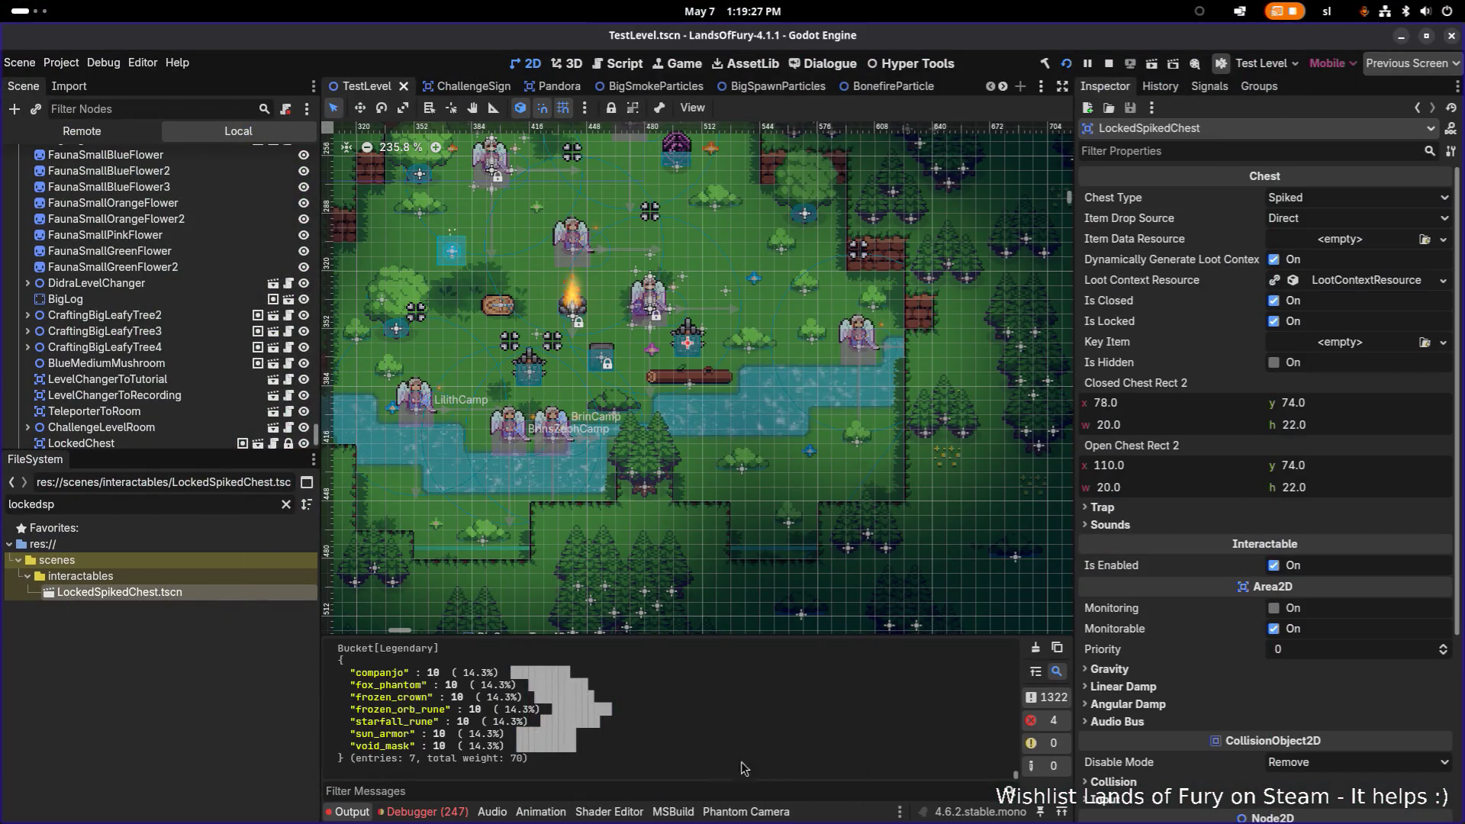
left_click(187, 506)
key("alt+Tab")
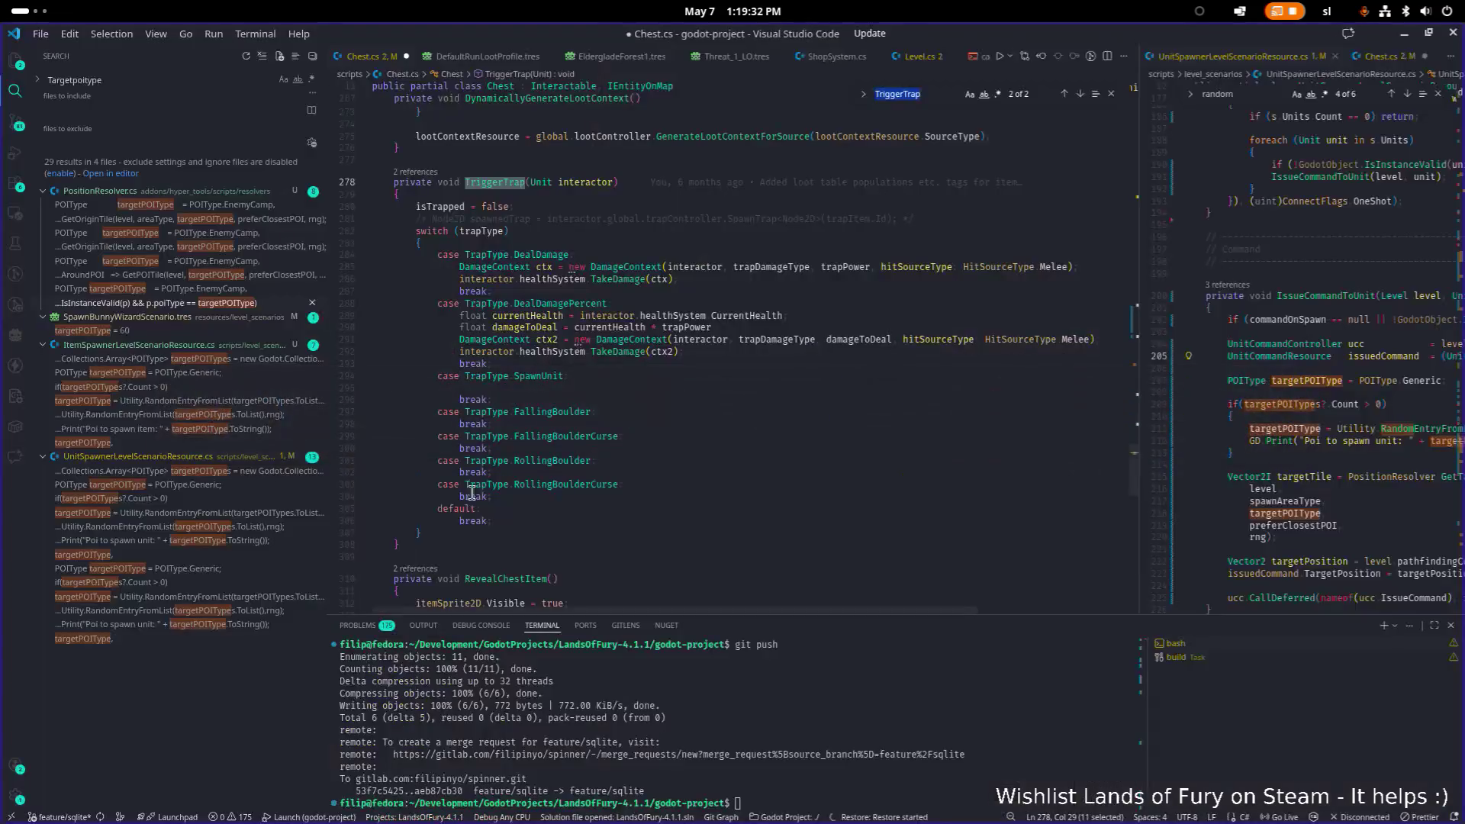
left_click(435, 420)
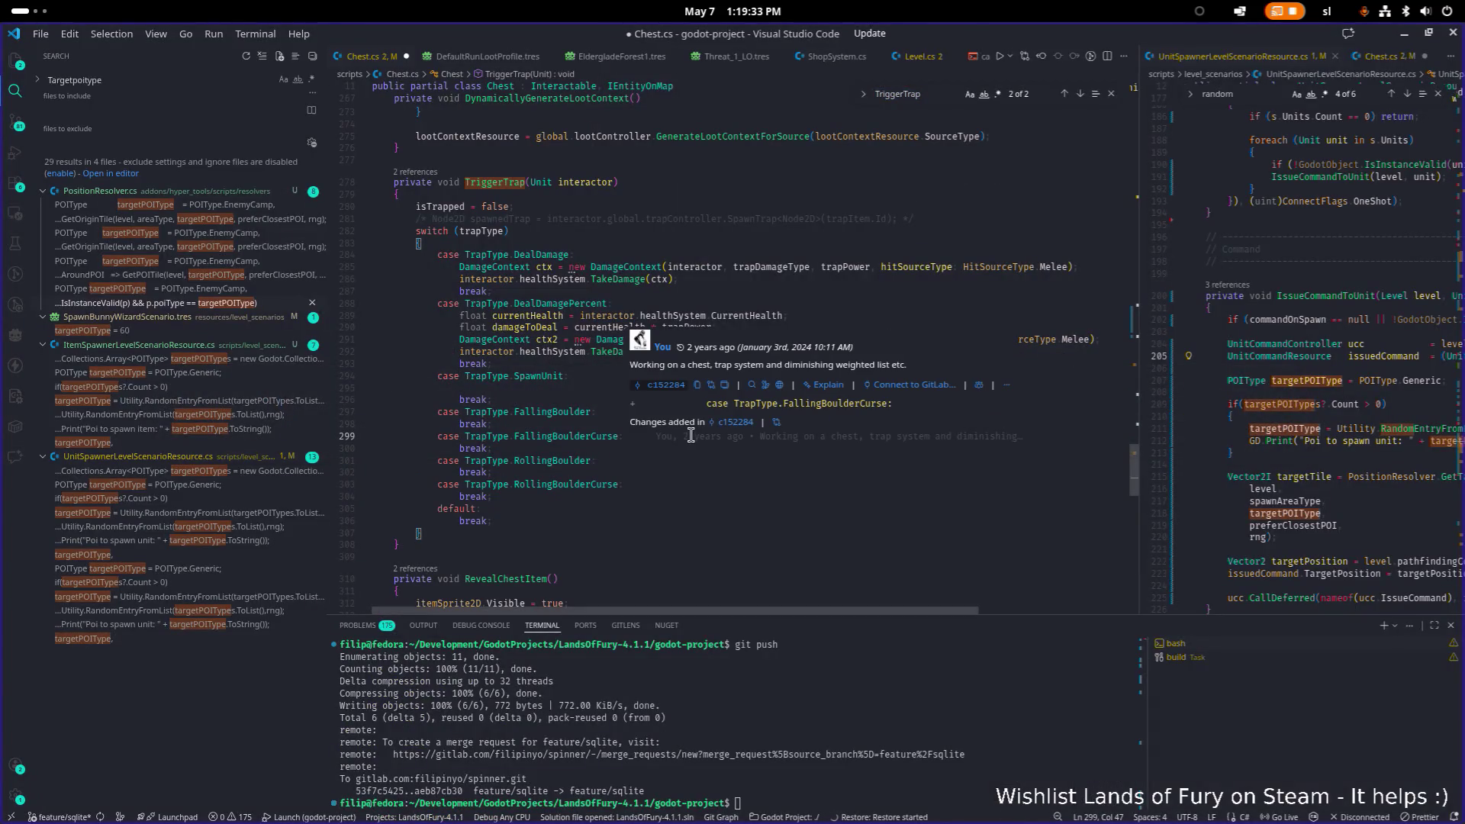
Find the TriggerTrap call in OpenChest and delete its if (isTrapped) check block.
key("ctrl+space")
key("Escape")
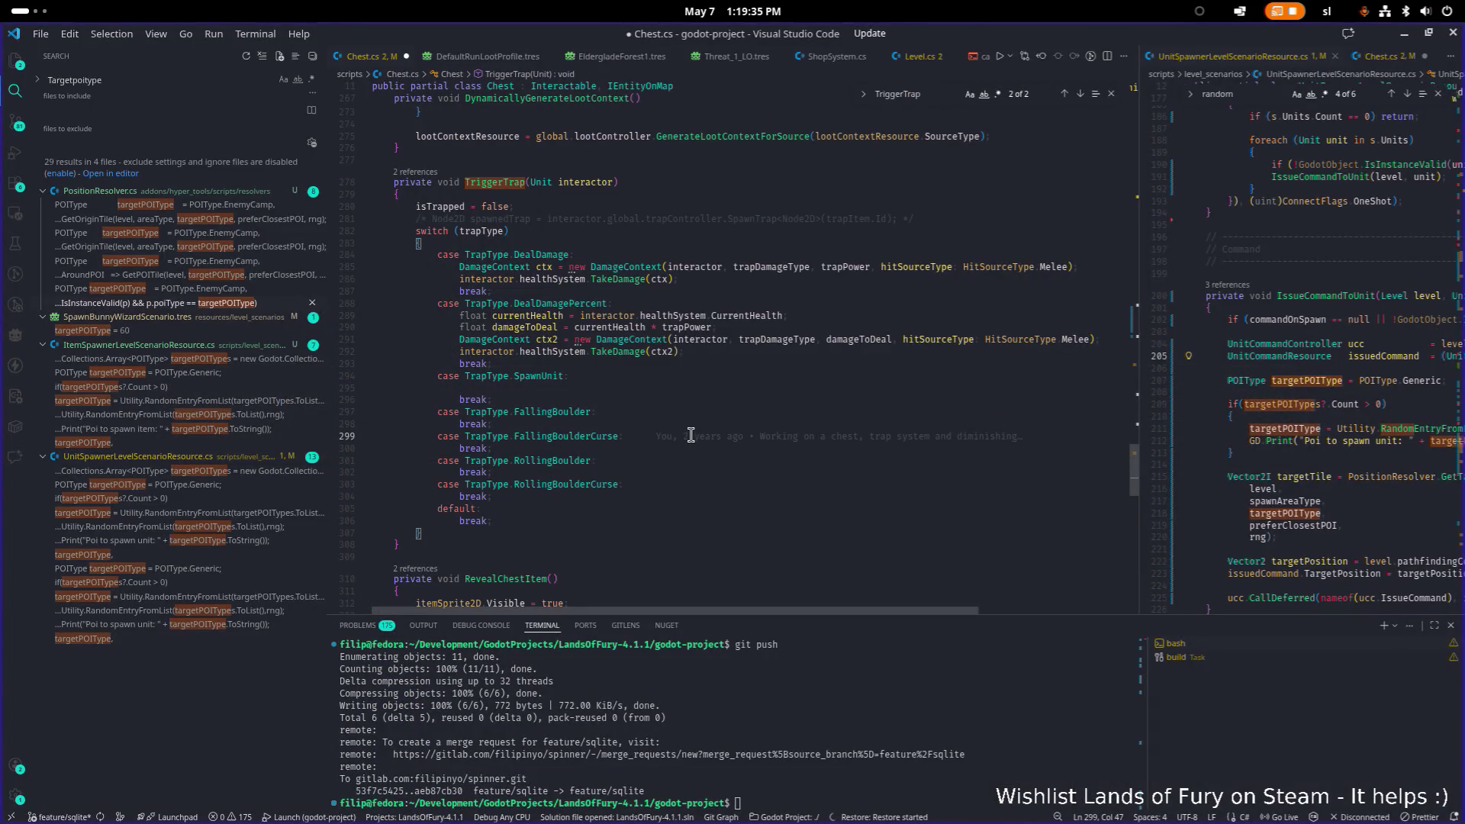
scroll(656, 425, "up", 1)
key("ctrl+f")
key("Return")
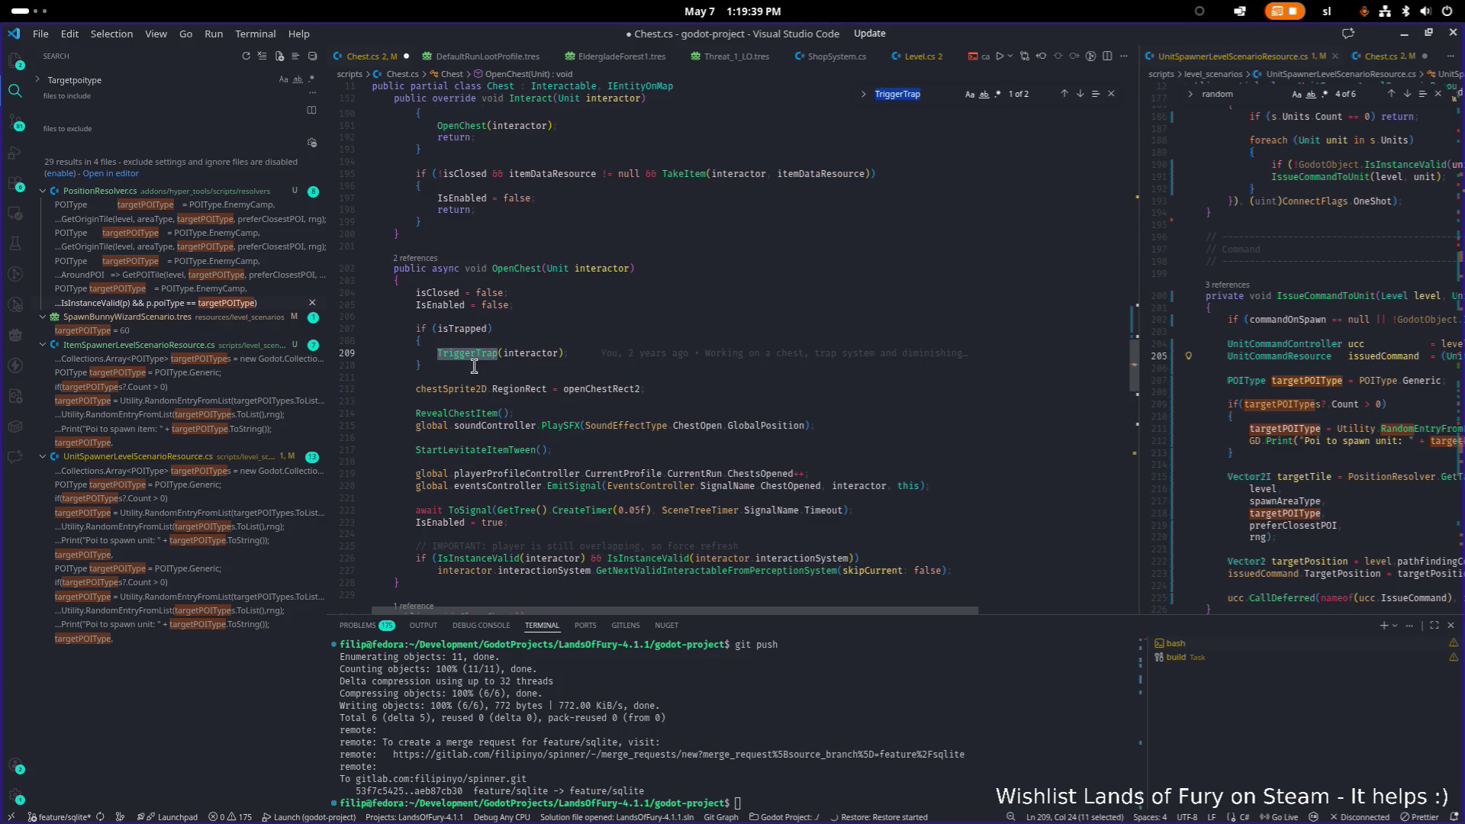
left_click(475, 366)
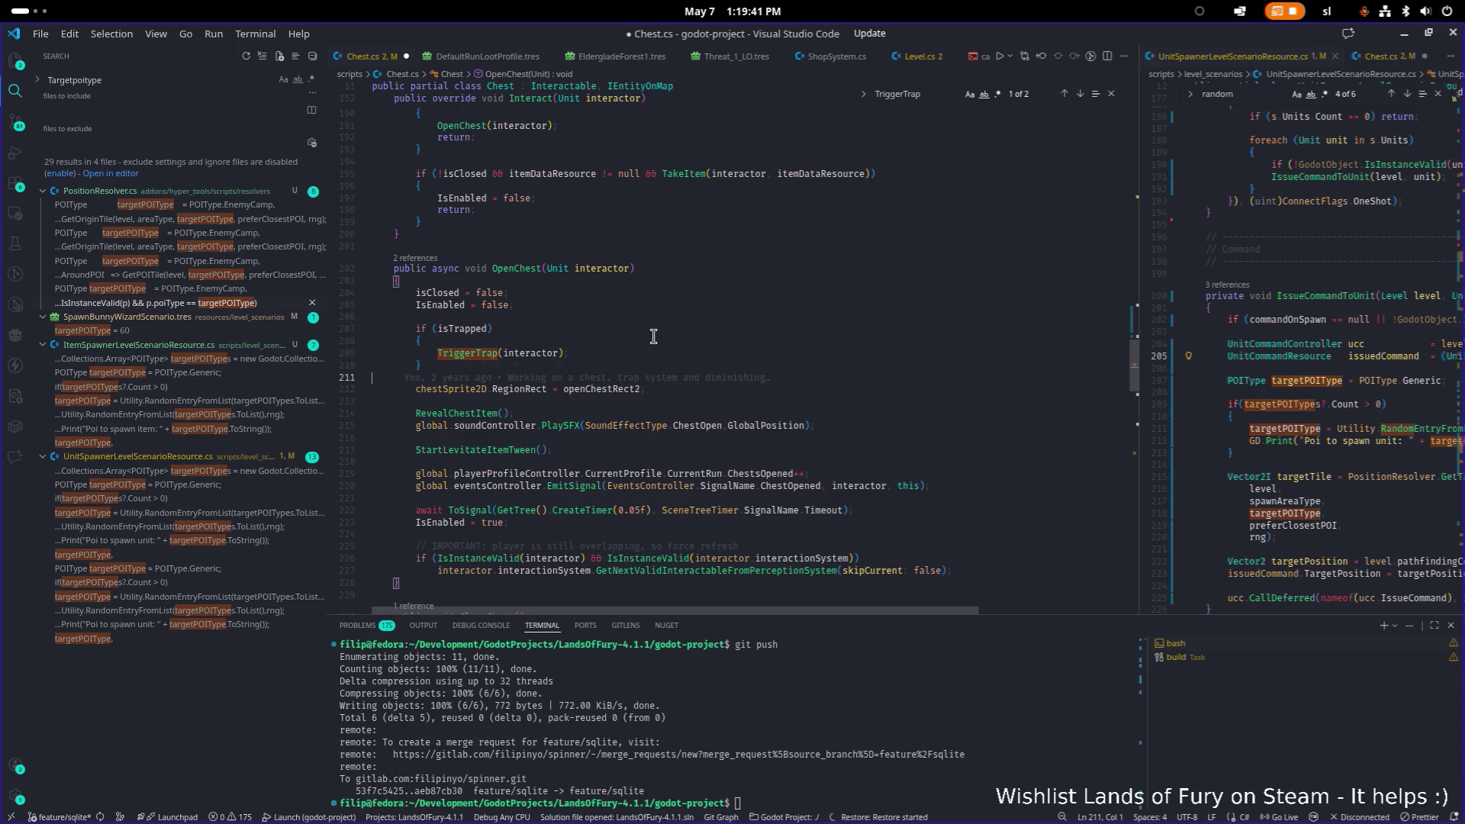
key("shift+alt+Right")
key("shift+alt+Right")
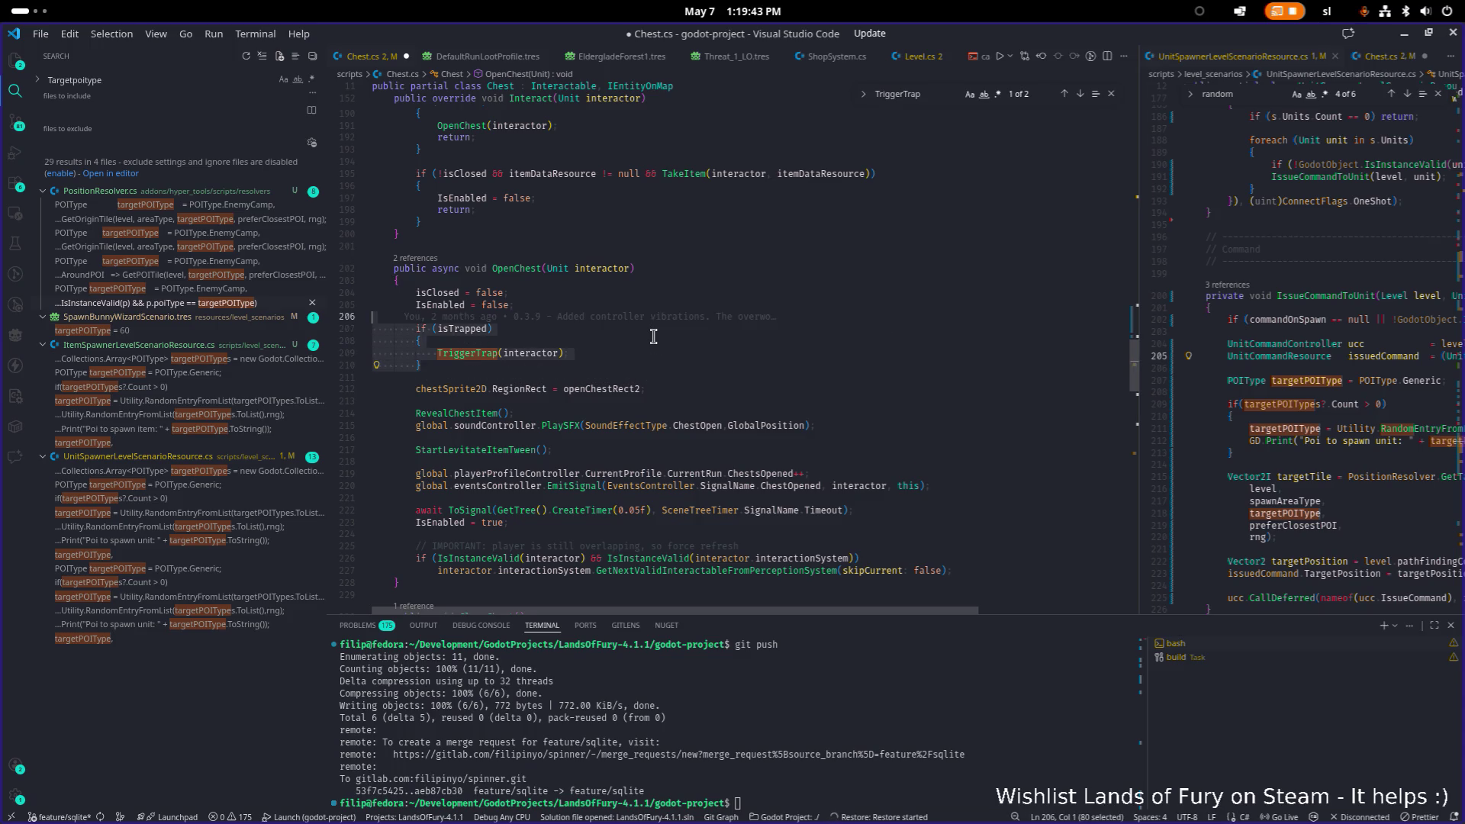
key("BackSpace")
key("BackSpace")
key("BackSpace")
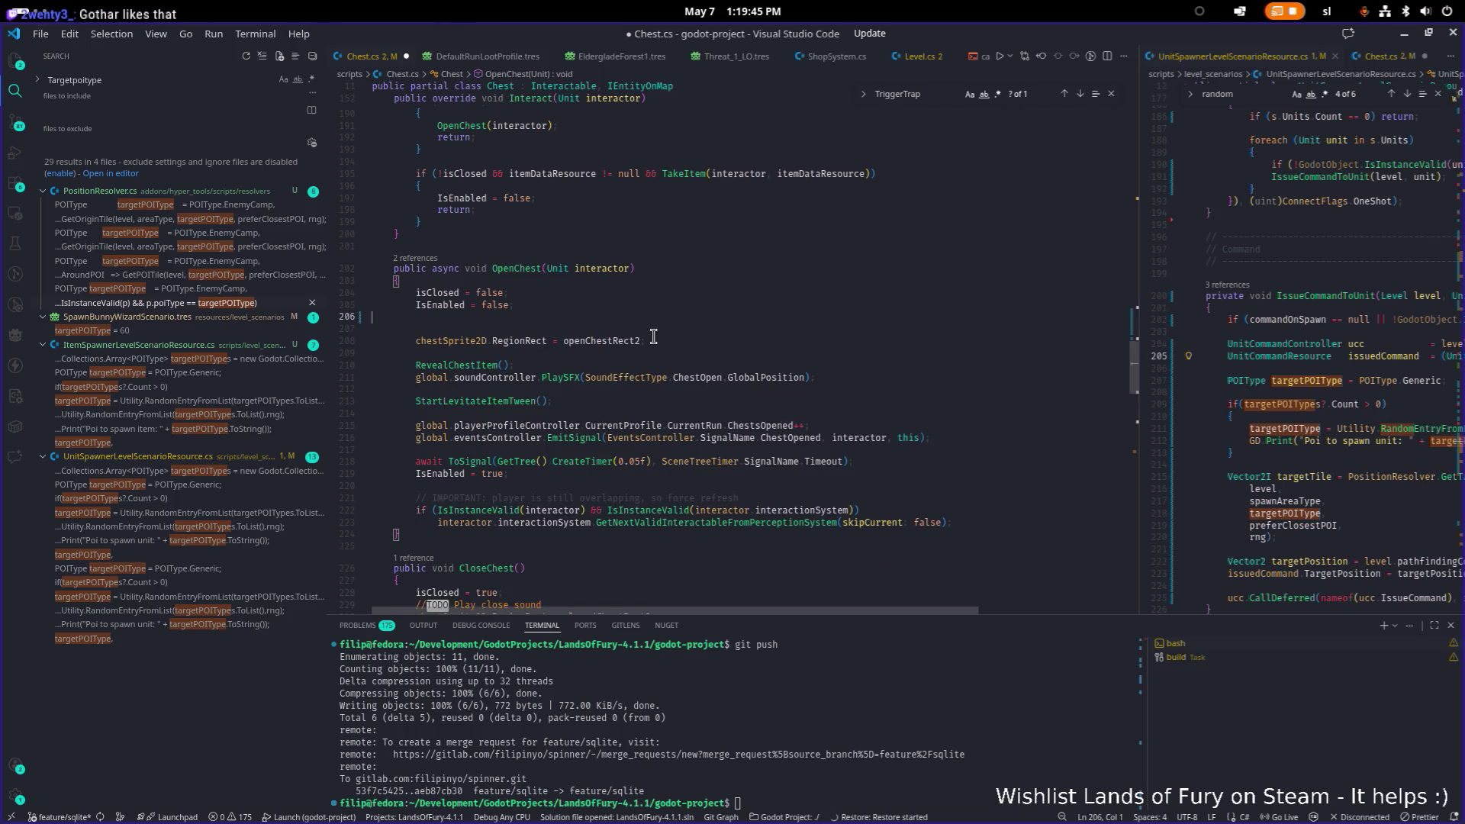
Review the surrounding code and place the caret at the start of Interact's body.
scroll(642, 339, "up", 20)
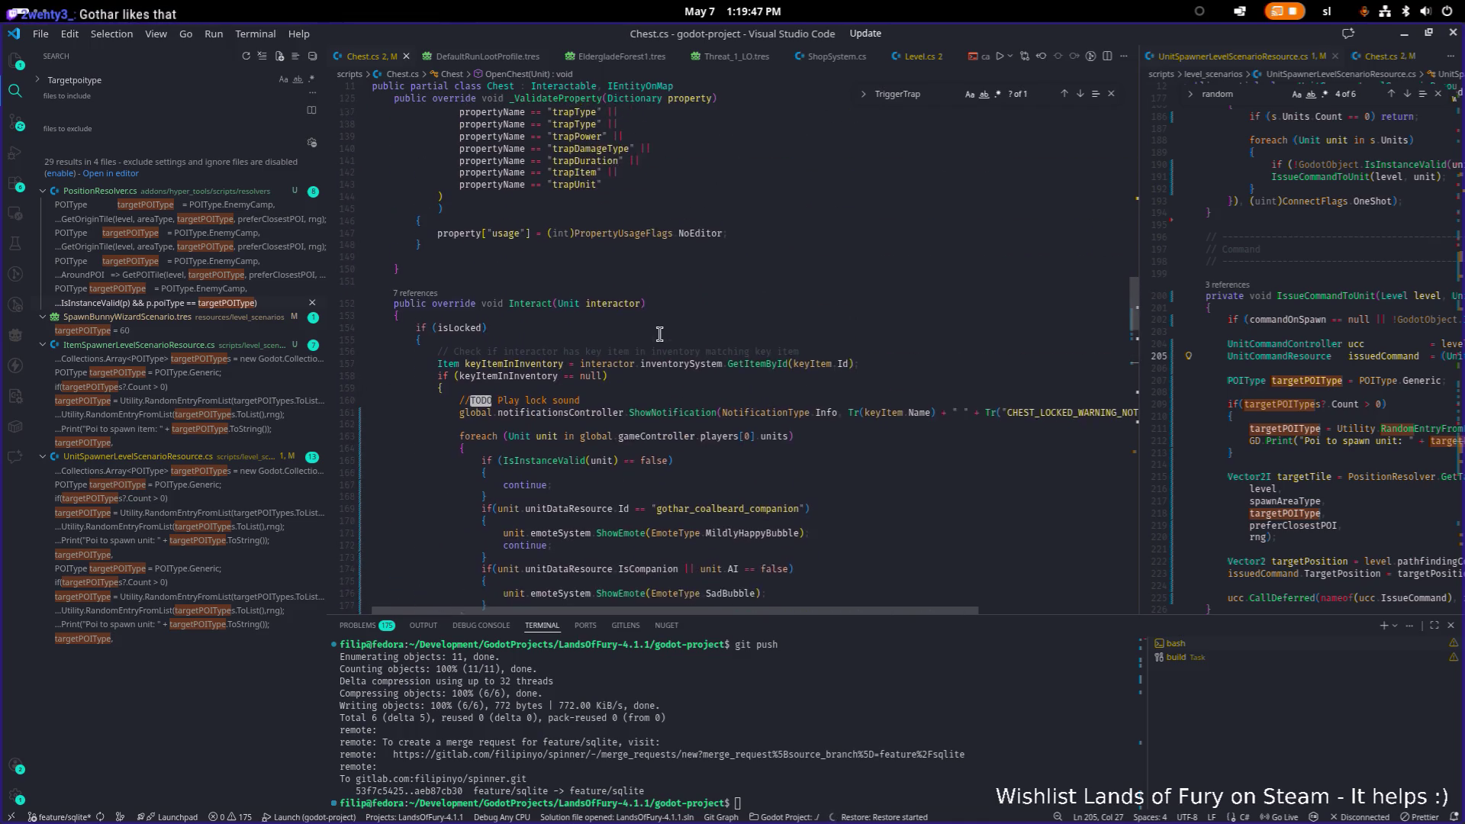
scroll(677, 331, "down", 15)
scroll(678, 331, "up", 12)
scroll(677, 331, "up", 11)
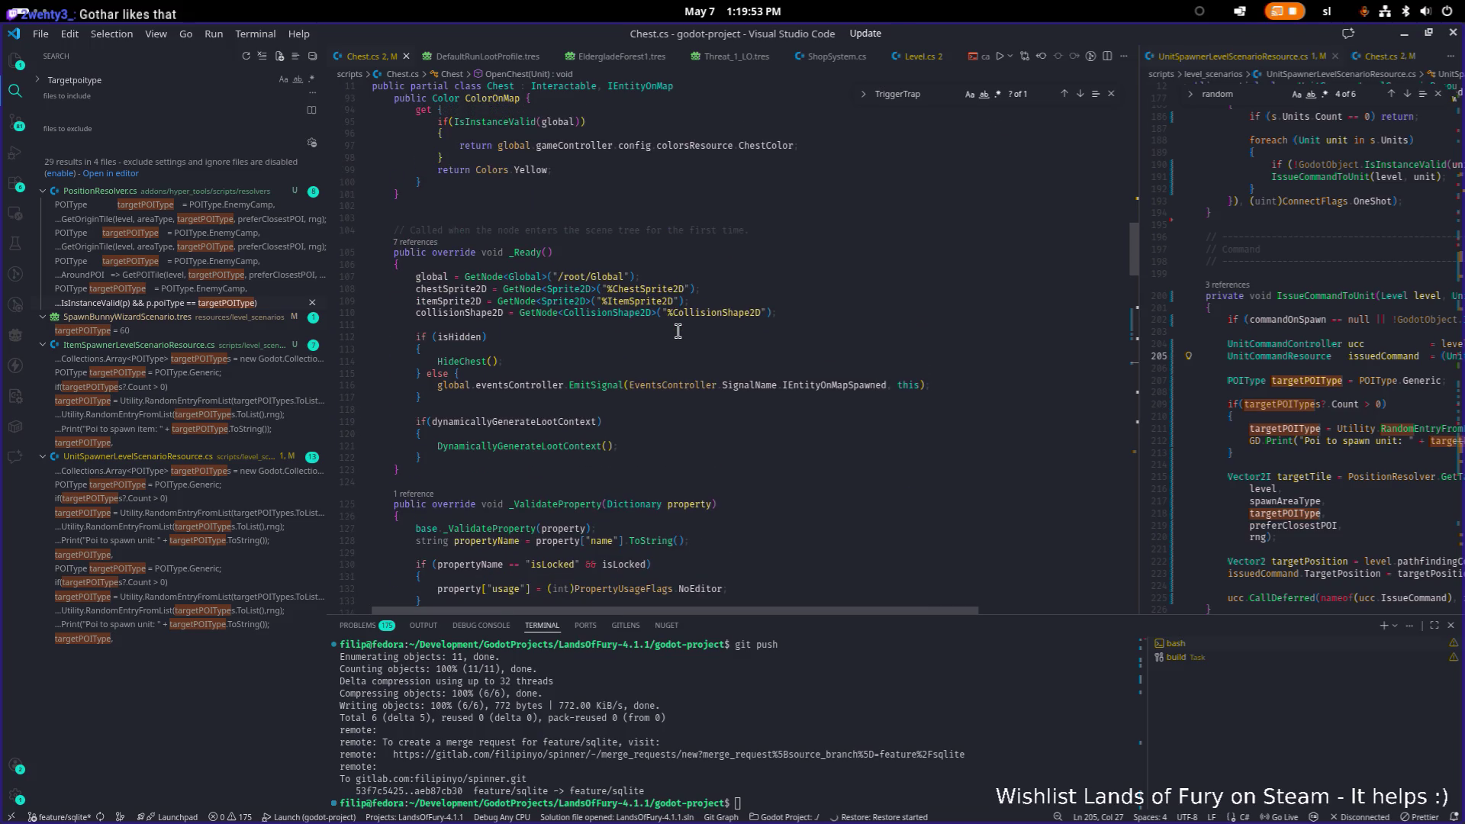
scroll(678, 330, "up", 10)
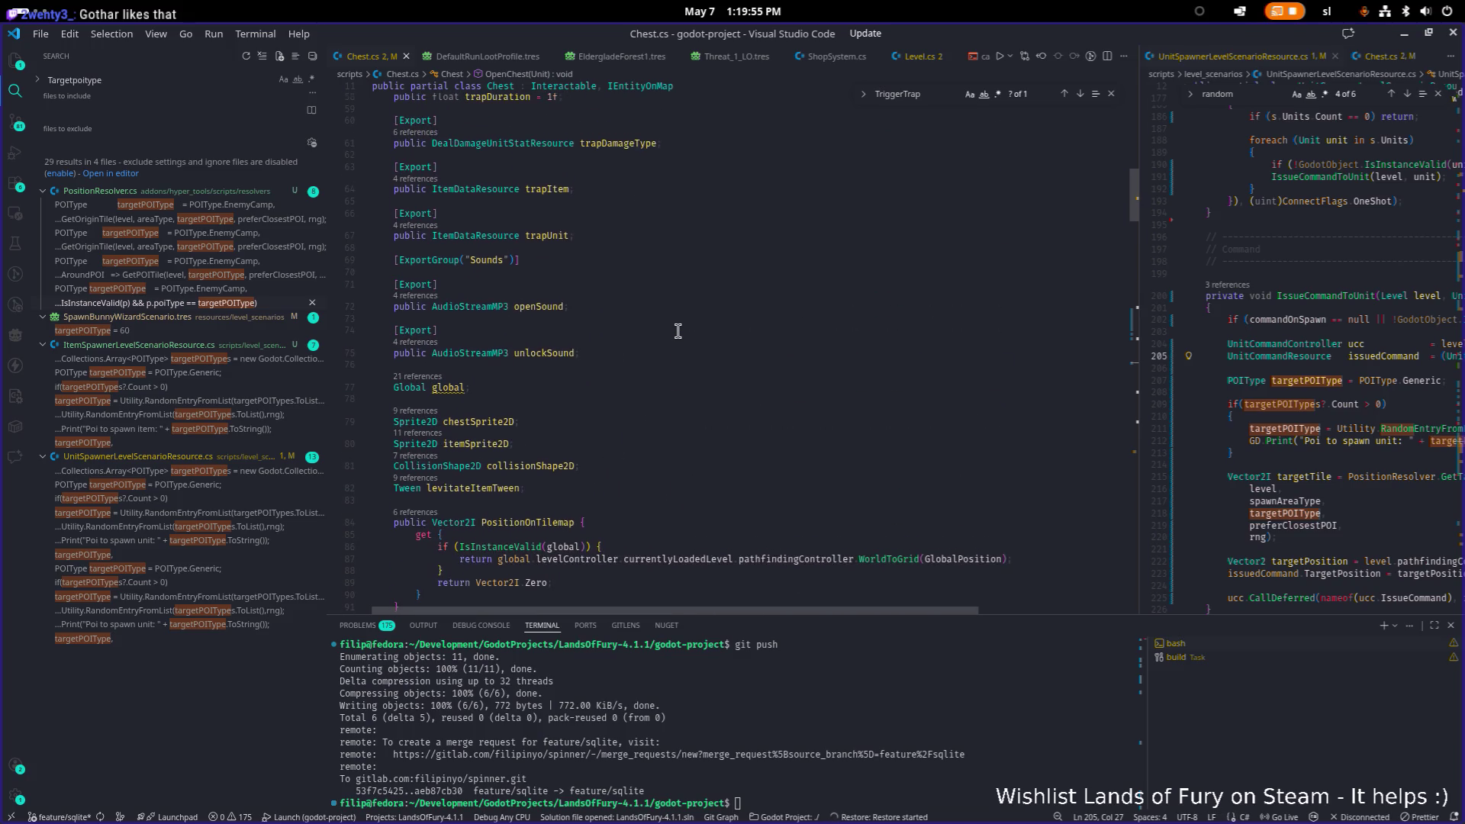
scroll(678, 331, "down", 18)
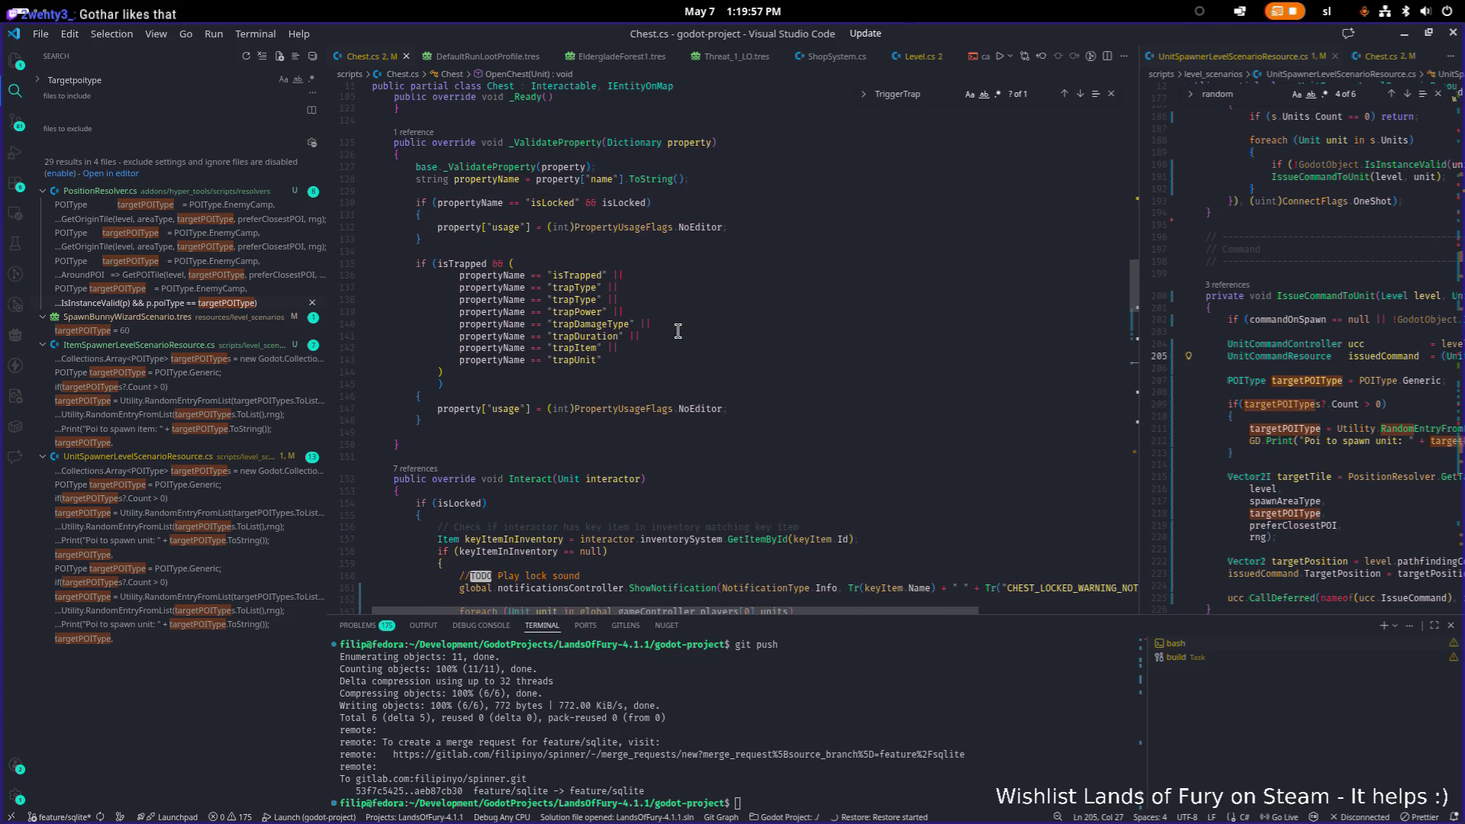
scroll(678, 330, "down", 3)
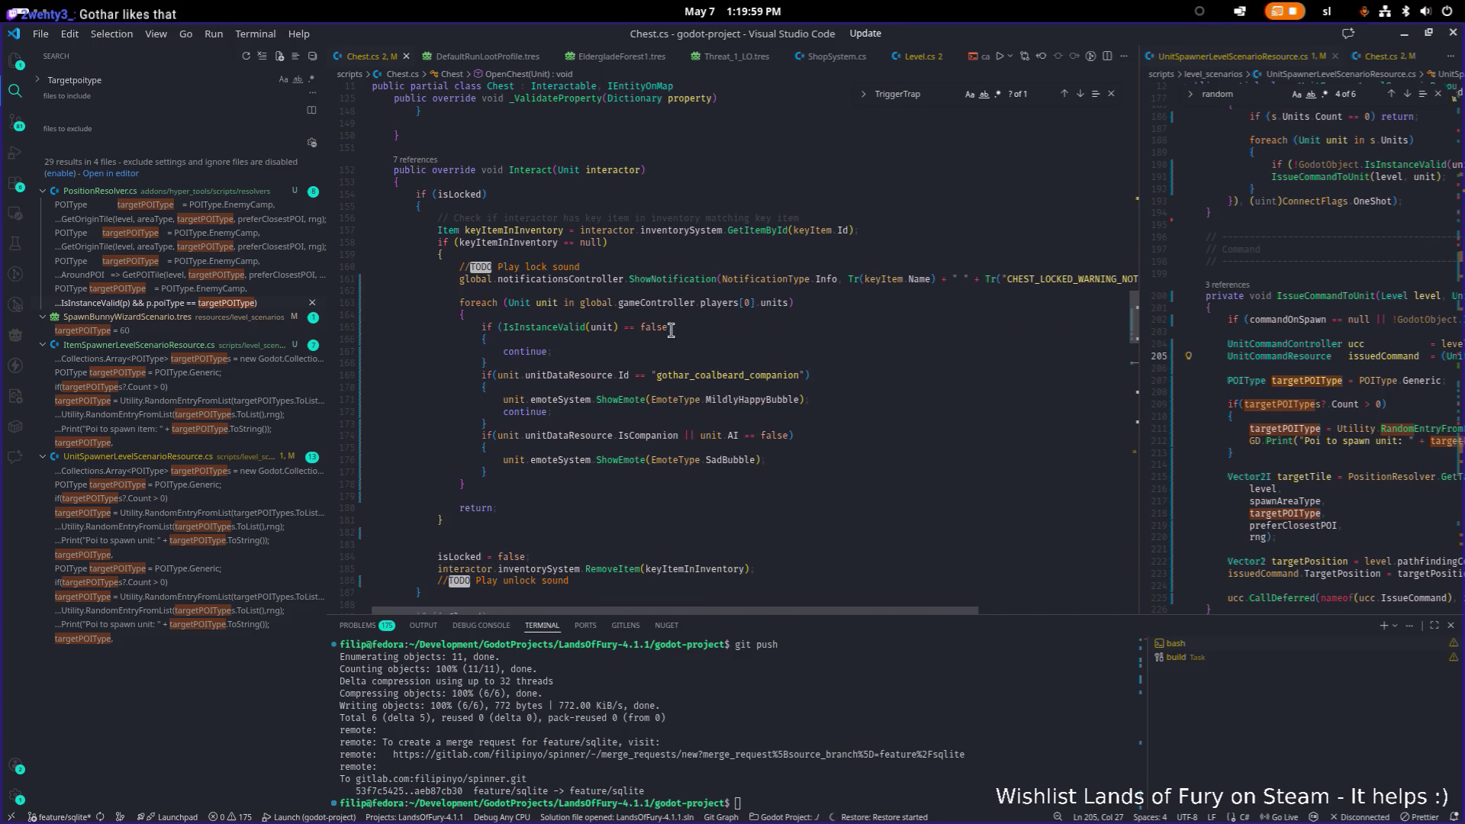
scroll(672, 330, "down", 2)
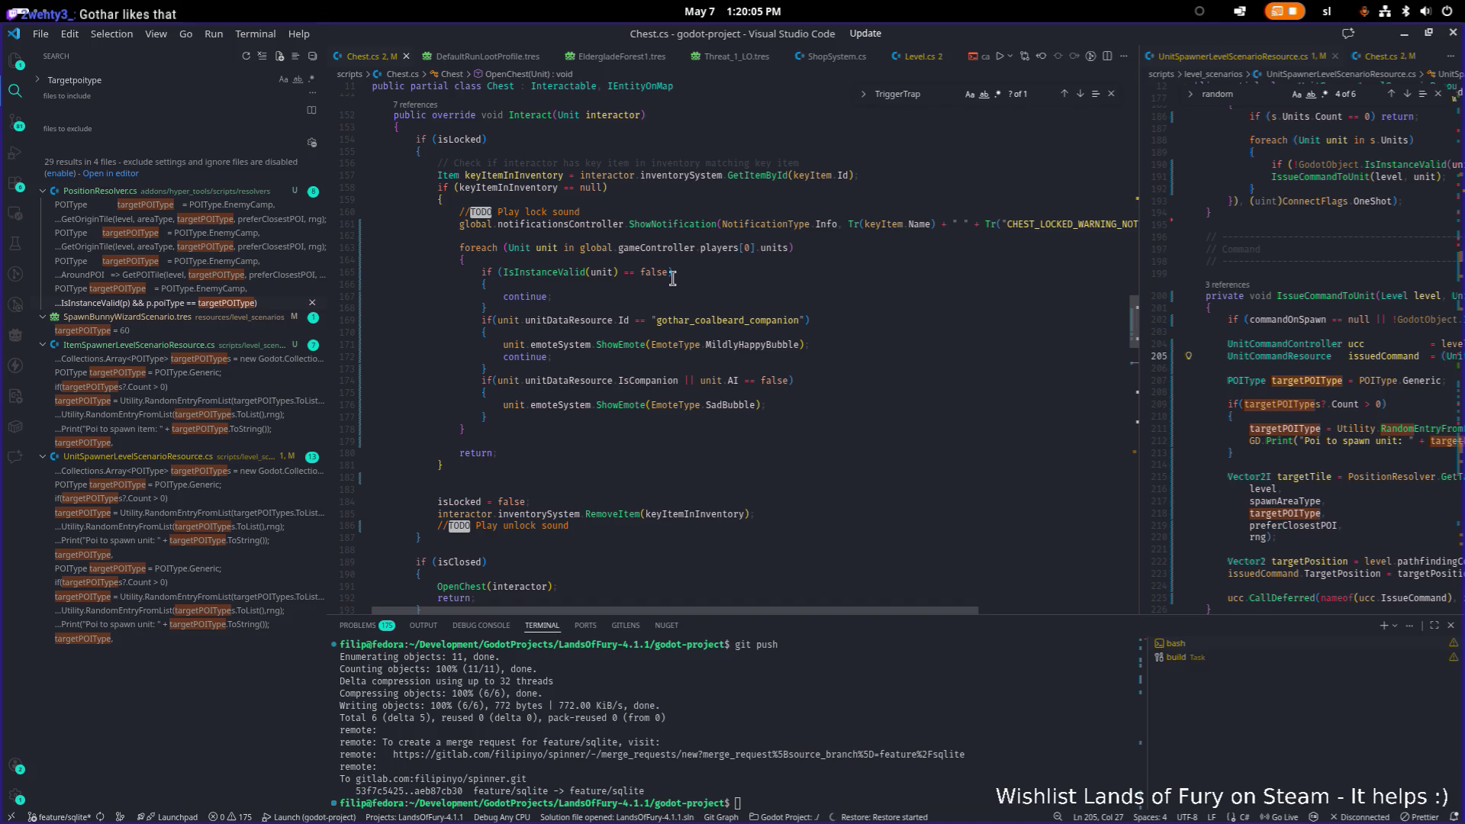
scroll(669, 284, "up", 2)
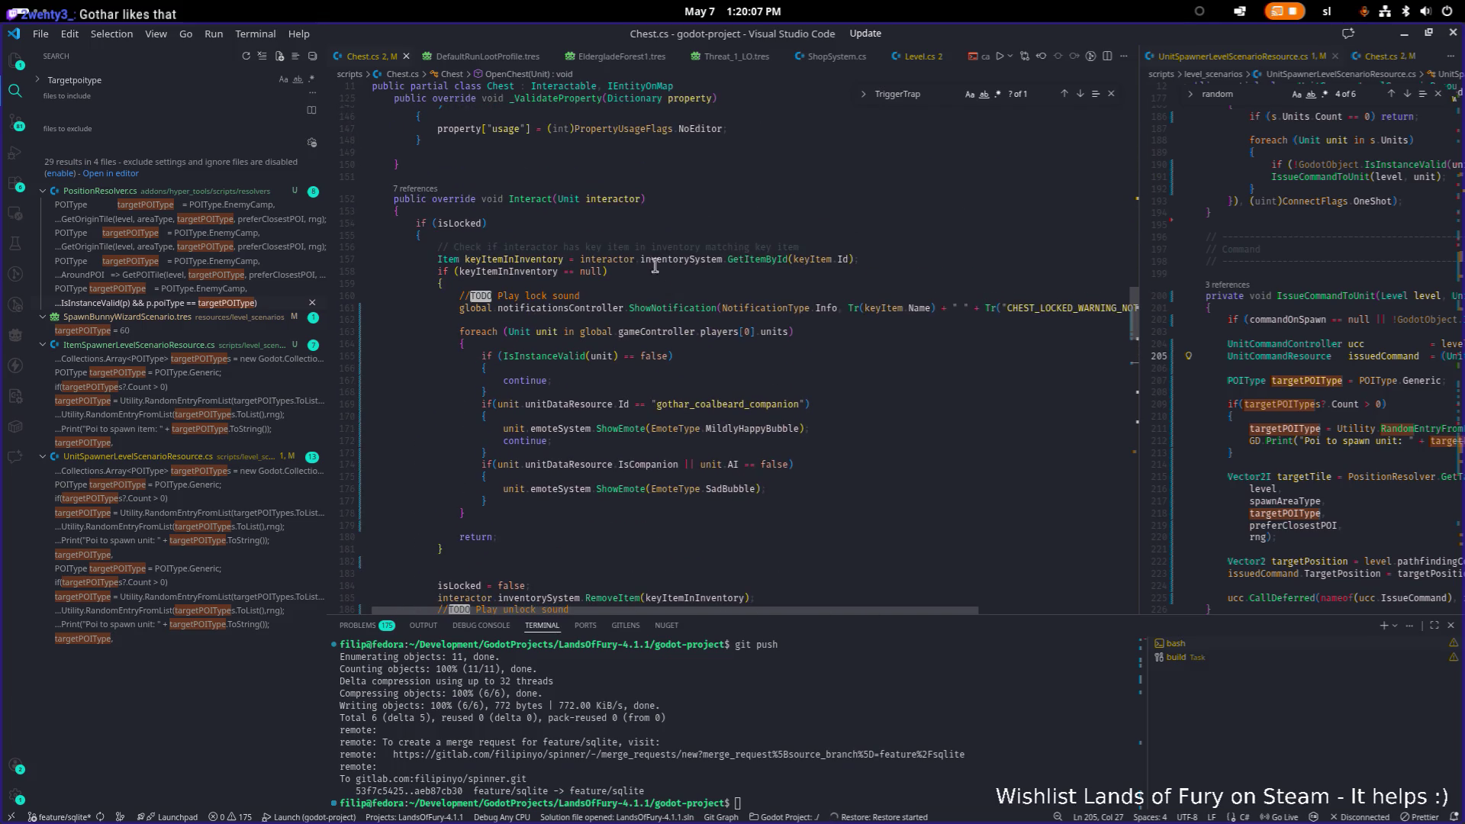
left_click(714, 215)
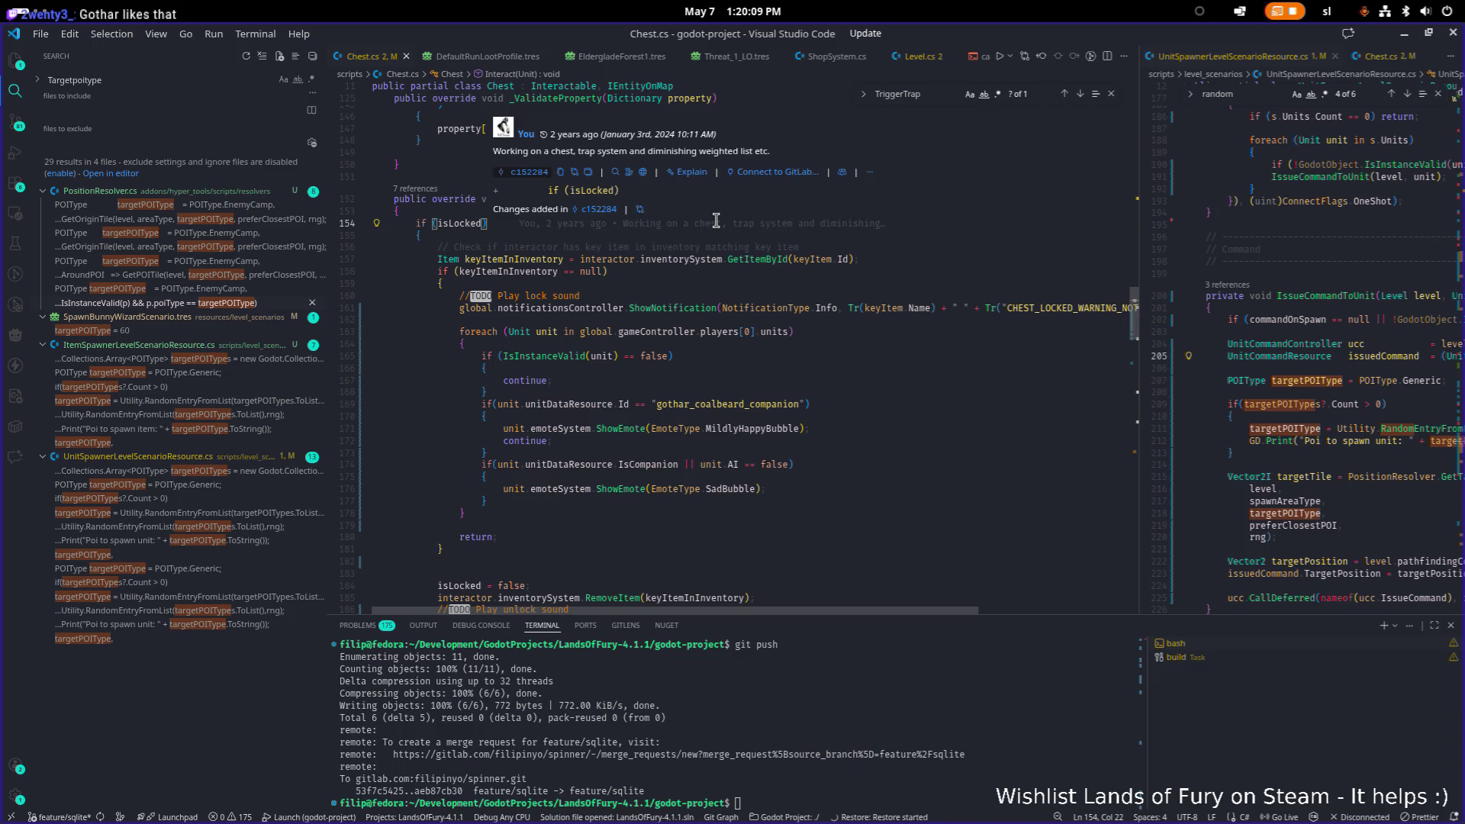
Paste the trap block into Interact with condition isTrapped && isClosed, and save Chest.cs.
key("Return")
key("Return")
key("Return")
key("Up")
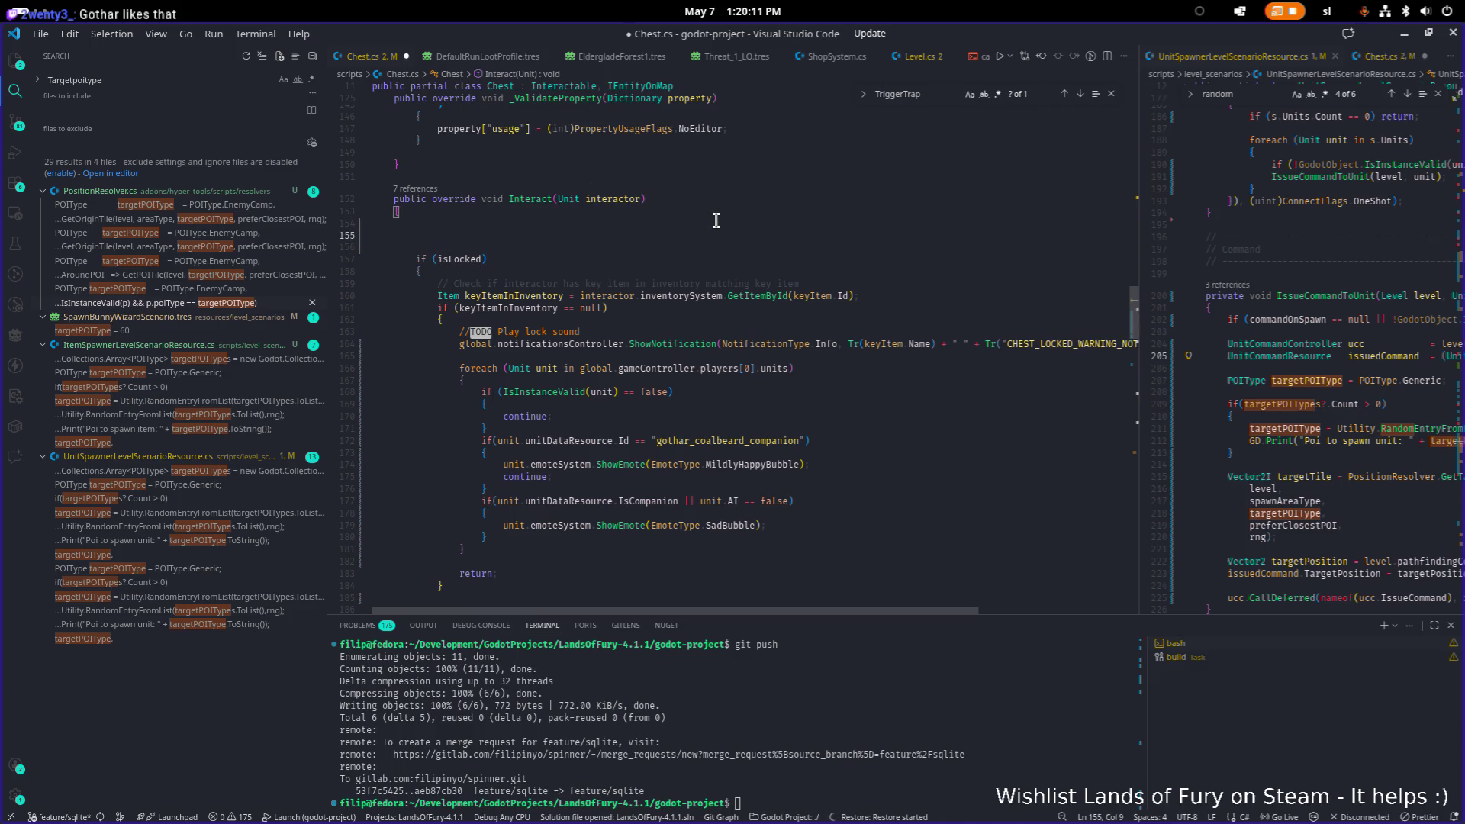
type("if (isTrapped)         {             TriggerTrap(interactor);         }")
key("Up")
key("Up")
key("Up")
key("End")
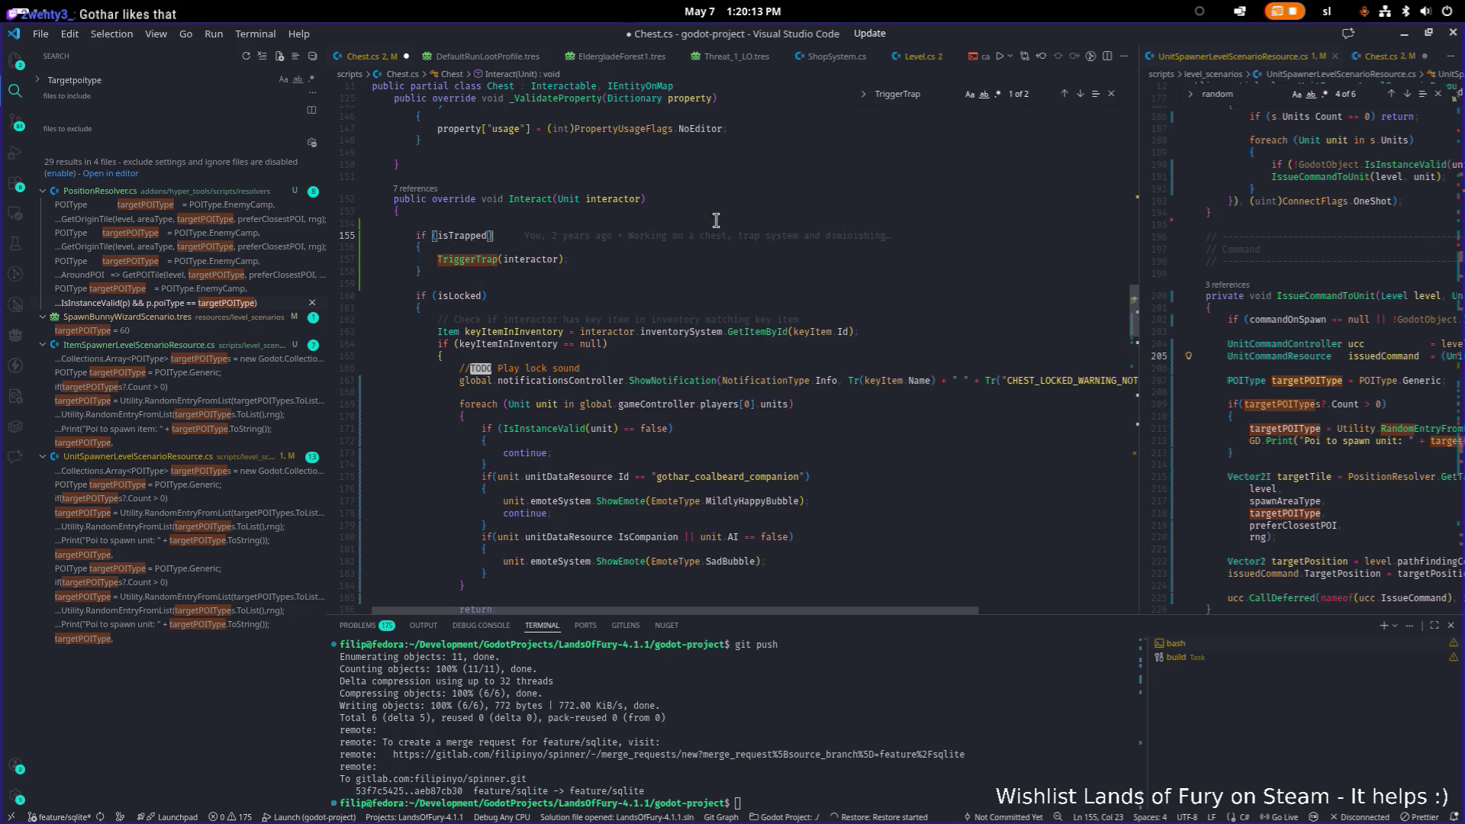
type("&&")
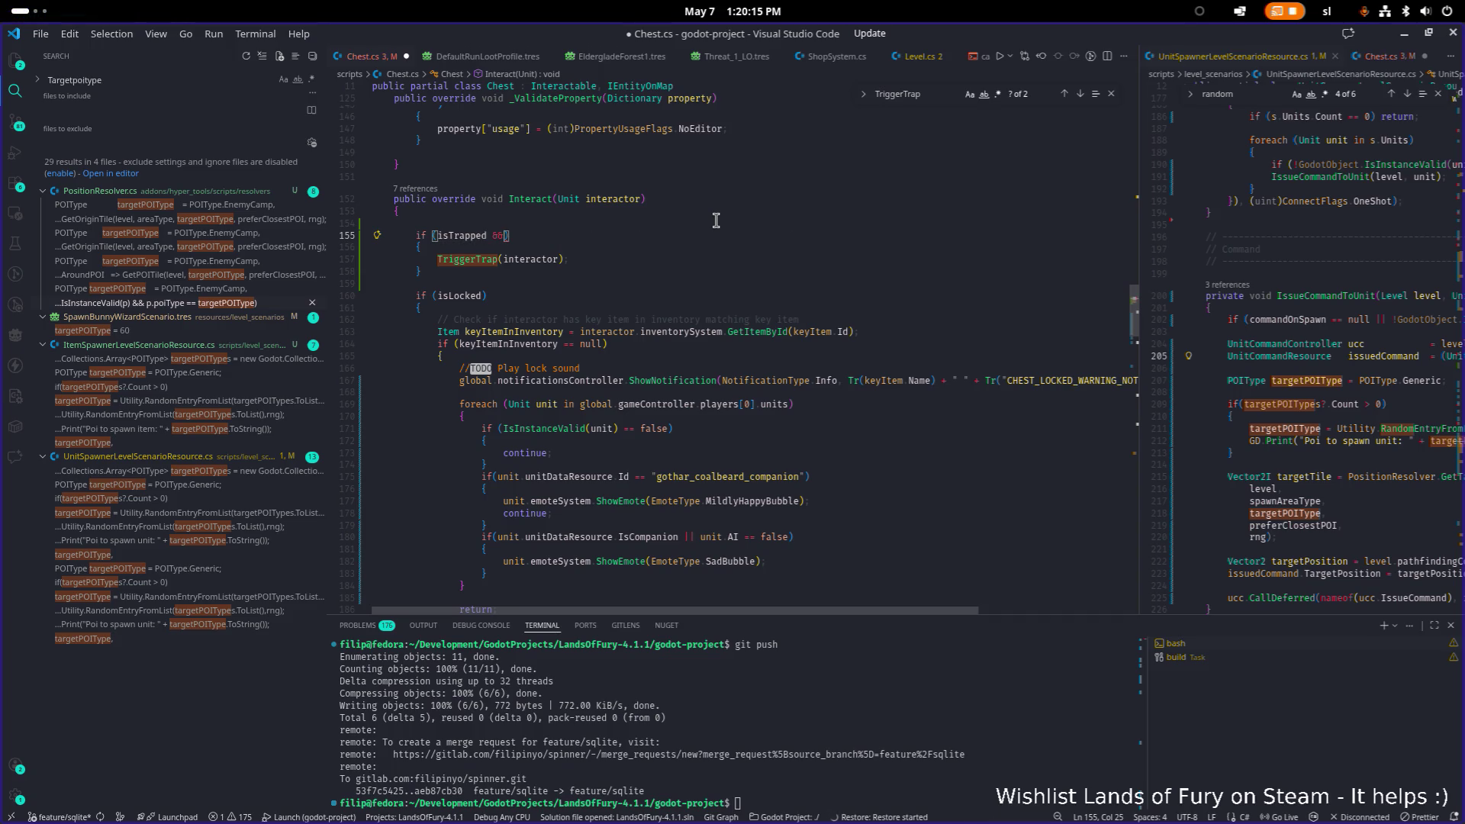
scroll(715, 220, "down", 5)
type("i")
type("sC")
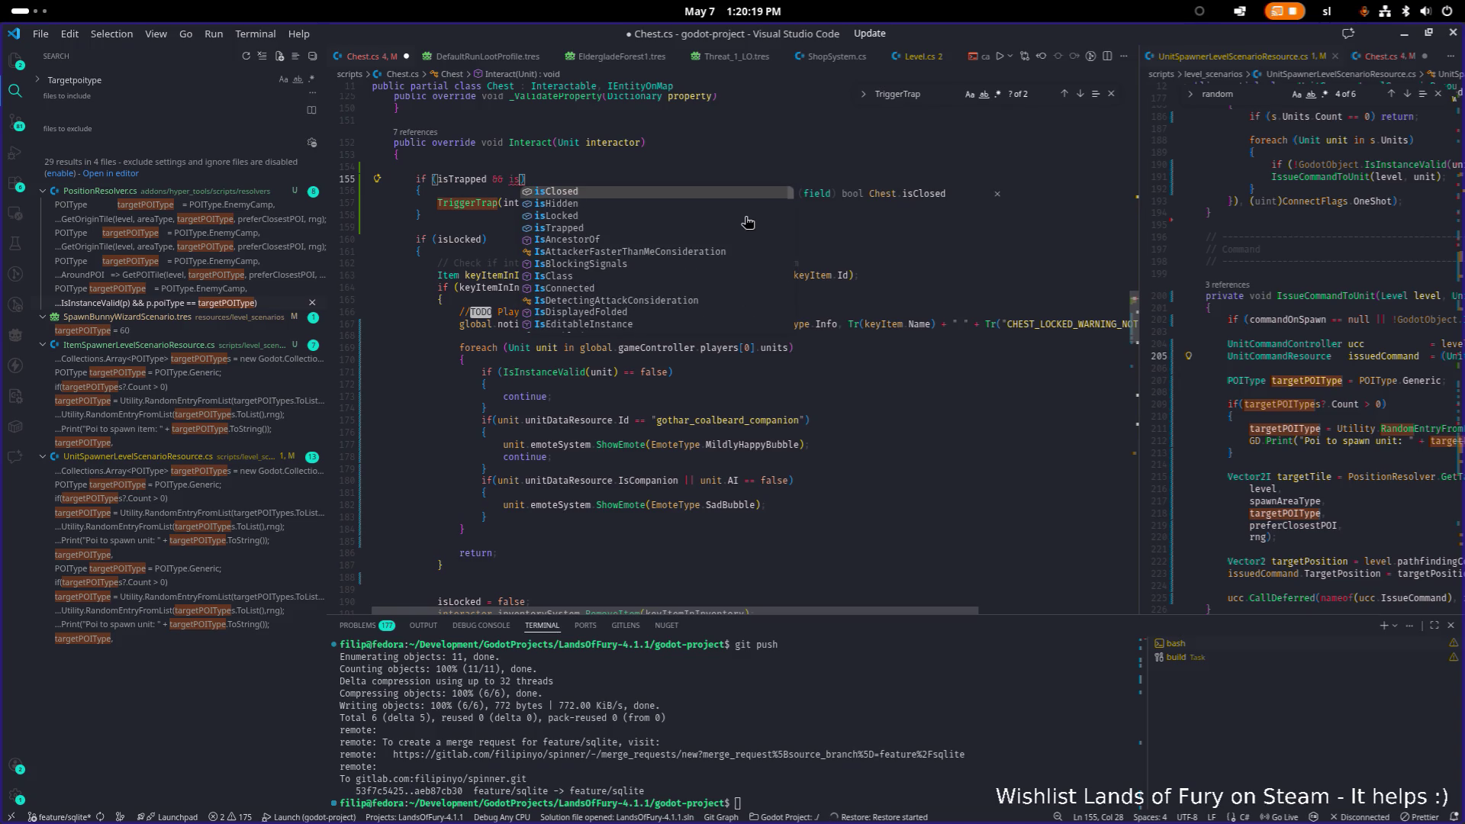
key("Tab")
key("ctrl+s")
Search Chest.cs for TriggerTrap to check its definition and the new call.
left_click(732, 218)
double_click(490, 202)
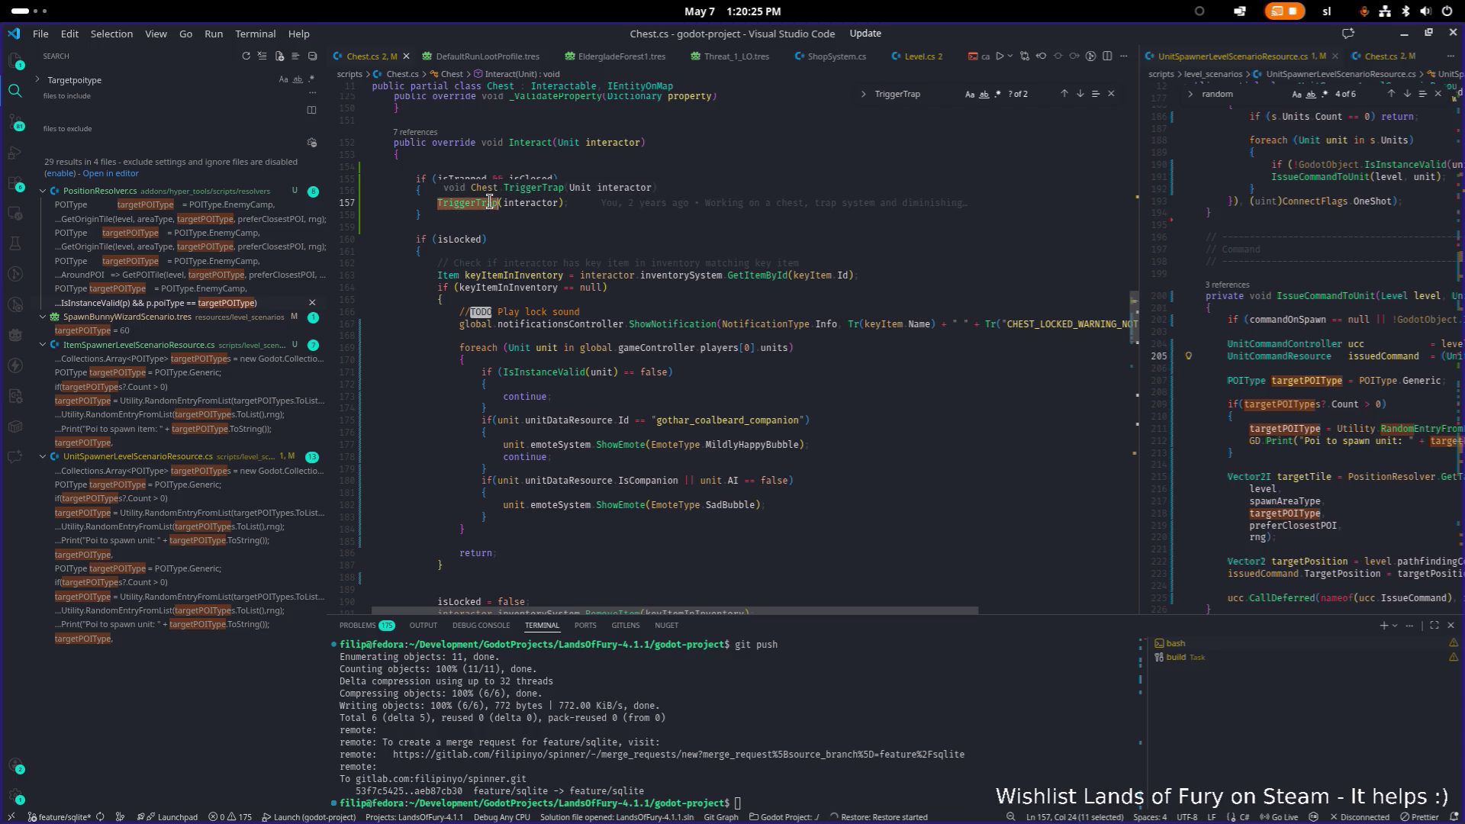
key("ctrl+f")
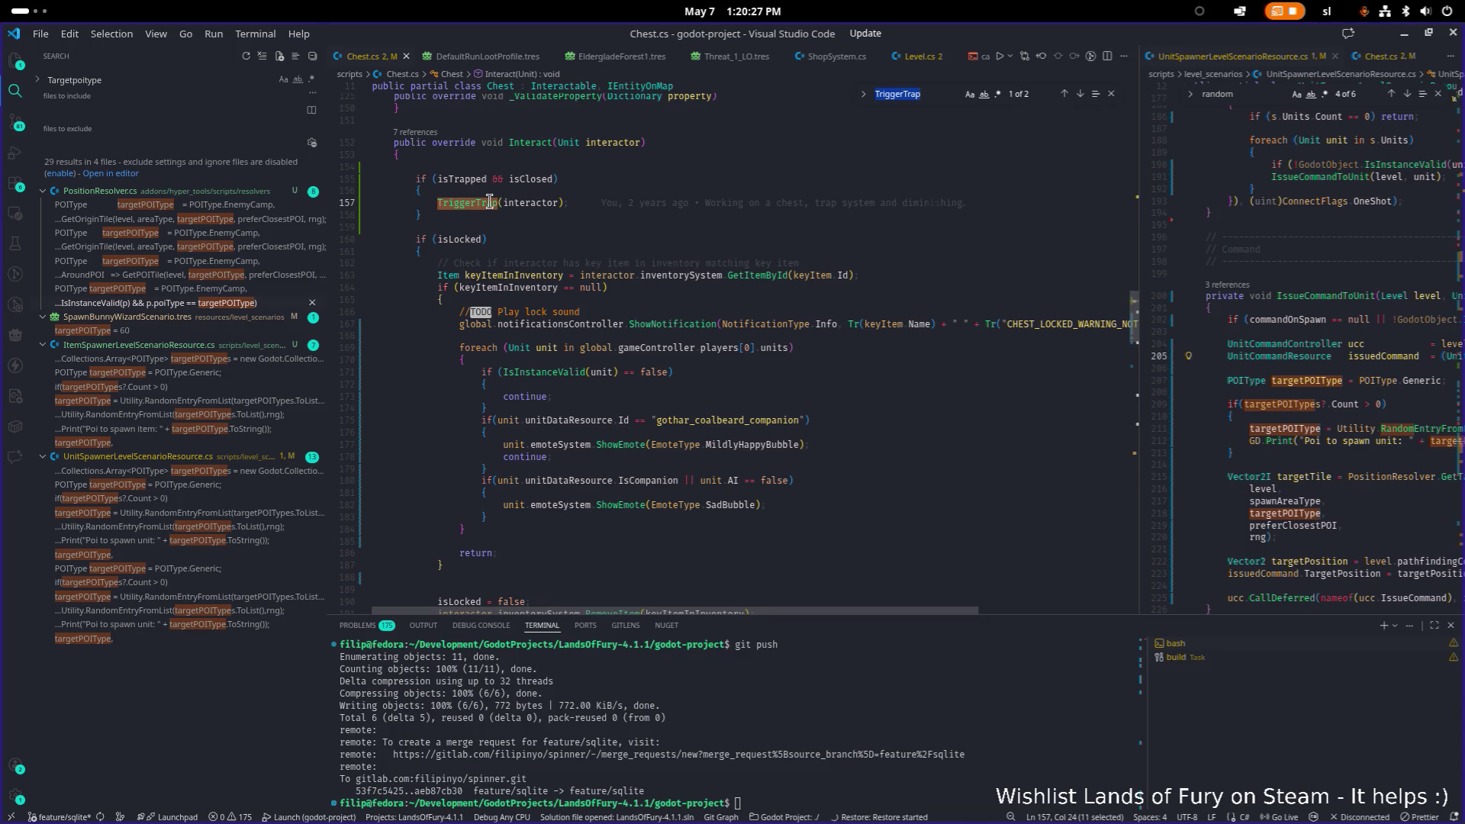
key("Return")
key("Return")
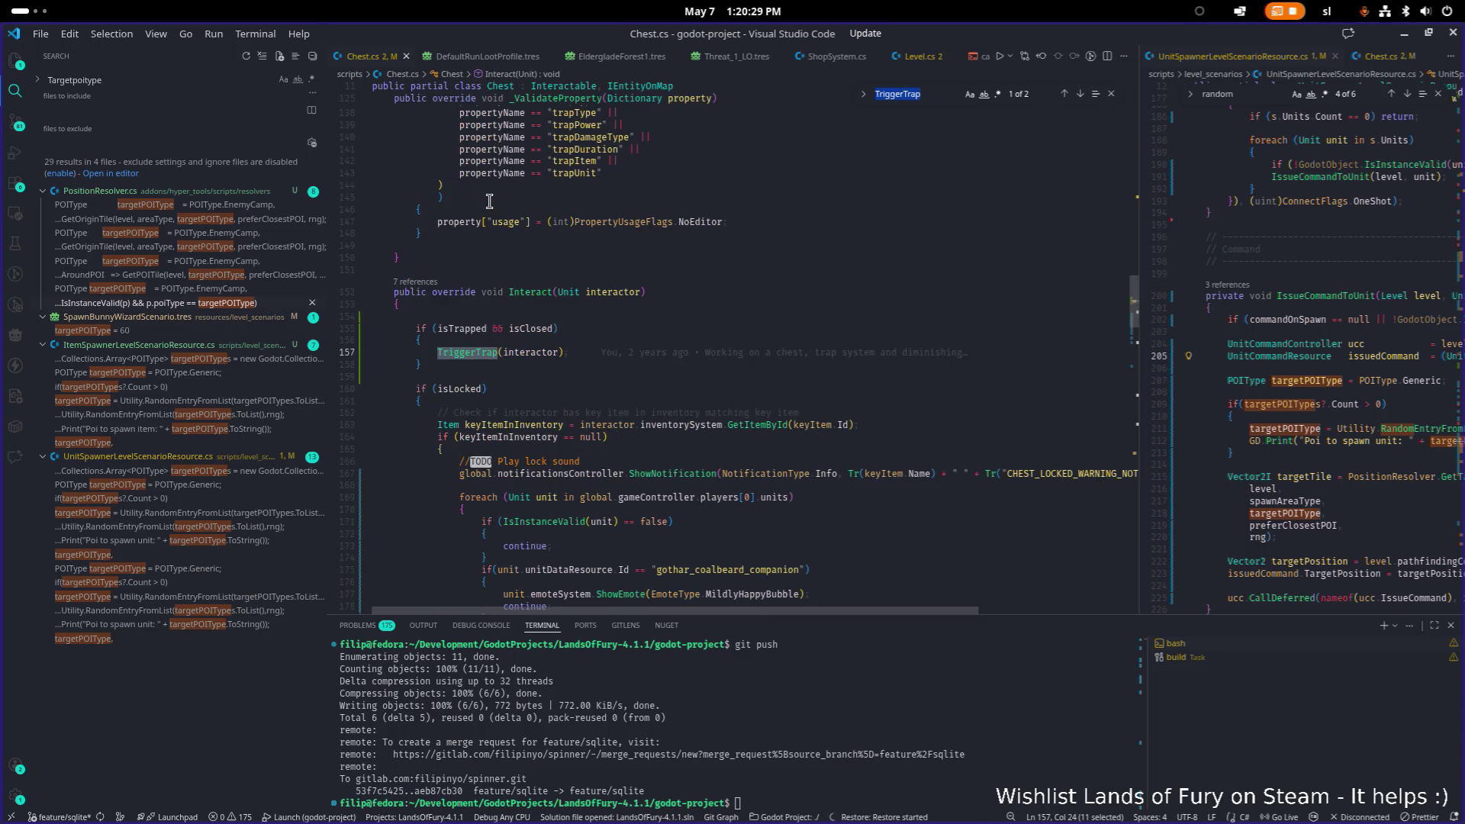
key("Return")
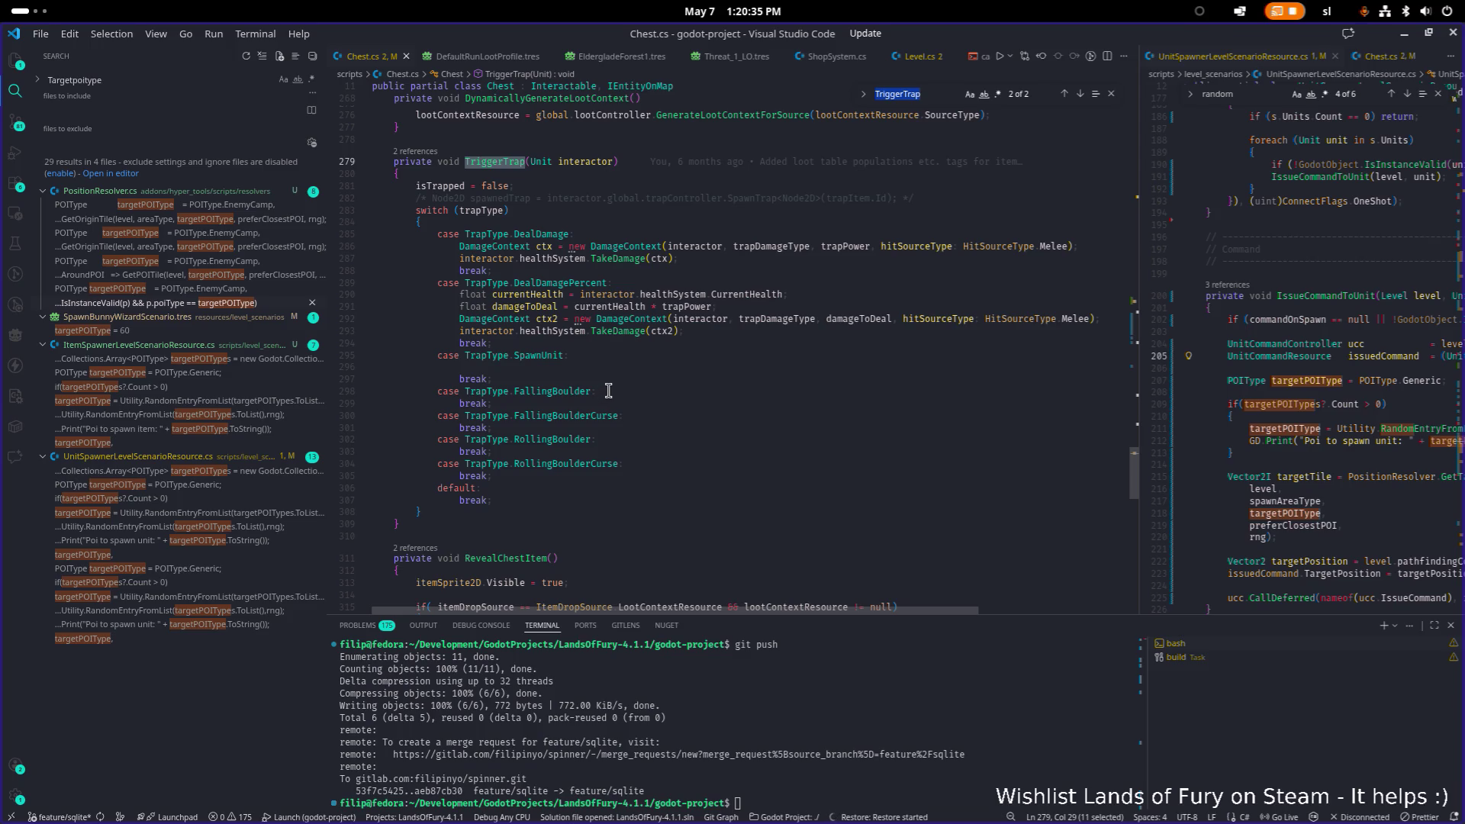
left_click(647, 404)
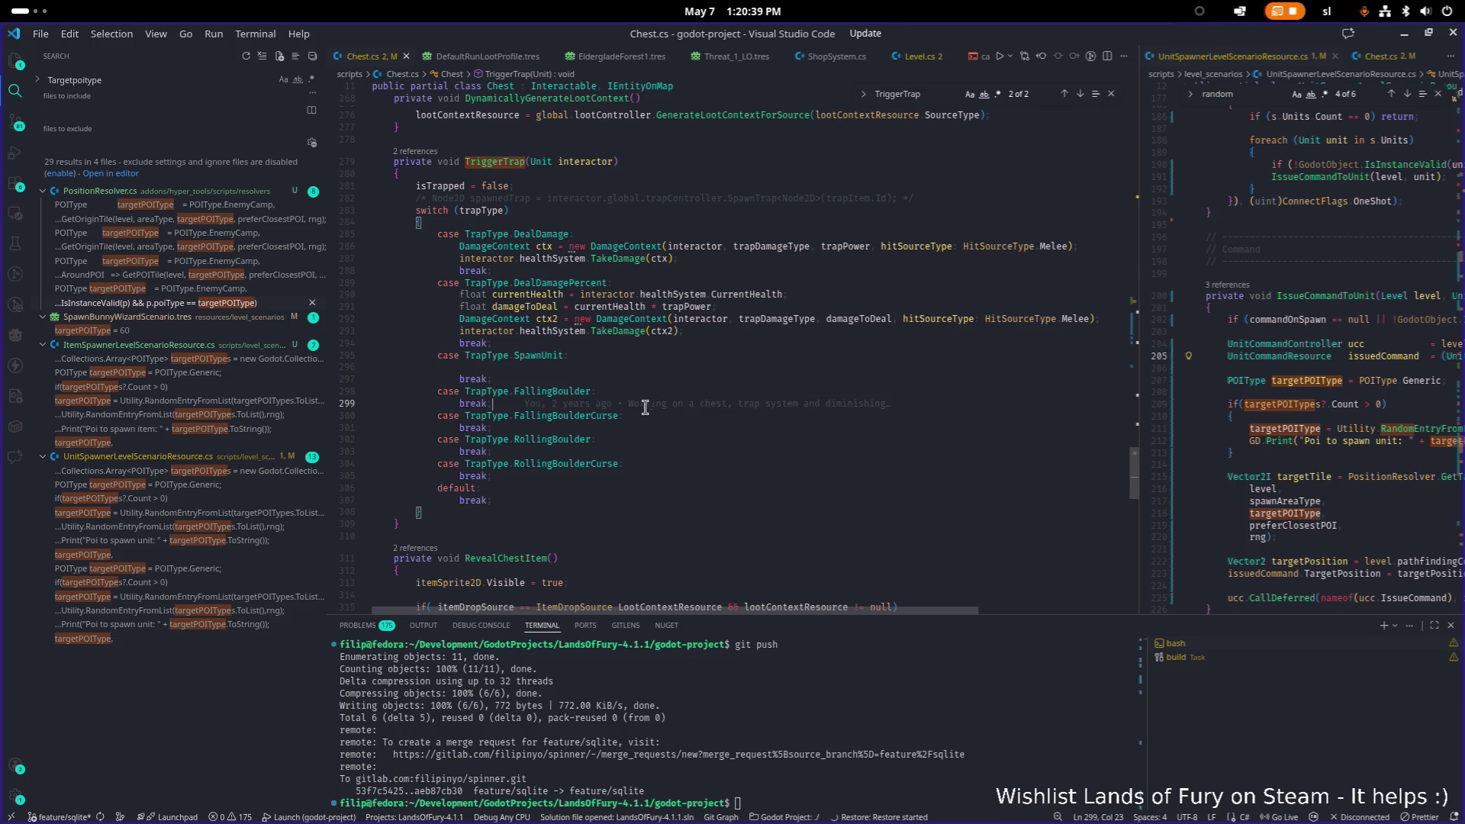
Return from Visual Studio Code to the Godot editor for a rebuild.
scroll(668, 411, "up", 10)
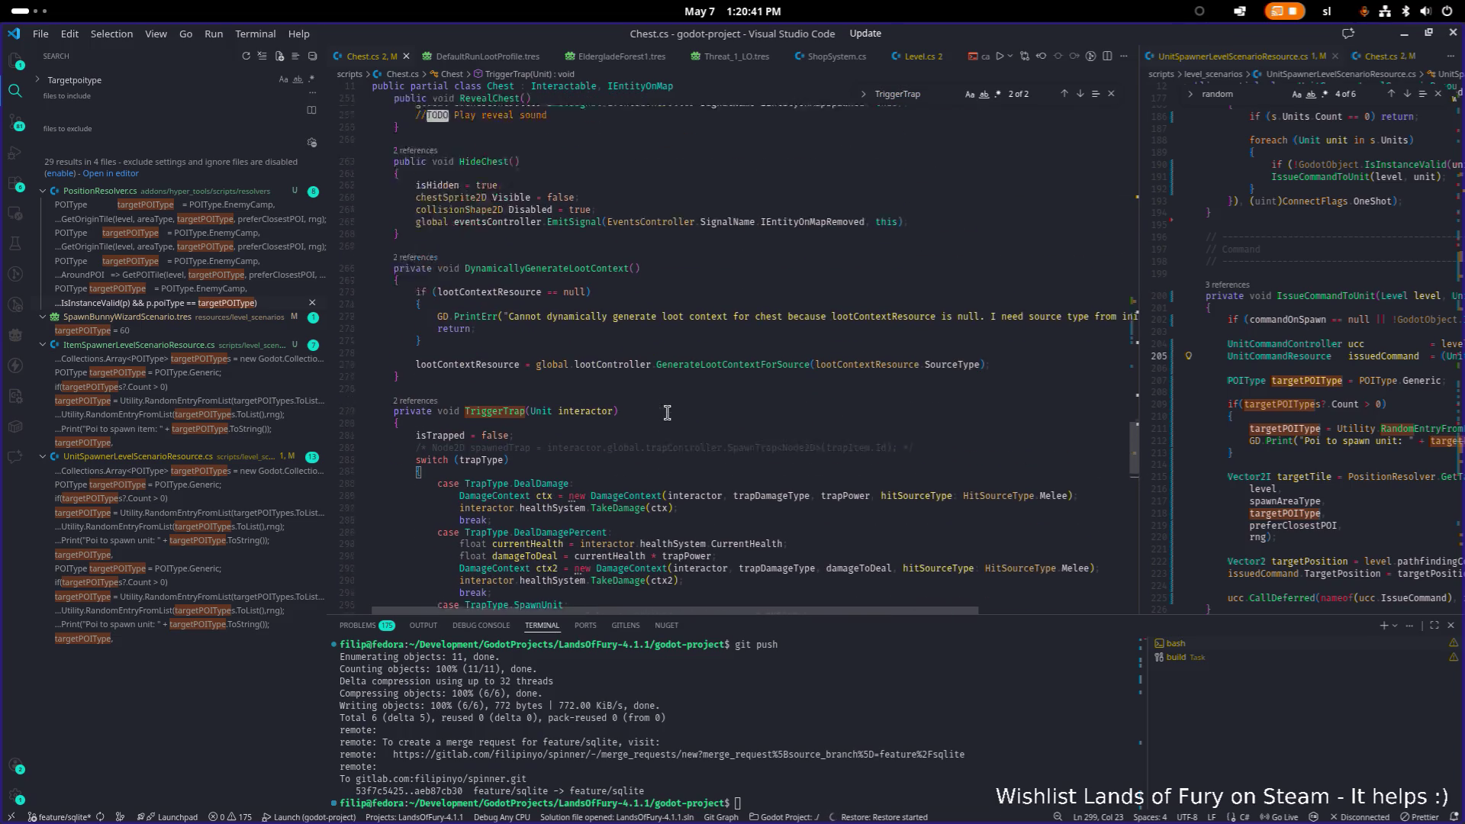
left_click(655, 360)
scroll(654, 358, "up", 9)
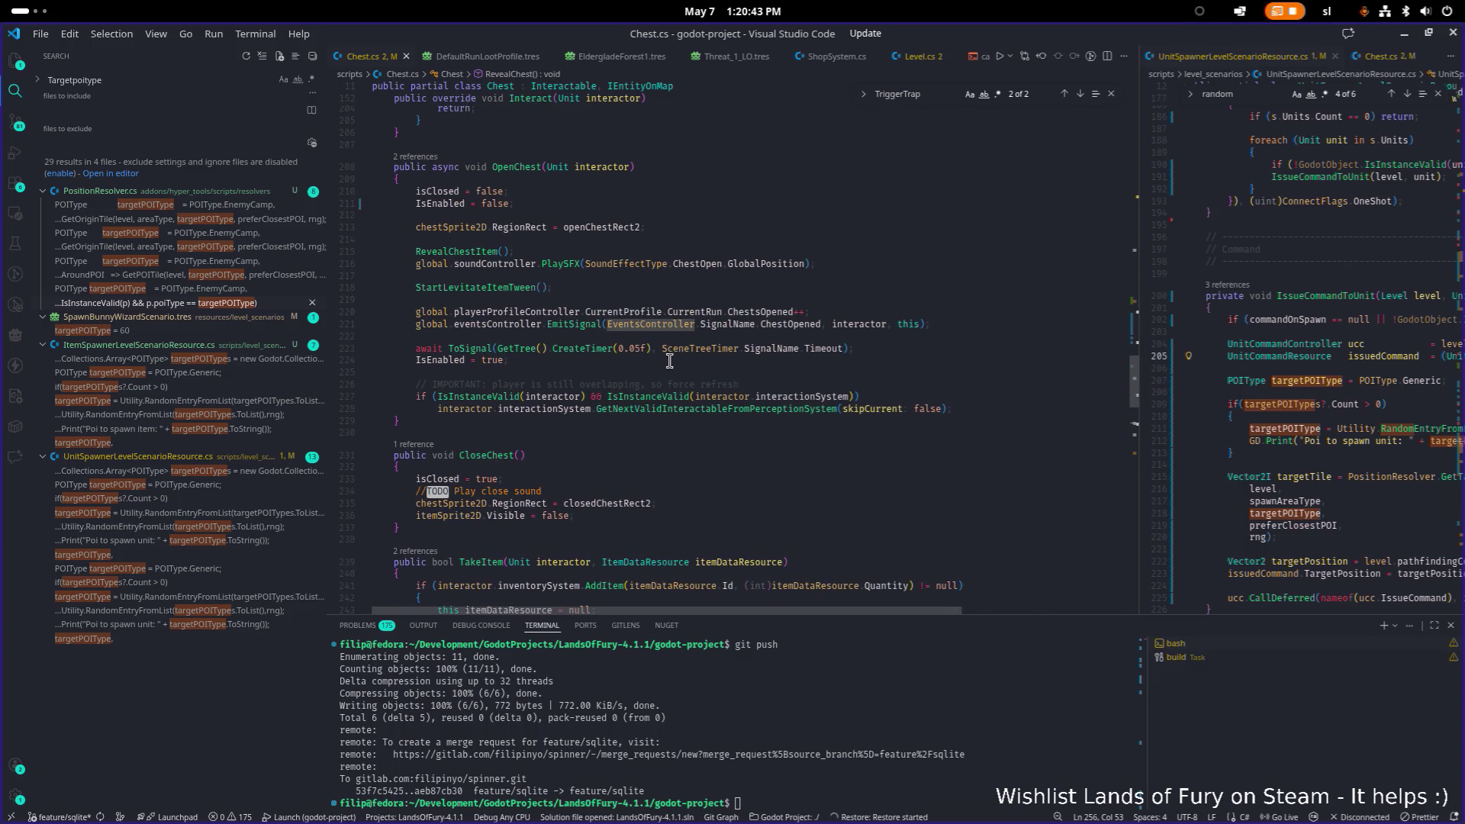
left_click(1431, 36)
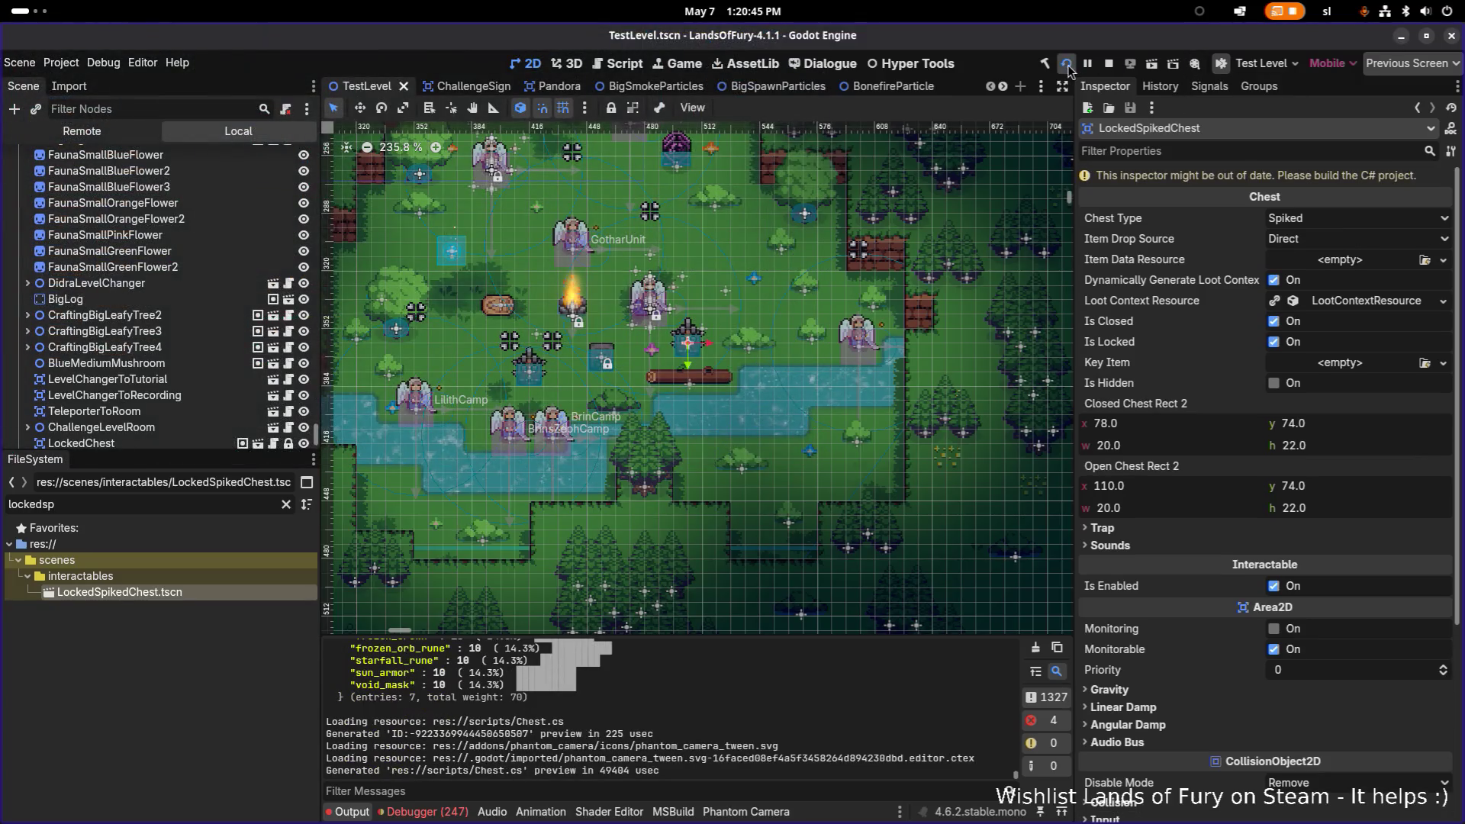
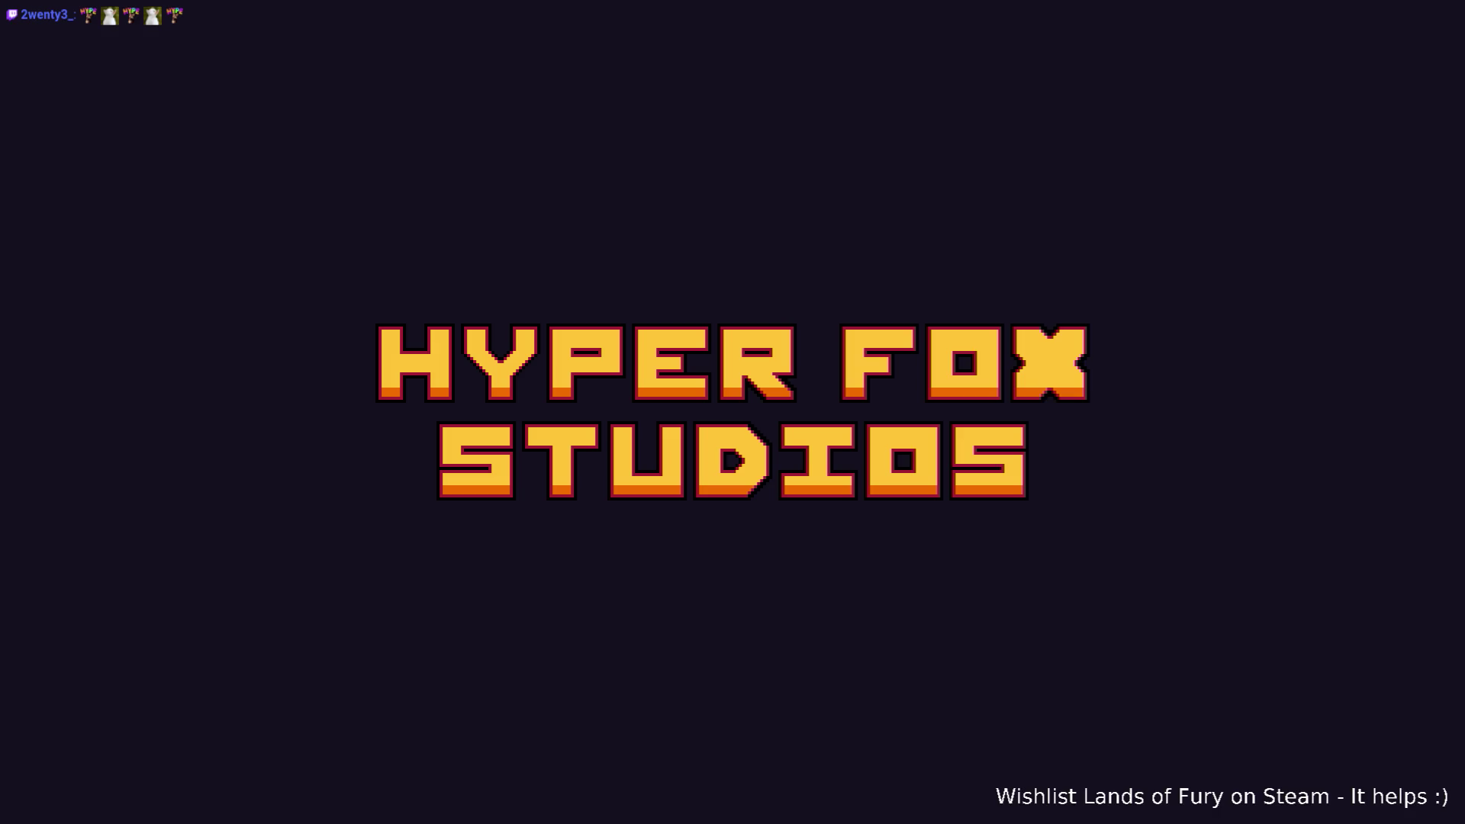
Load the first profile and walk the player up to the locked chest.
key("Return")
key("Return")
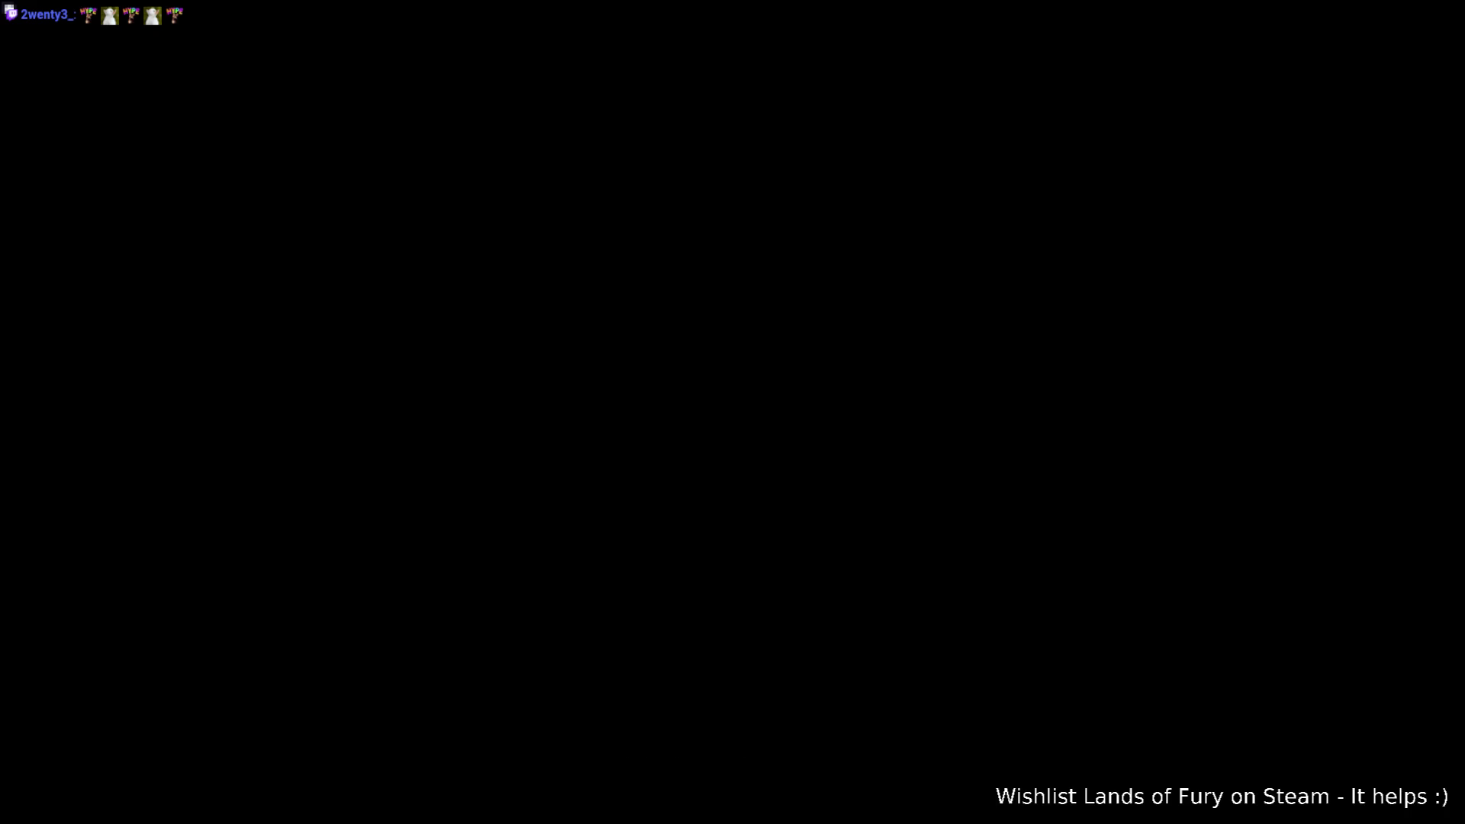
key("d")
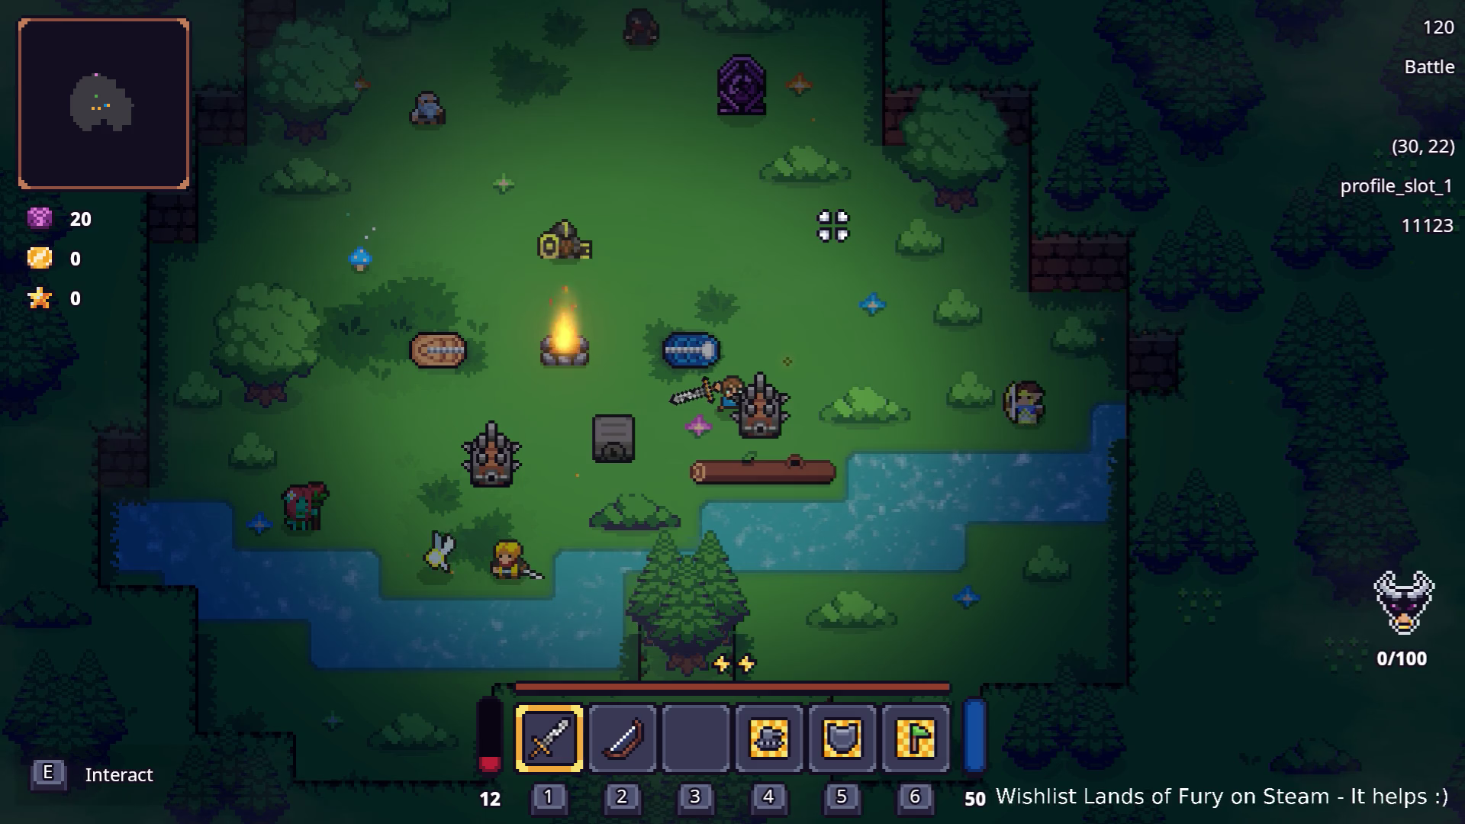
left_click(878, 313)
key("a")
key("space")
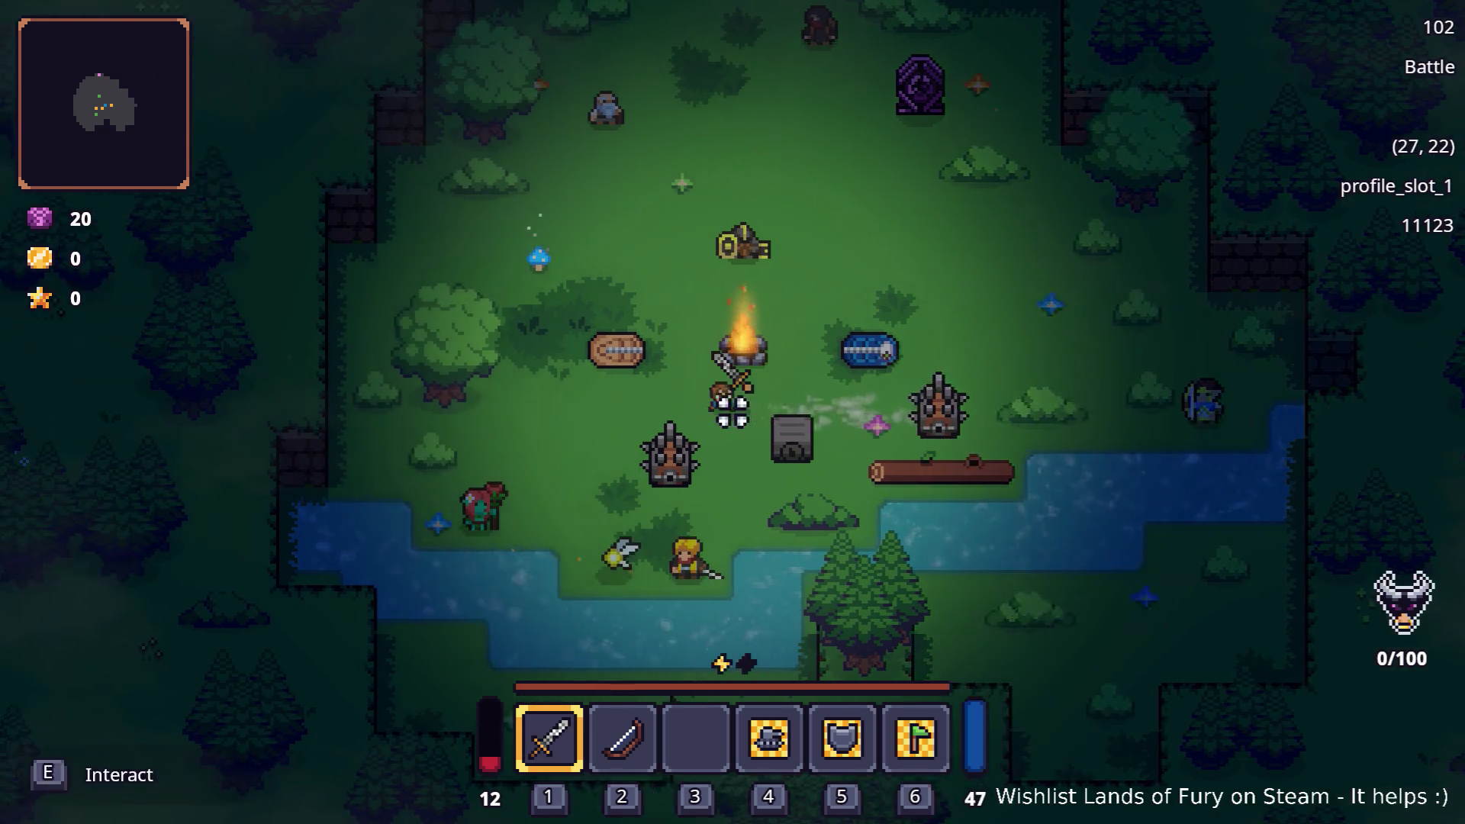
key("a")
key("s")
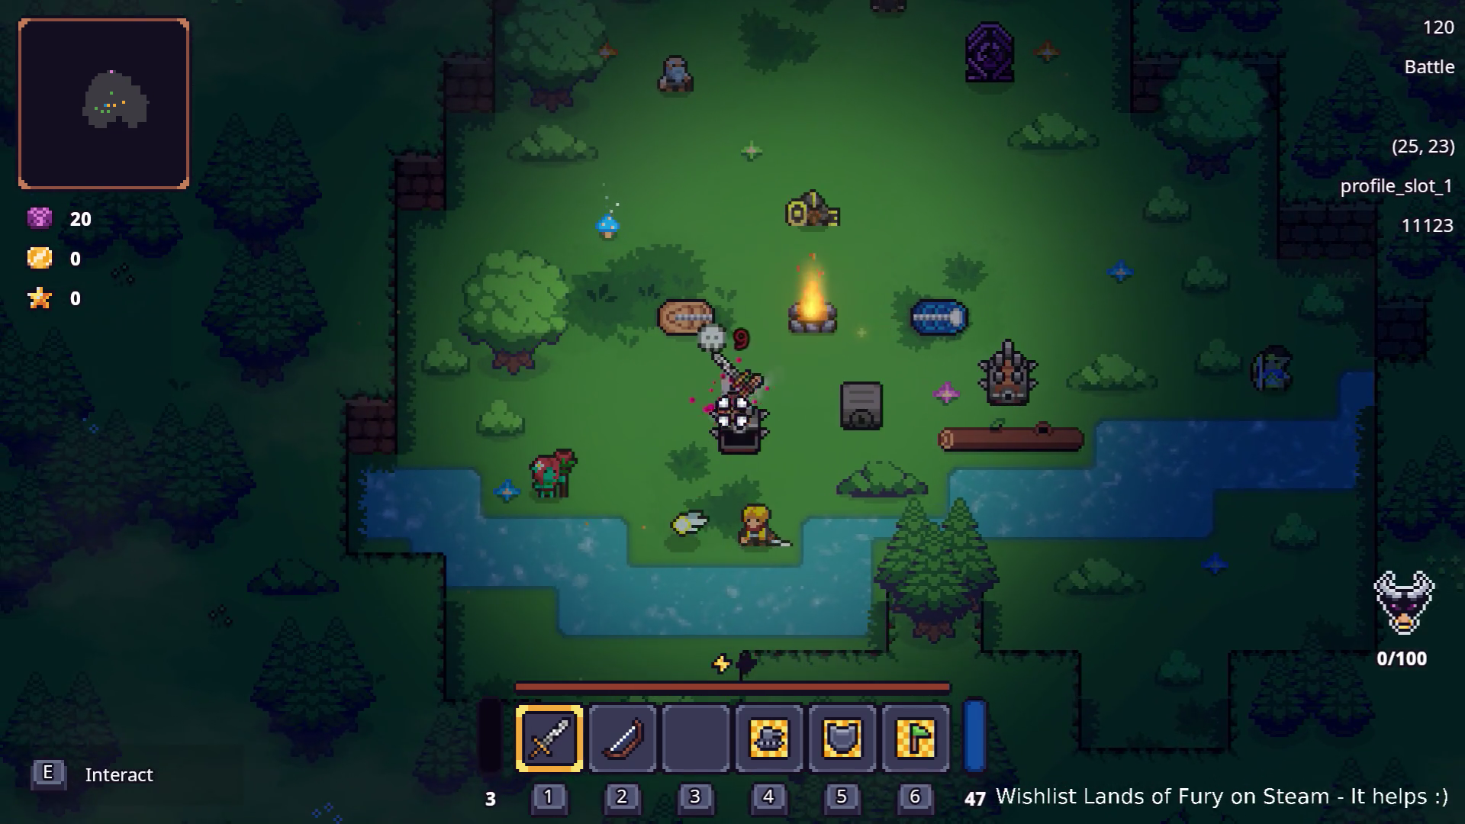
key("d")
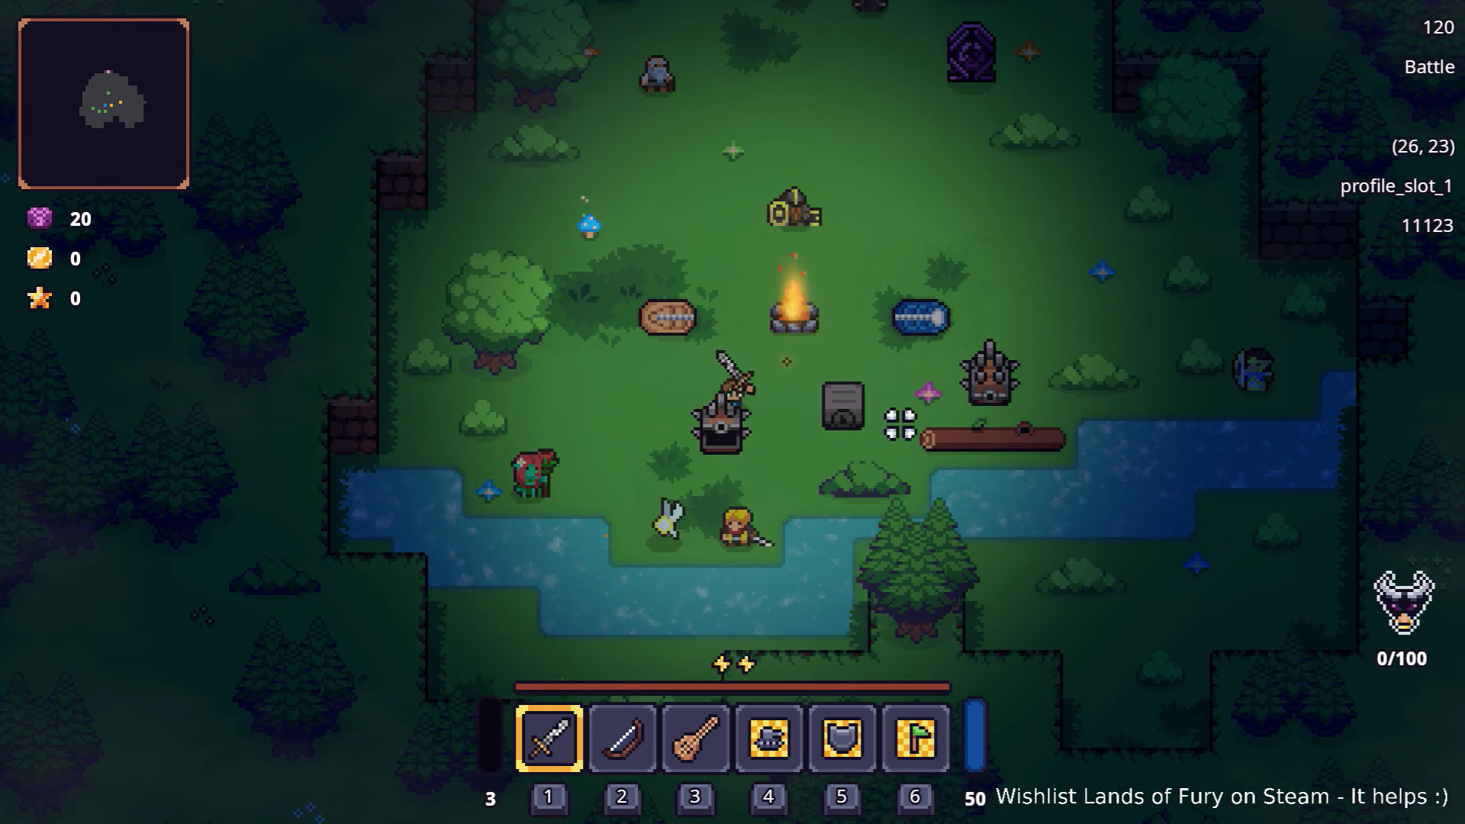
key("3")
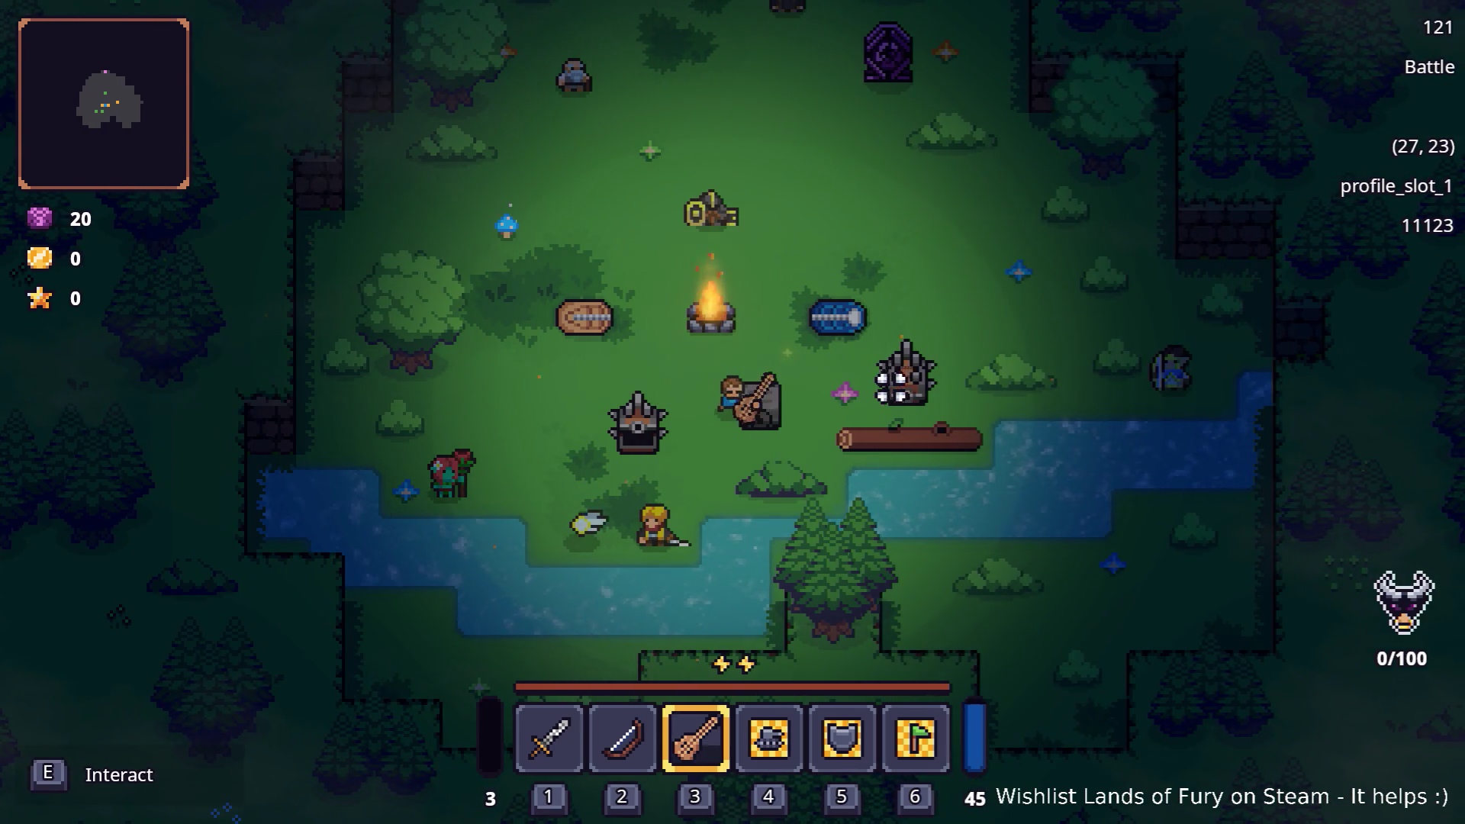
key("w")
key("d")
Try opening the locked chest without the Golden Key, then quit the game to desktop.
key("e")
key("e")
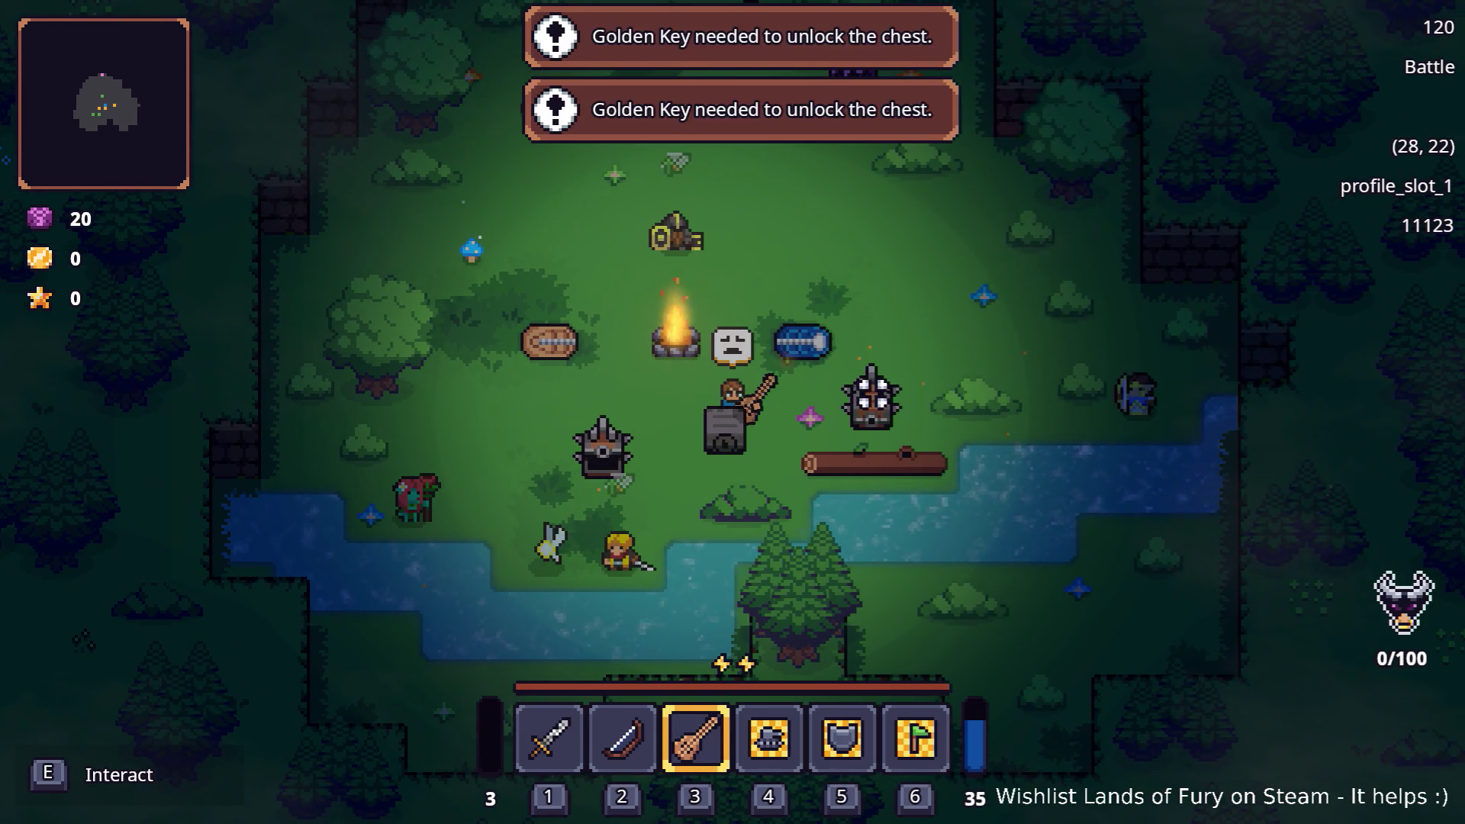
key("e")
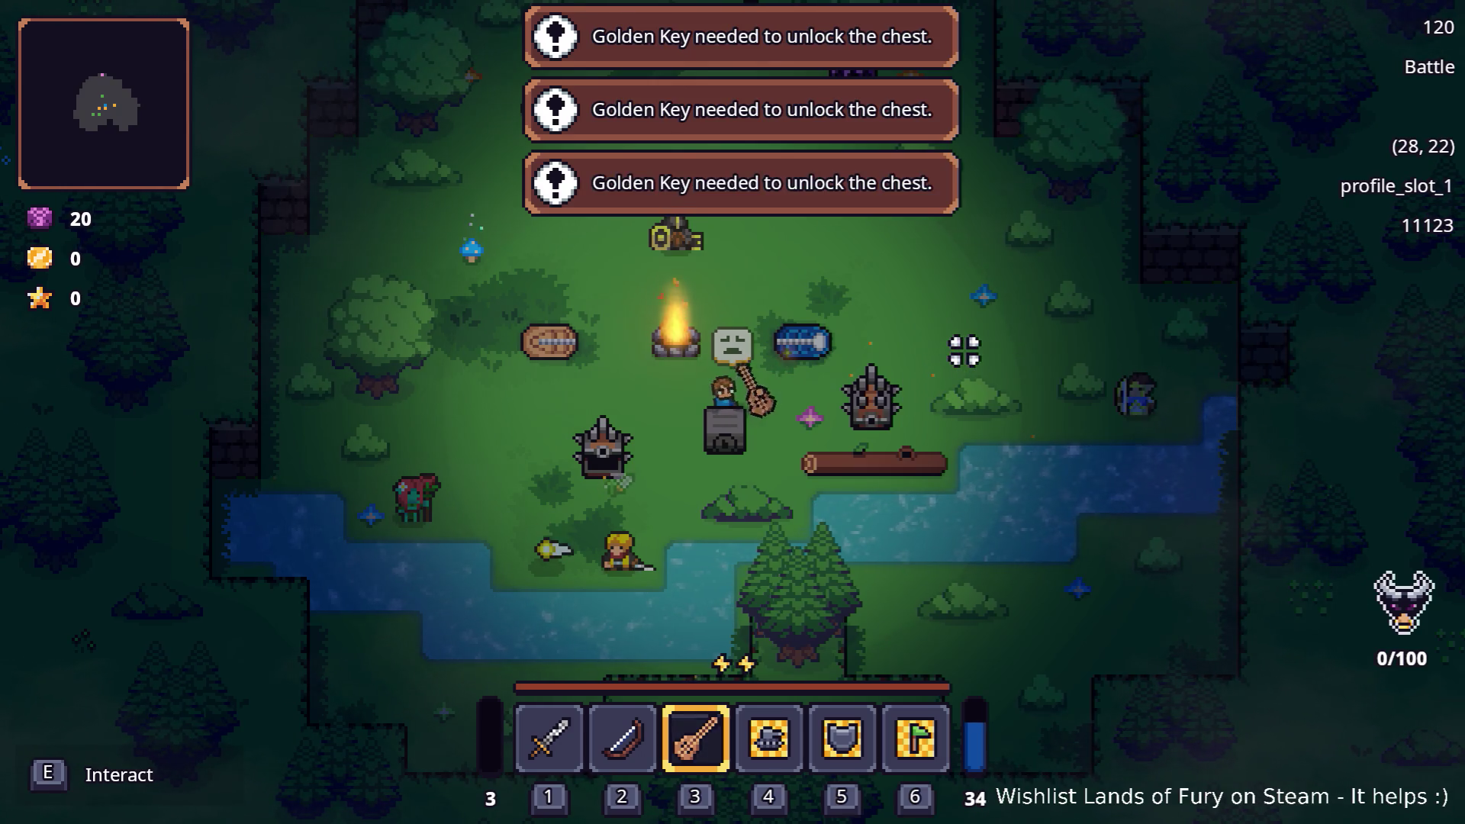
key("Escape")
left_click(698, 696)
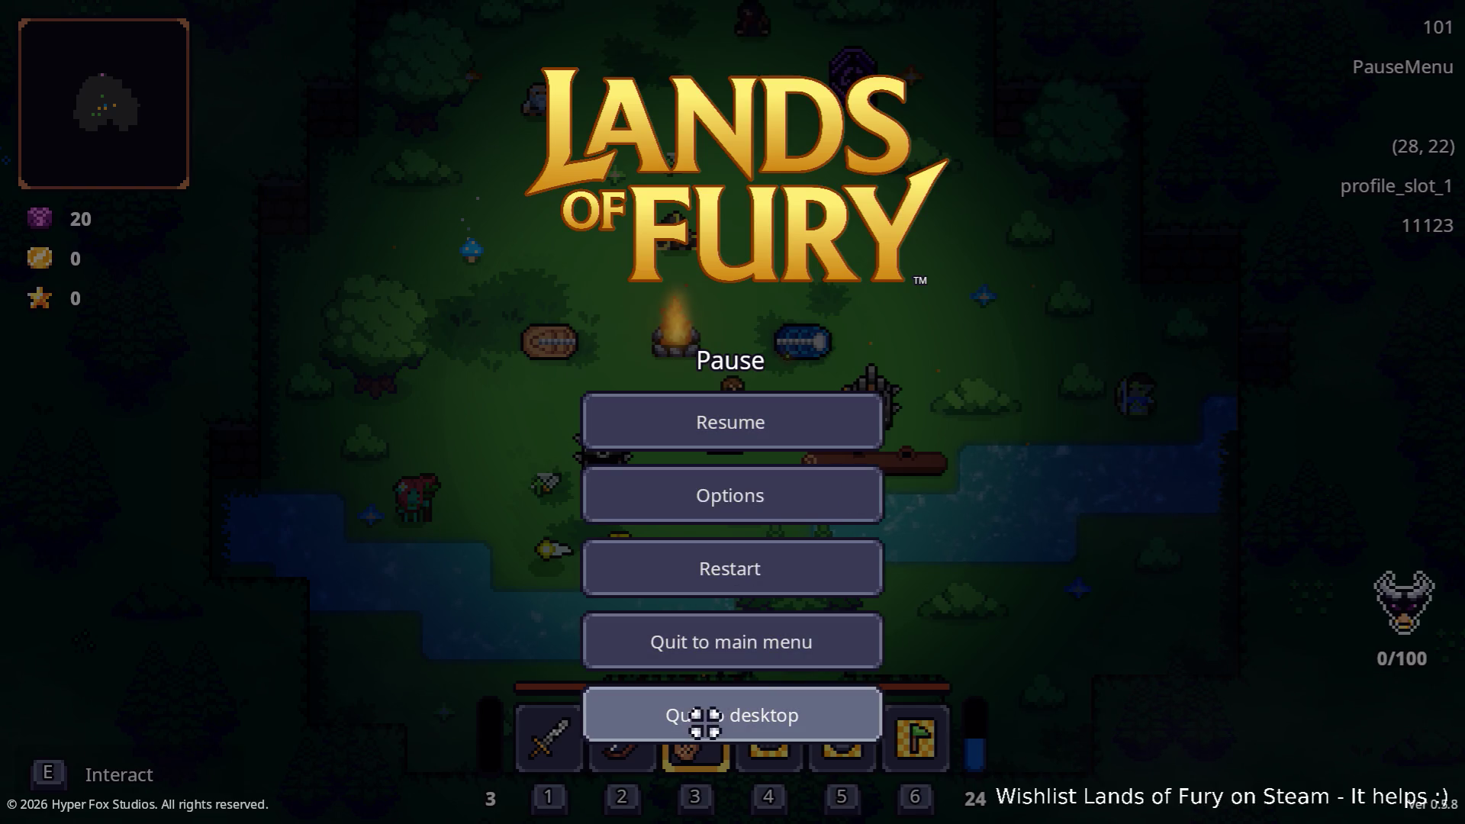
key("alt+Tab")
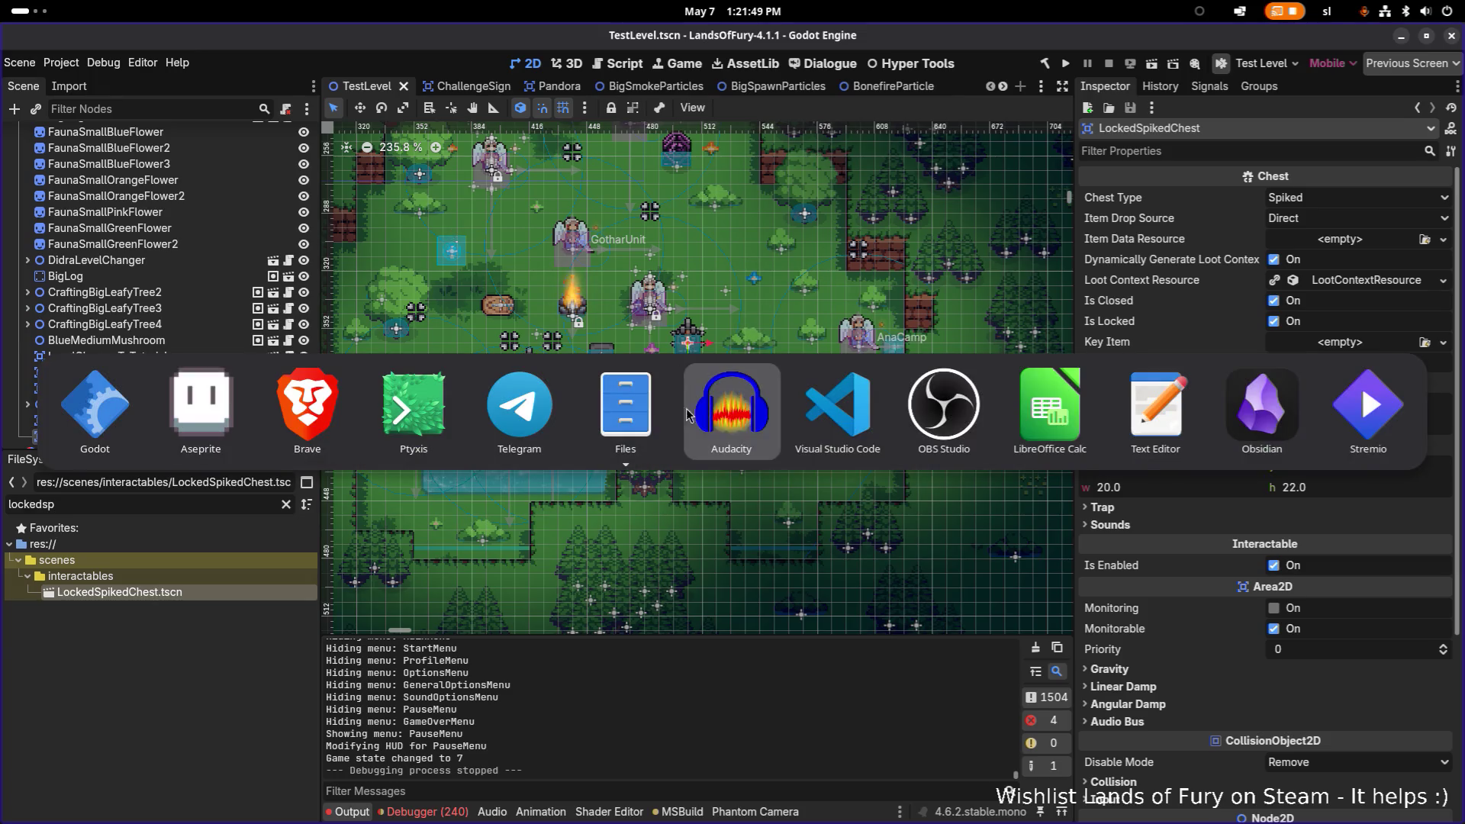
Review Chest.cs's OpenChest method around line 214.
scroll(830, 314, "up", 2)
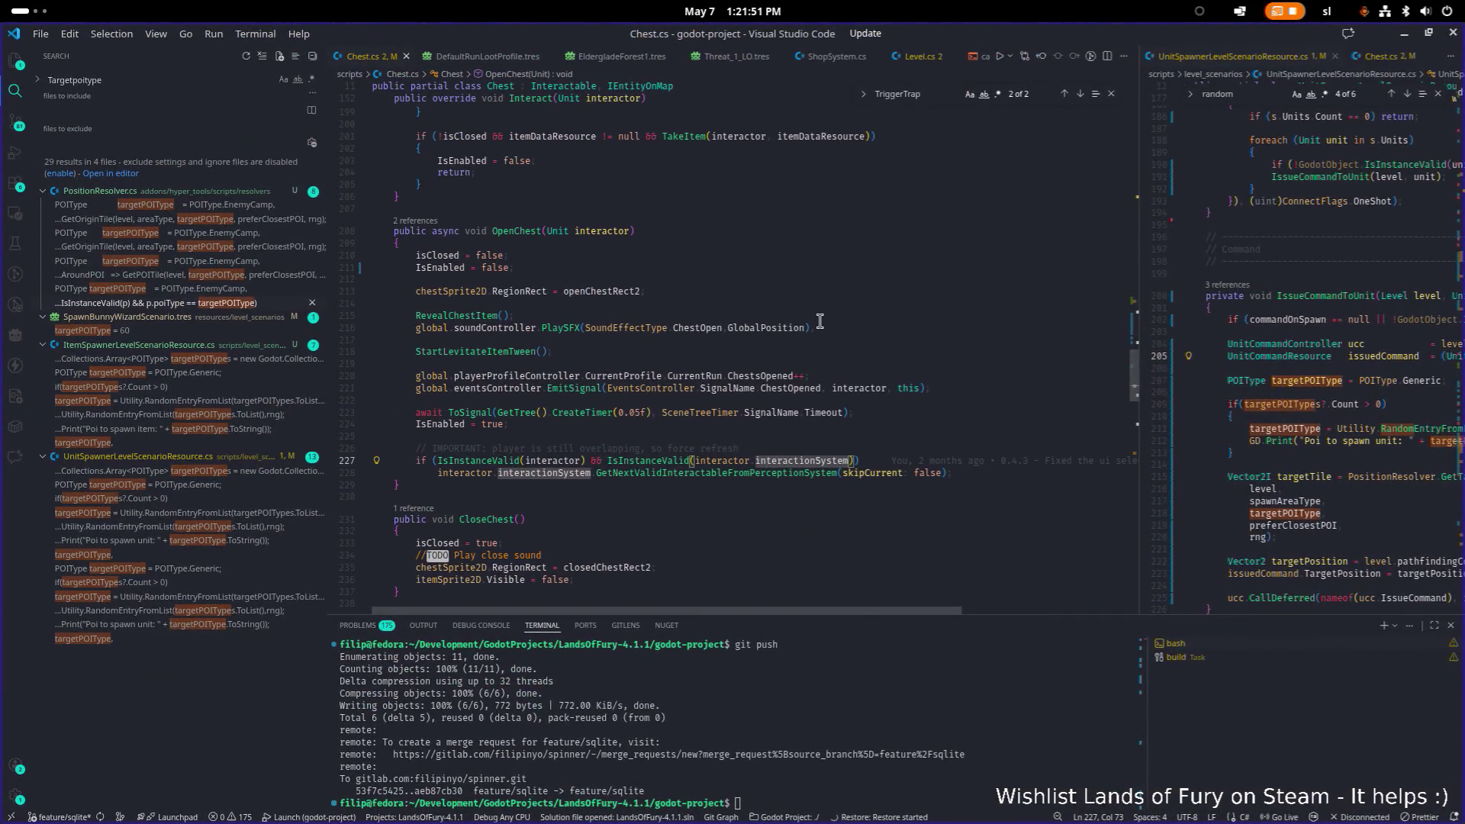
left_click(804, 341)
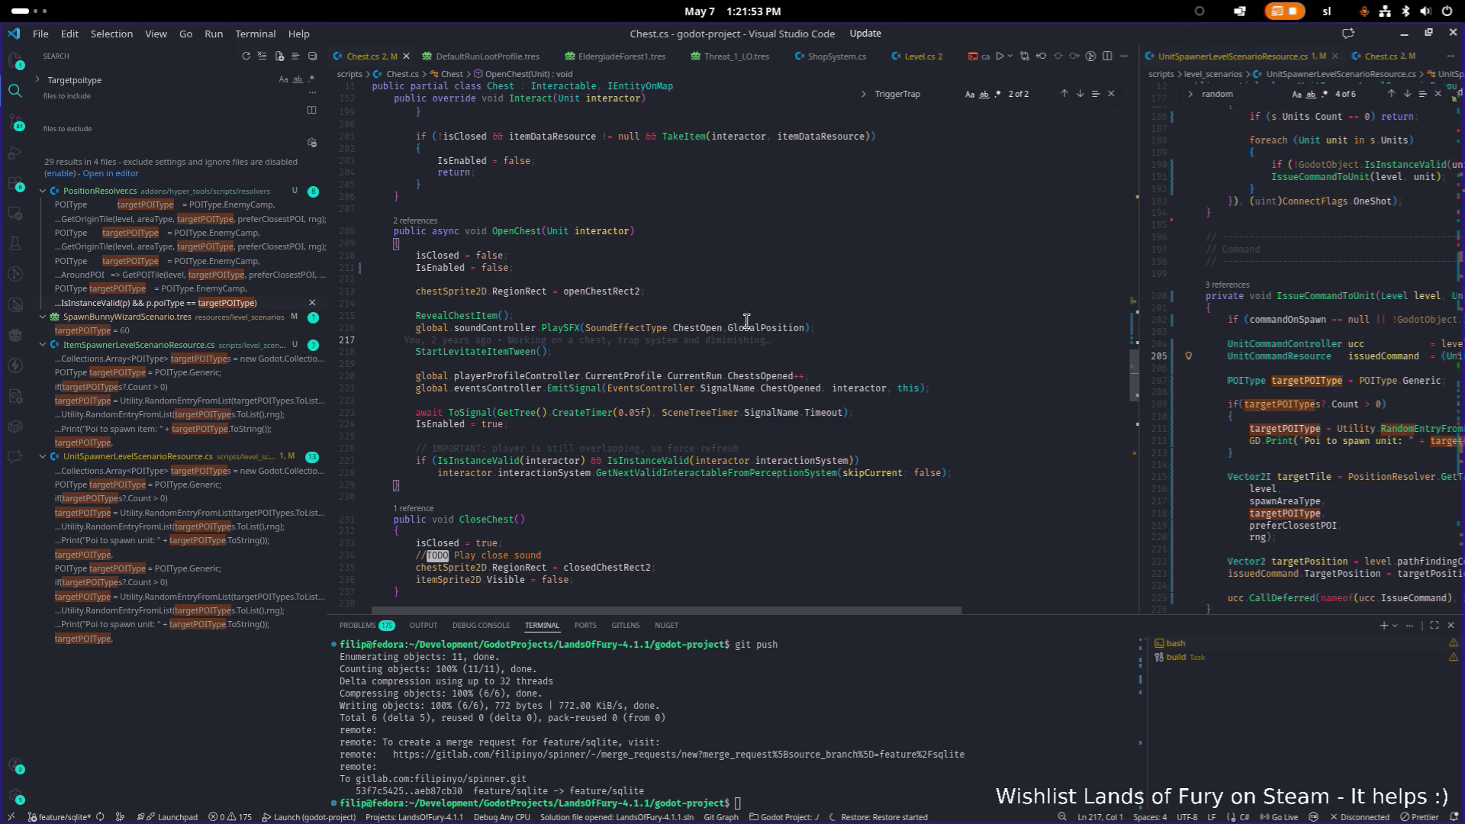
left_click(860, 303)
scroll(843, 308, "down", 4)
scroll(843, 308, "up", 20)
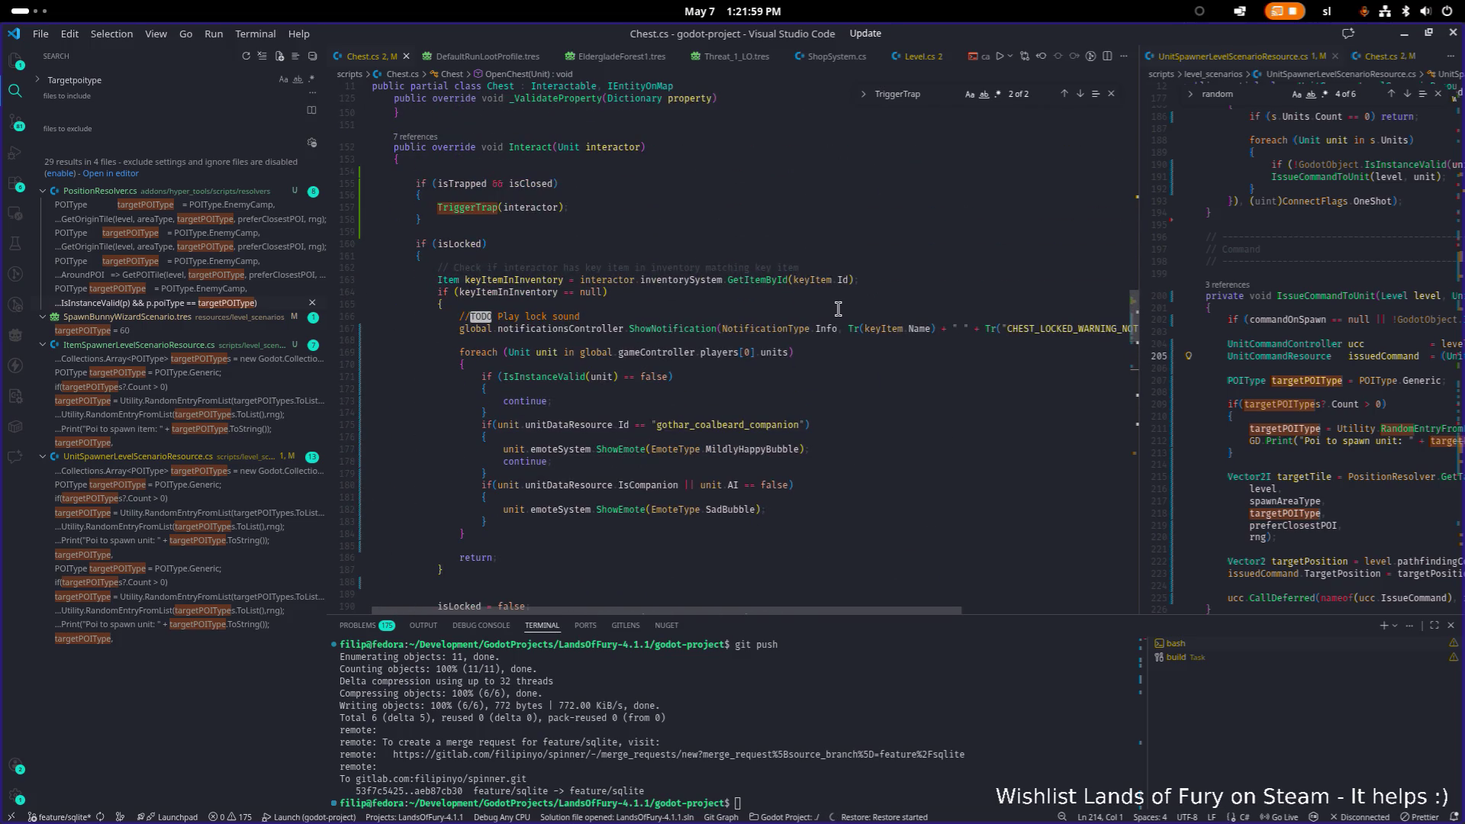
scroll(837, 308, "down", 1)
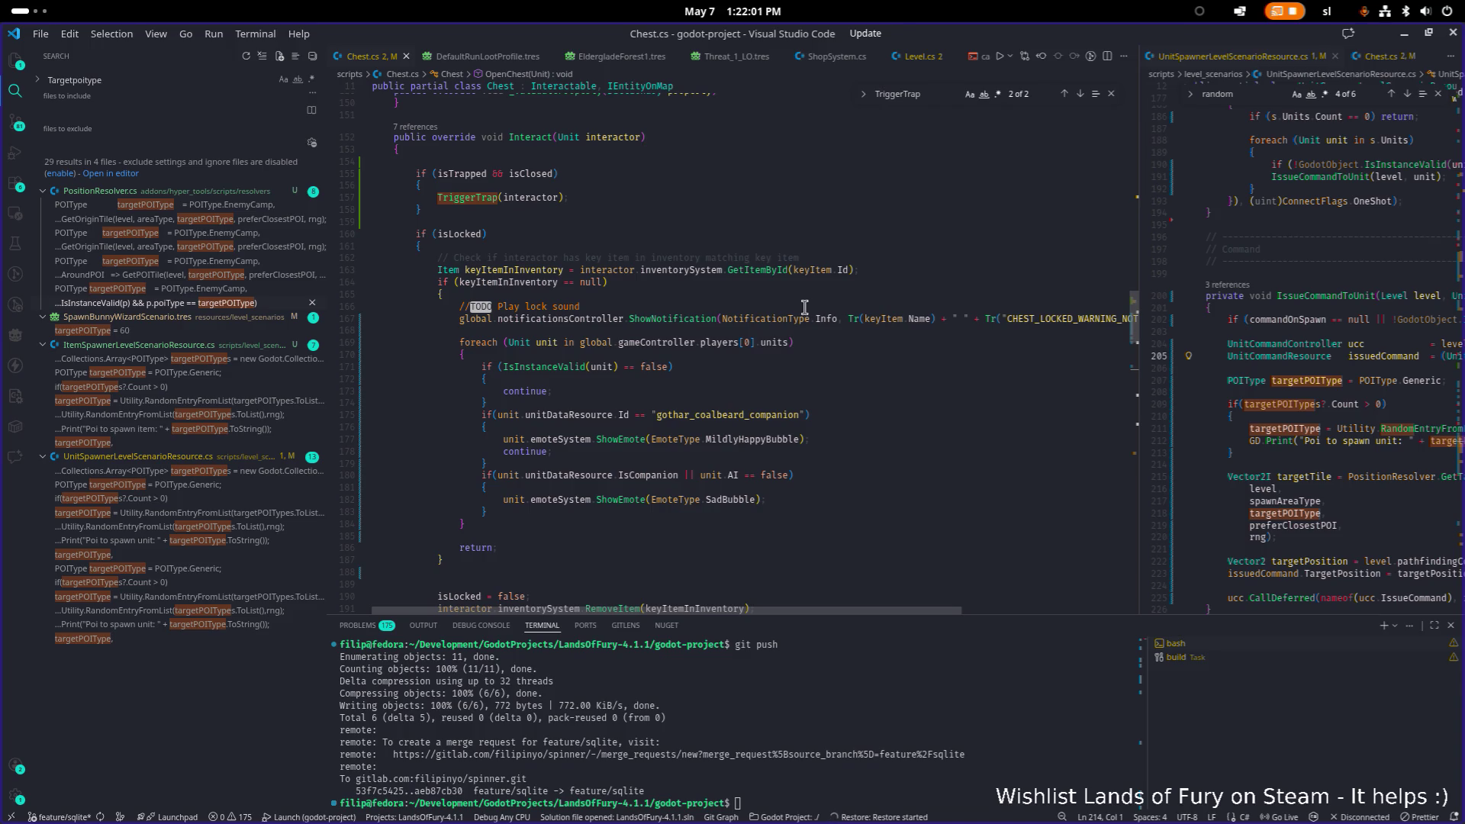
scroll(804, 308, "down", 1)
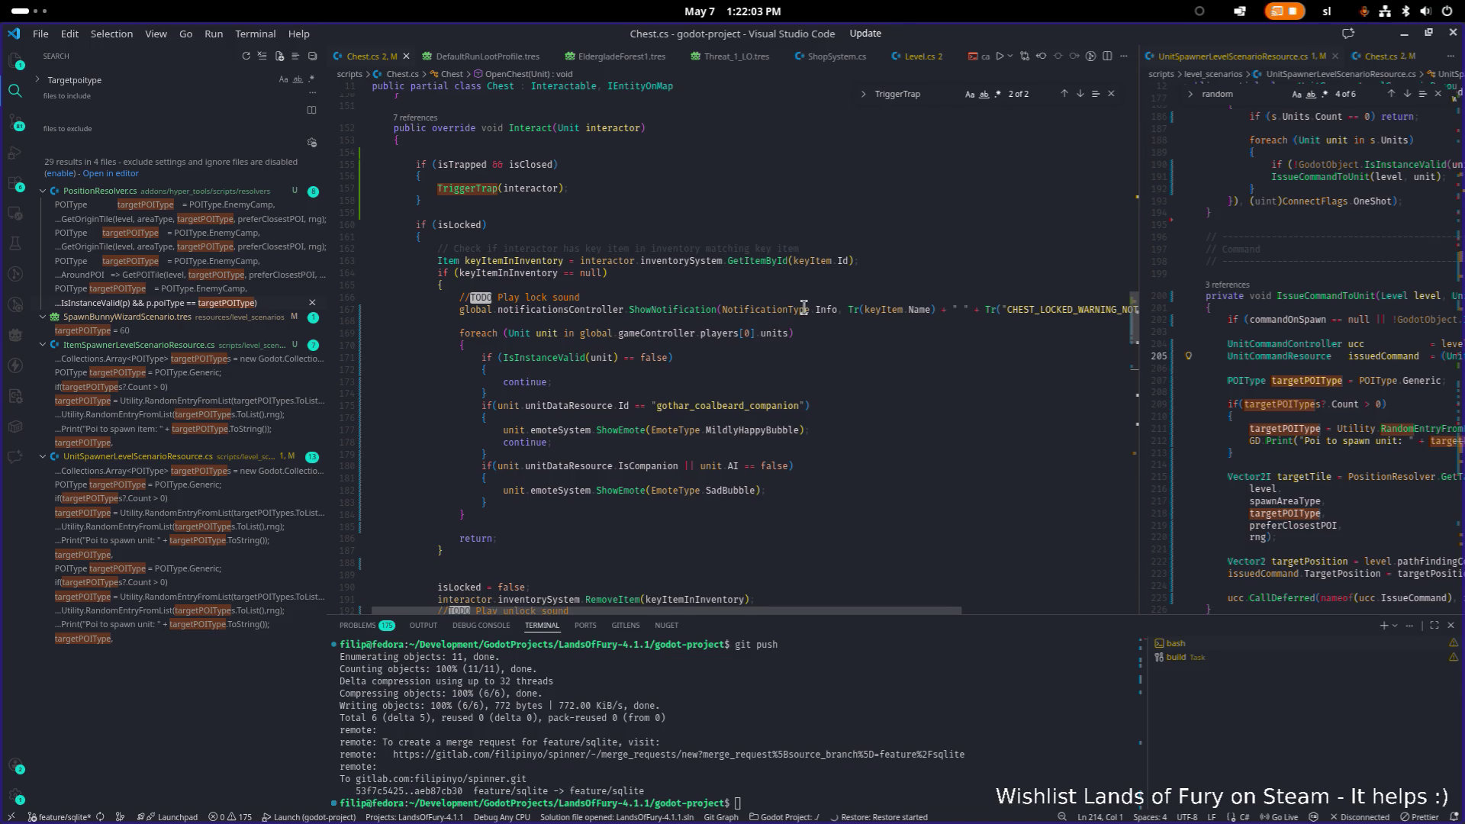
scroll(804, 307, "down", 1)
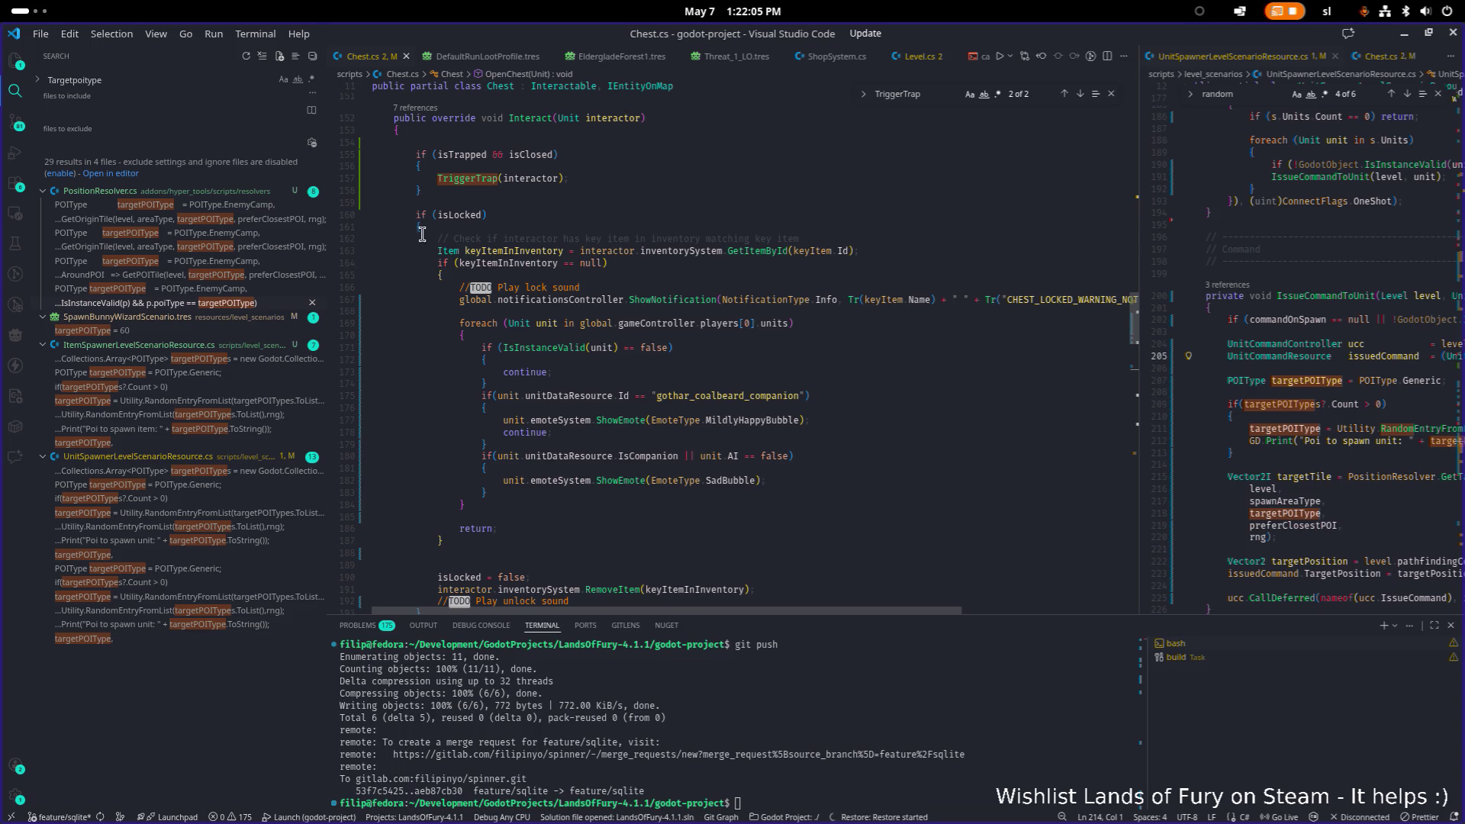
Highlight every use of isLocked in Chest.cs and read through them.
left_click(462, 214)
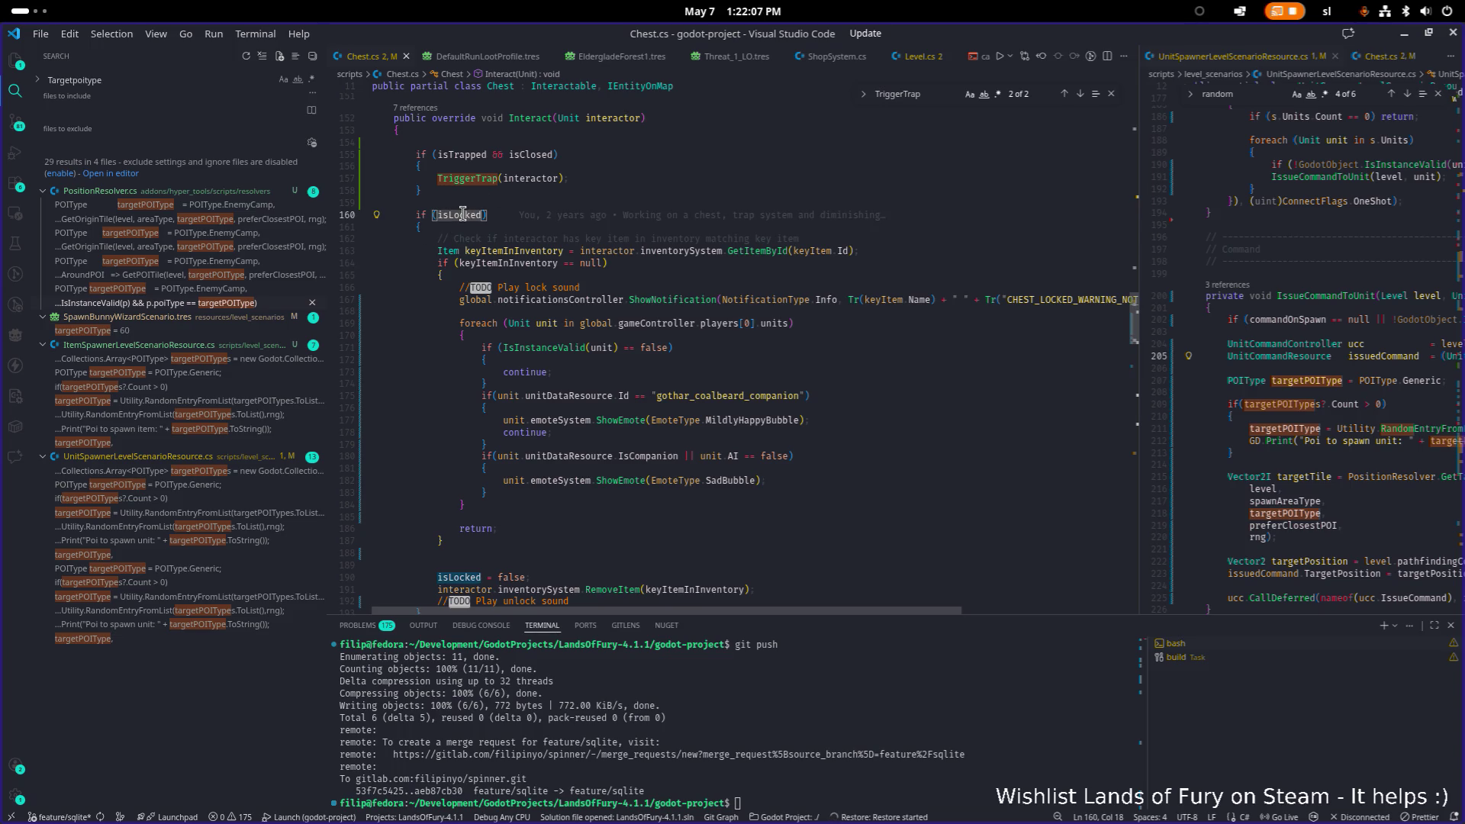
scroll(504, 233, "down", 1)
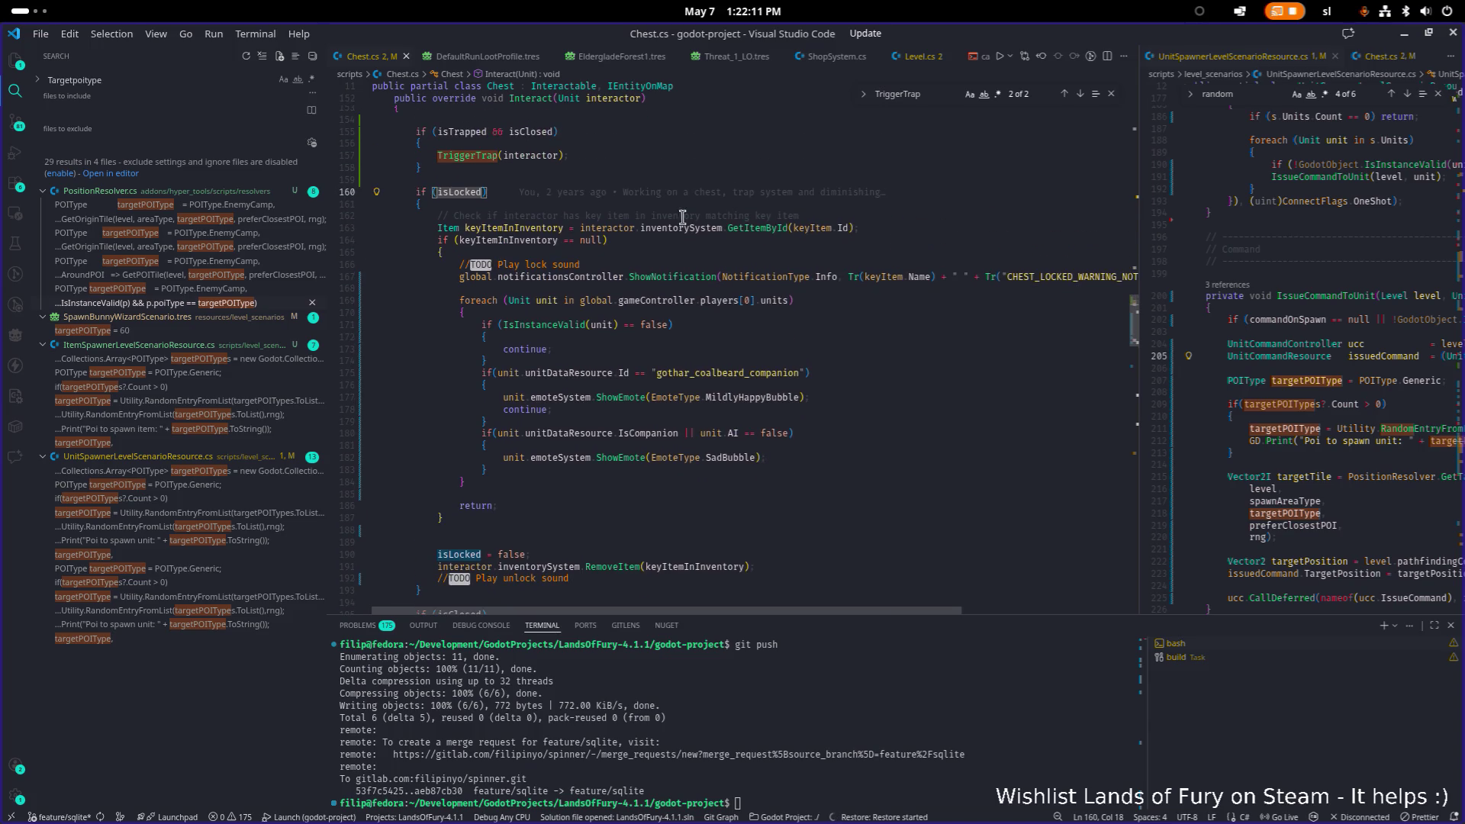
scroll(683, 218, "down", 1)
key("super")
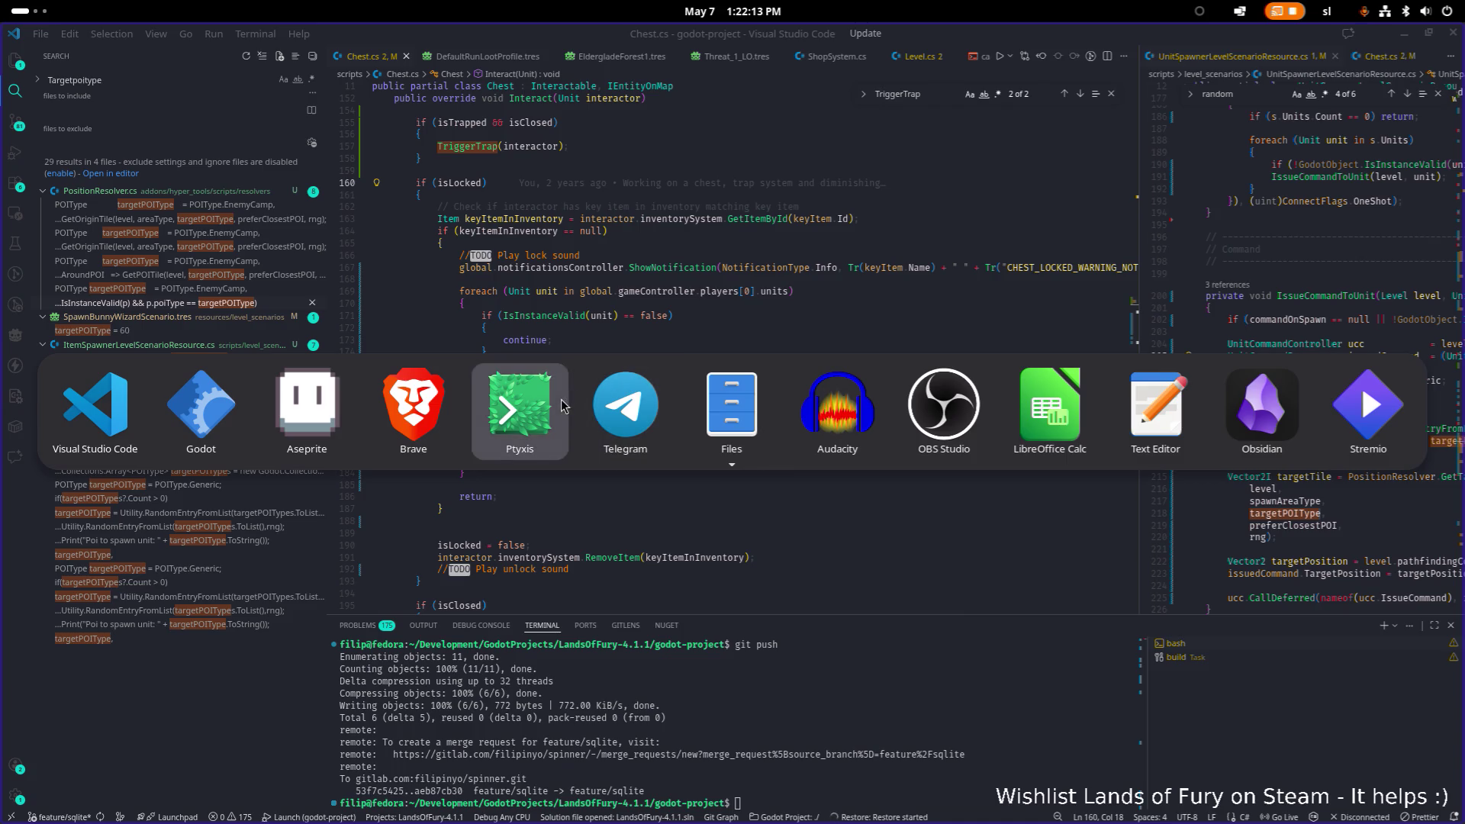
key("Escape")
scroll(639, 262, "down", 4)
scroll(640, 262, "up", 1)
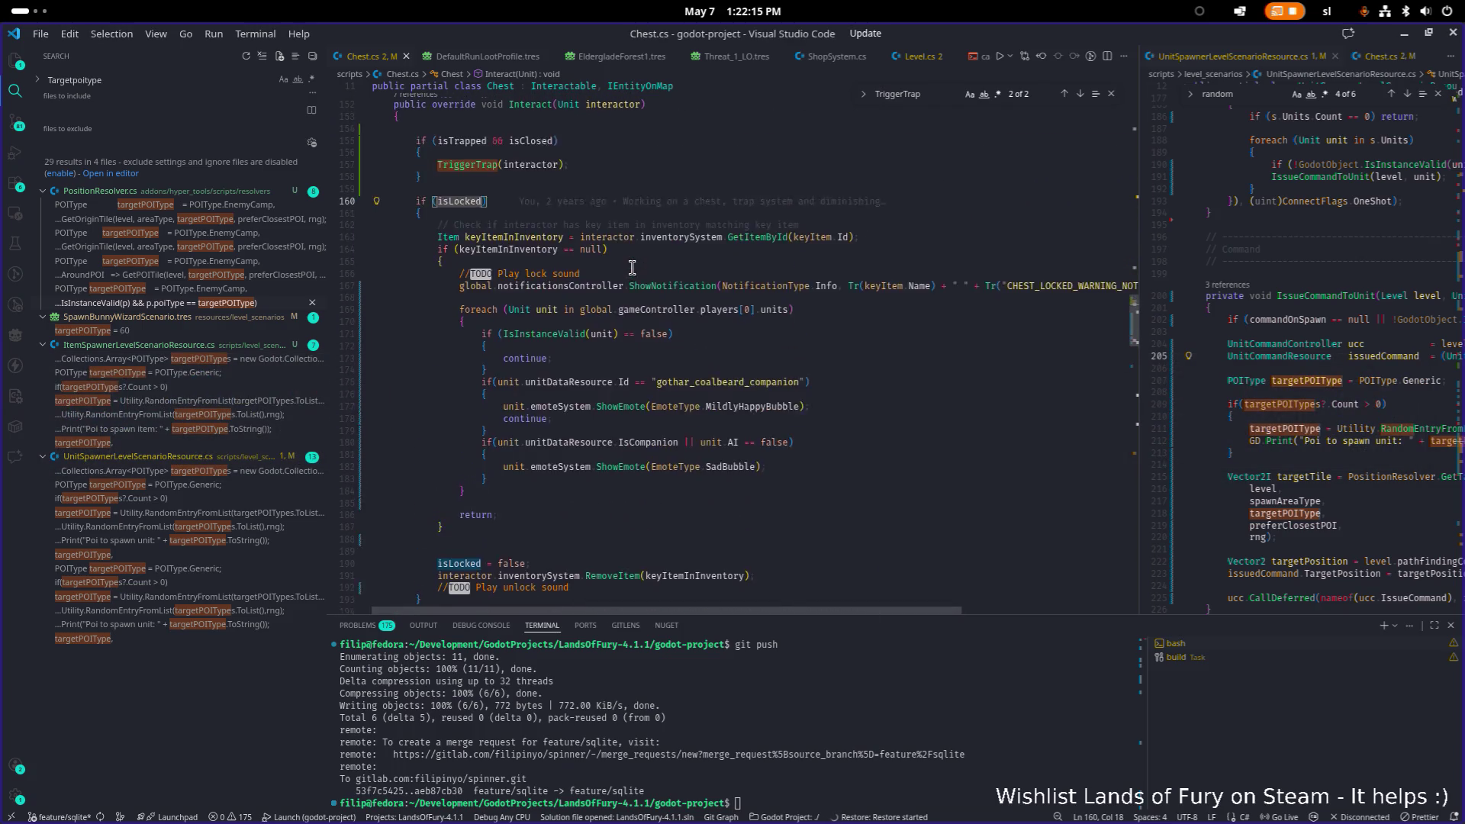
scroll(632, 267, "up", 3)
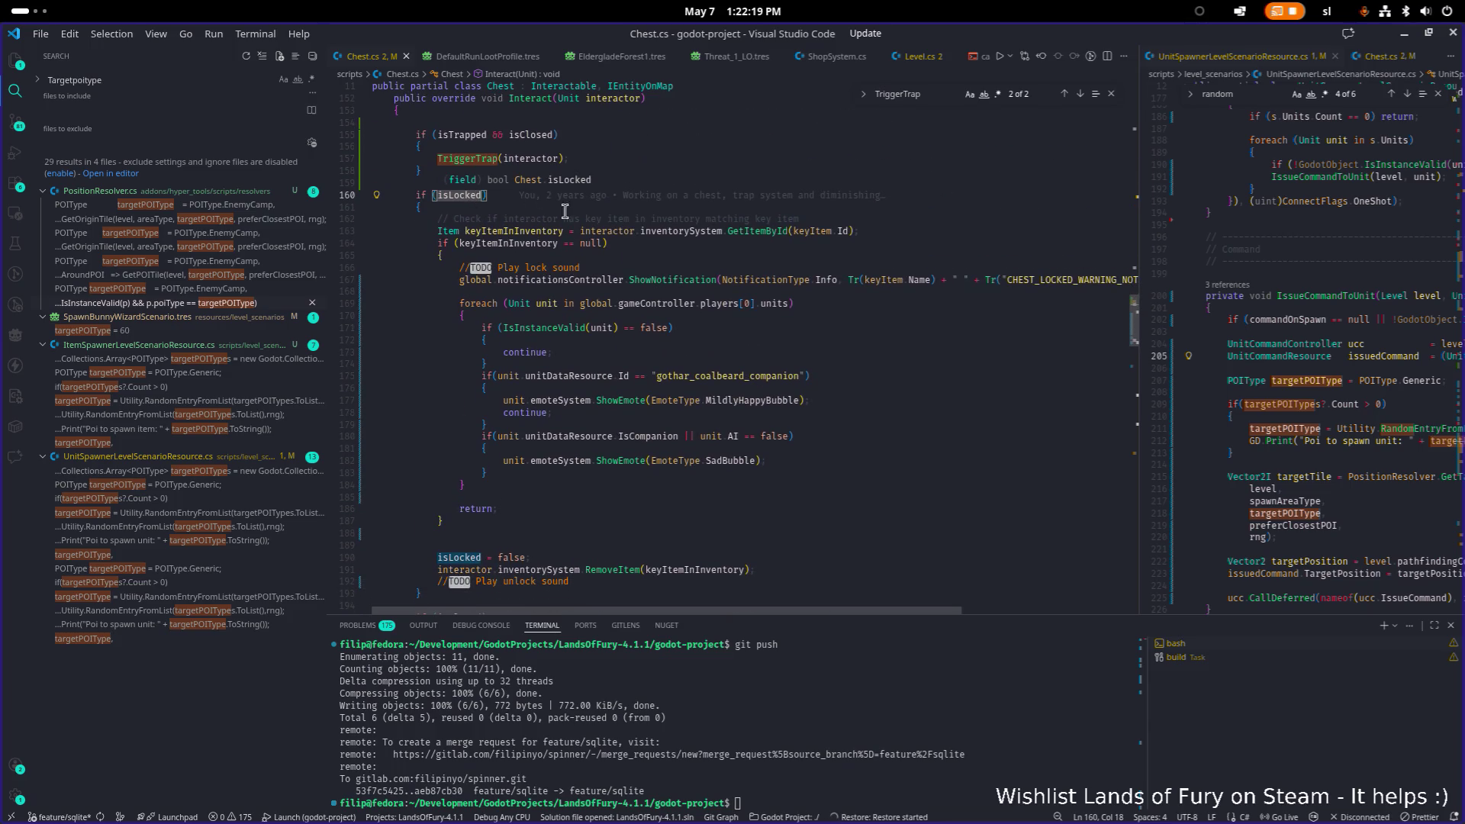
Jump to the TriggerTrap definition, check keyItemInInventory uses, then return to Godot.
triple_click(456, 158)
key("F3")
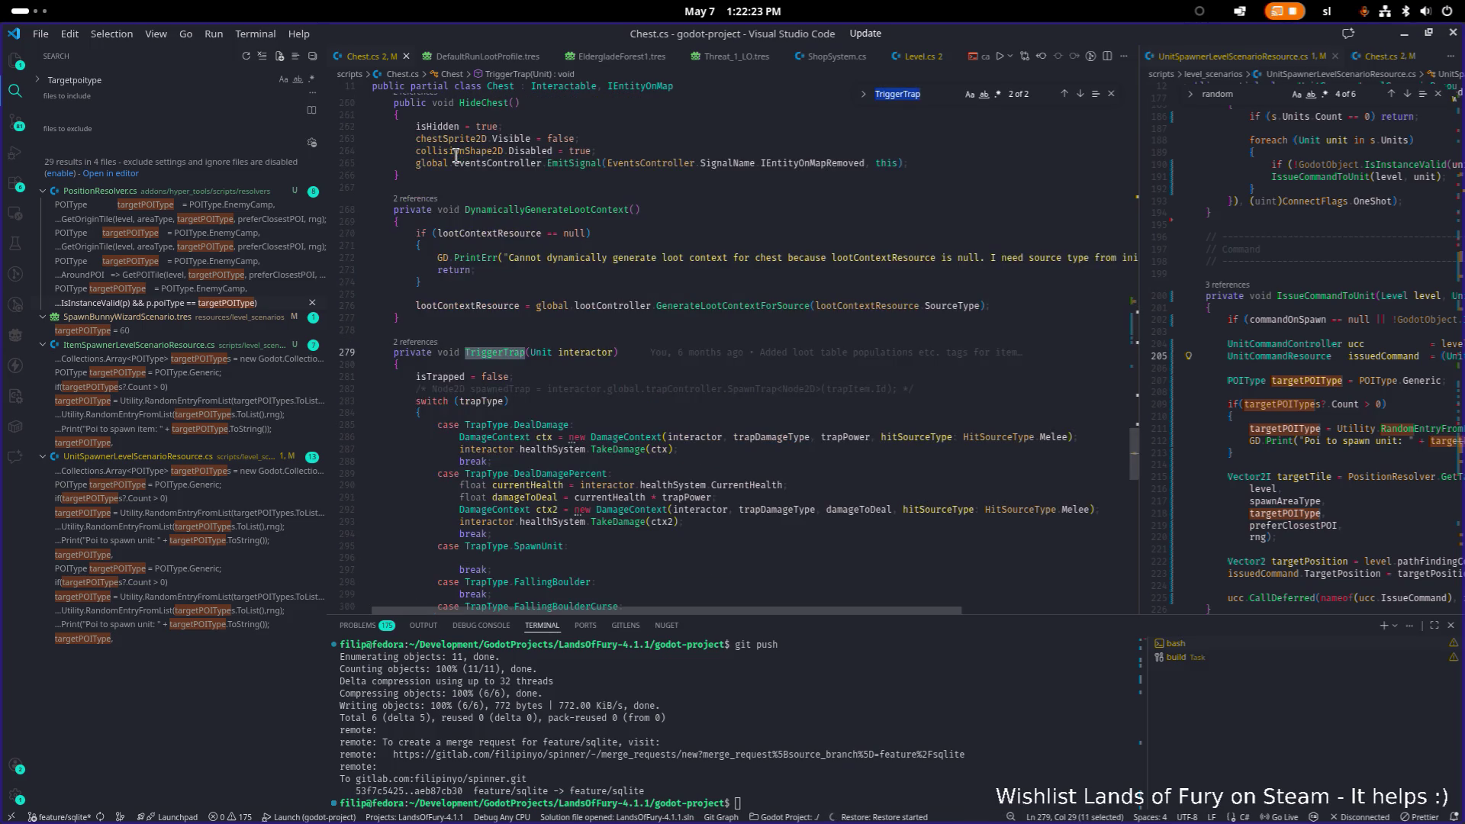
scroll(577, 303, "down", 3)
scroll(577, 303, "up", 5)
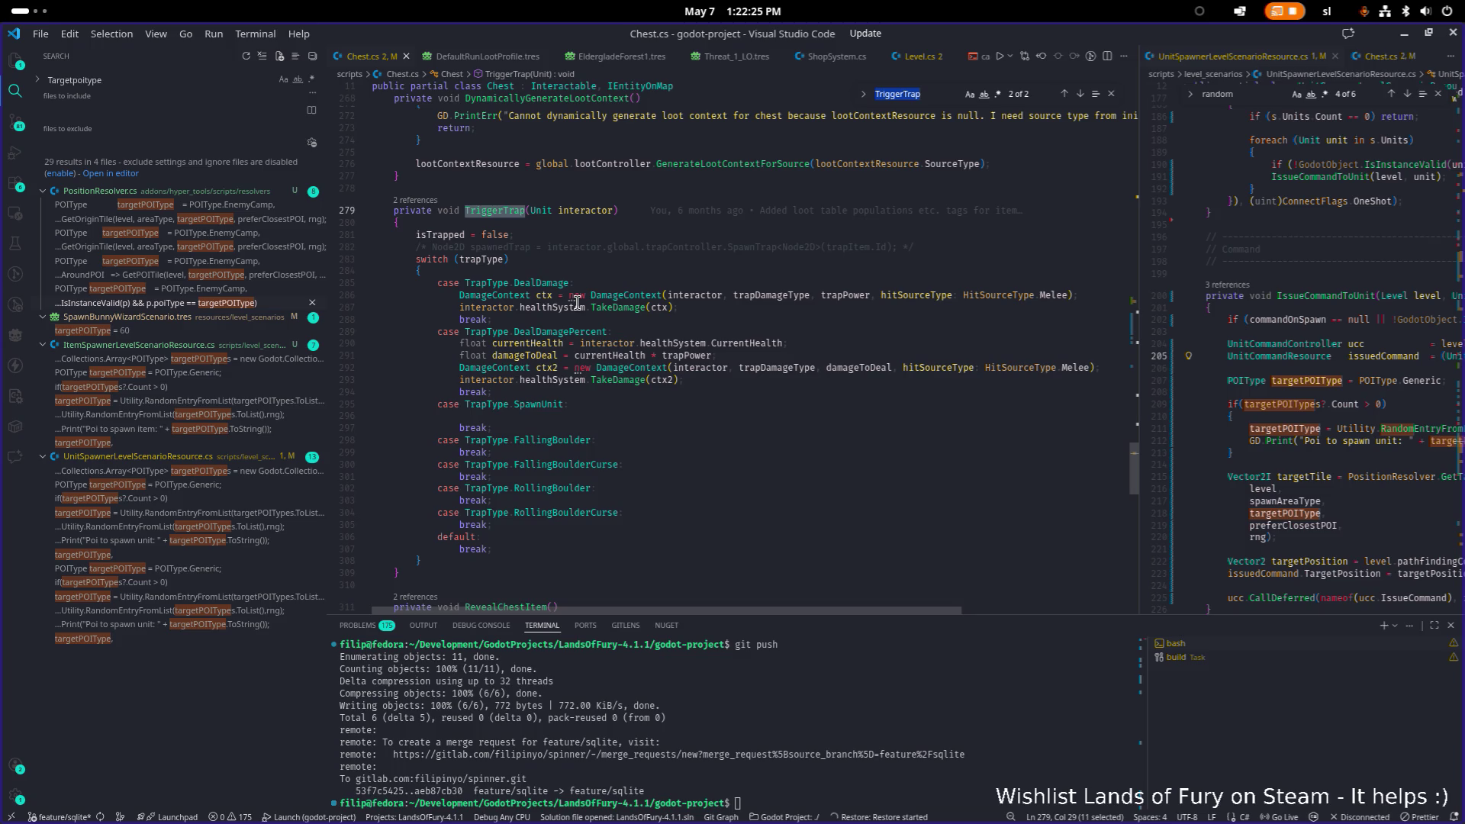
scroll(573, 314, "up", 6)
scroll(573, 314, "up", 20)
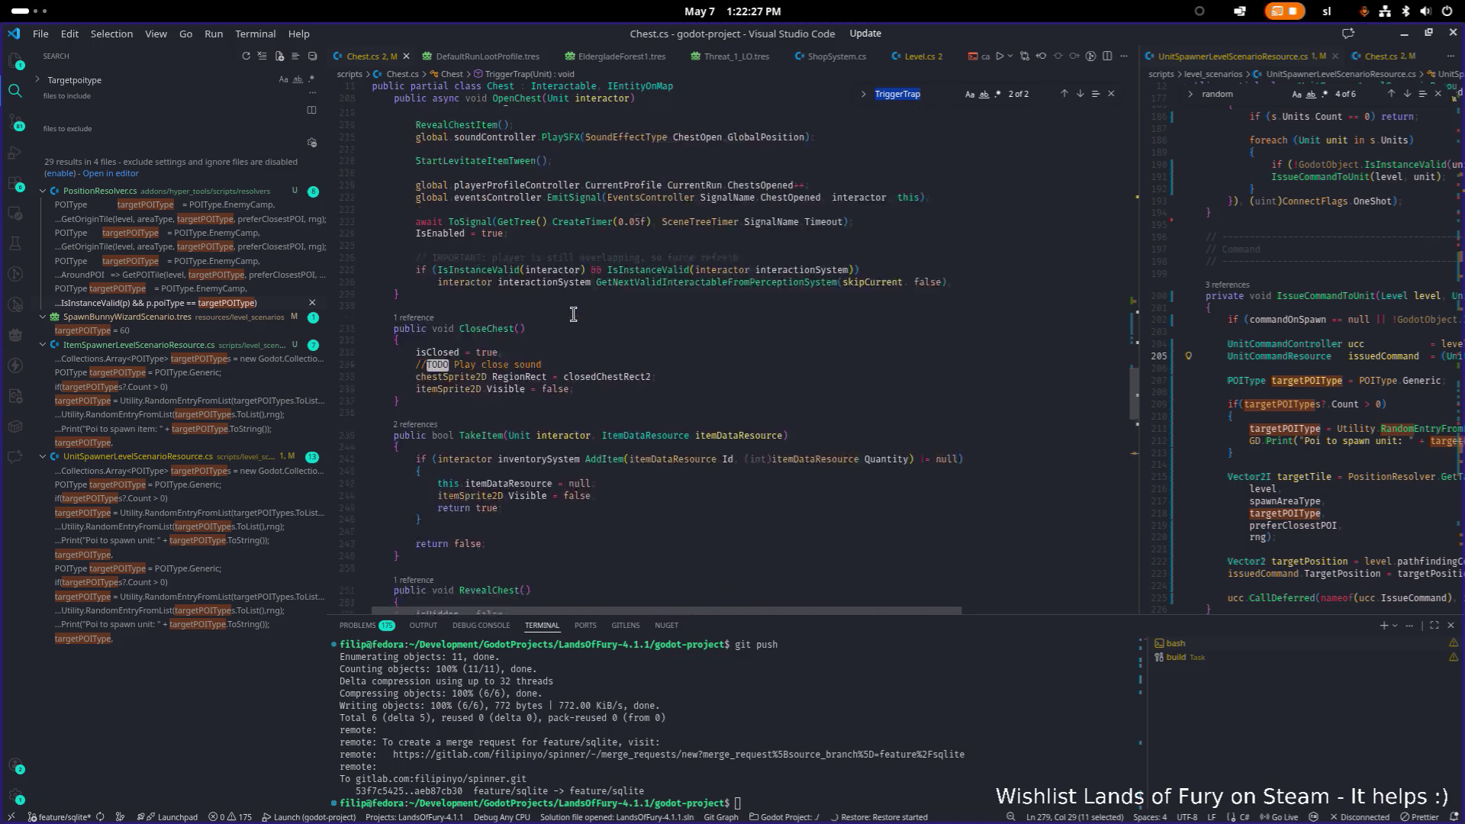
scroll(573, 314, "up", 7)
left_click(516, 271)
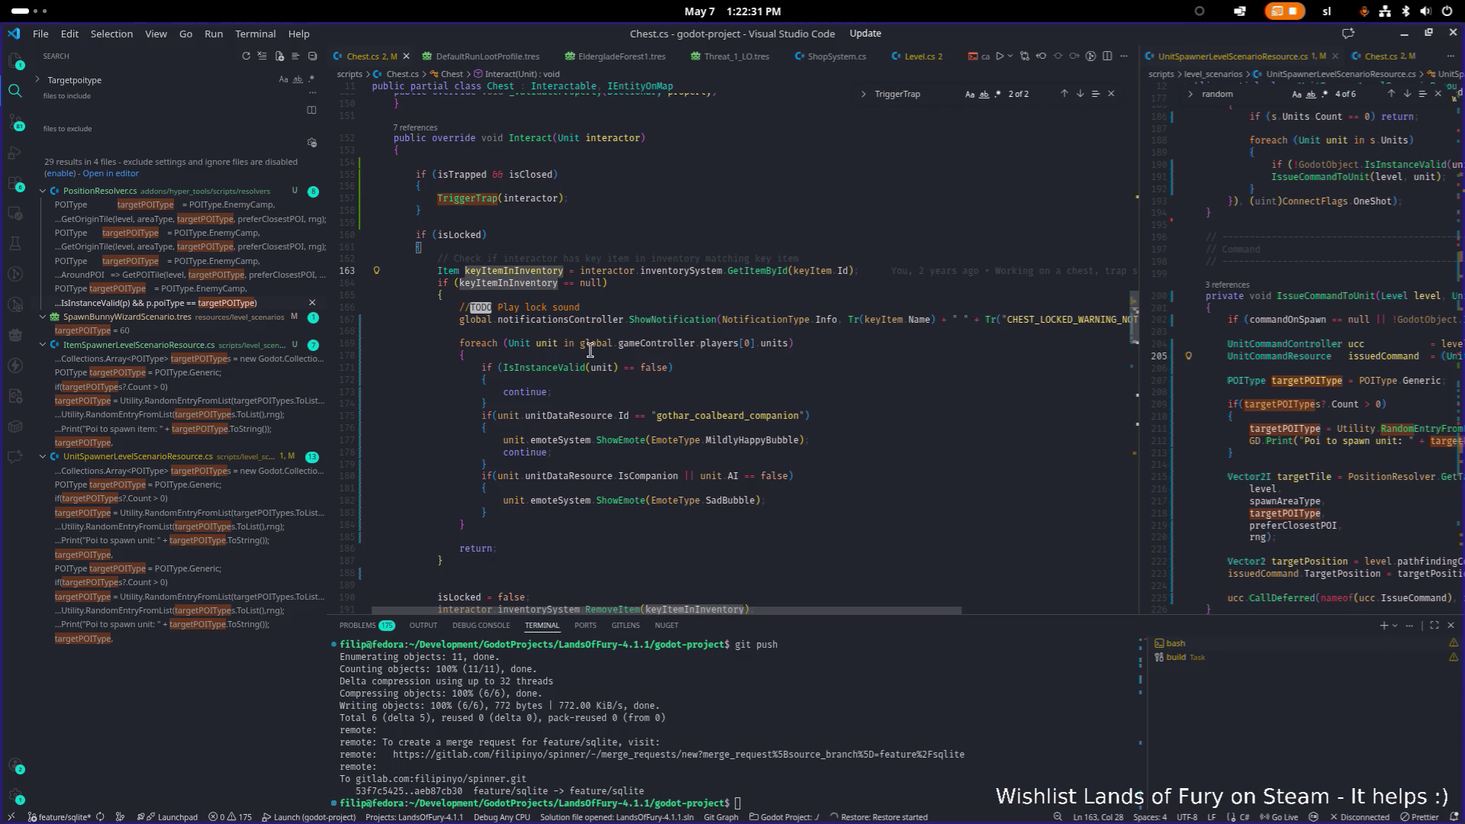
scroll(526, 300, "down", 2)
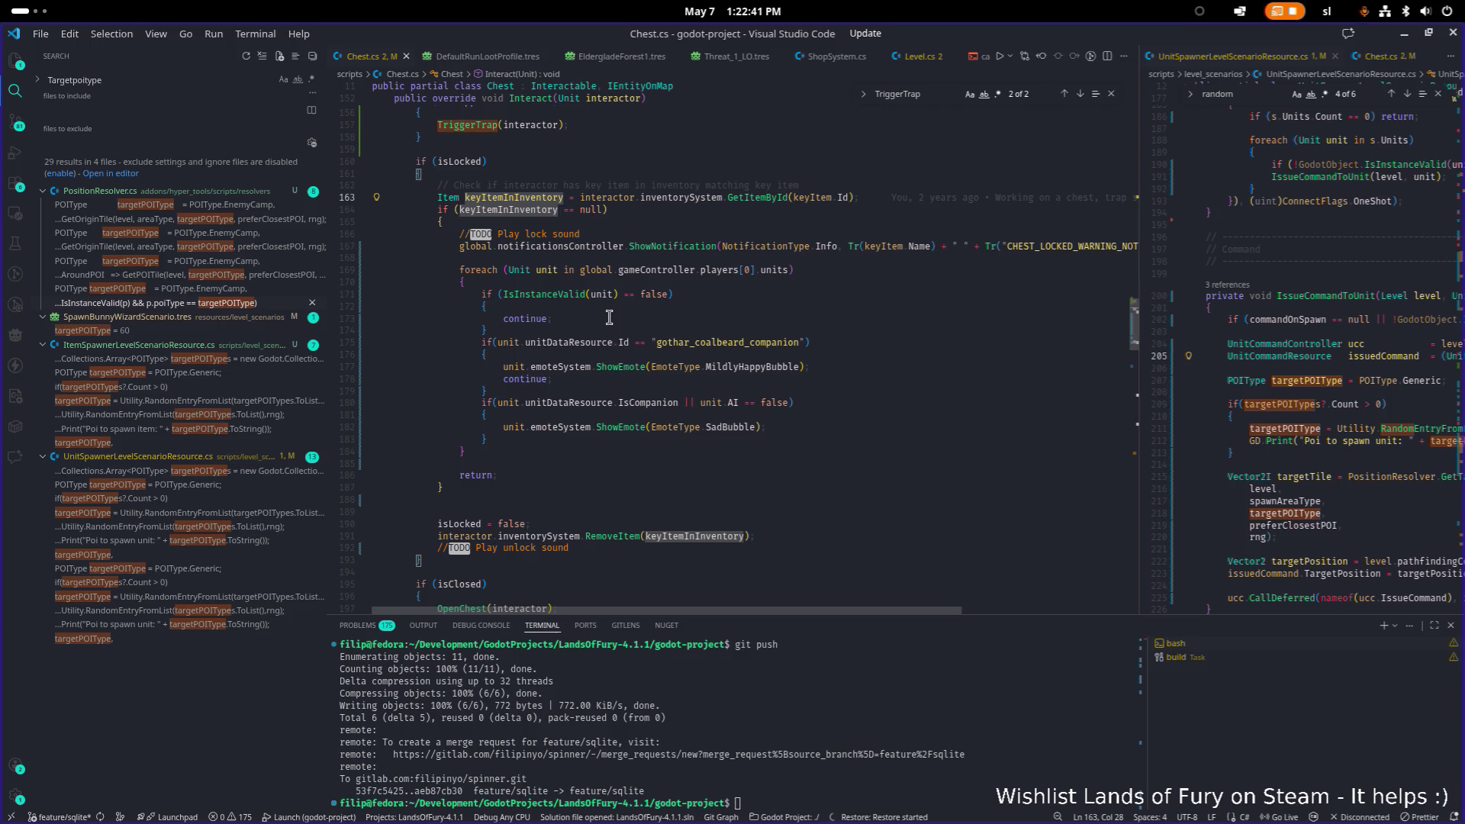
scroll(607, 318, "down", 5)
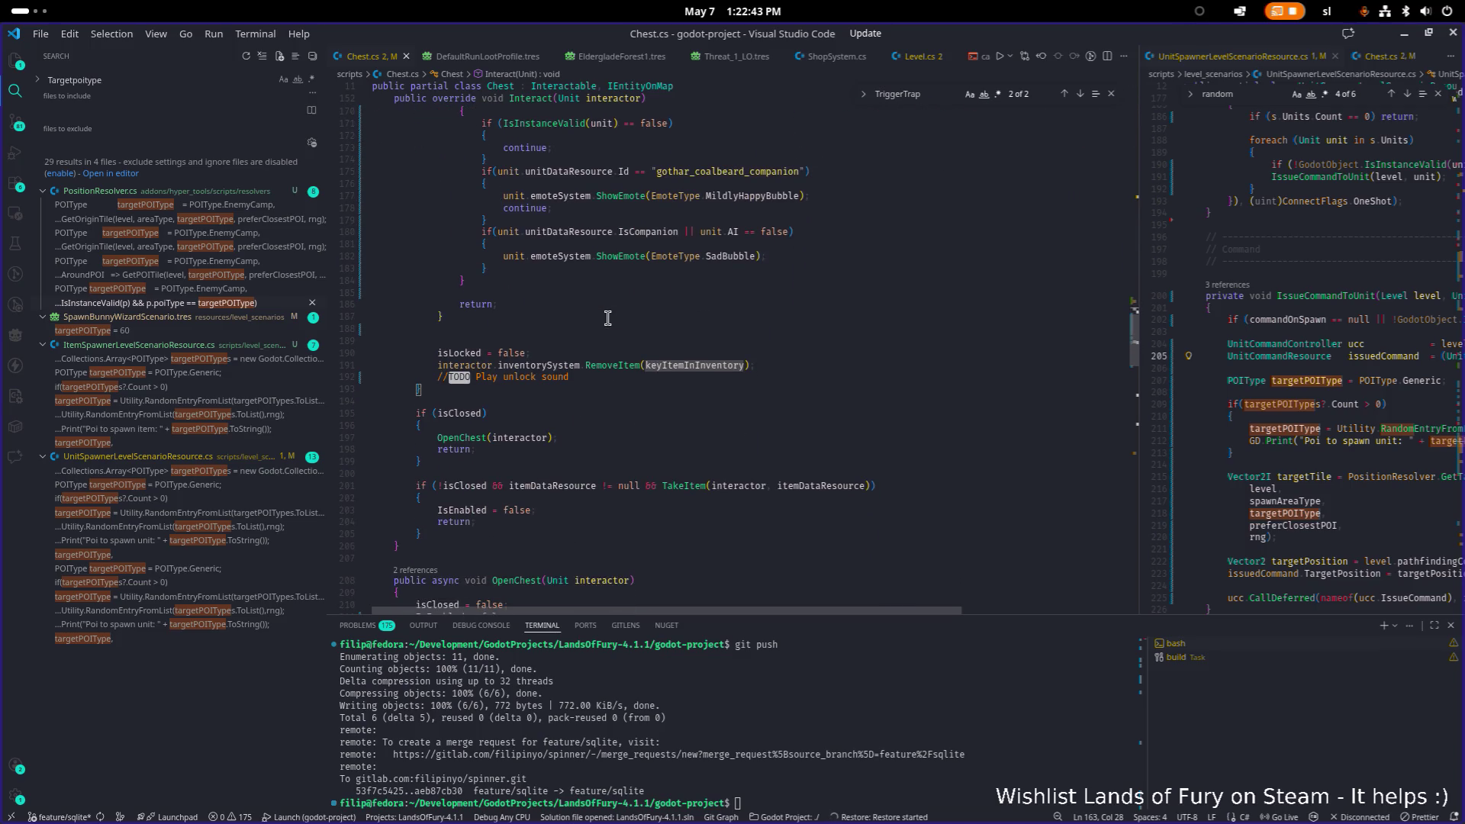
scroll(608, 318, "up", 2)
key("alt+Tab")
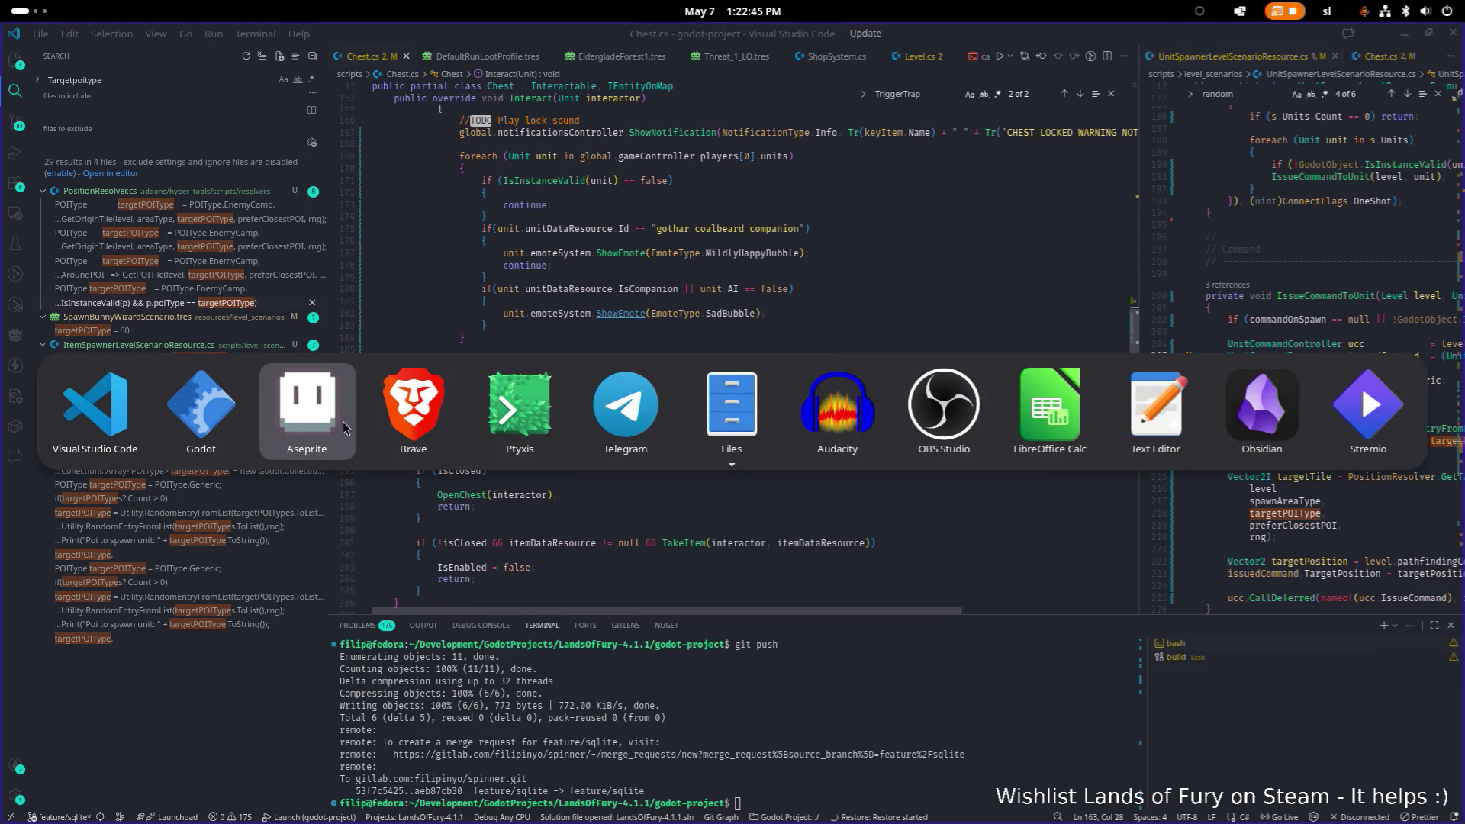
left_click(203, 428)
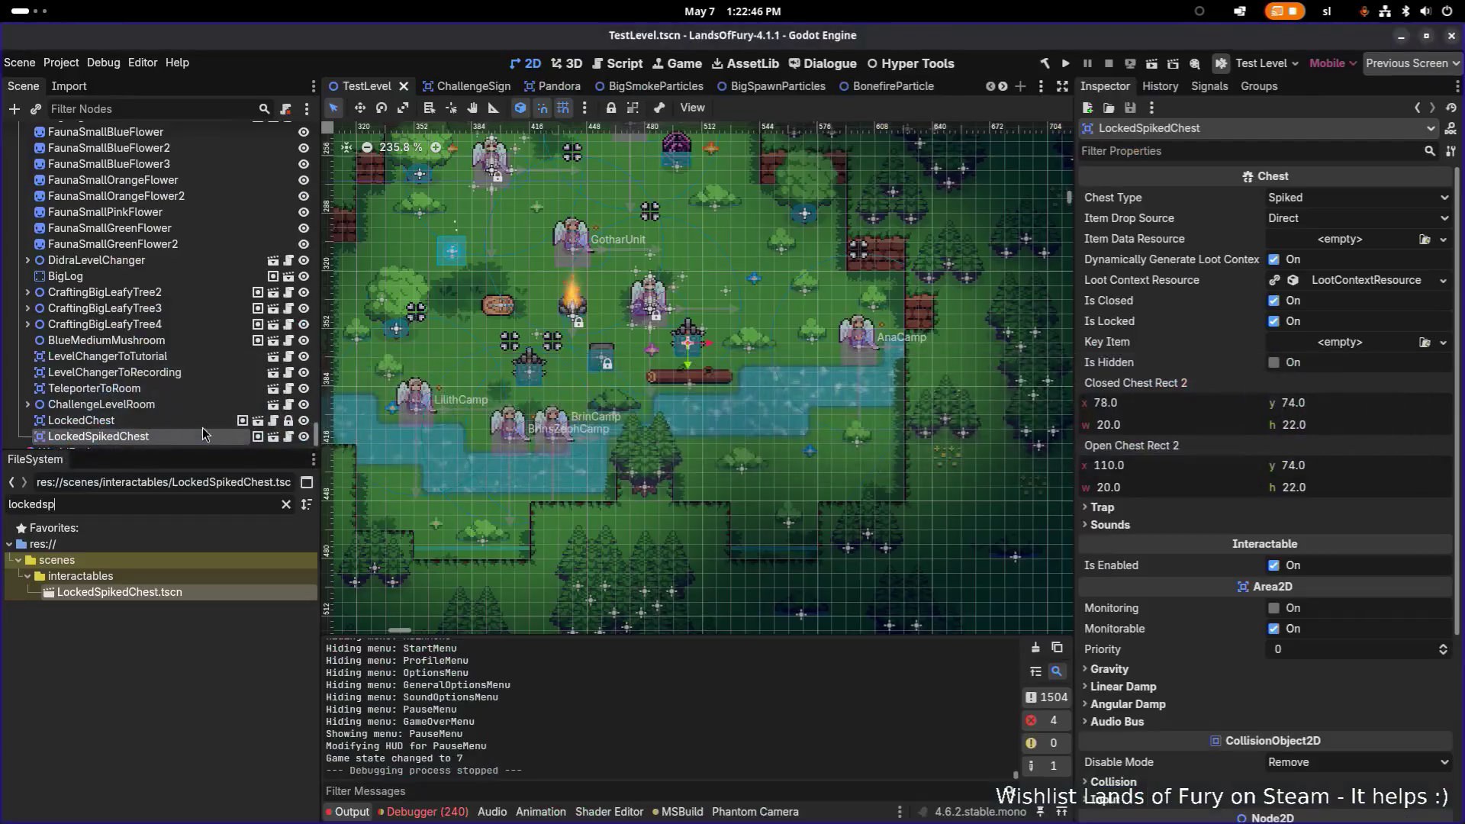
Open LockedSpikedChest.tscn and show its Trap settings: DealDamagePercent 0.75 with BleedDamage.
double_click(187, 591)
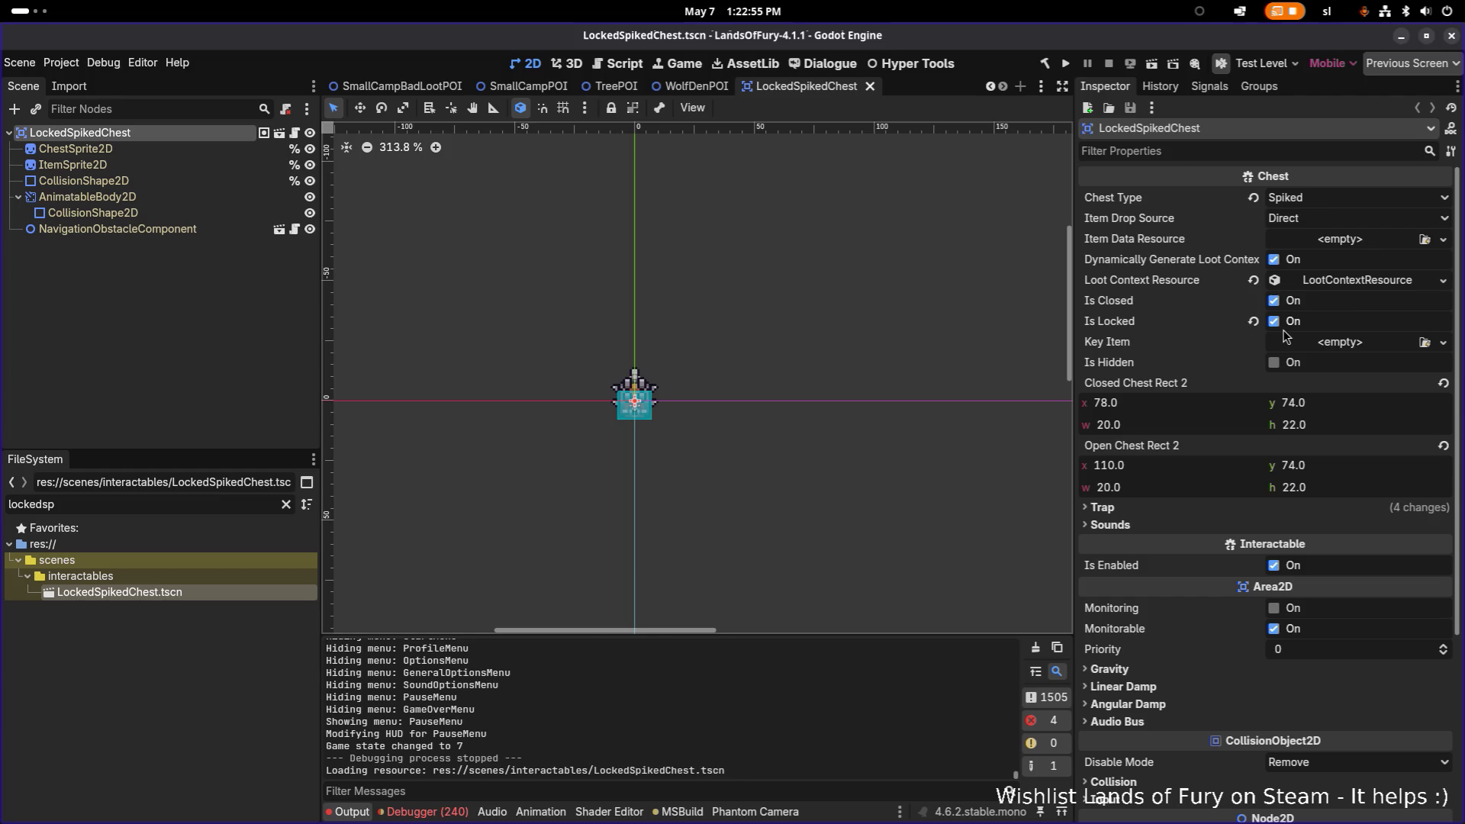
left_click(1161, 507)
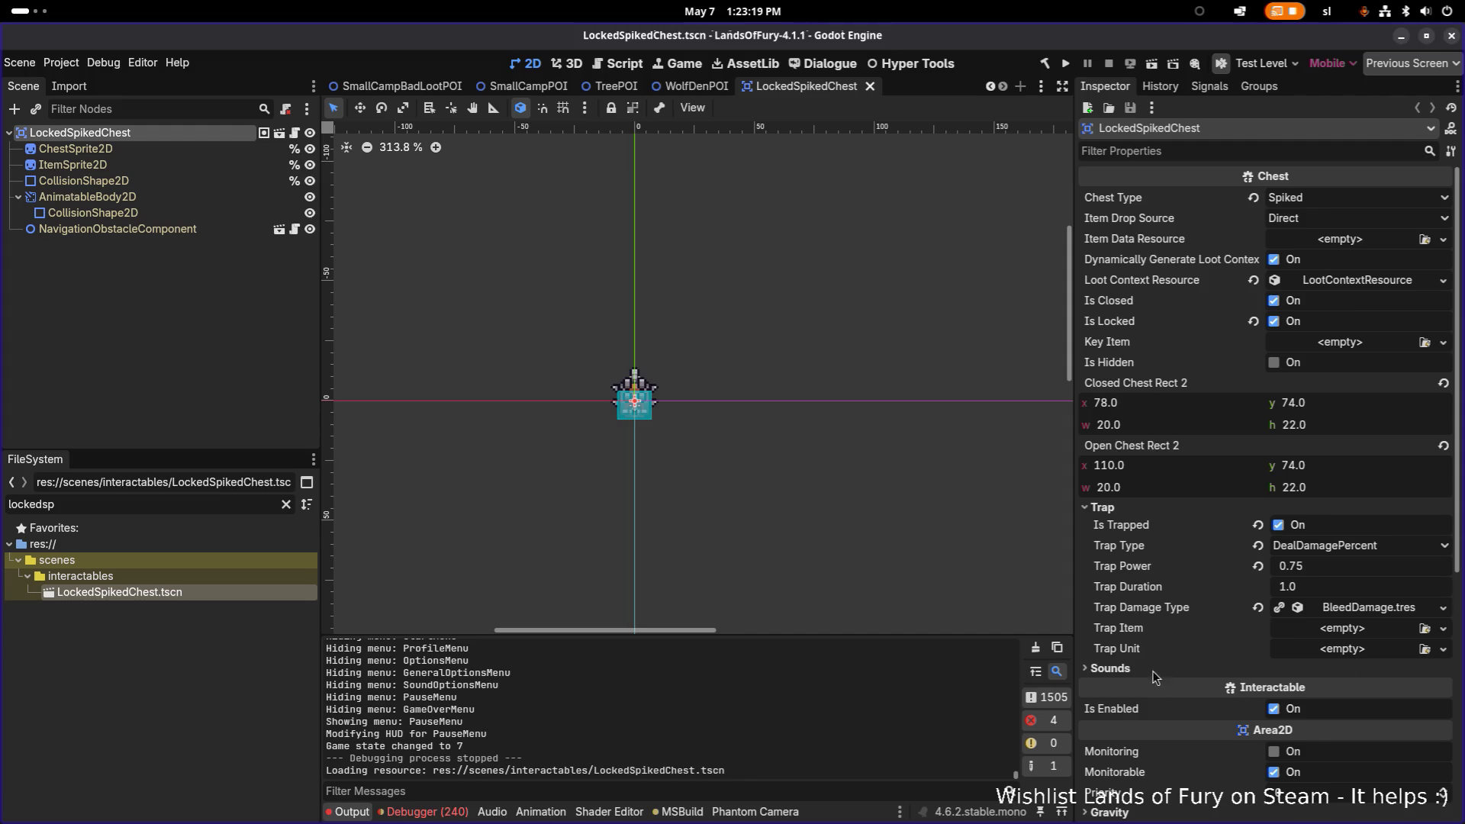
left_click(1119, 669)
left_click(1119, 669)
key("alt+Tab")
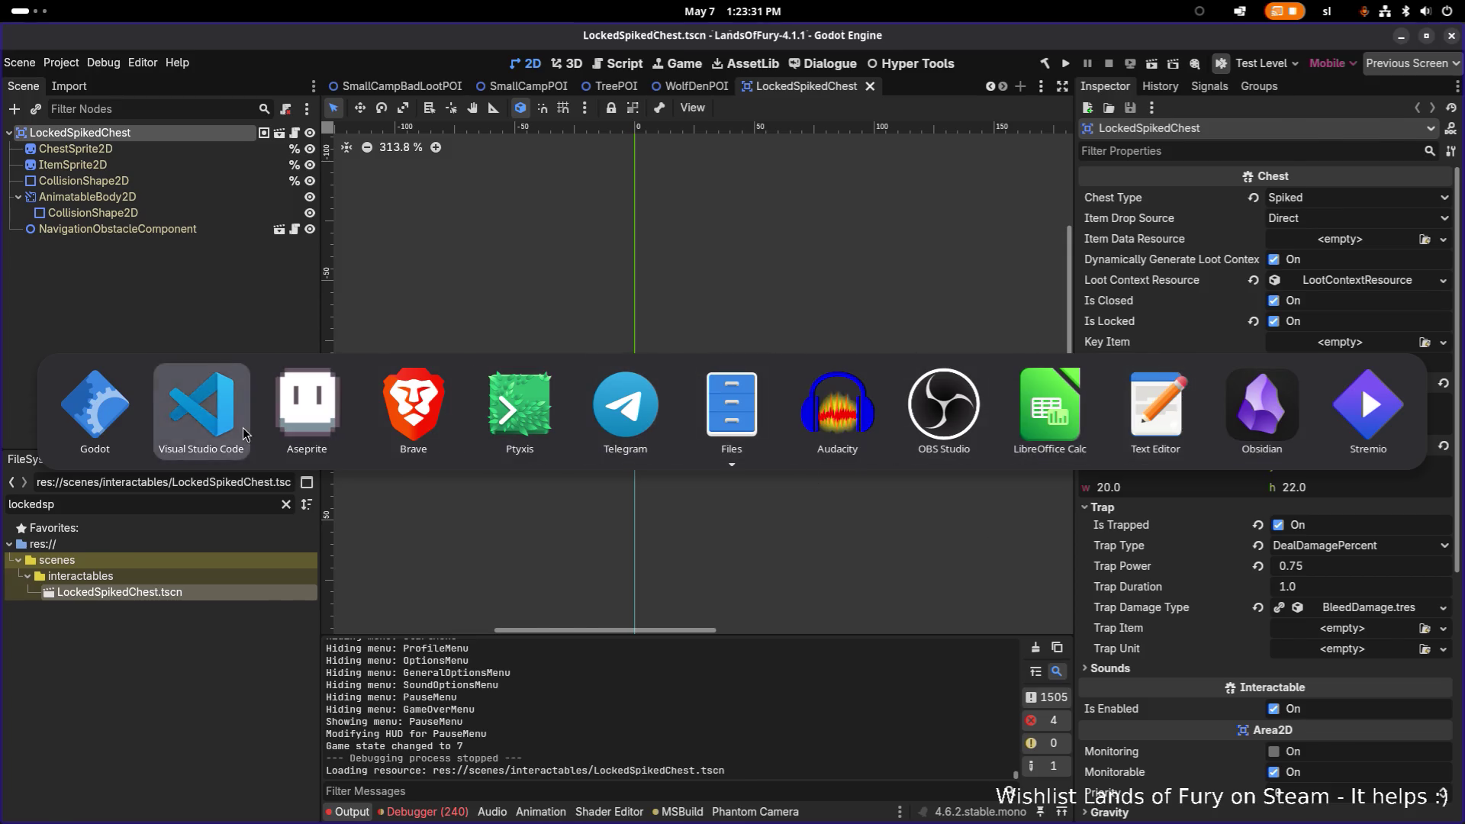
left_click(201, 408)
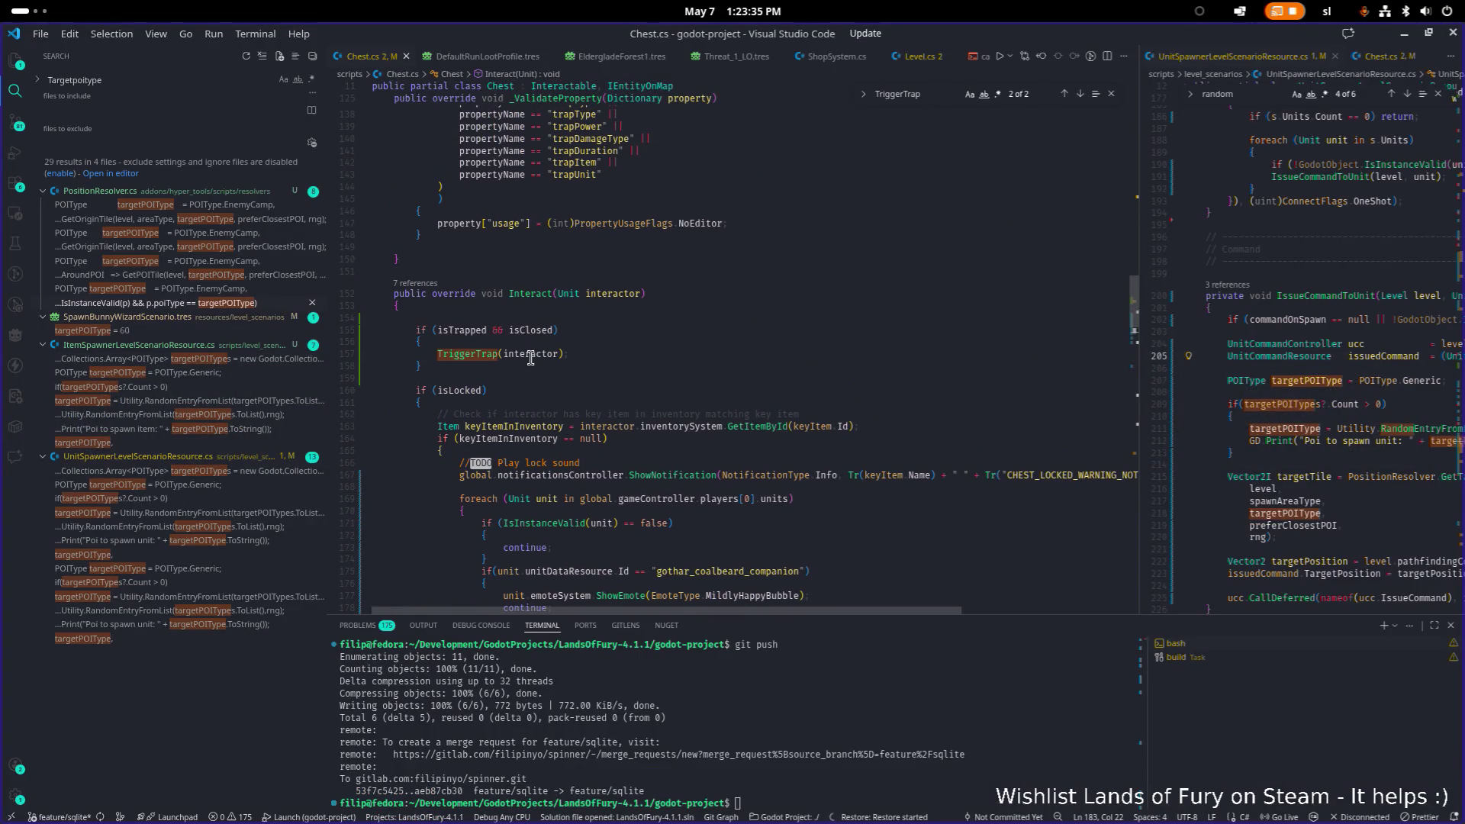
Read through OpenChest and the TriggerTrap switch, including its empty SpawnUnit case.
double_click(467, 353)
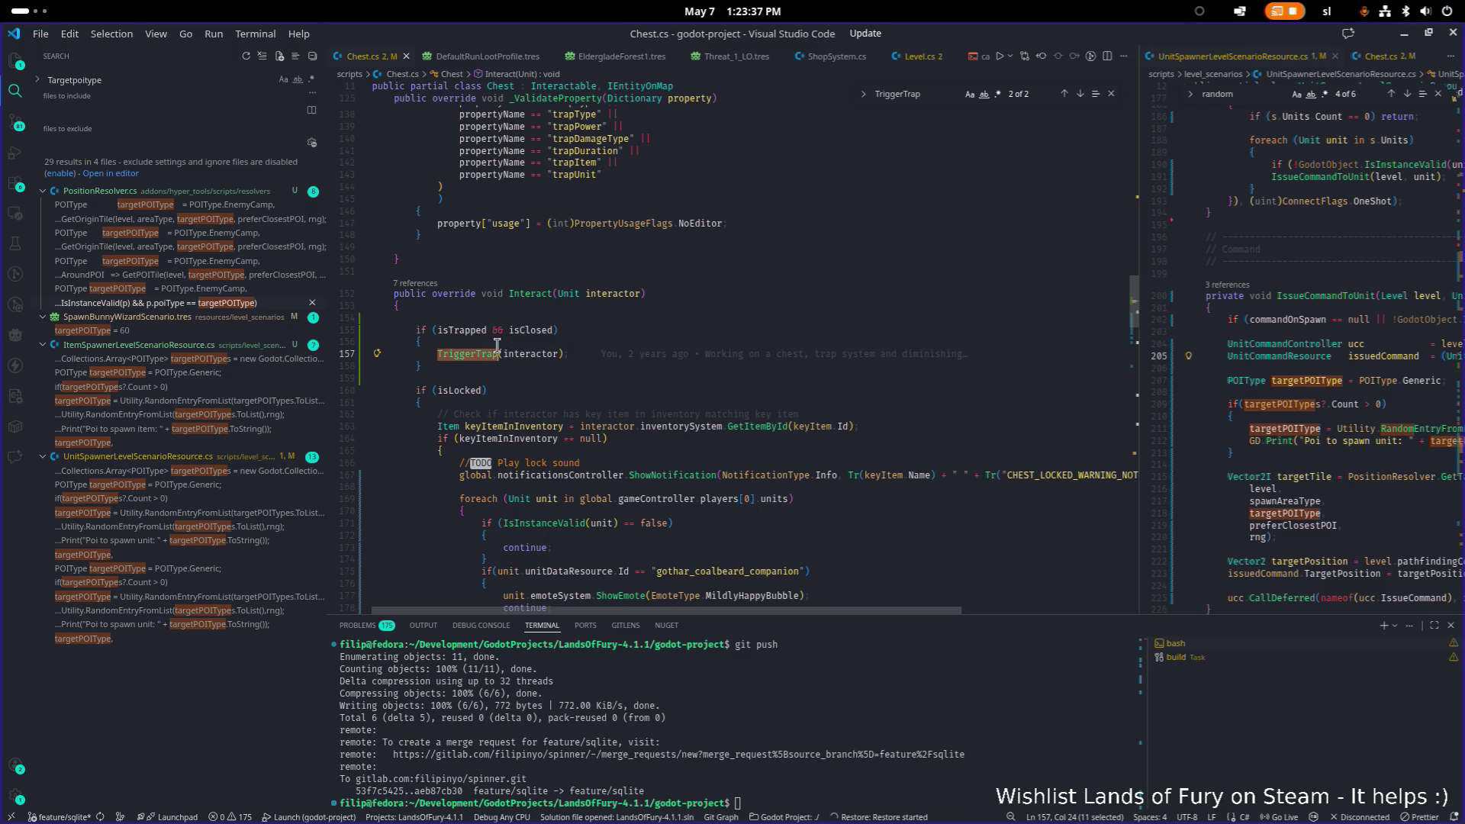
scroll(496, 345, "down", 10)
scroll(497, 345, "down", 1)
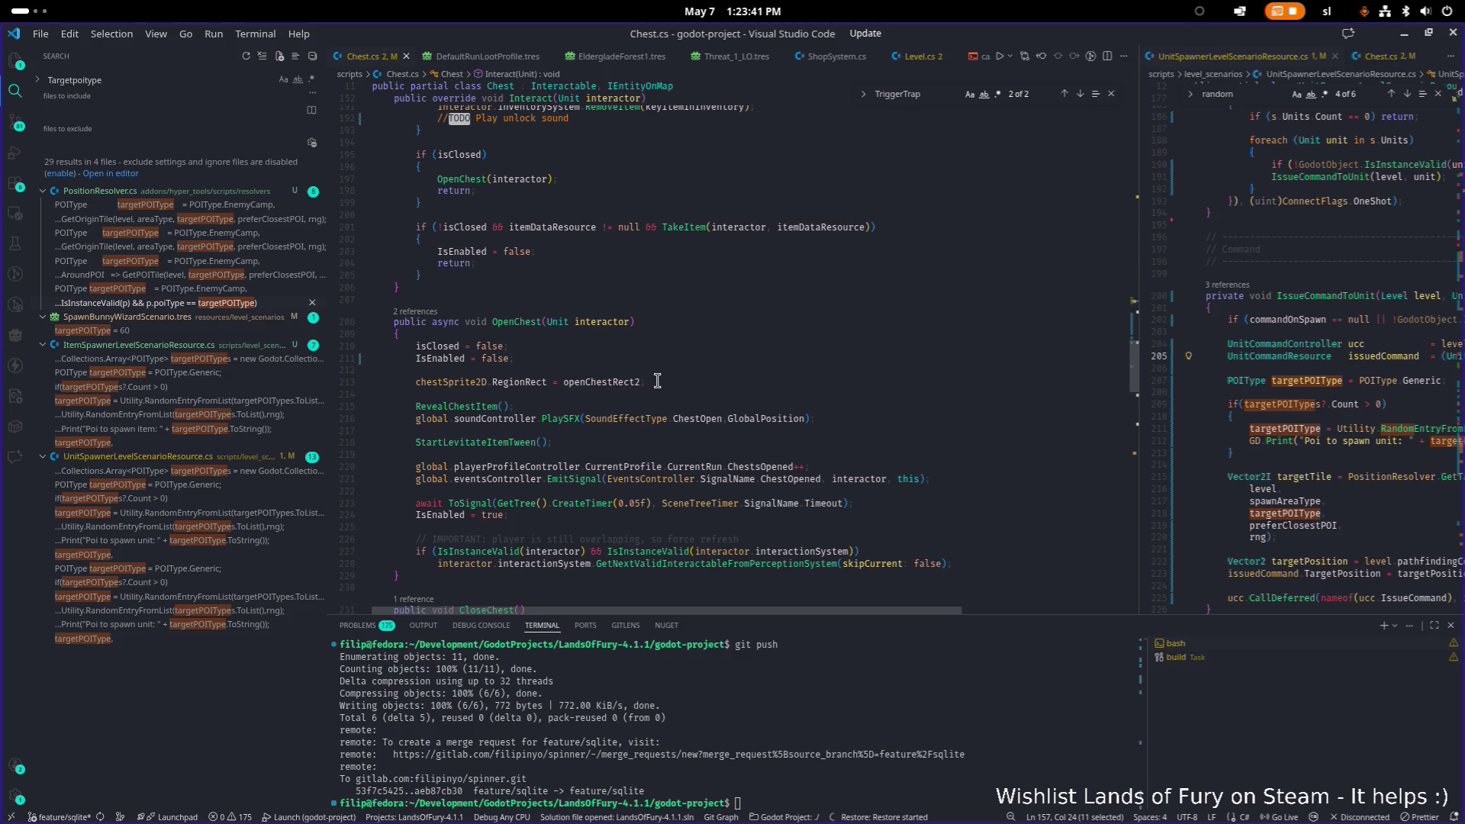
scroll(657, 381, "down", 8)
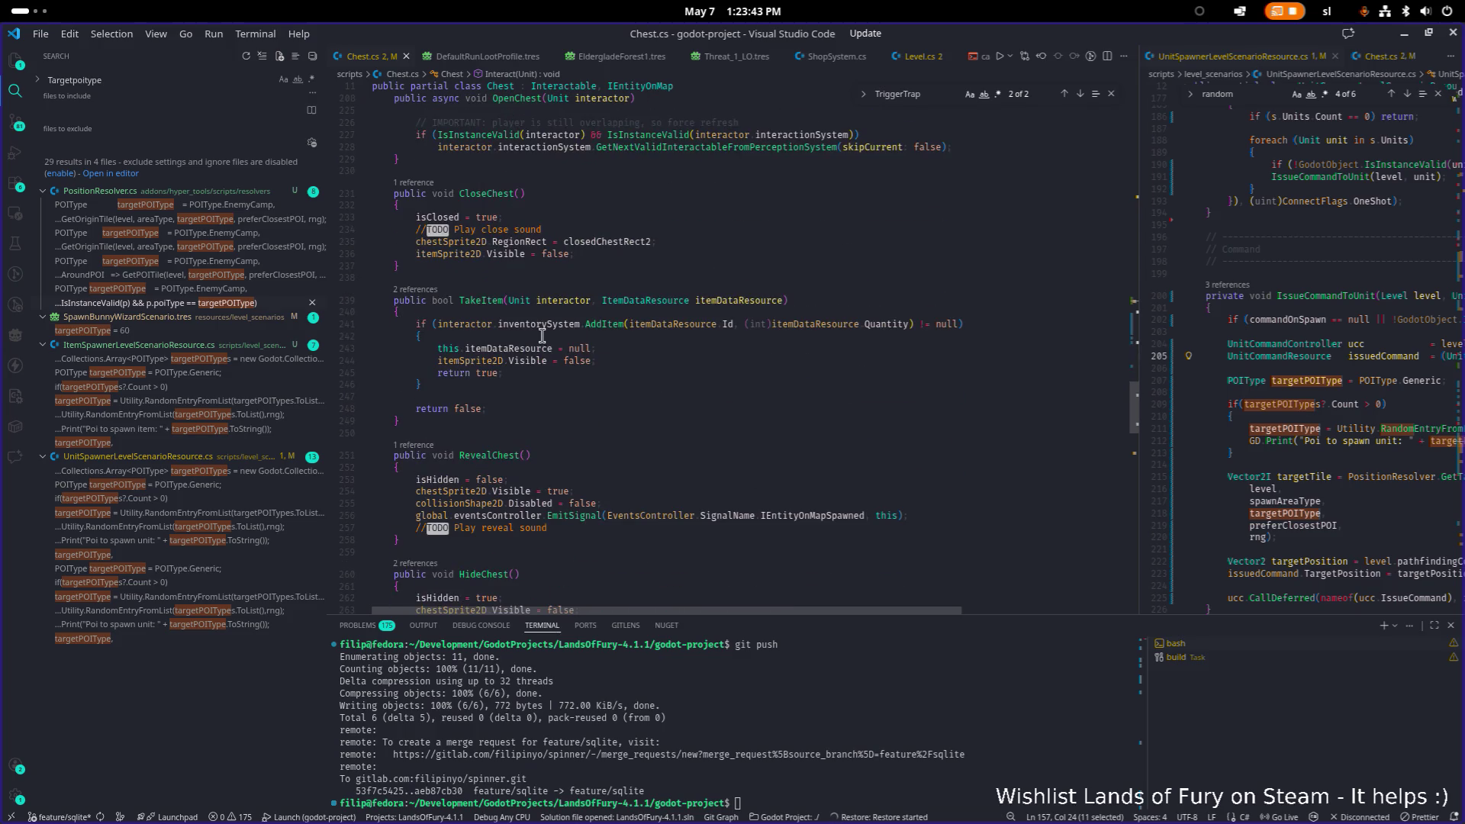
scroll(546, 339, "down", 5)
scroll(578, 350, "down", 4)
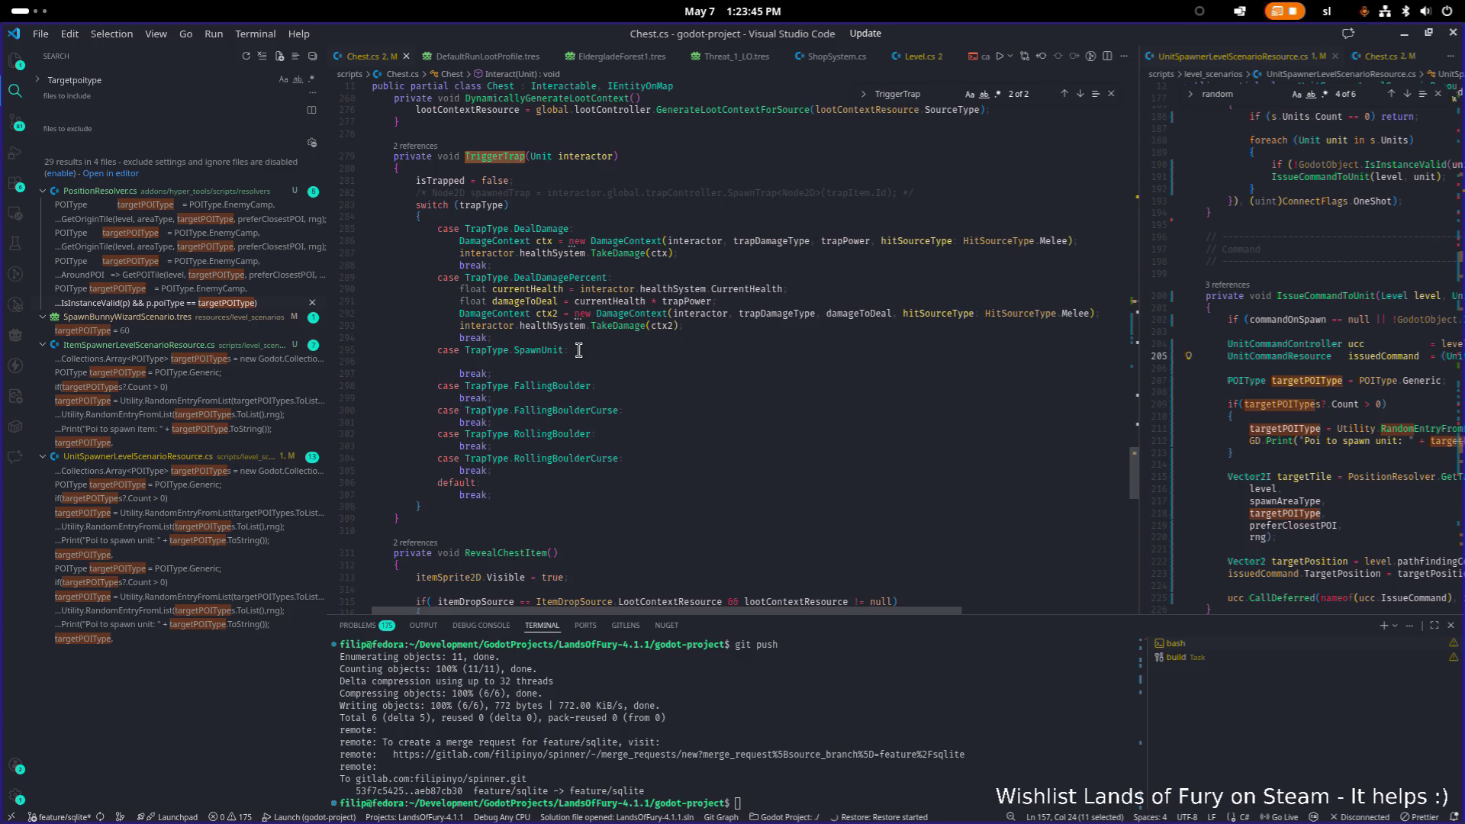
scroll(579, 351, "up", 20)
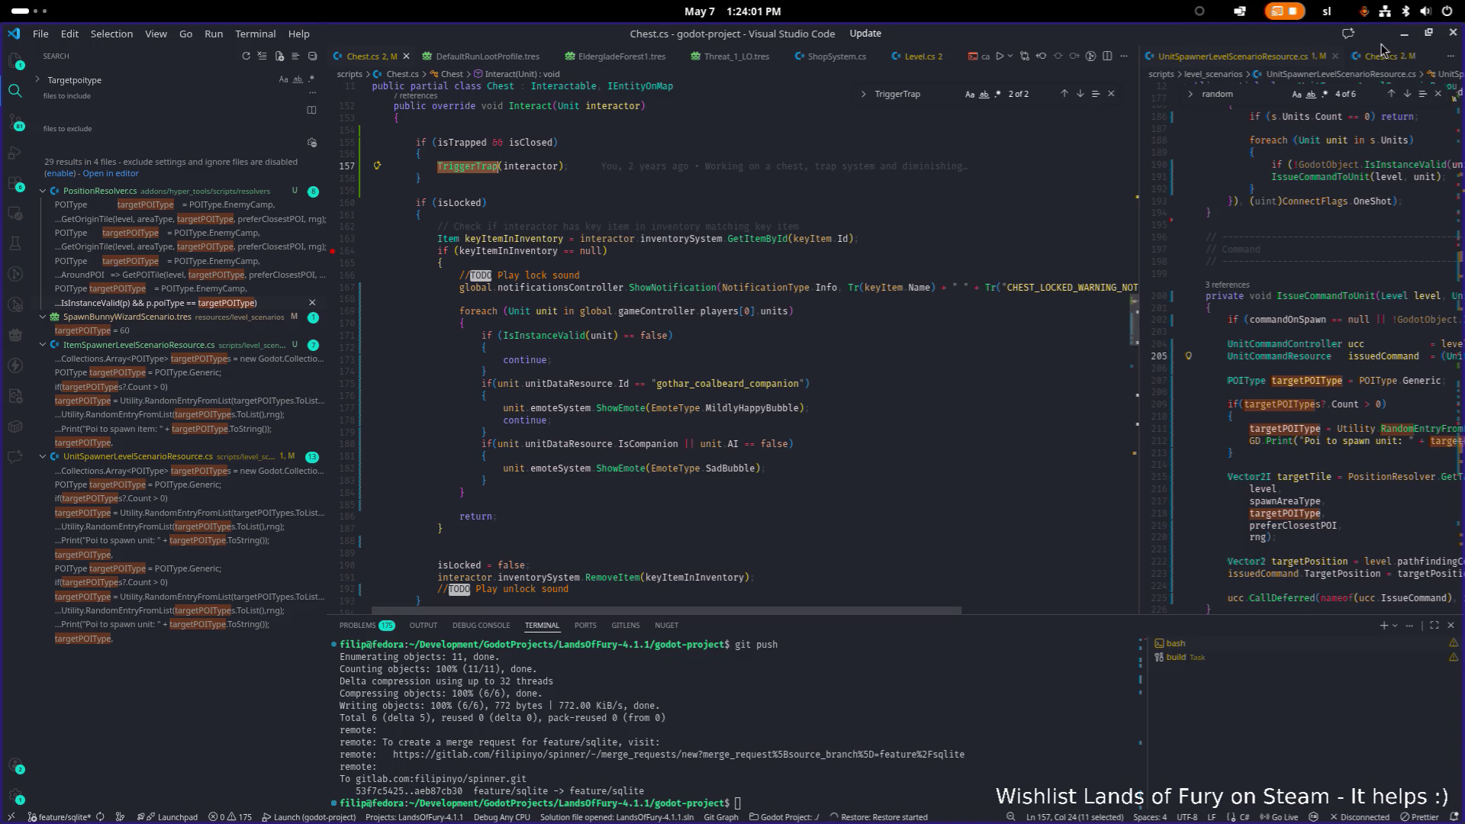
left_click(1404, 33)
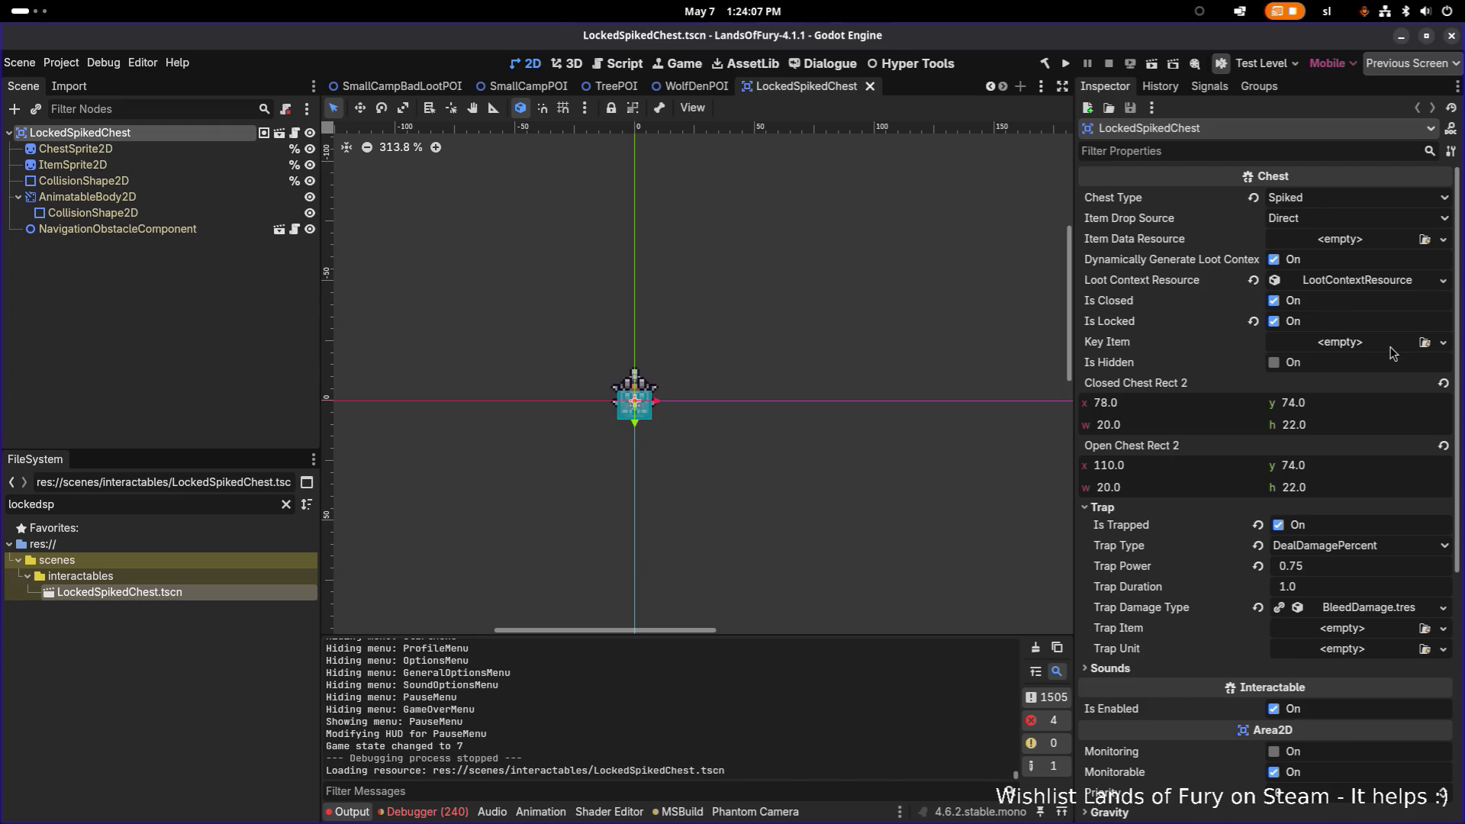
Set the chest's Key Item to GoldenKey.tres, save the scene, and run the project.
left_click(1423, 344)
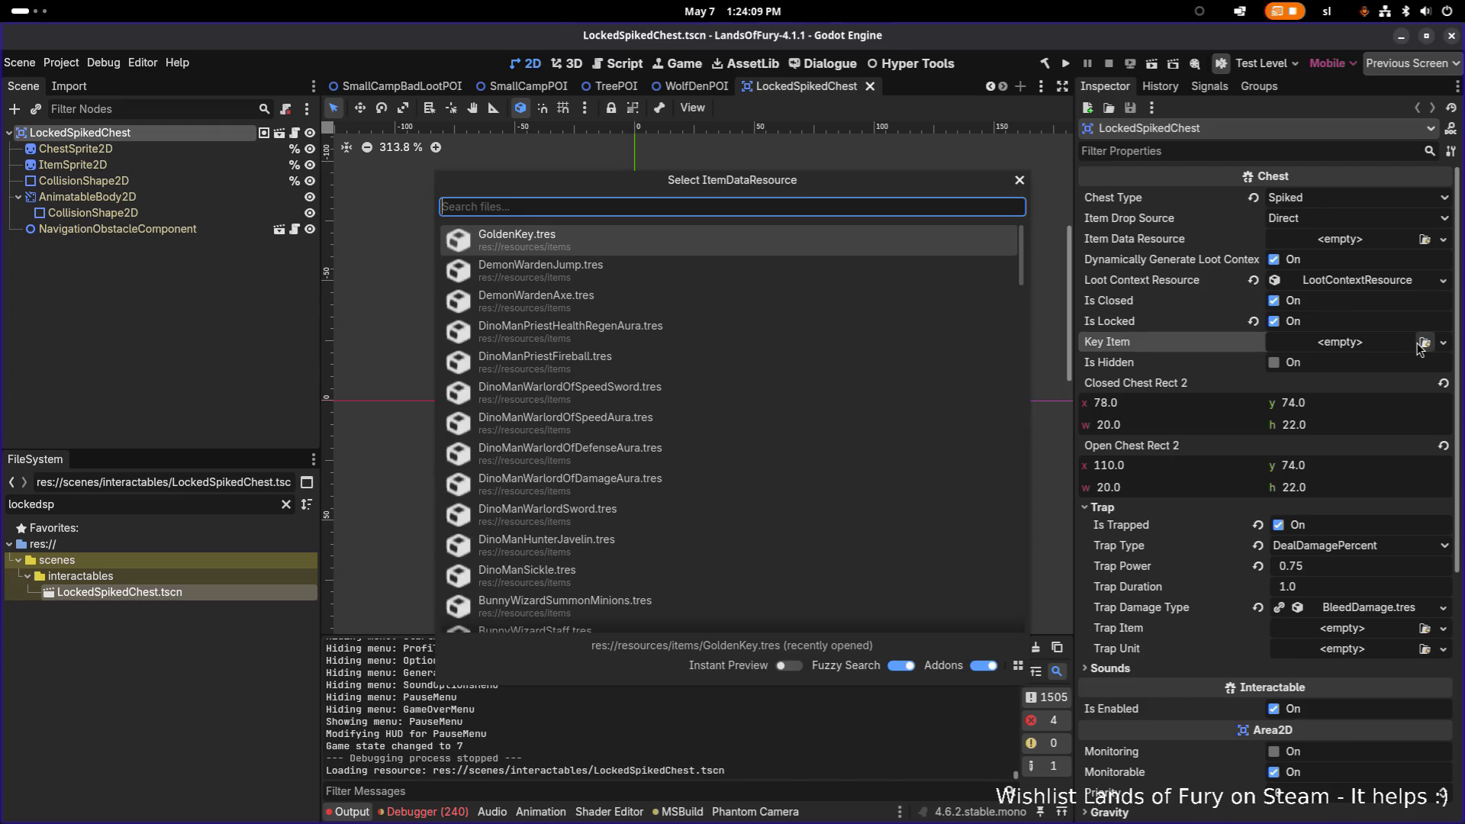
key("Return")
key("ctrl+s")
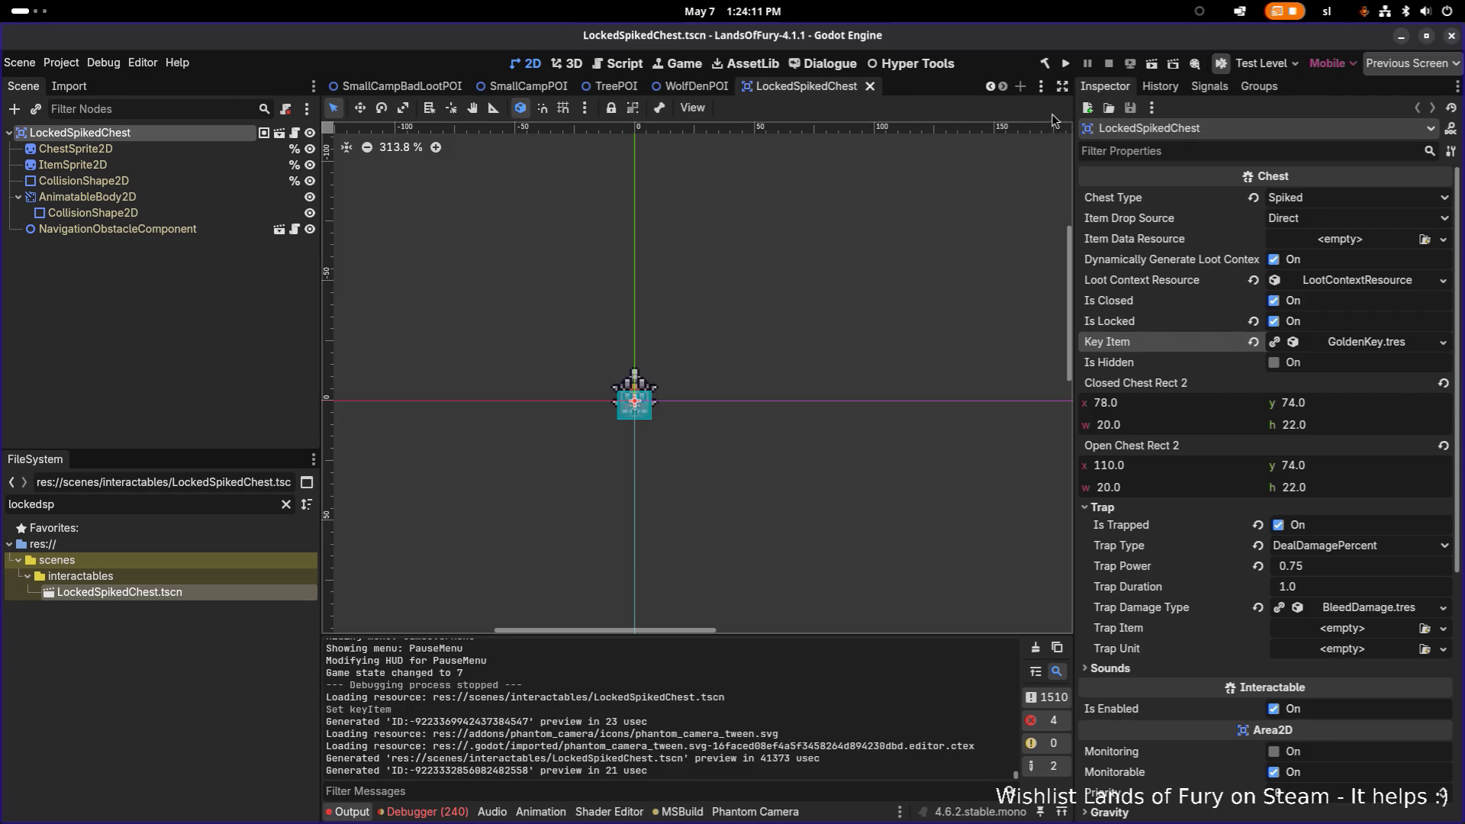
left_click(1065, 64)
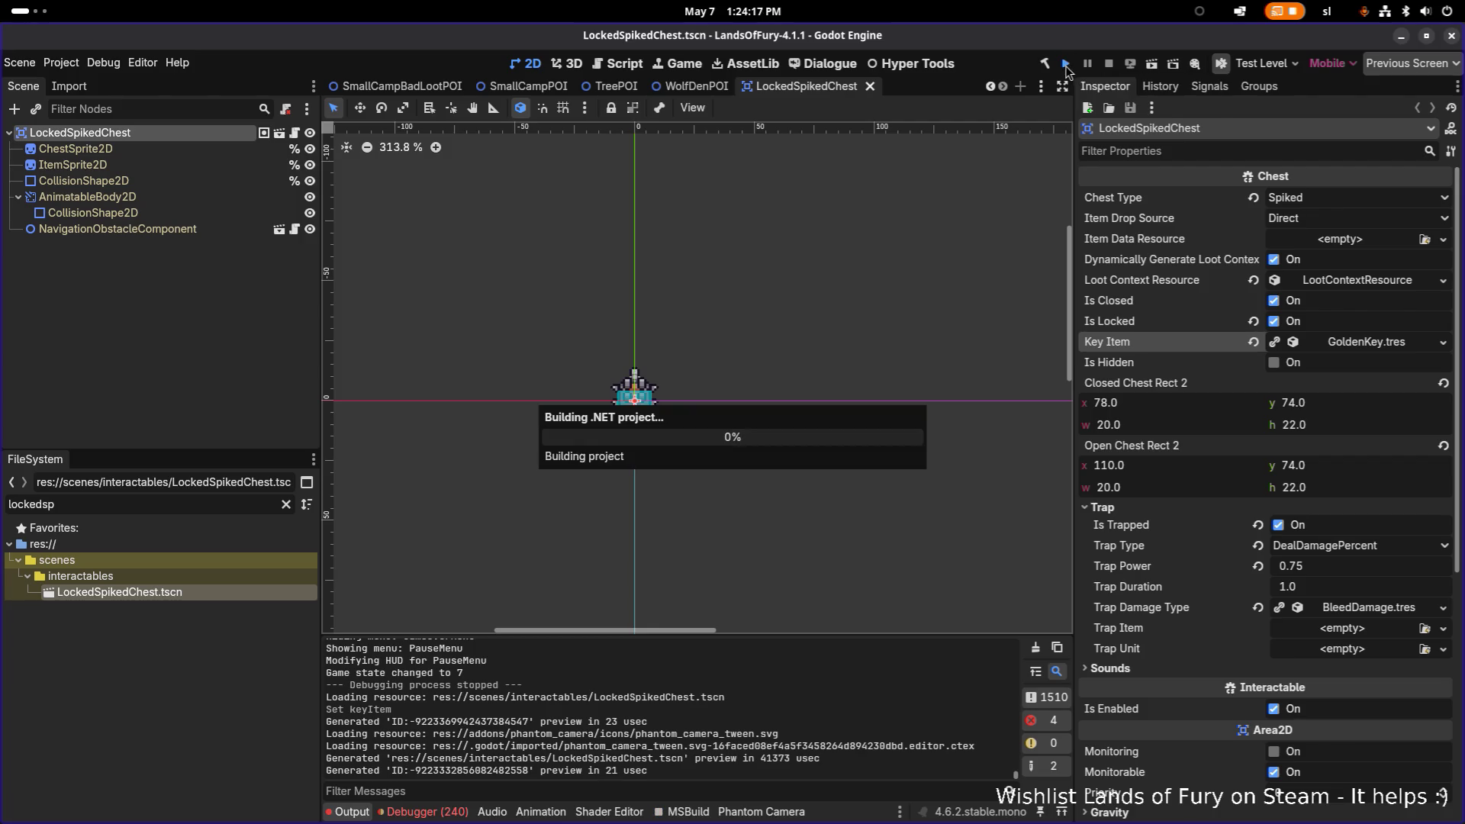
scroll(679, 484, "up", 1)
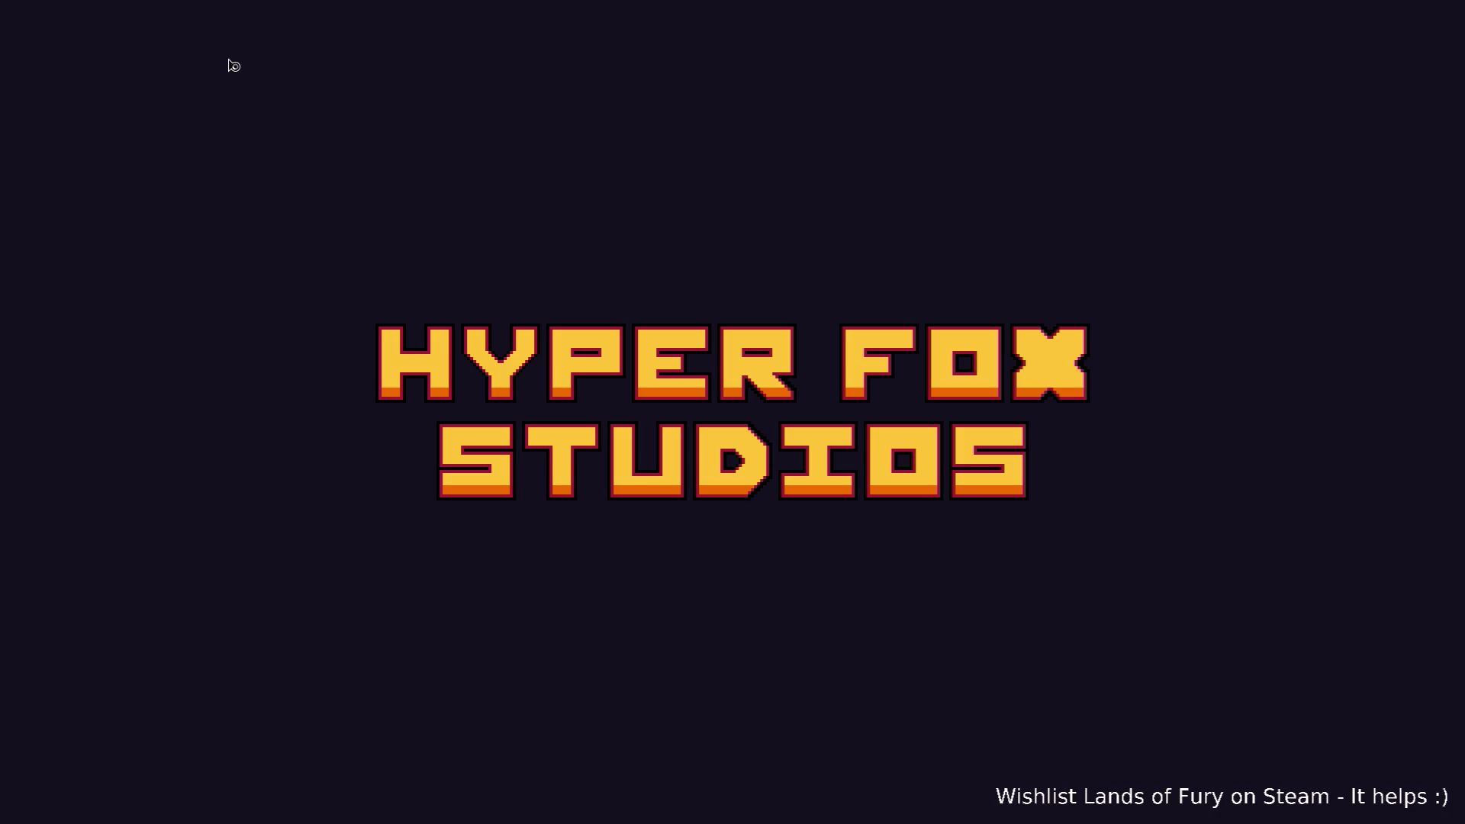
Start a run, confirm the spiked chest demands the Golden Key, then quit to desktop.
key("F8")
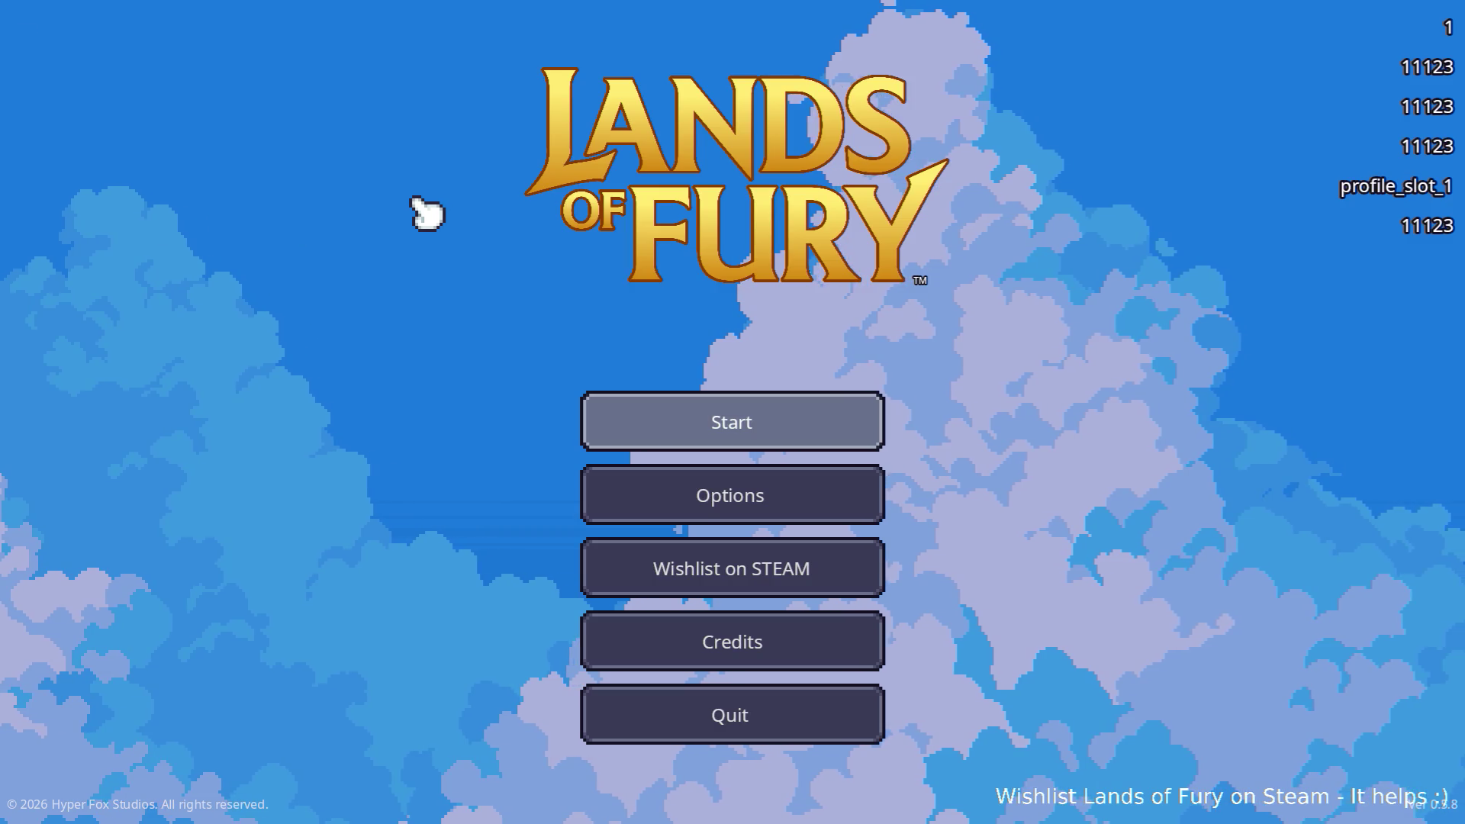
key("Return")
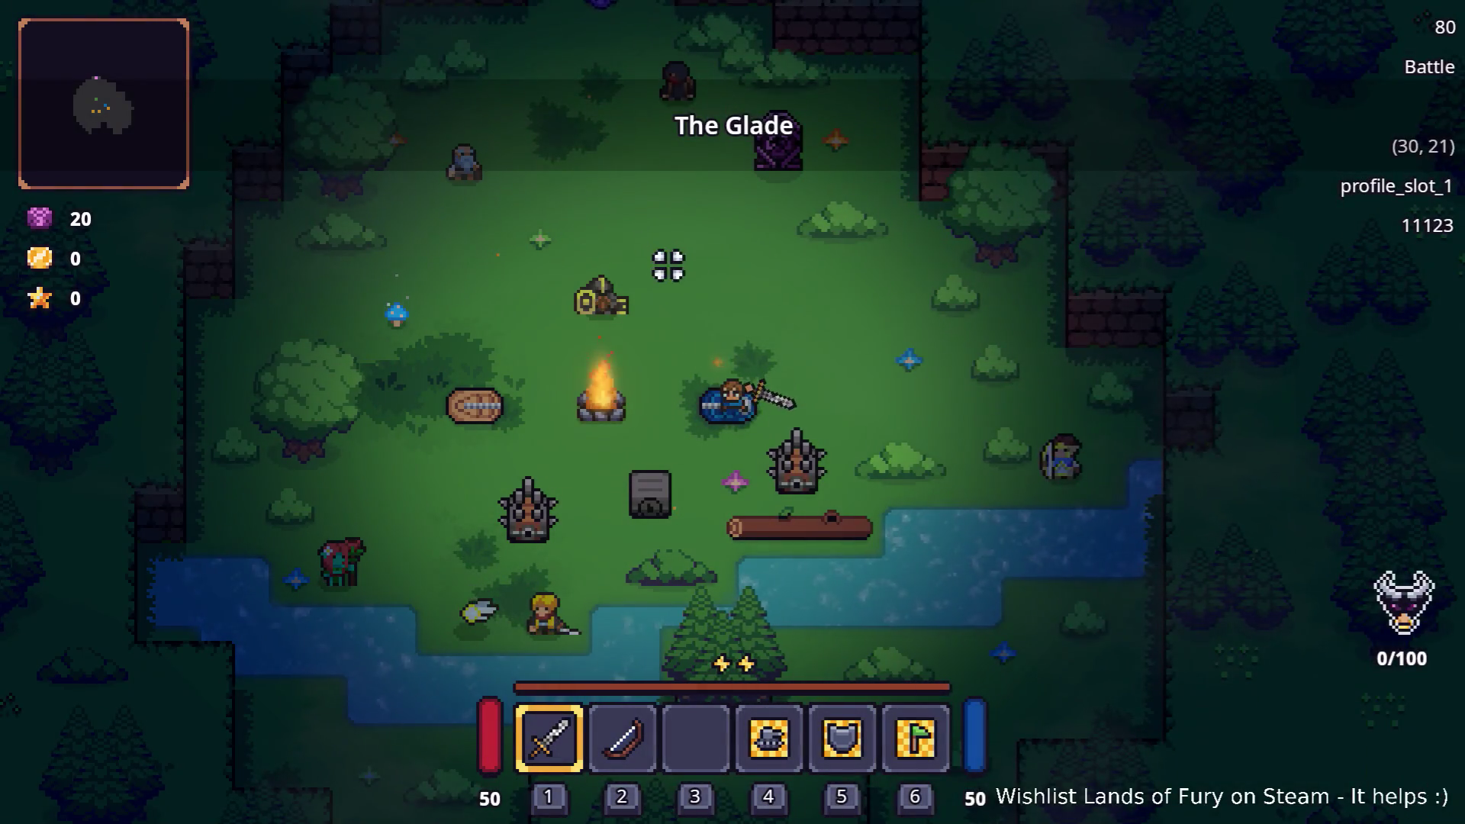
key("s")
key("e")
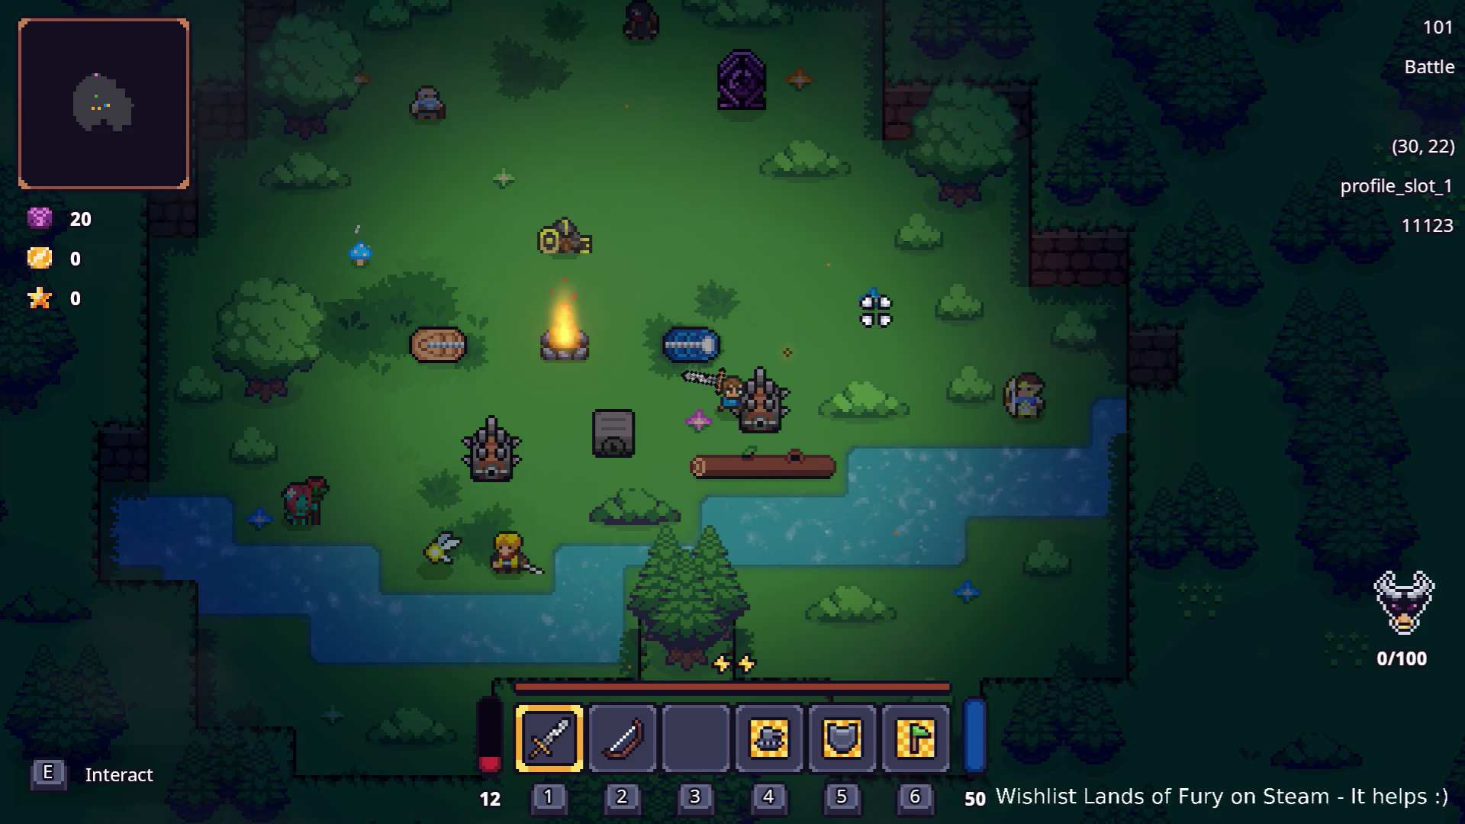
key("a")
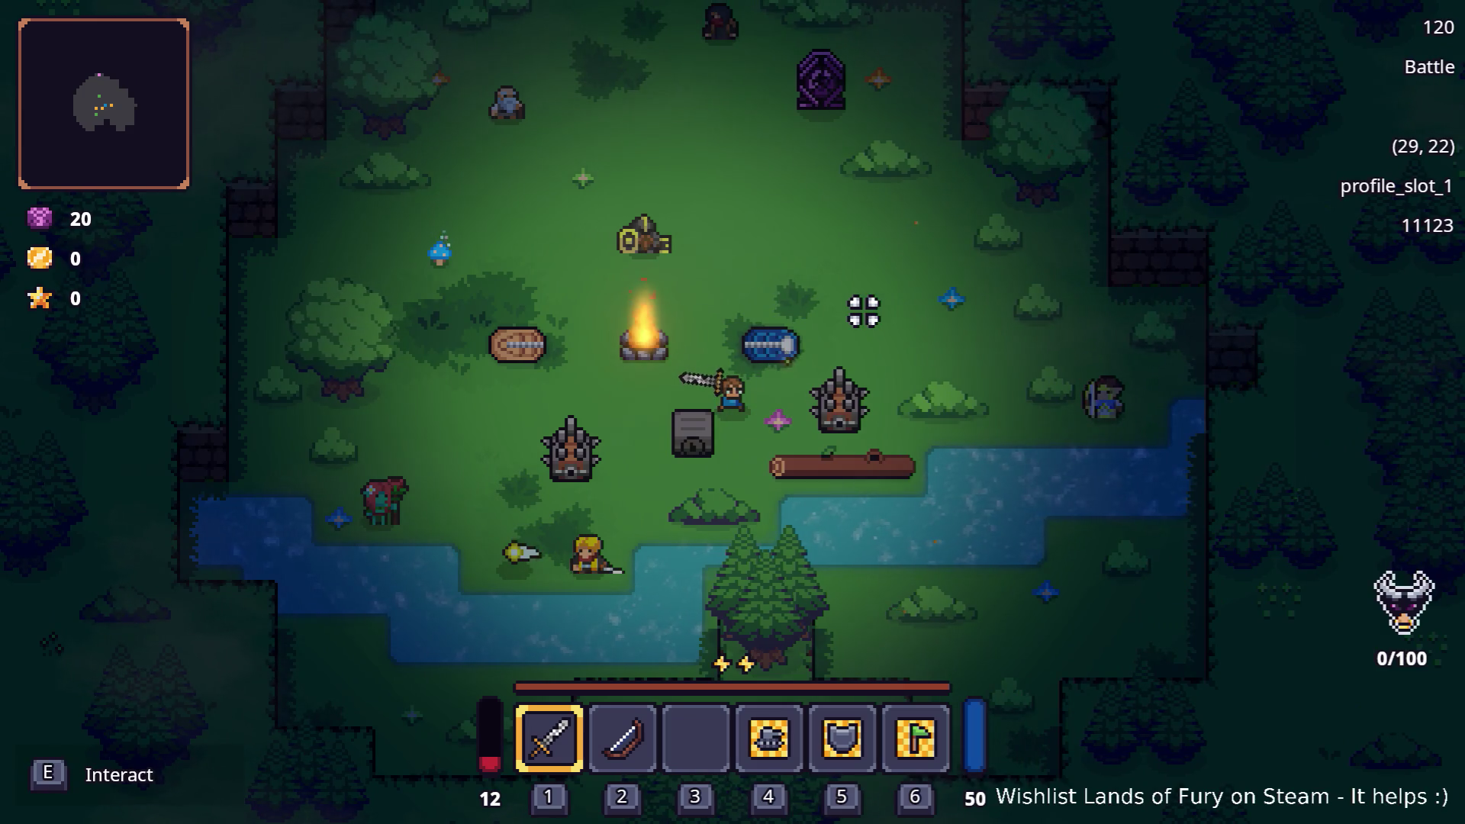
key("Escape")
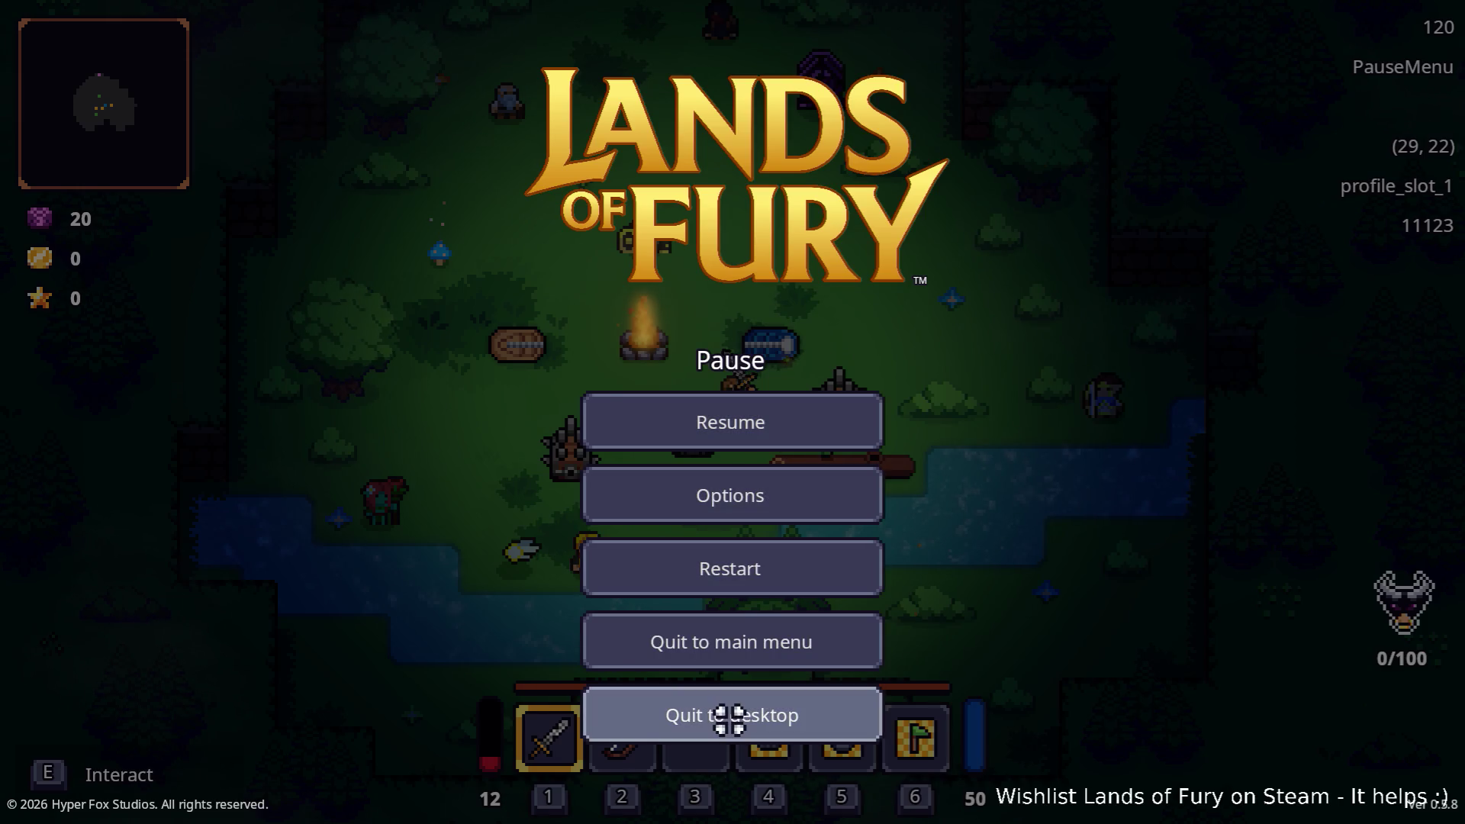
left_click(729, 717)
left_click(185, 366)
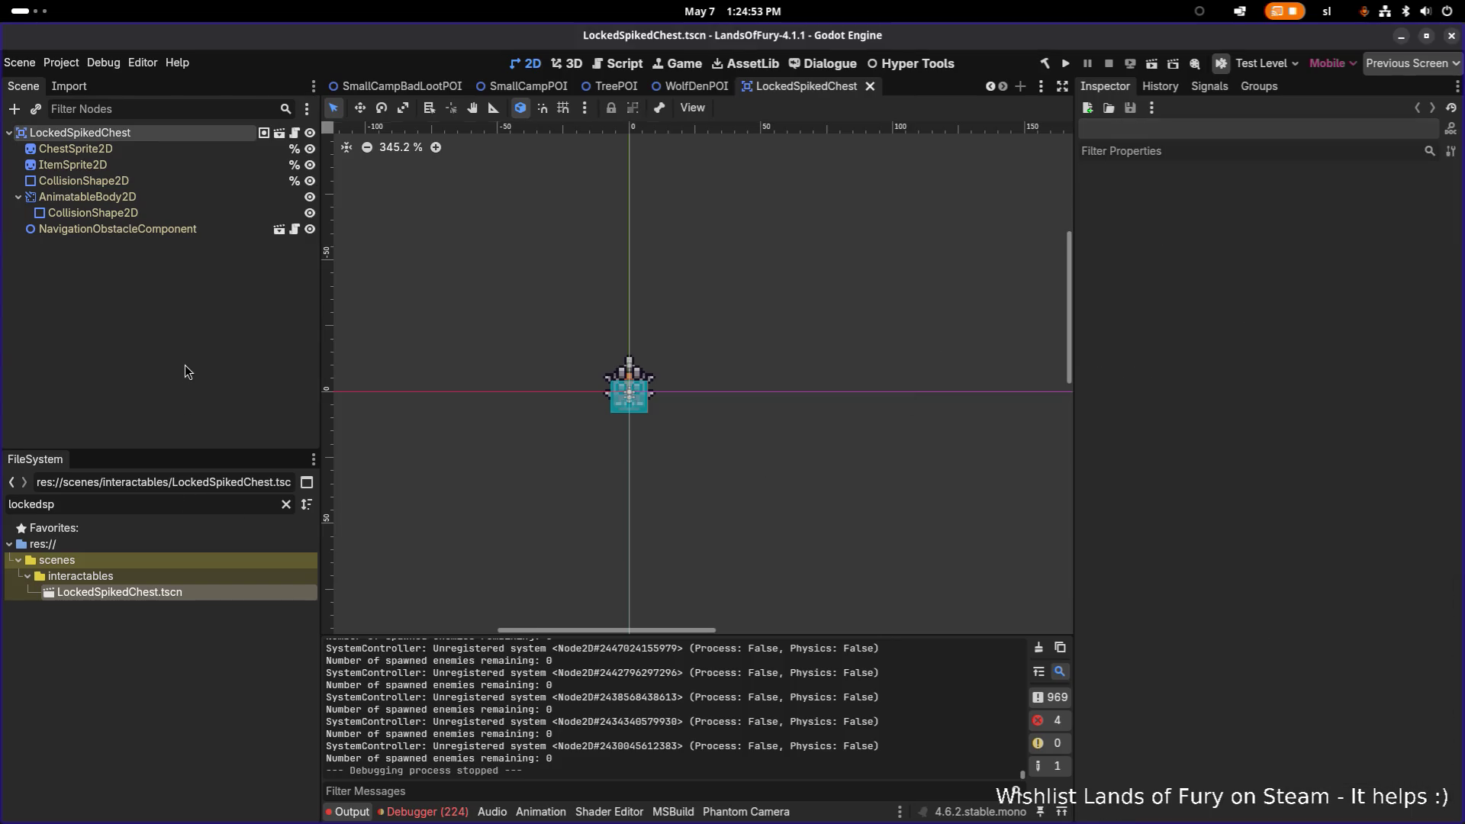
Open Unit.tscn via quick search and filter its nodes by 'emo'.
key("ctrl+shift+o")
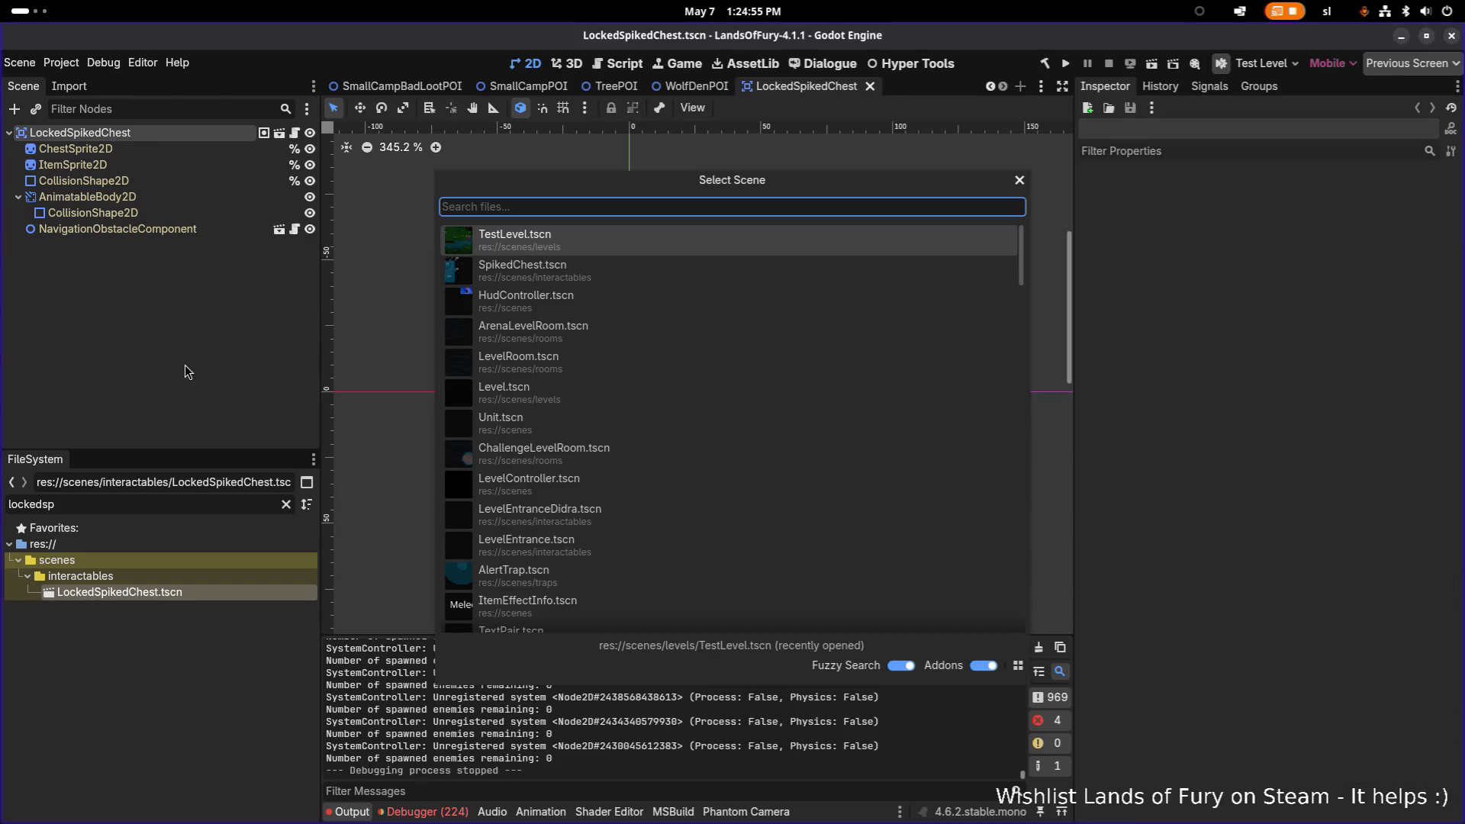
type("unit")
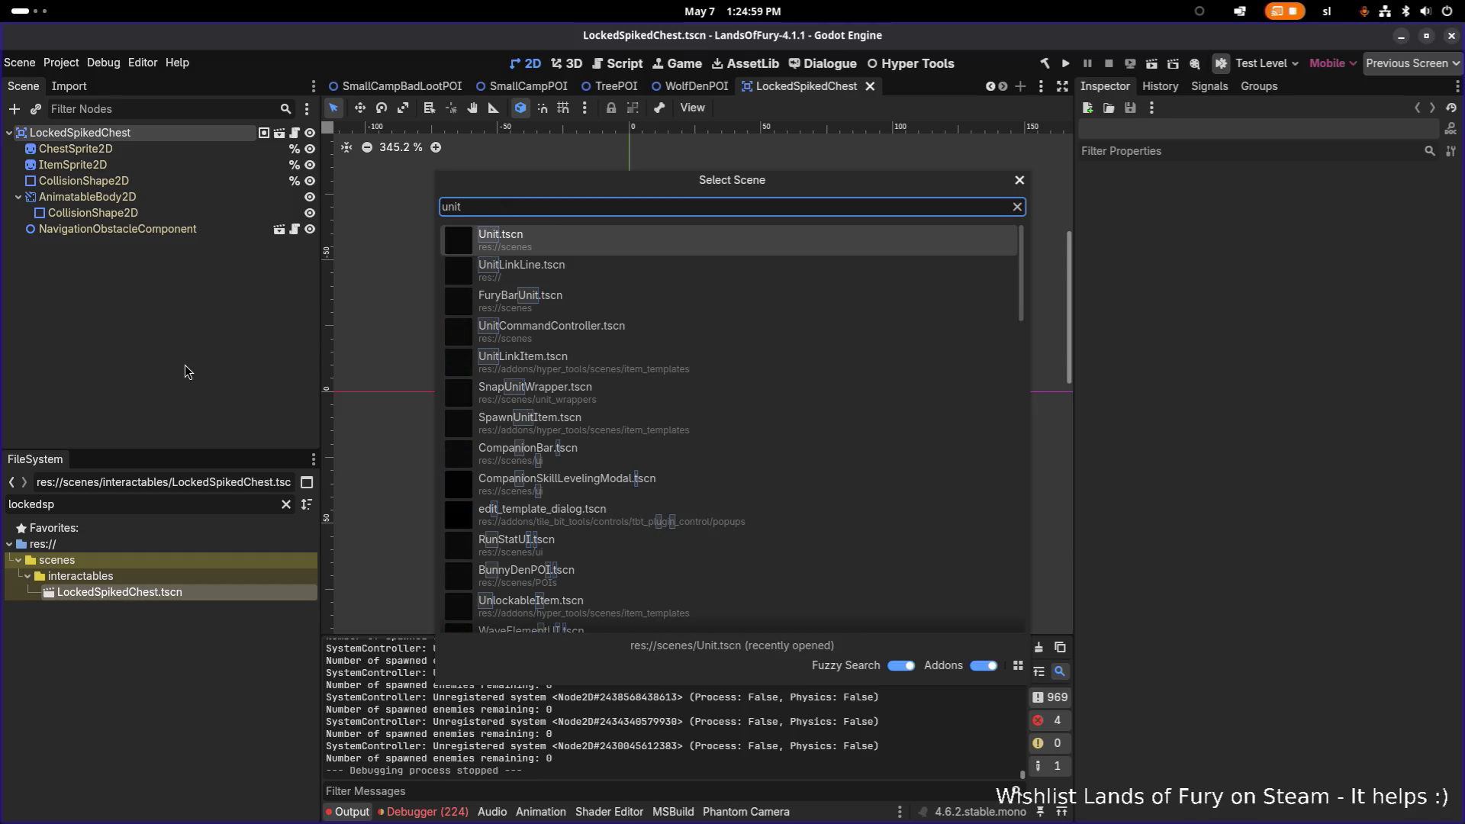
key("Return")
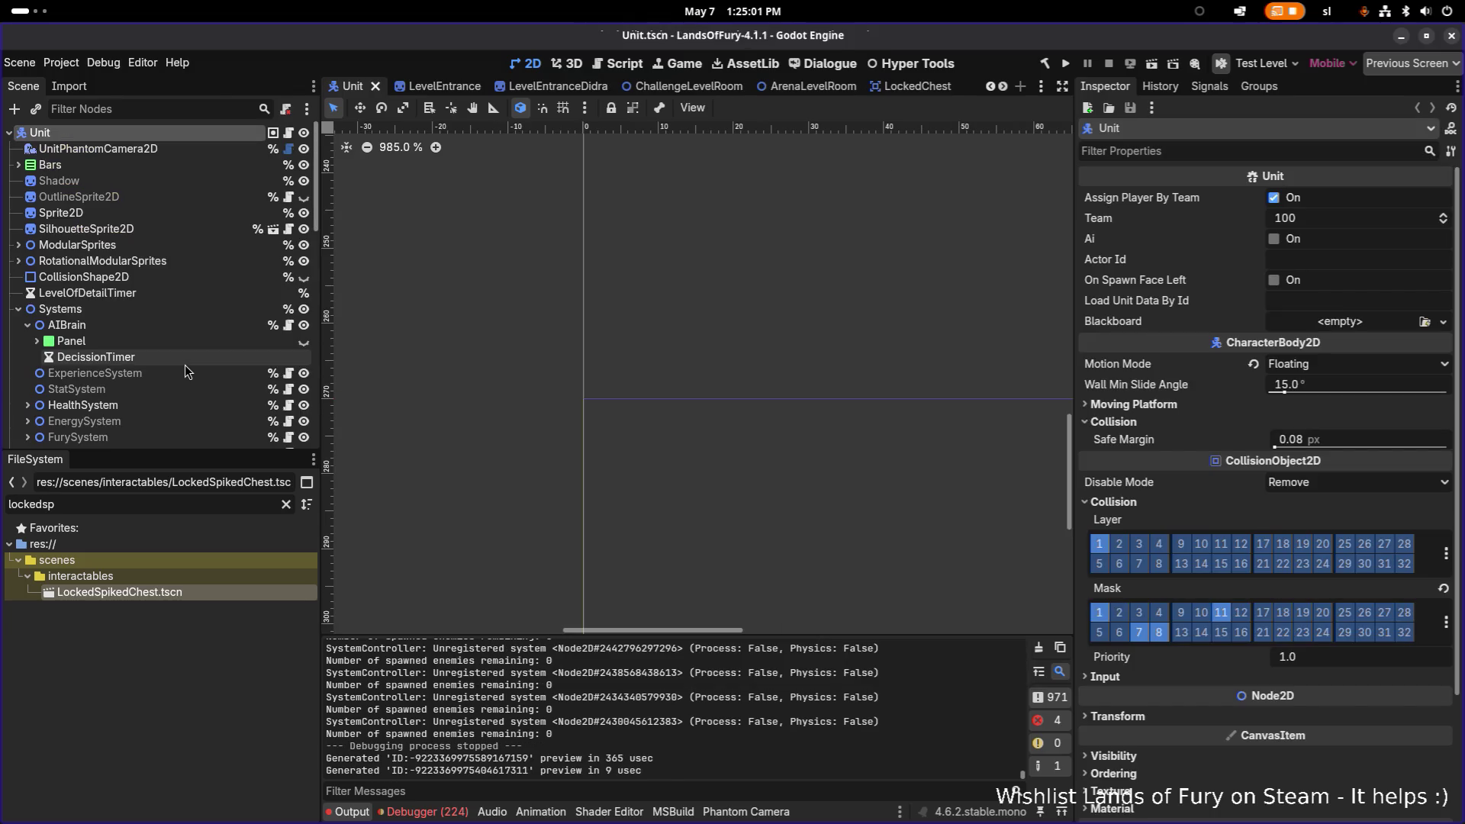
left_click(227, 108)
type("emoj")
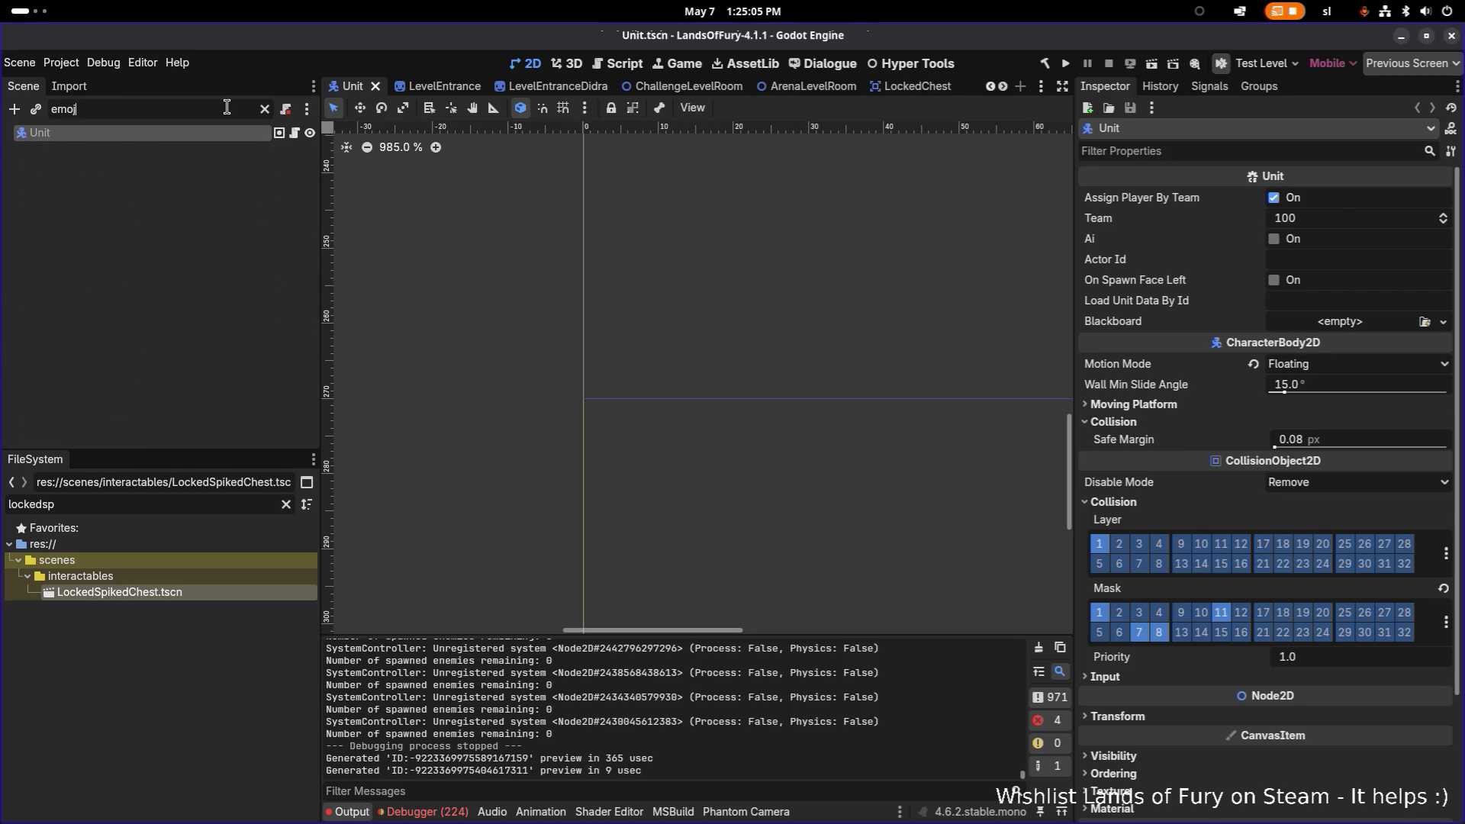
key("BackSpace")
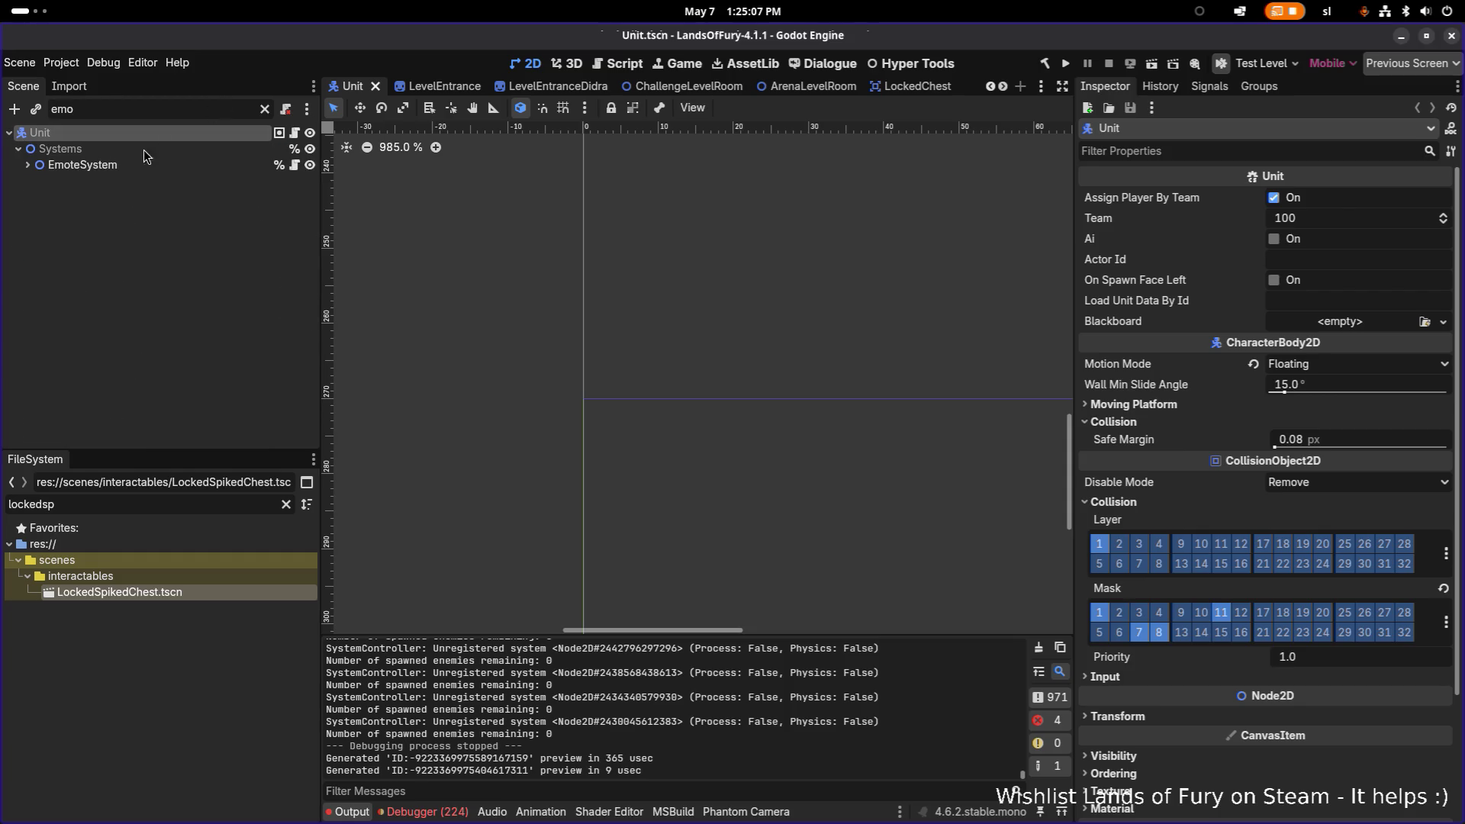
Inspect the EmoteSprite texture and EmoteSystem's 16 Rects By Emote Name entries.
left_click(28, 168)
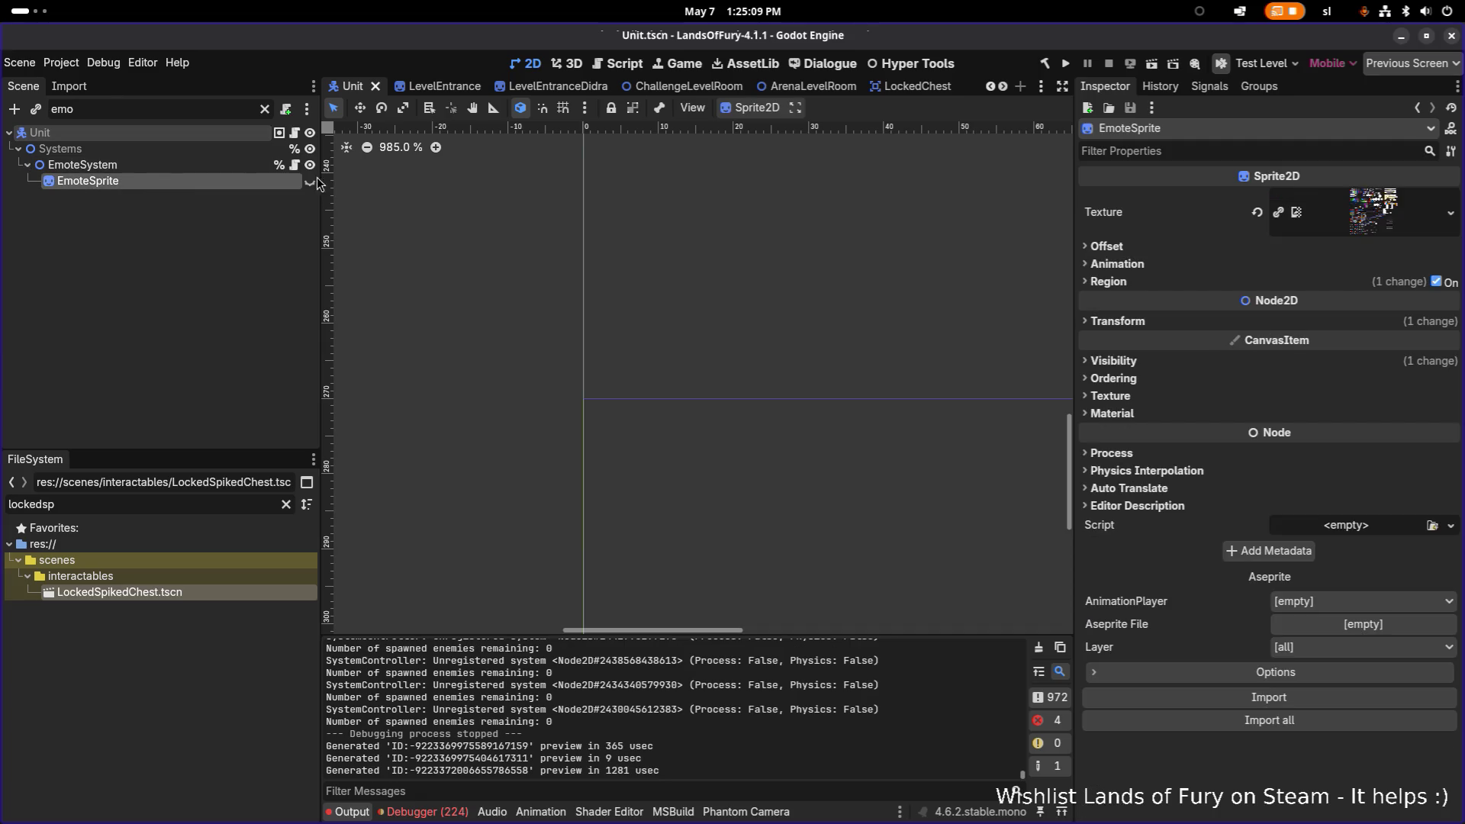
left_click(1354, 209)
left_click(1355, 209)
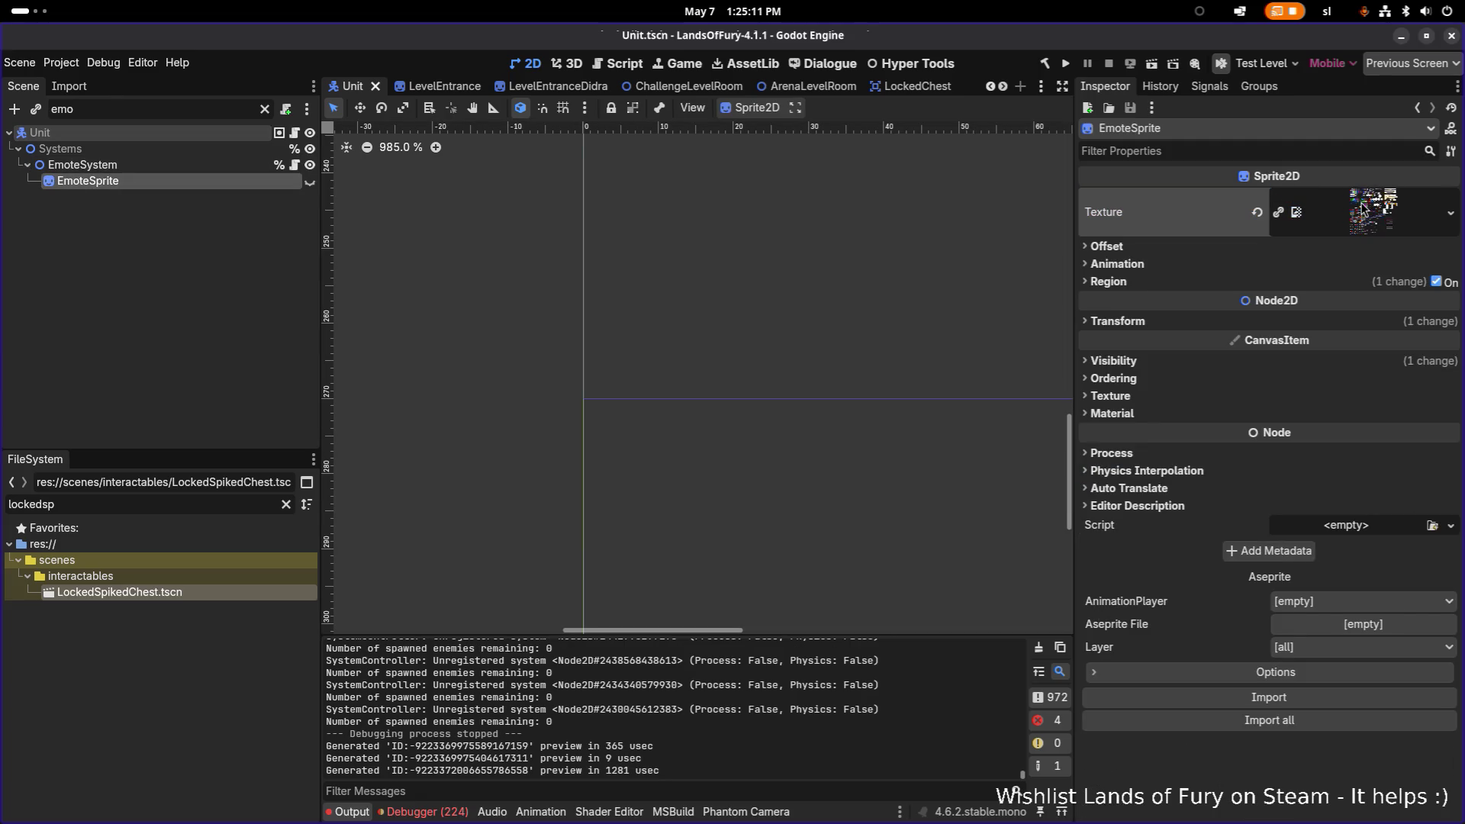
left_click(239, 169)
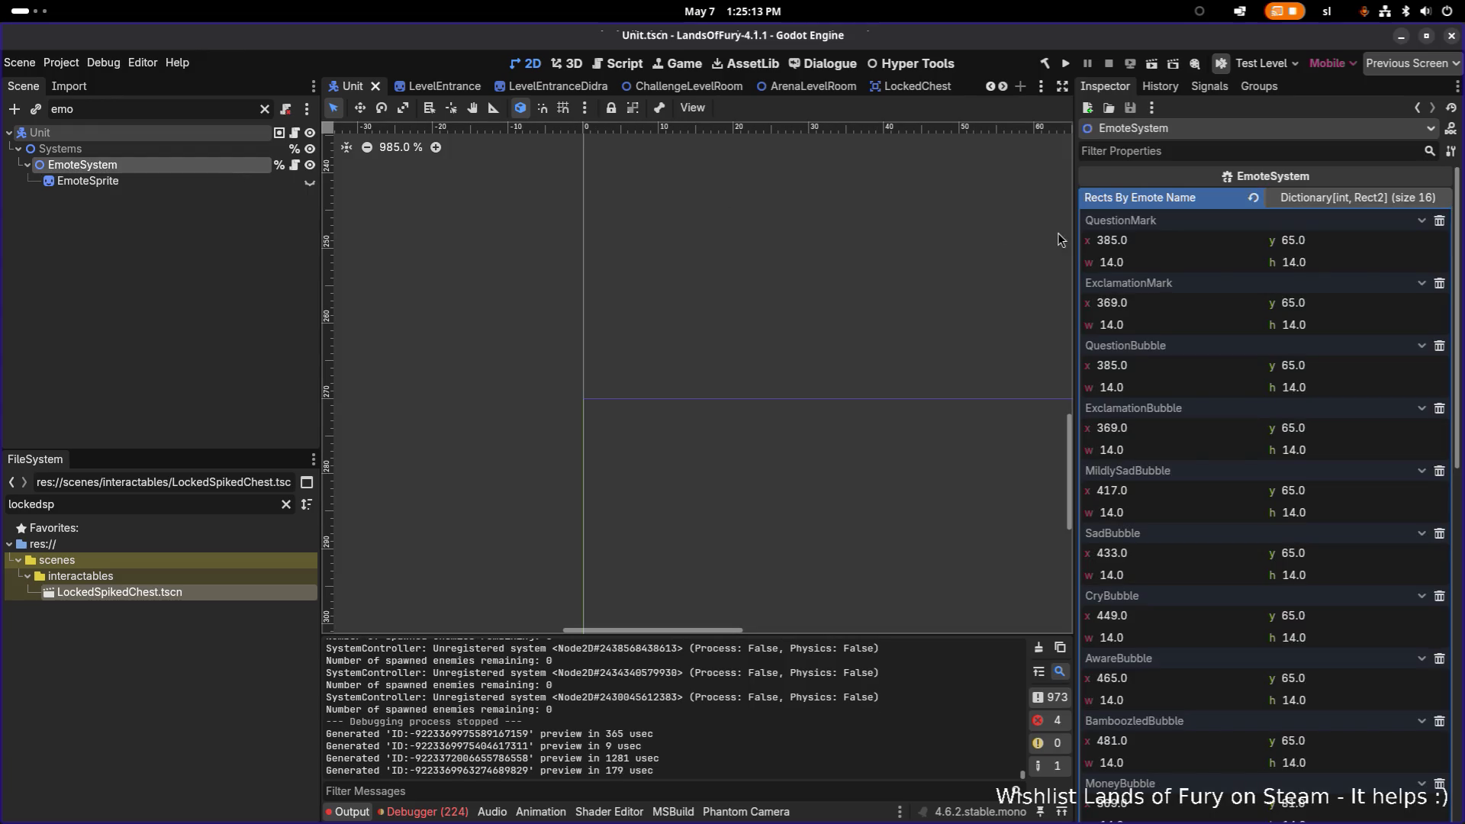
scroll(1197, 317, "down", 10)
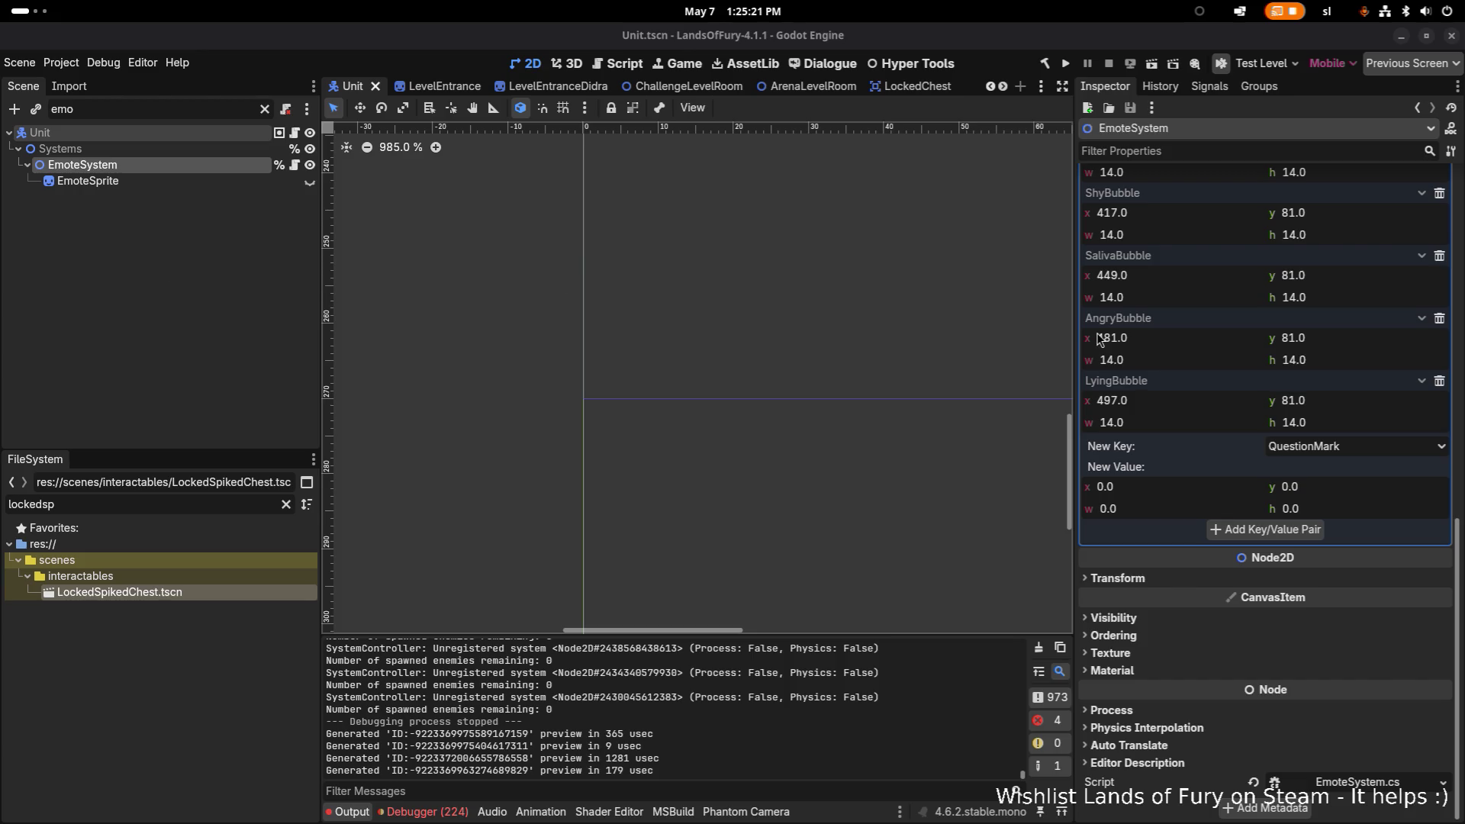
scroll(1182, 368, "up", 8)
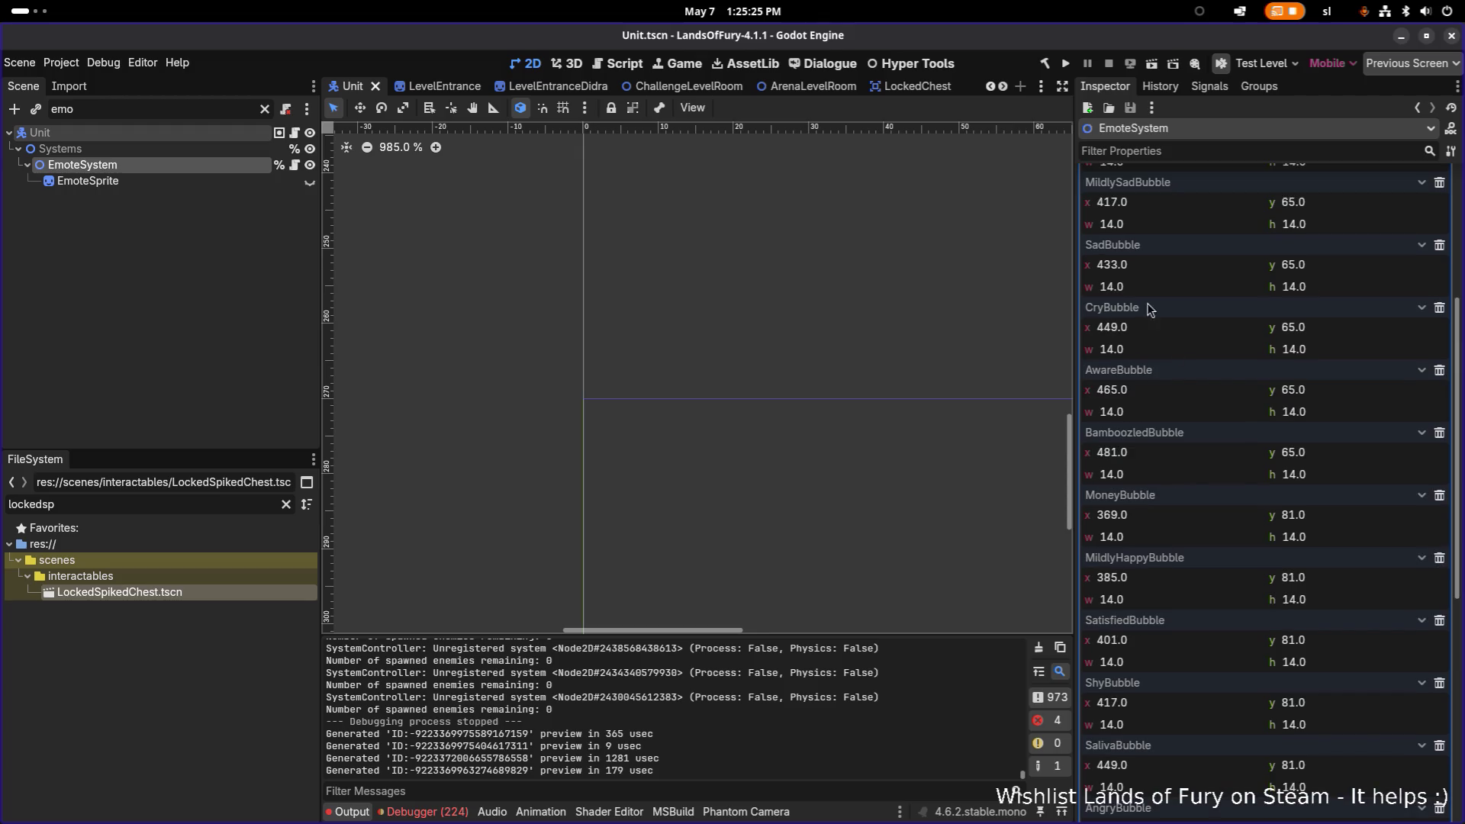
key("alt+Tab")
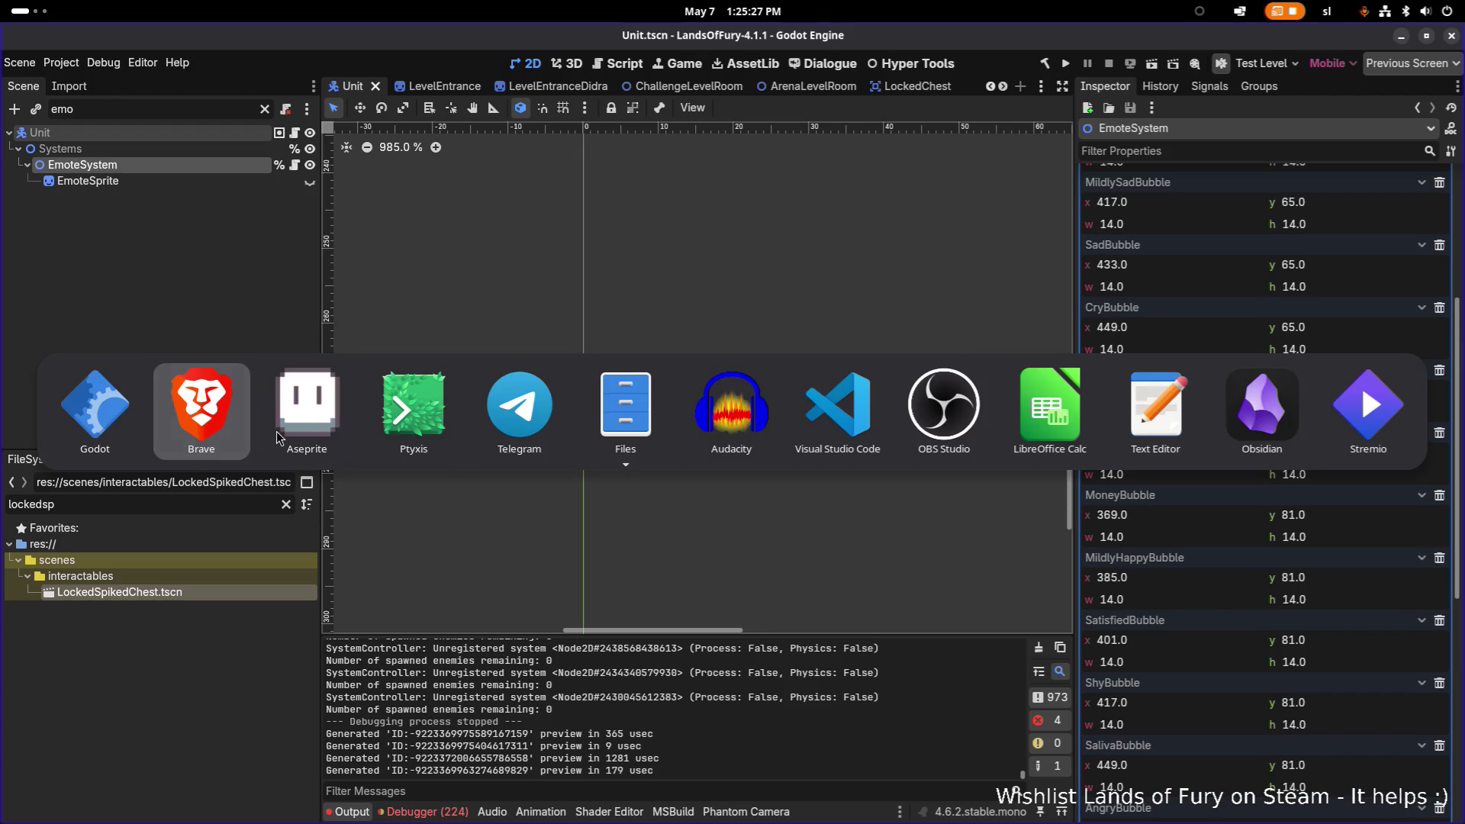
Return to Chest.cs and view the TriggerTrap call on line 157.
left_click(814, 407)
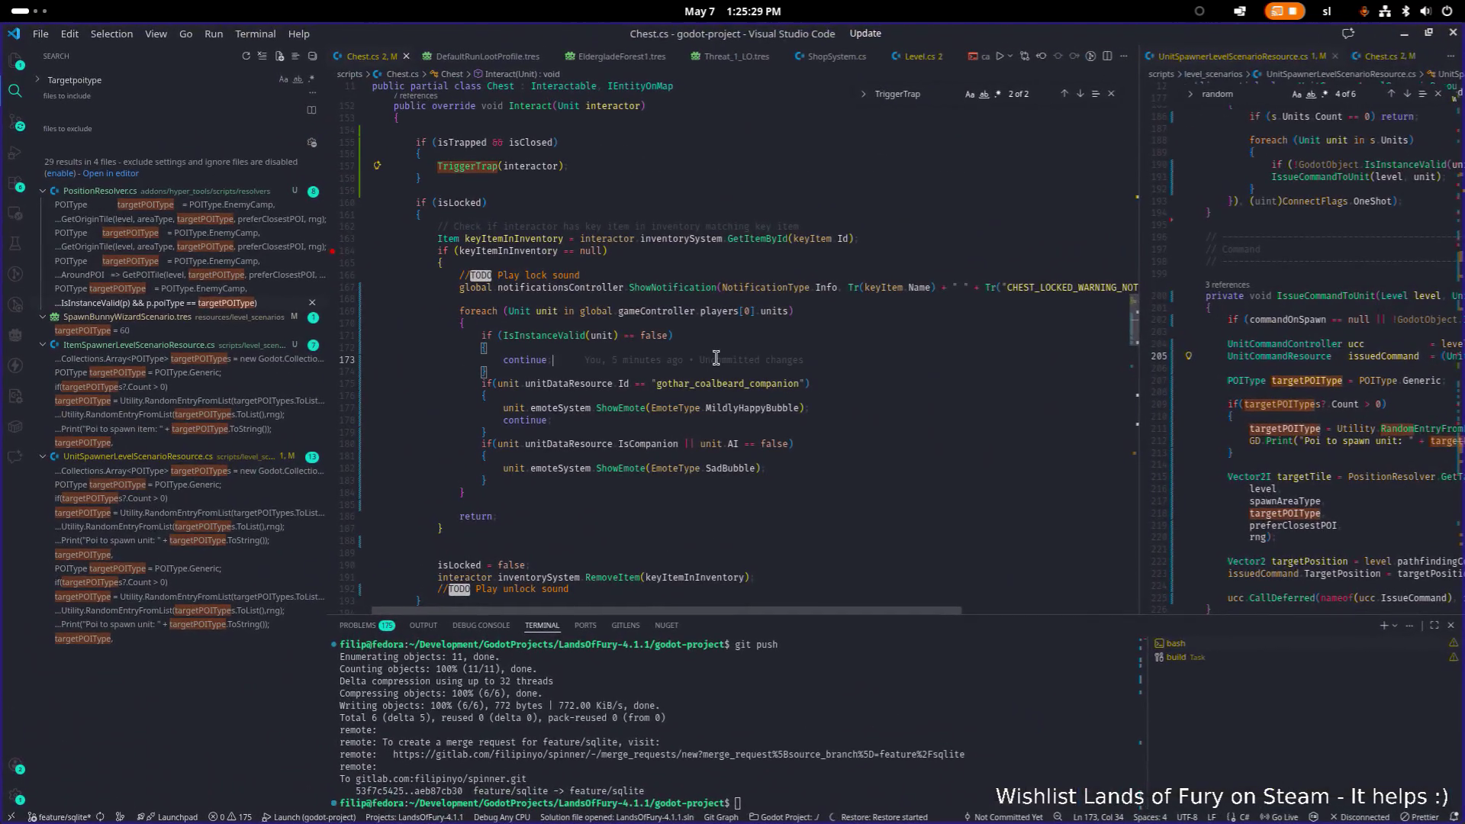
scroll(648, 297, "up", 2)
left_click(689, 236)
scroll(652, 271, "down", 3)
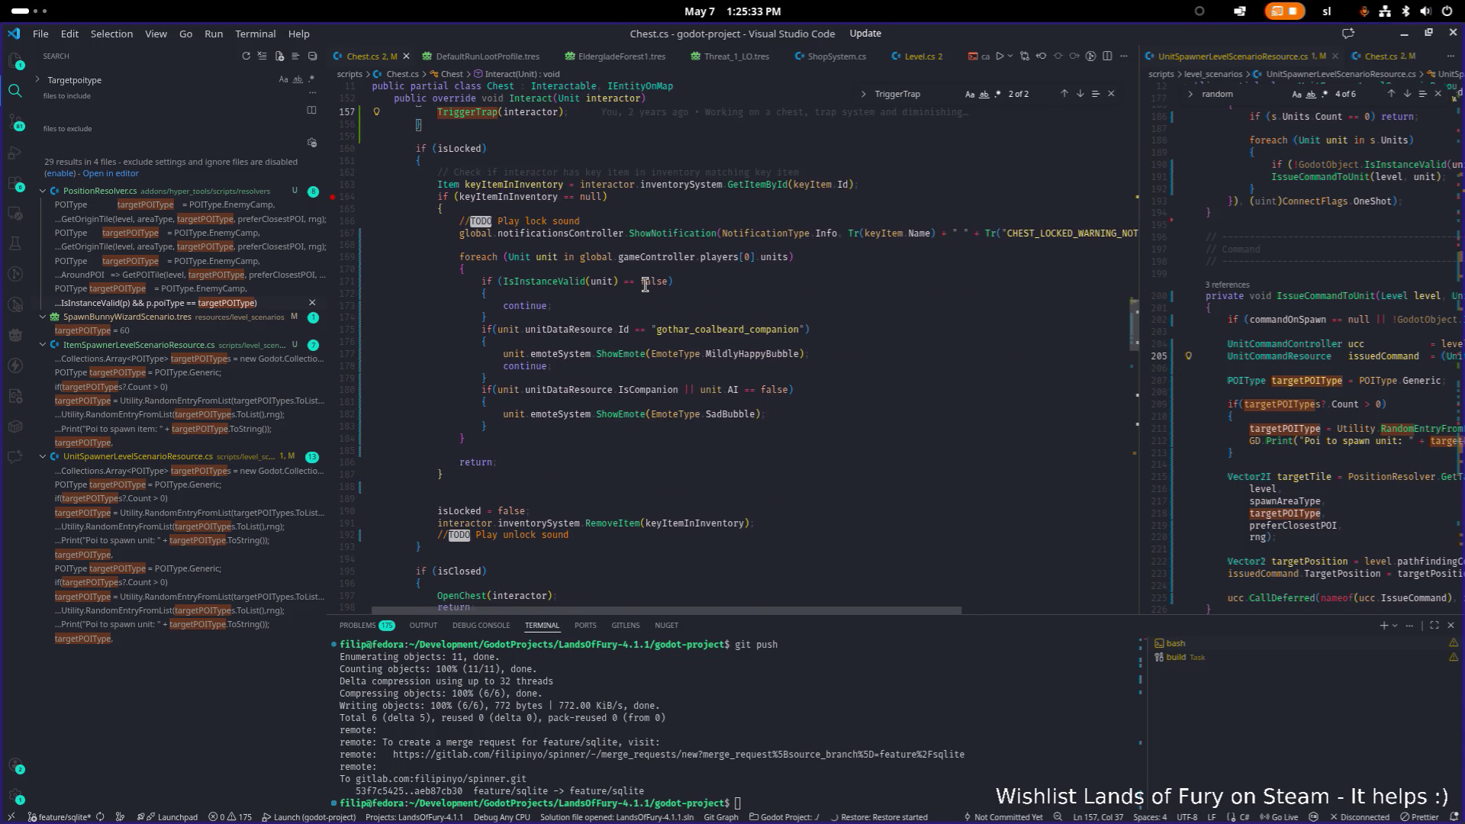
scroll(645, 284, "up", 3)
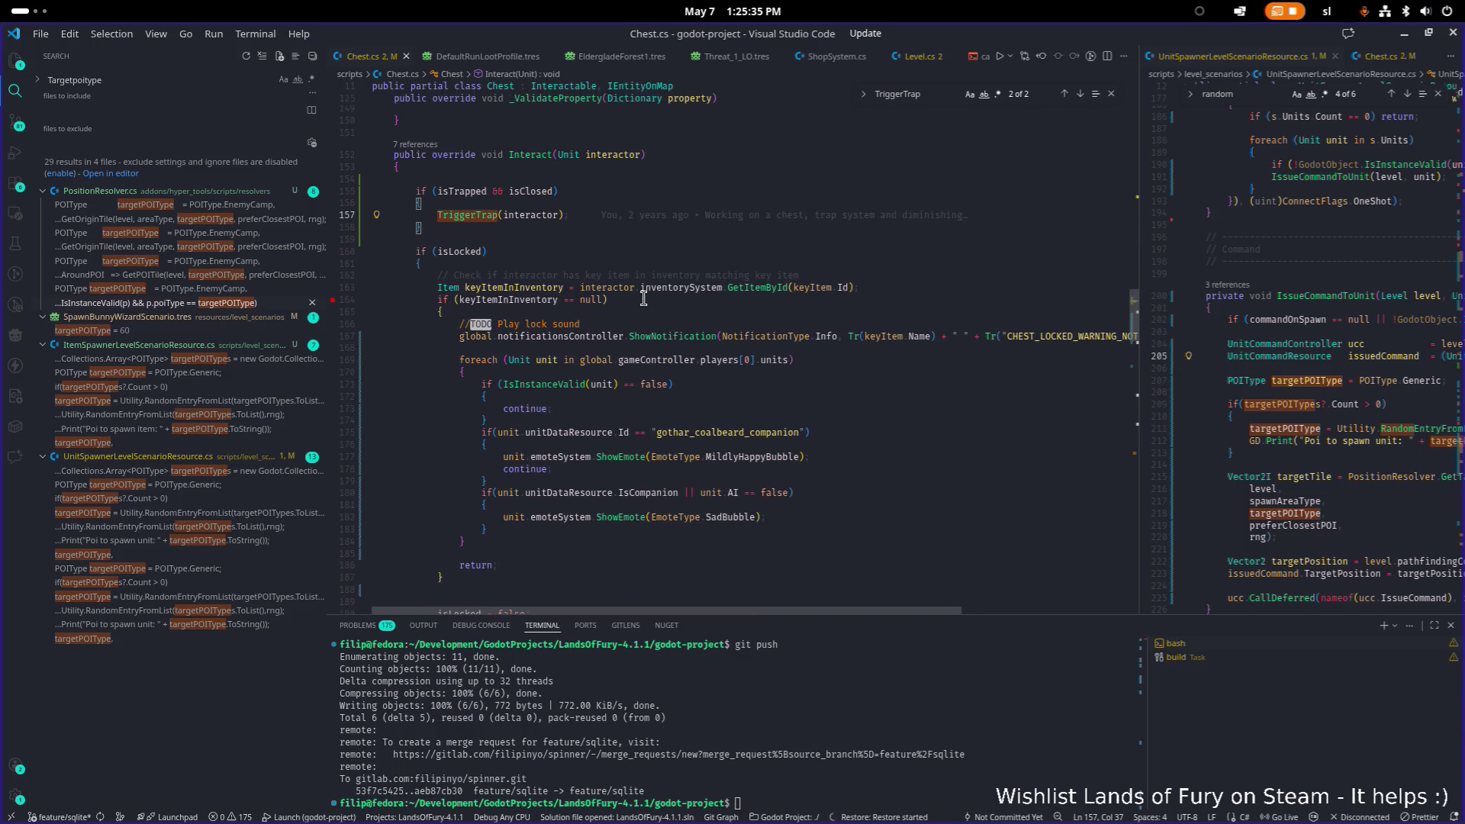
scroll(614, 313, "down", 1)
Search Chest.cs for isTrapped and step through its occurrences.
double_click(476, 192)
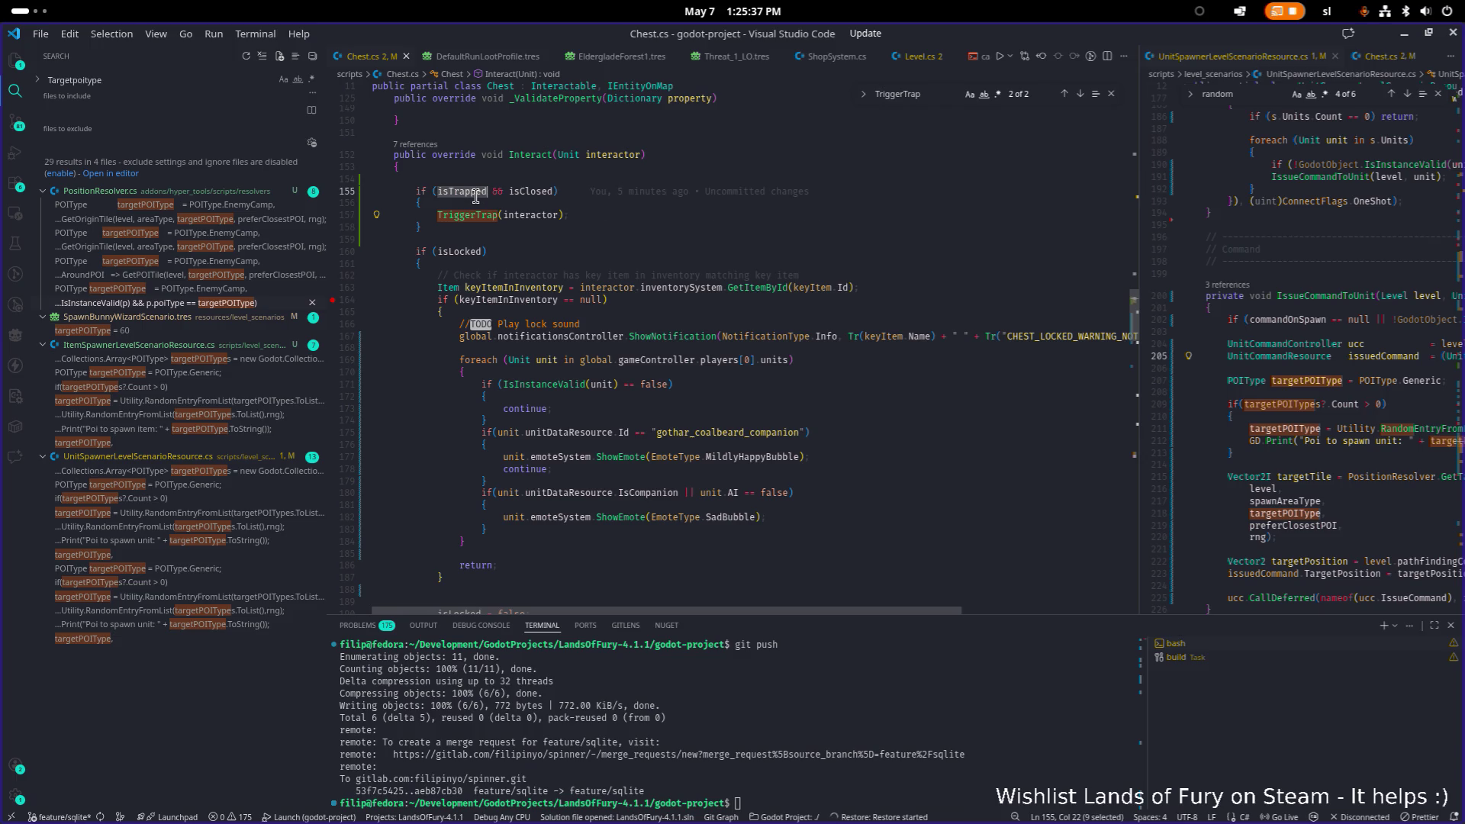
key("ctrl+f")
key("Return")
scroll(476, 196, "down", 1)
scroll(476, 196, "up", 4)
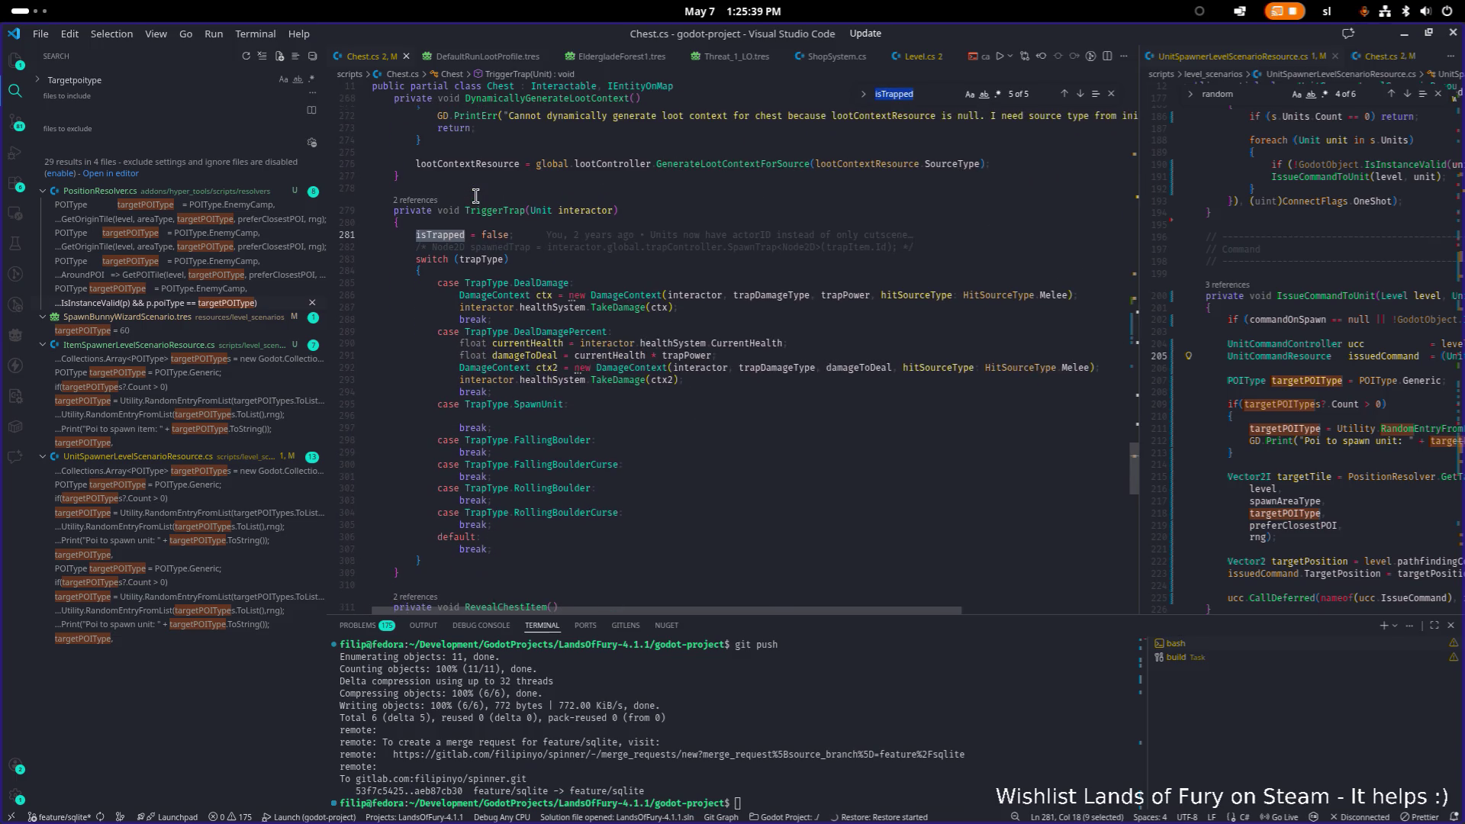
key("Return")
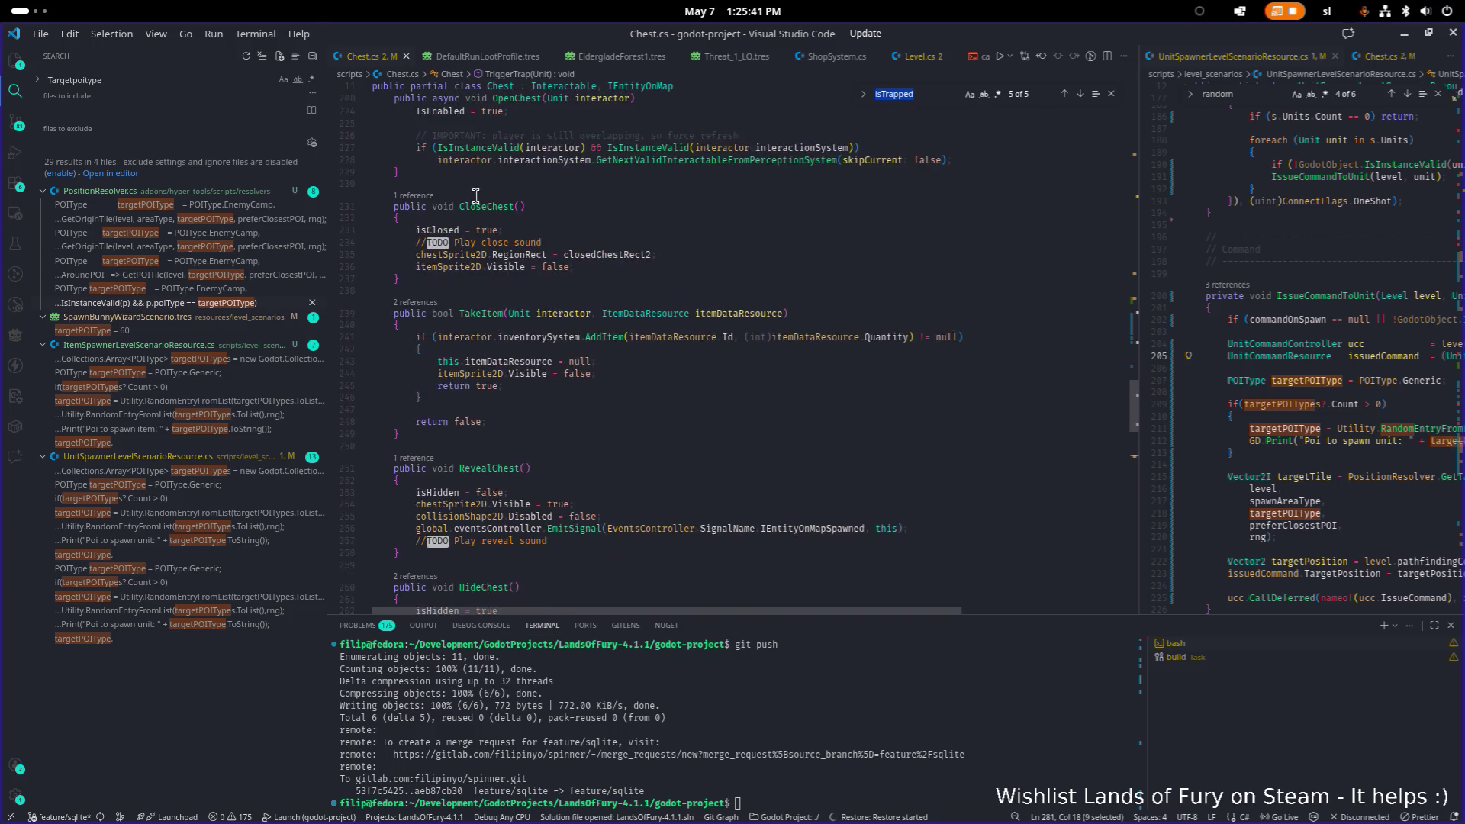
key("Return")
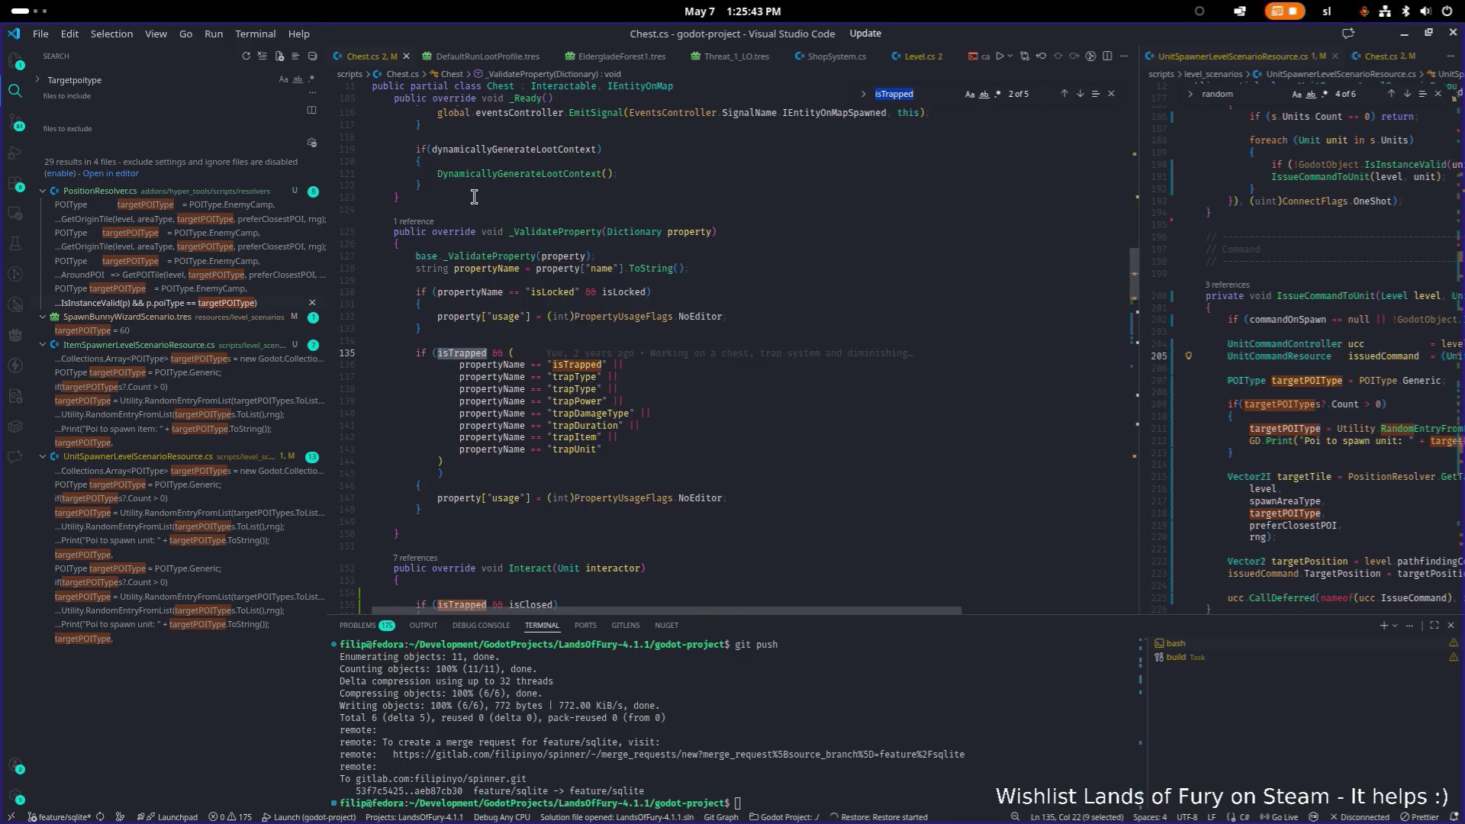
scroll(474, 197, "up", 20)
scroll(521, 206, "down", 20)
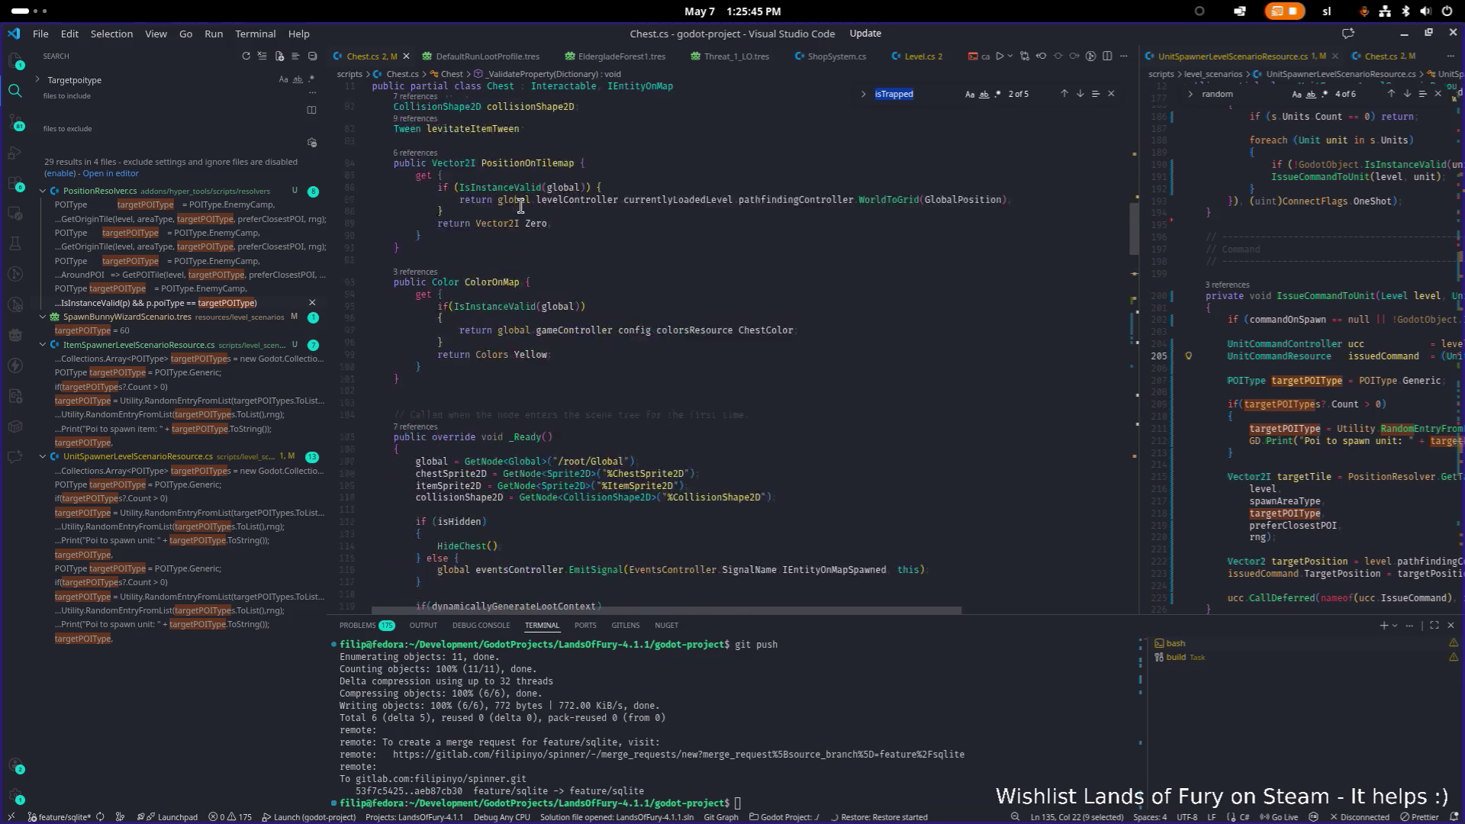
Insert an empty line in Interact above the ShowEmote(EmoteType.SadBubble) call.
left_click(699, 245)
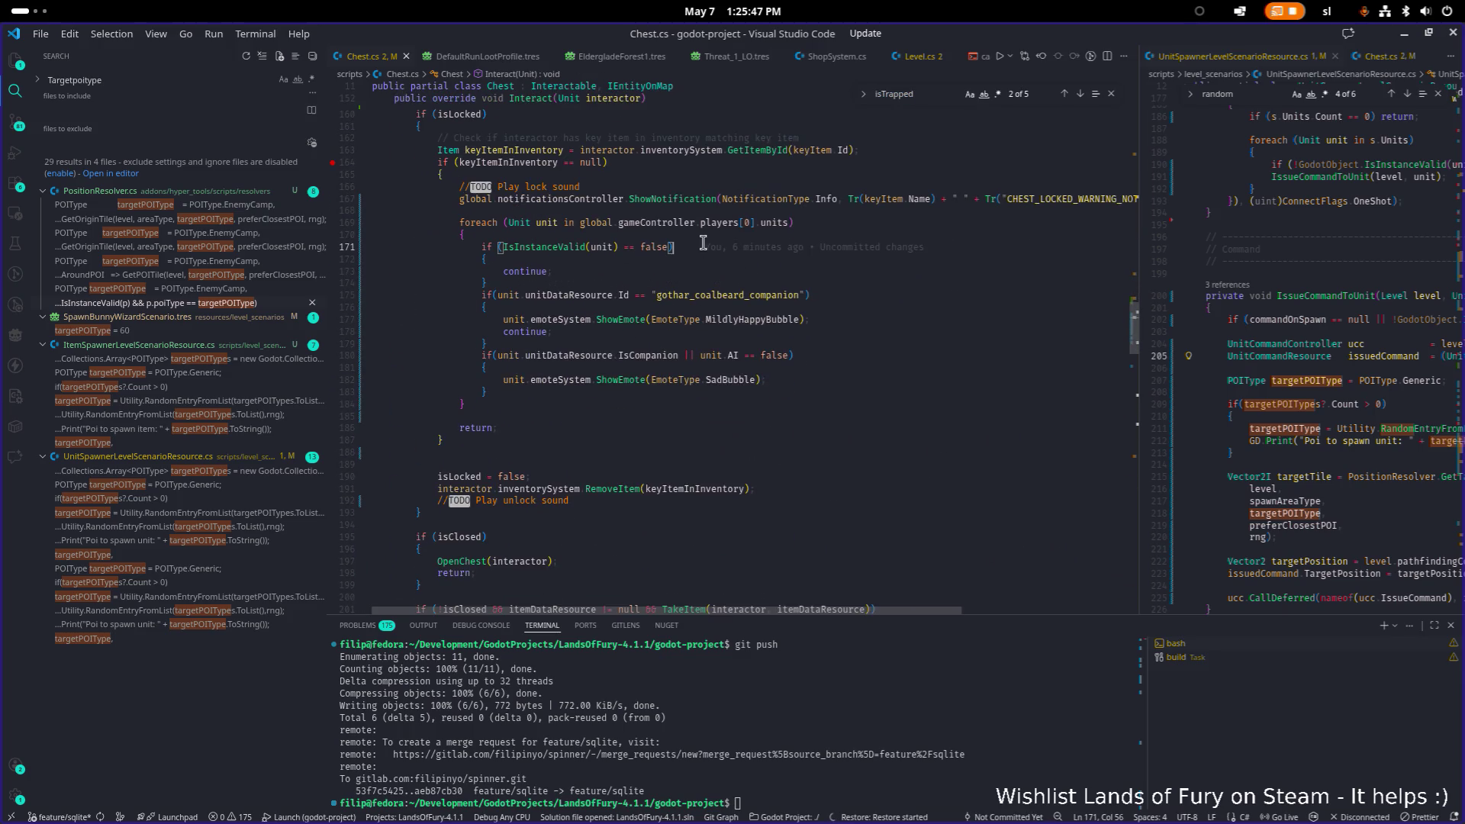
mouse_move(819, 252)
key("Down")
key("Down")
key("Down")
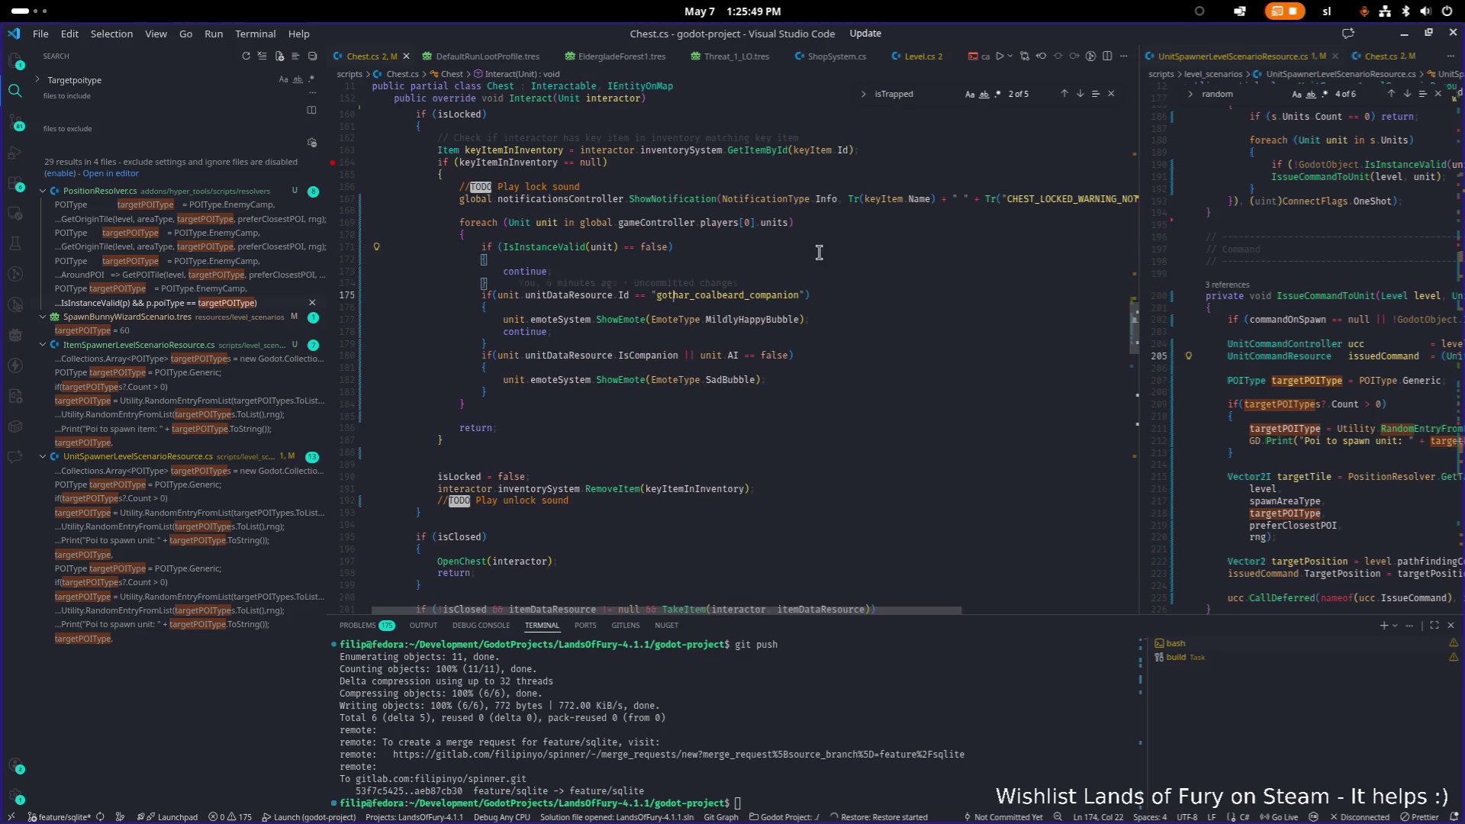
scroll(825, 318, "down", 2)
left_click(842, 316)
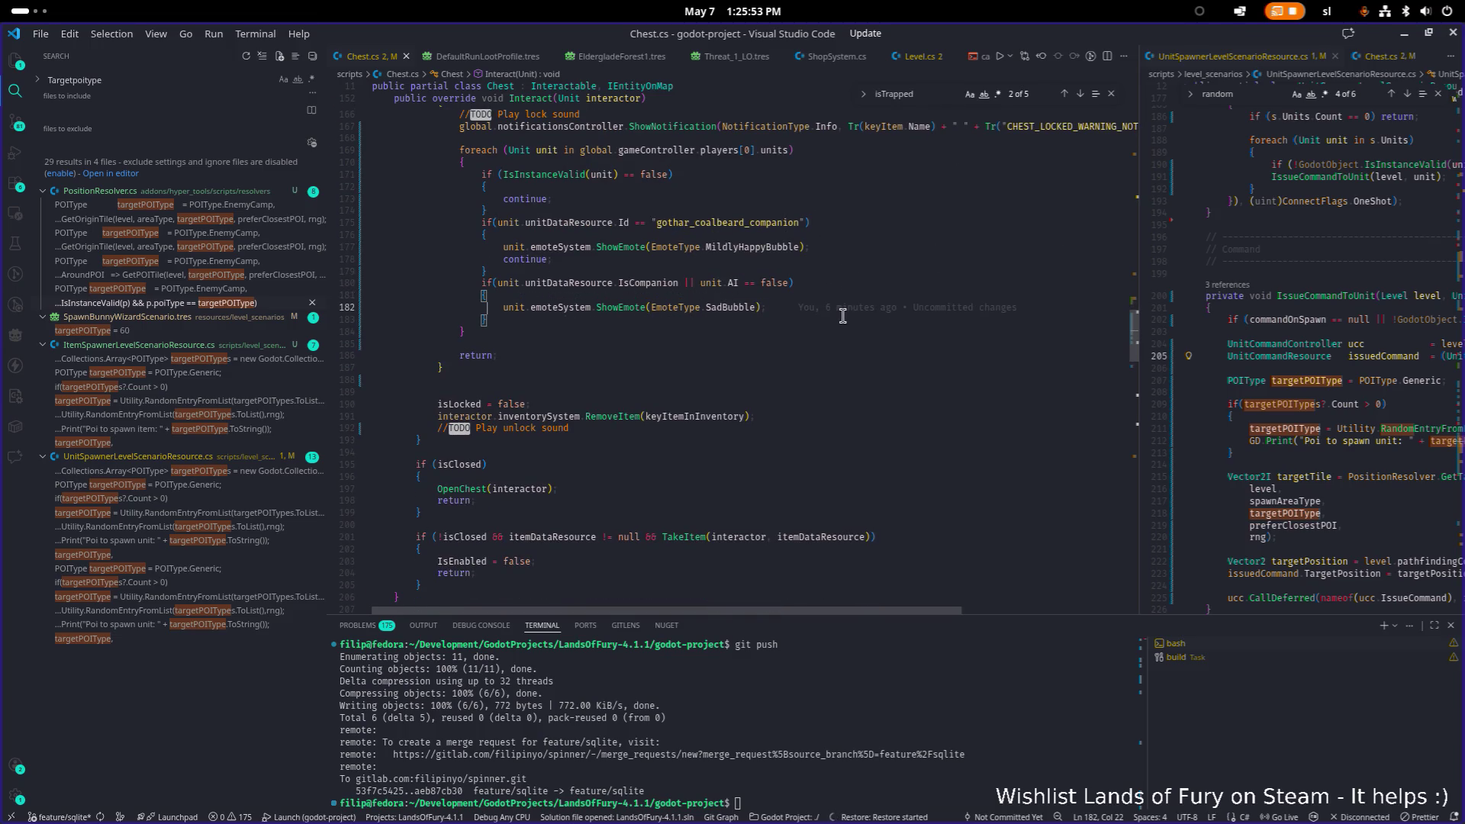
key("Up")
key("ctrl+shift+Return")
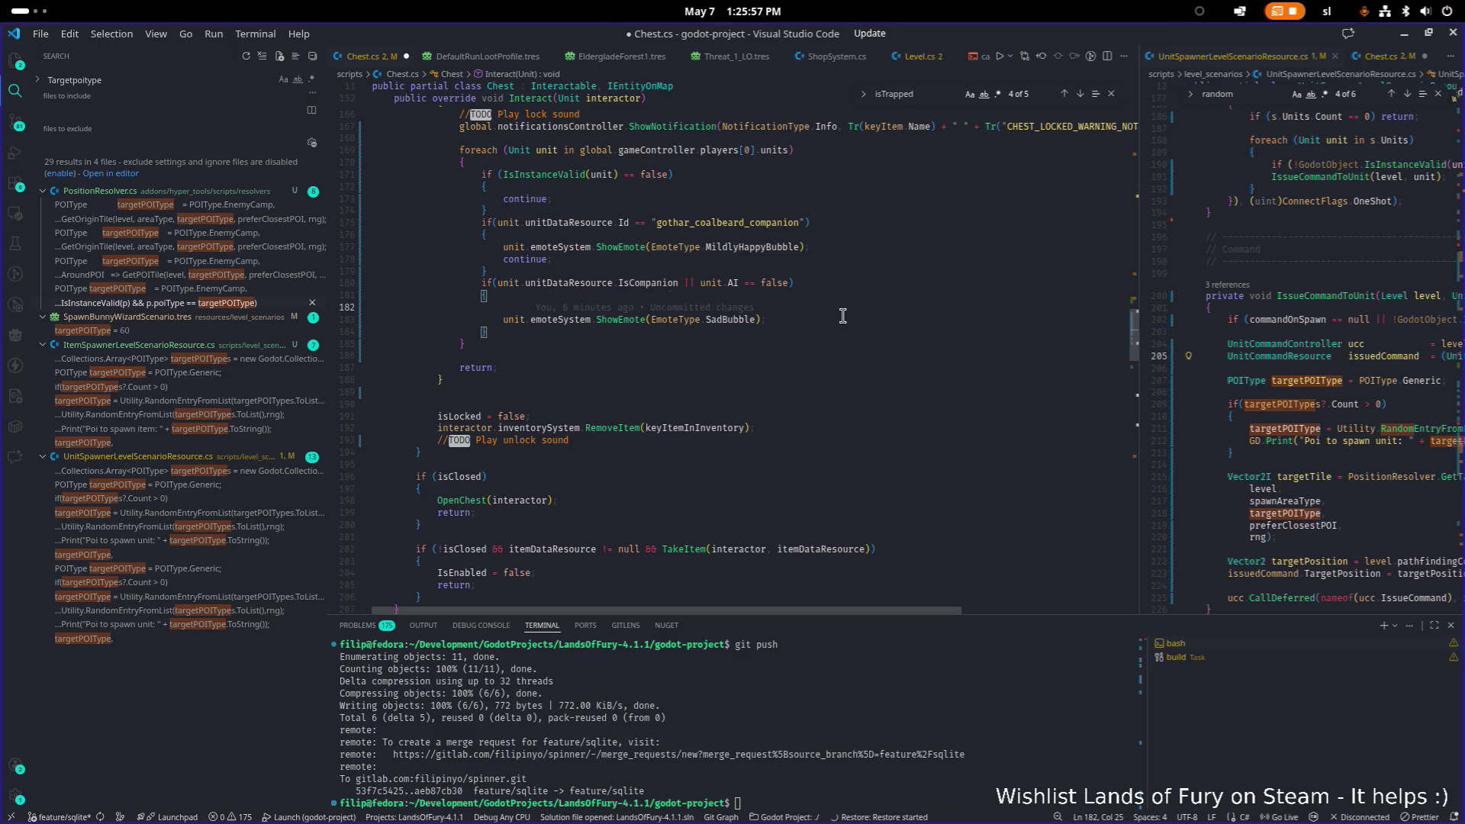
Start the declaration 'EmoteType emoteType =' using IntelliSense completion.
type("Emote")
key("Down")
key("Down")
key("Return")
type("emoteType ")
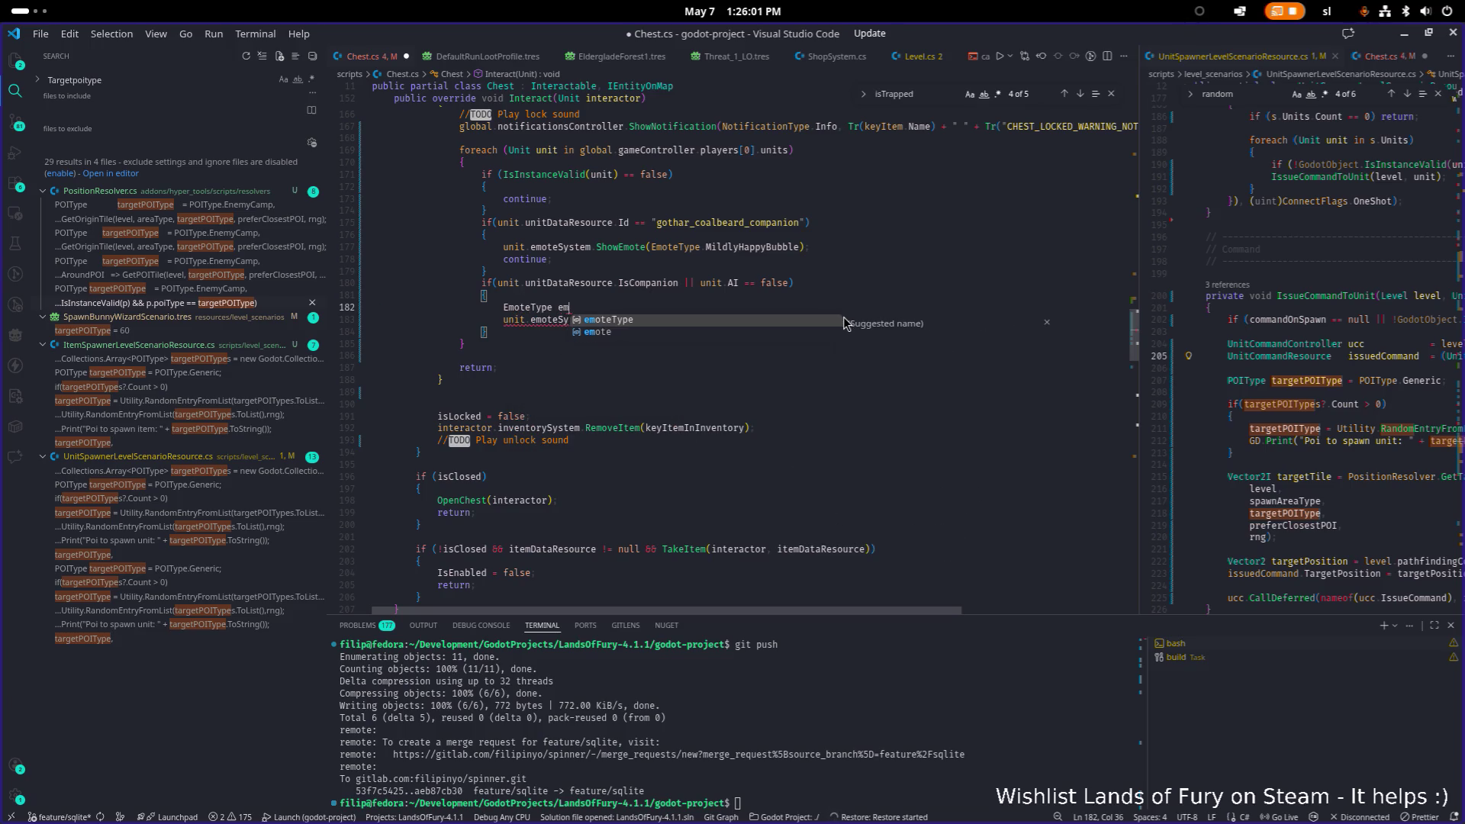
type("=")
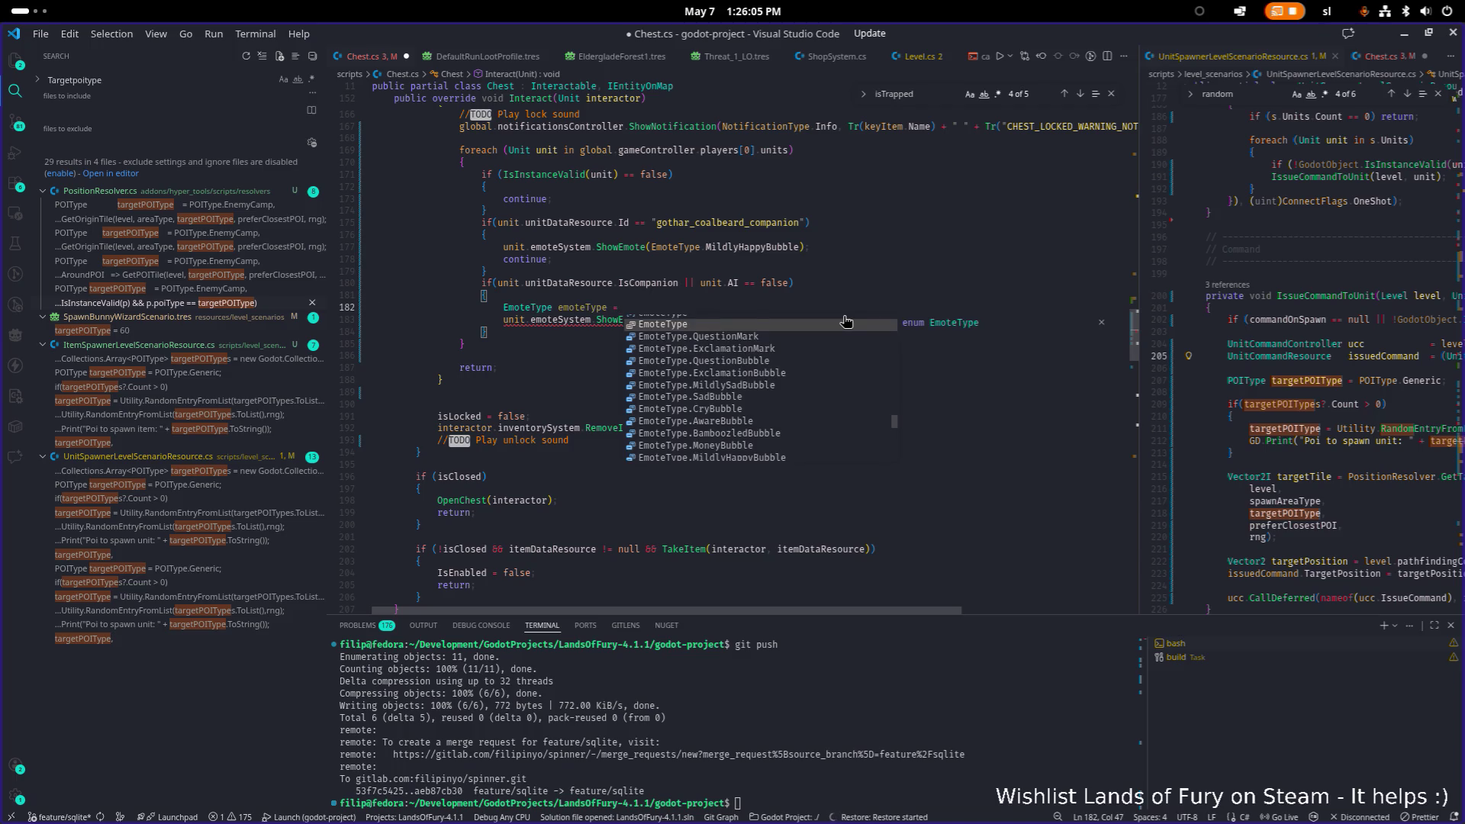
key("Escape")
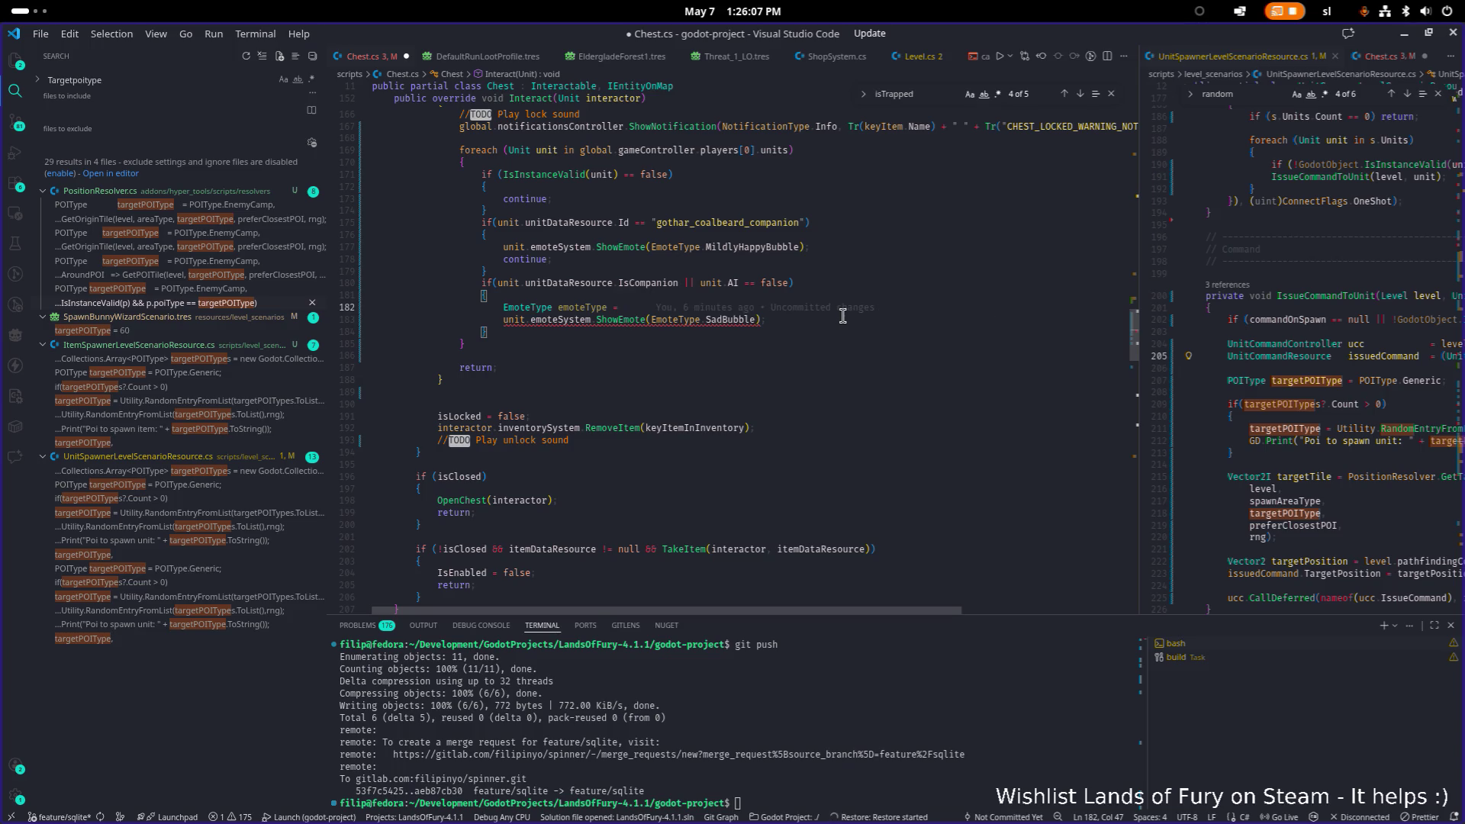
Complete the assignment with ChestType.Normal, then return to the Godot editor.
type("T")
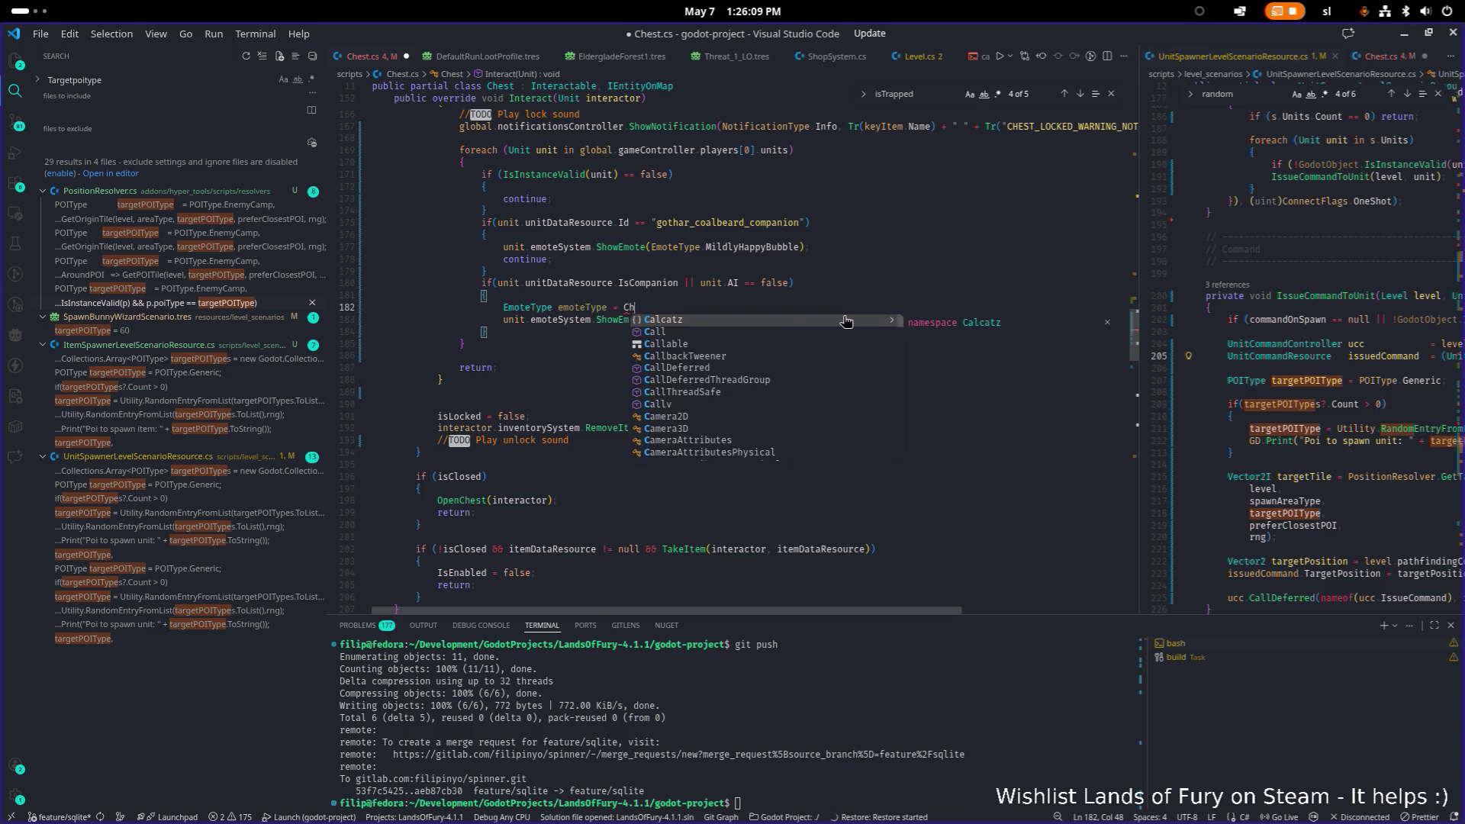
key("Escape")
type("ype")
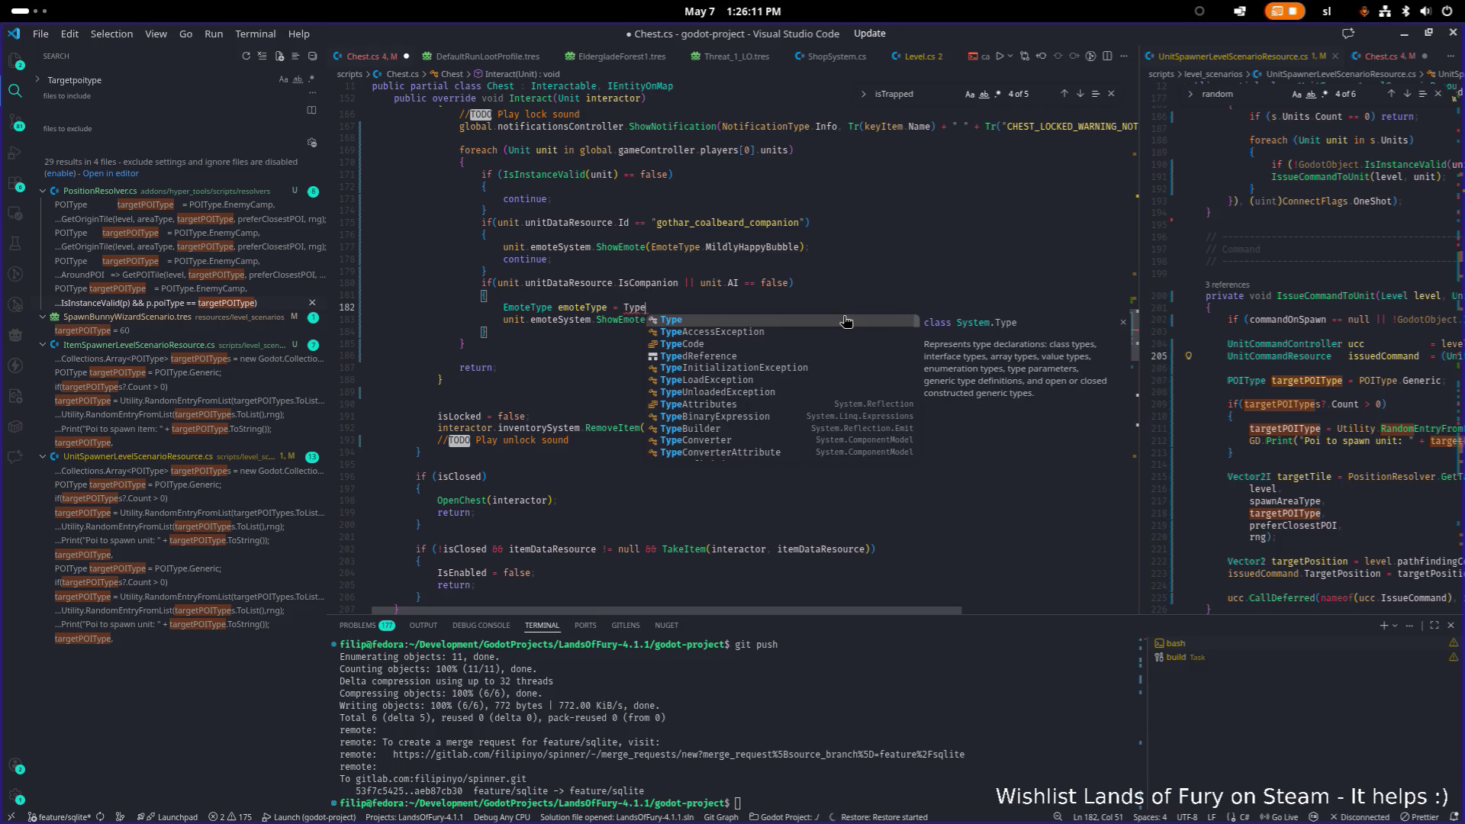
key("BackSpace")
key("BackSpace")
key("BackSpace")
key("BackSpace")
type("Chestt")
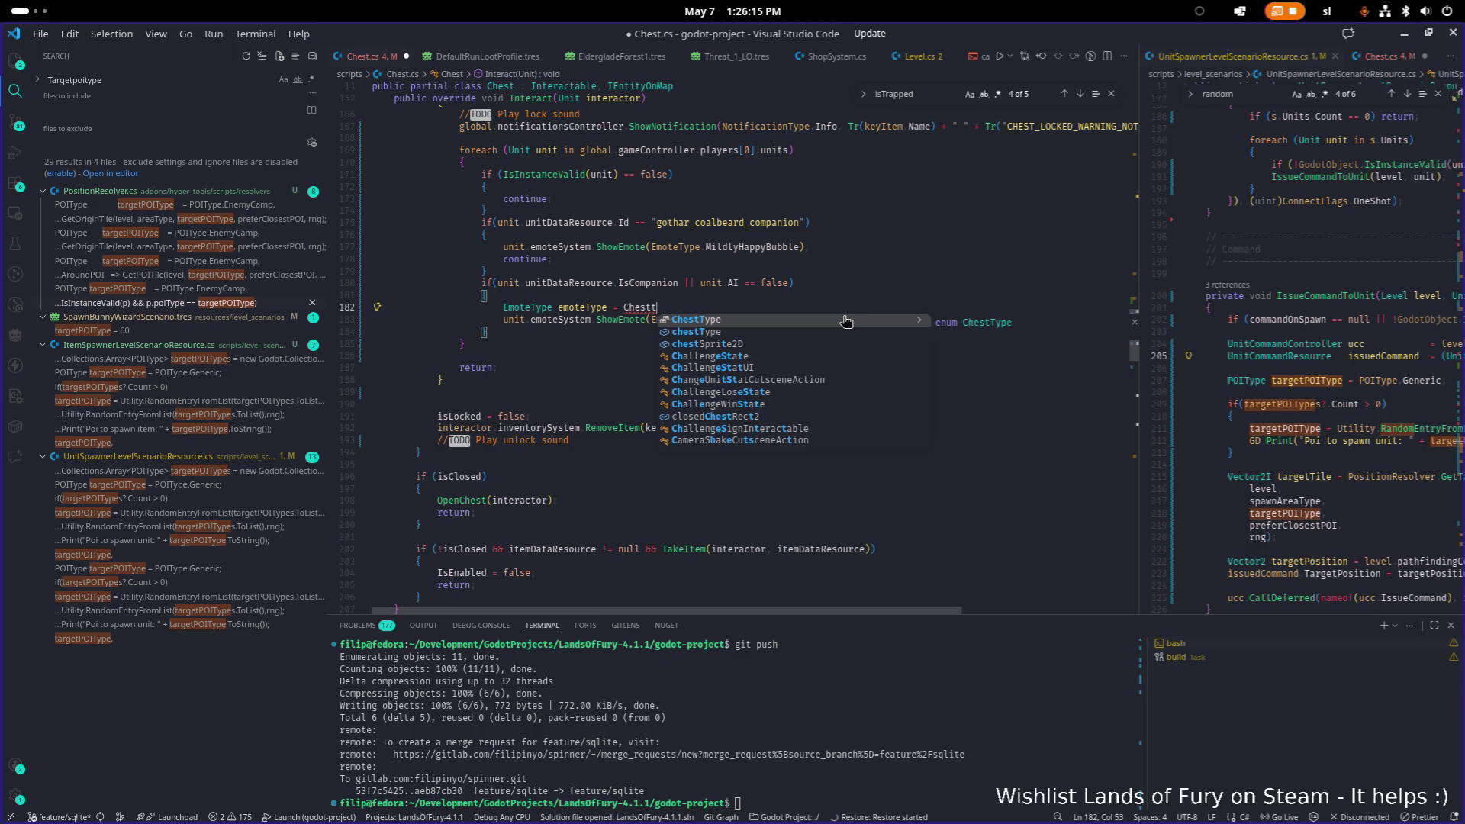
key("Tab")
type(".sp")
key("BackSpace")
key("BackSpace")
type("No")
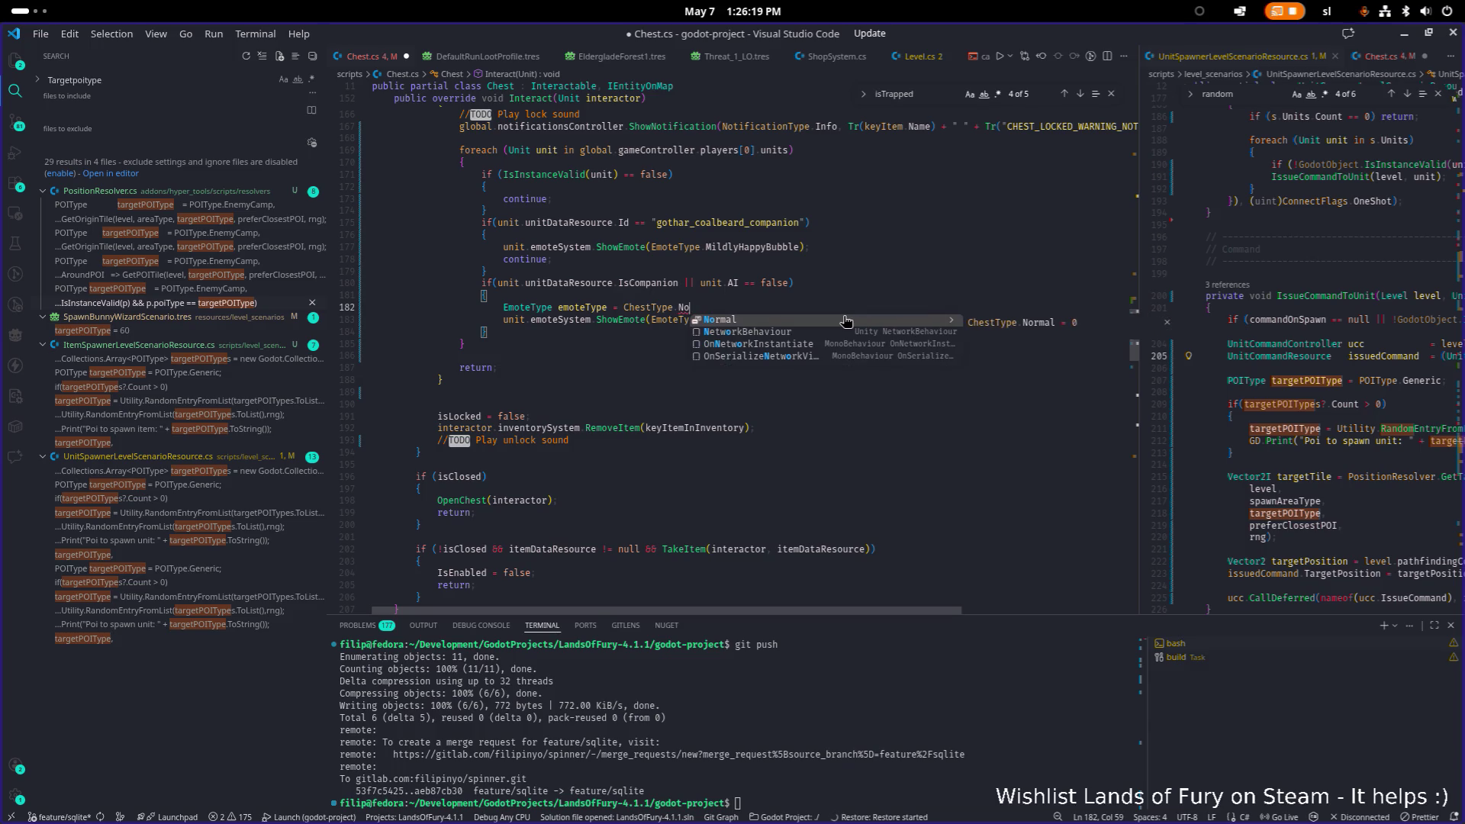
key("Tab")
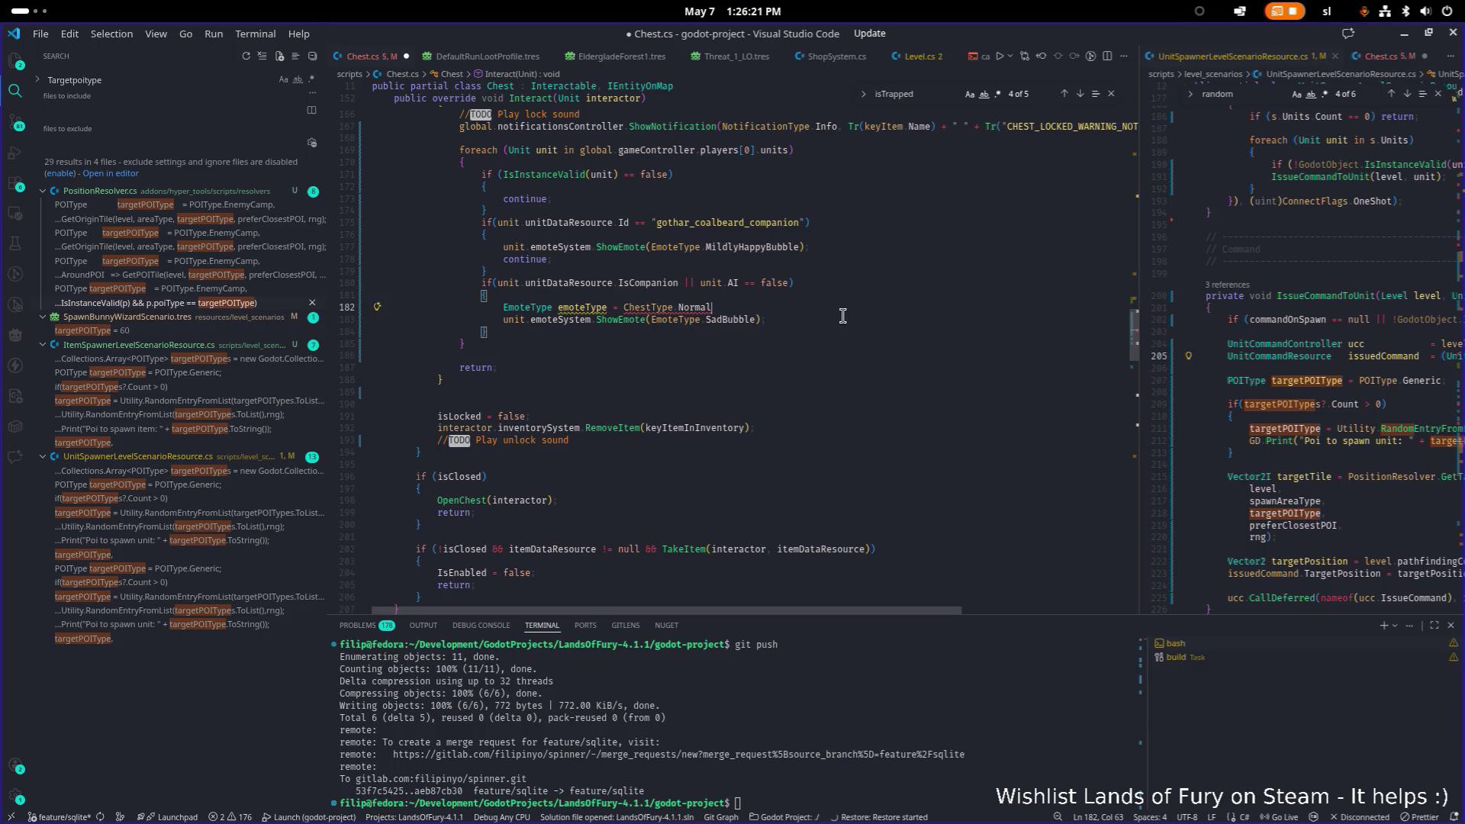
key("alt+Tab")
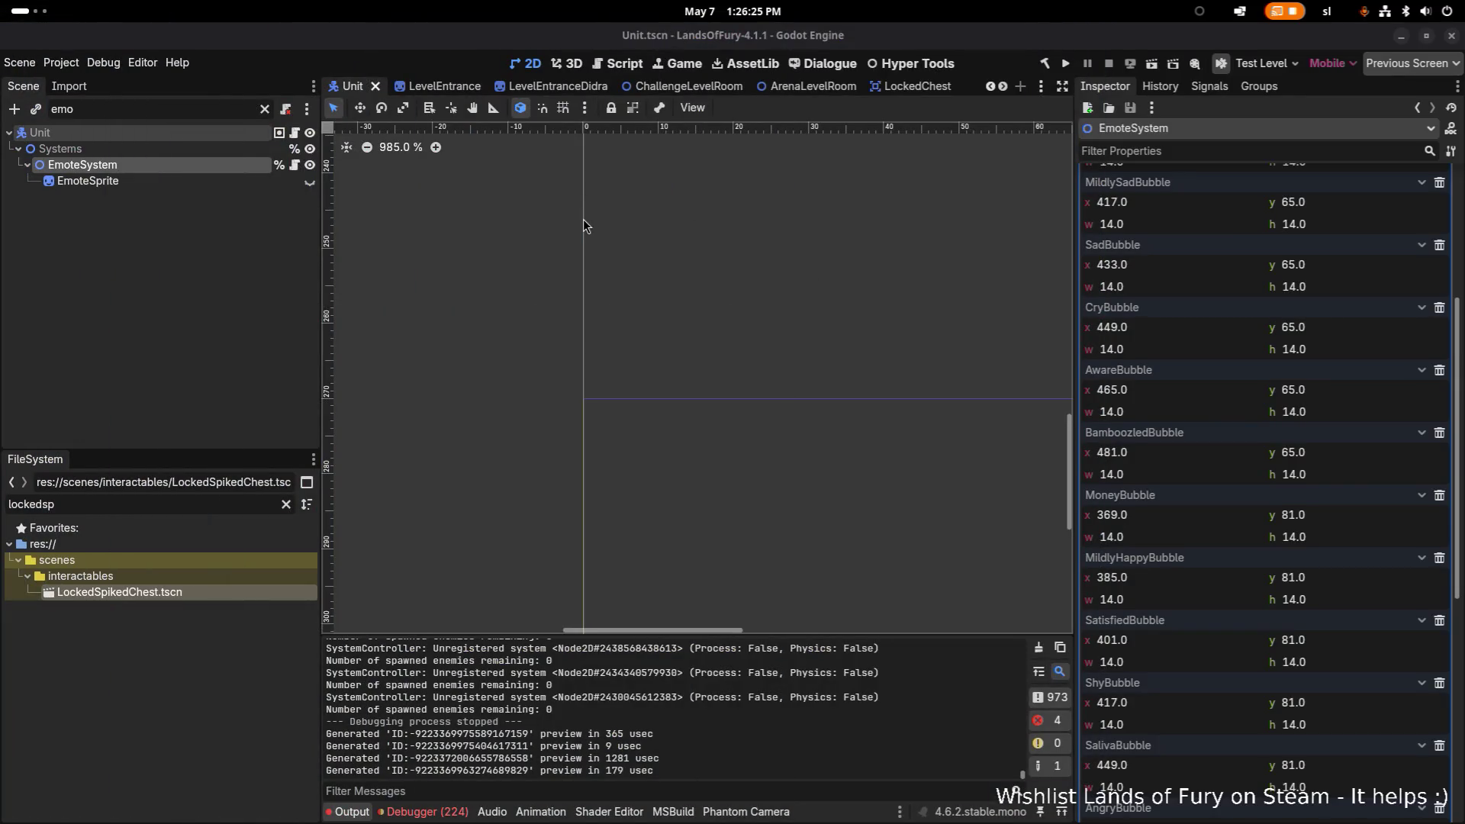
Back in Chest.cs, check the ChestType enum and find the isTrapped use in TriggerTrap.
key("alt+Tab")
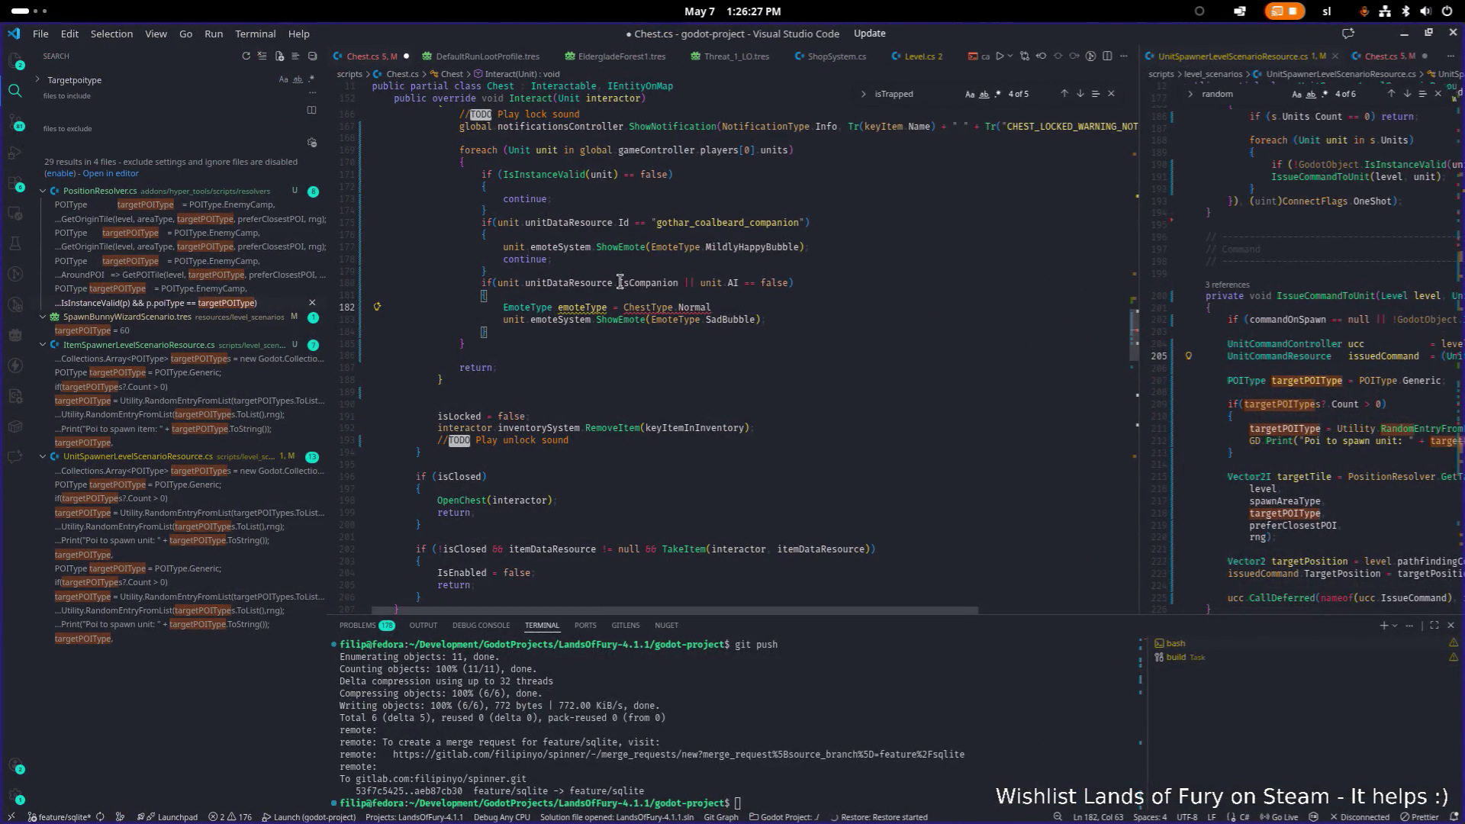
left_click(660, 308, "ctrl")
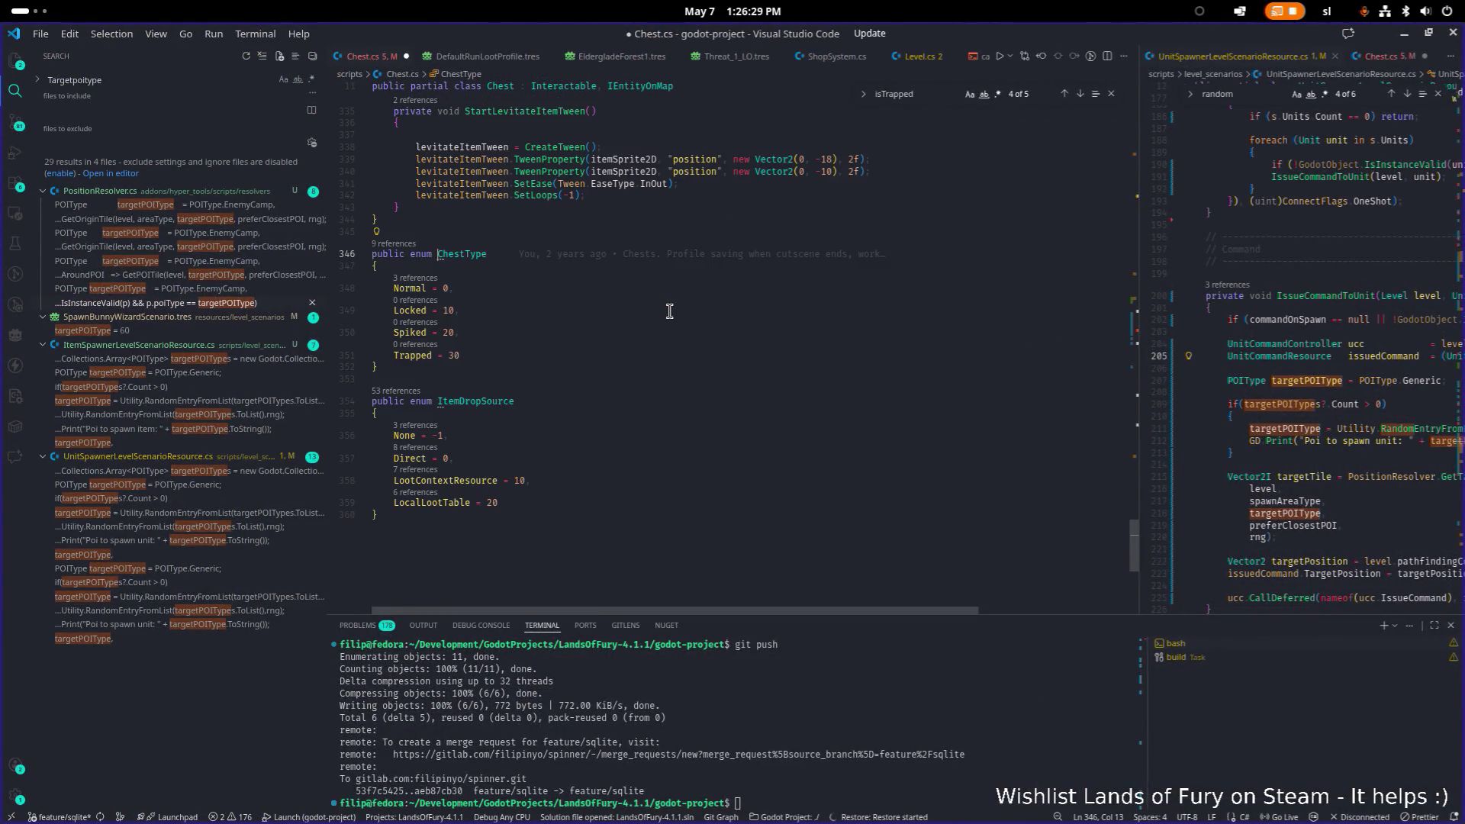
scroll(546, 305, "down", 1)
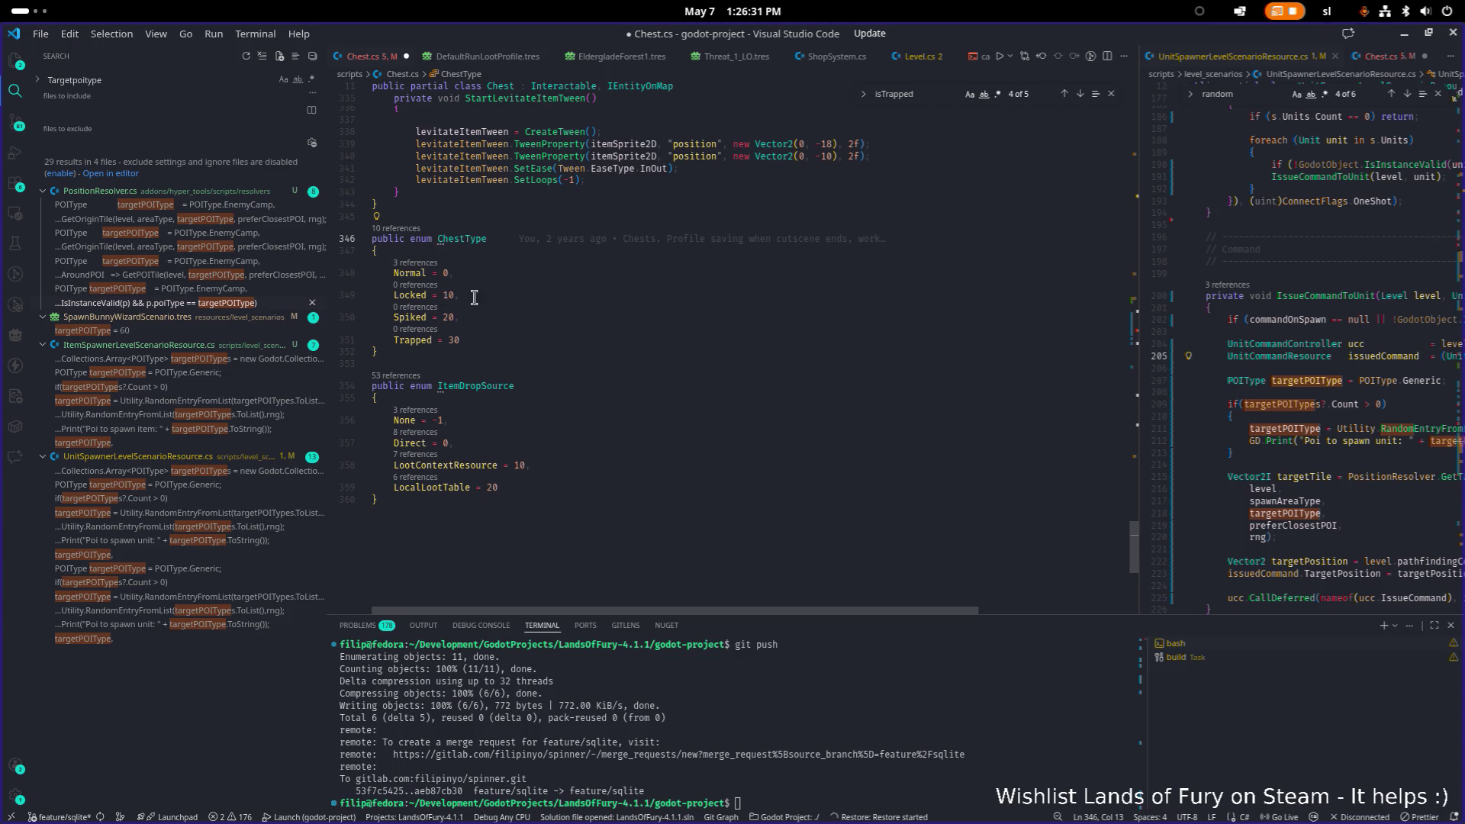
scroll(534, 317, "up", 10)
scroll(534, 317, "up", 15)
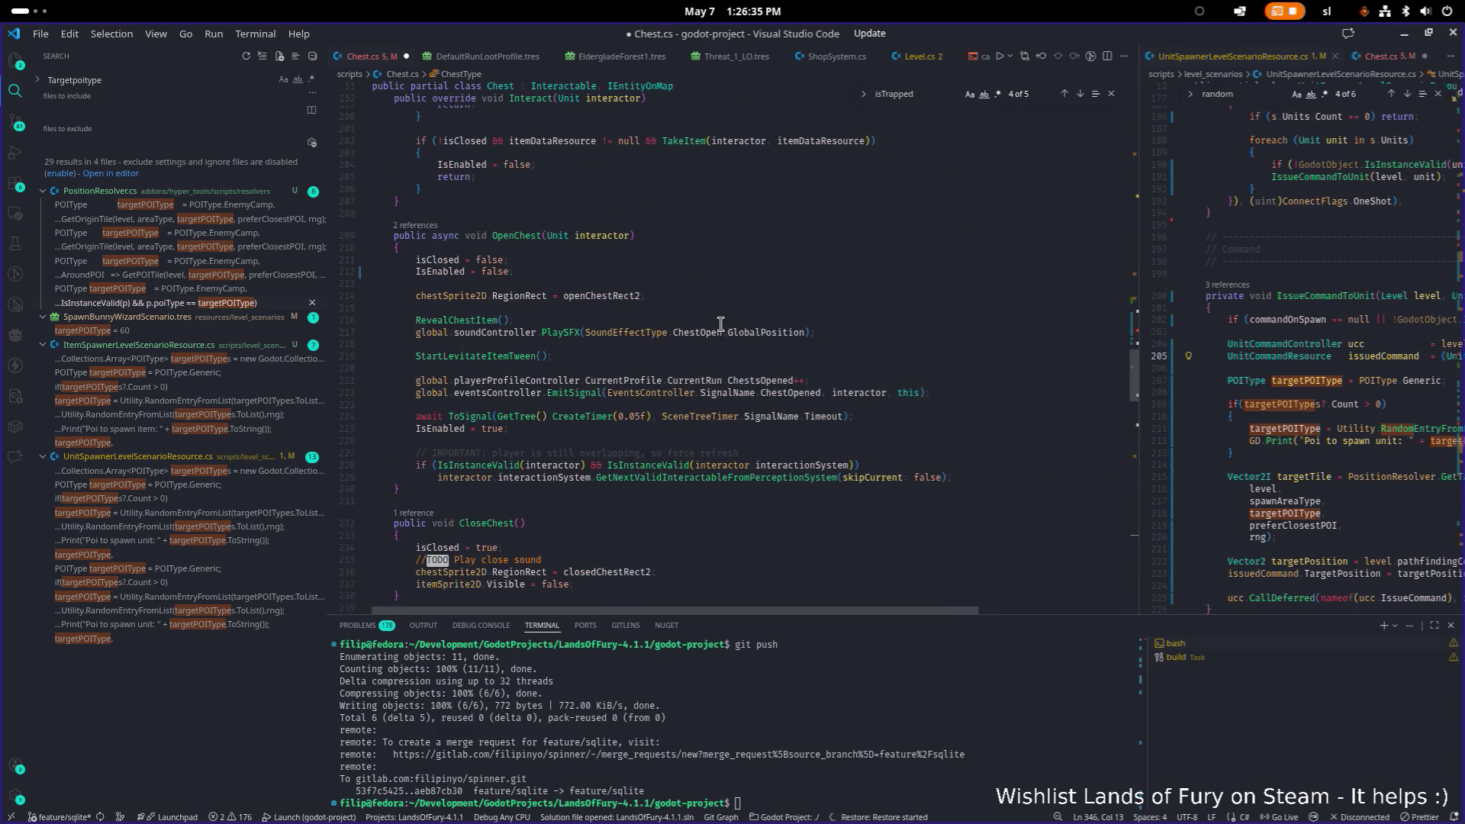
key("ctrl+f")
key("Return")
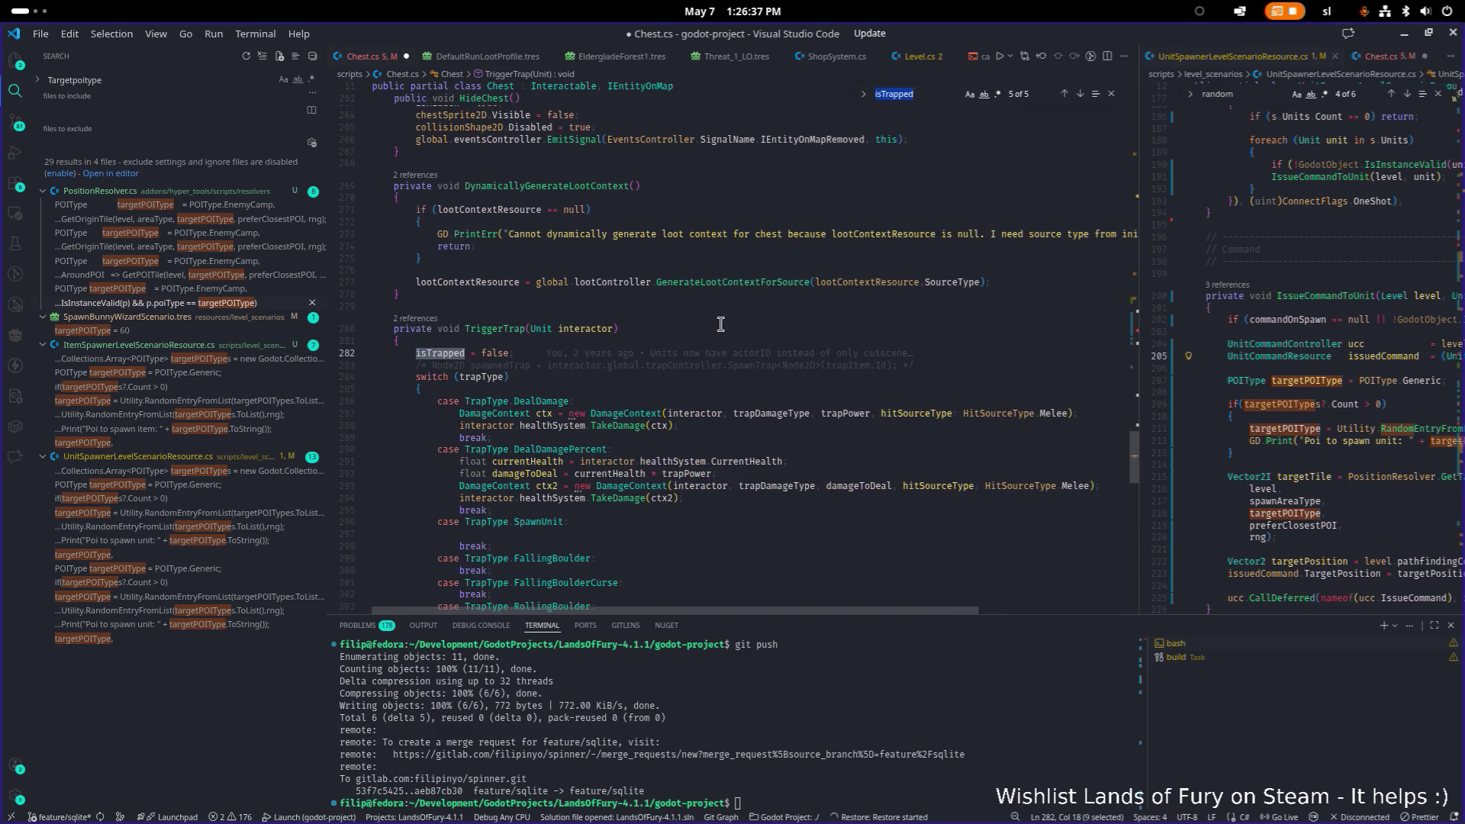
scroll(720, 324, "up", 20)
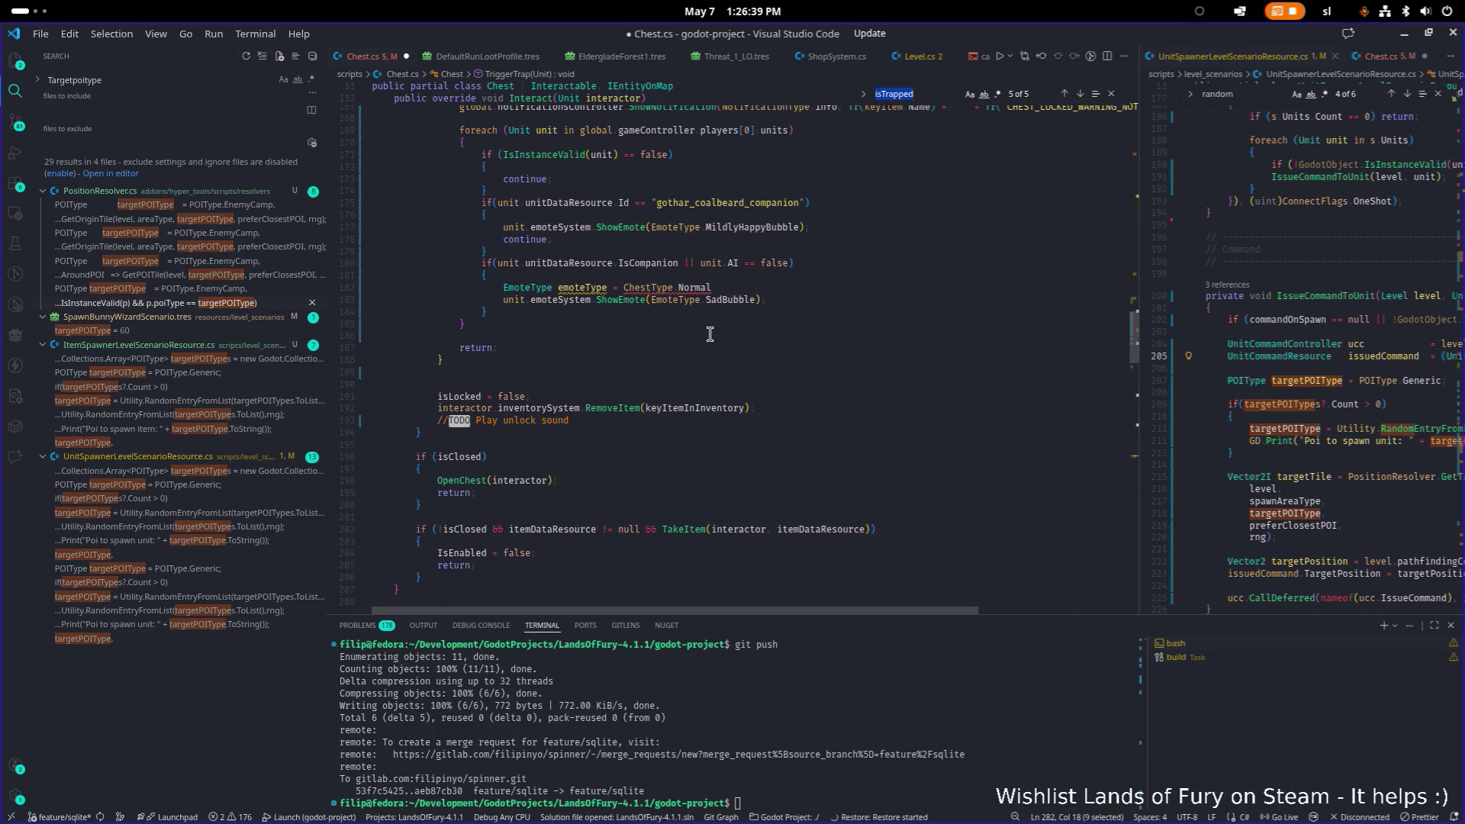
On the emoteType line, replace Normal with Spiked ? EmoteType.CryBubble.
left_click(676, 288)
key("Right")
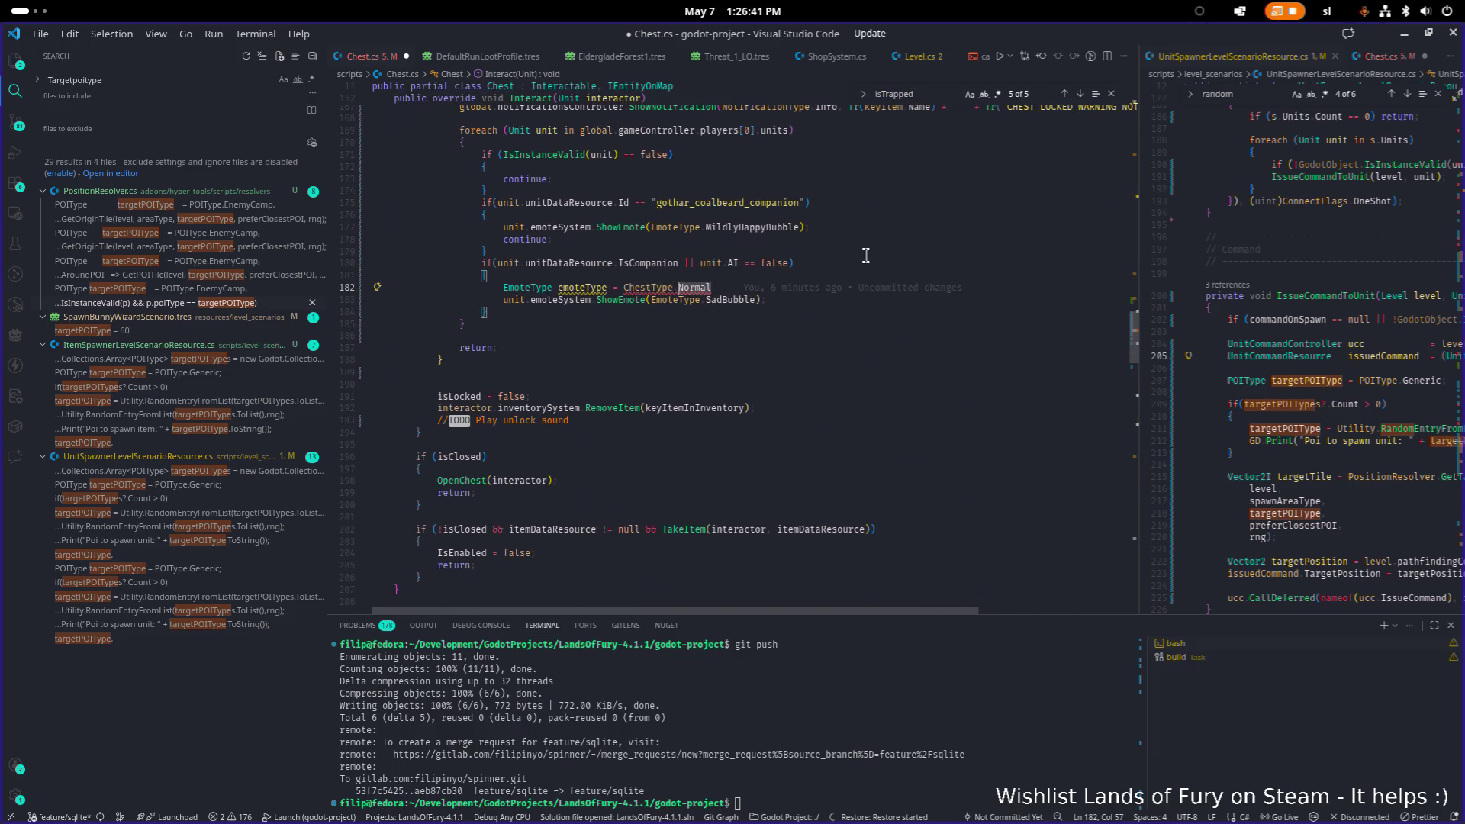
key("ctrl+shift+Right")
type("S")
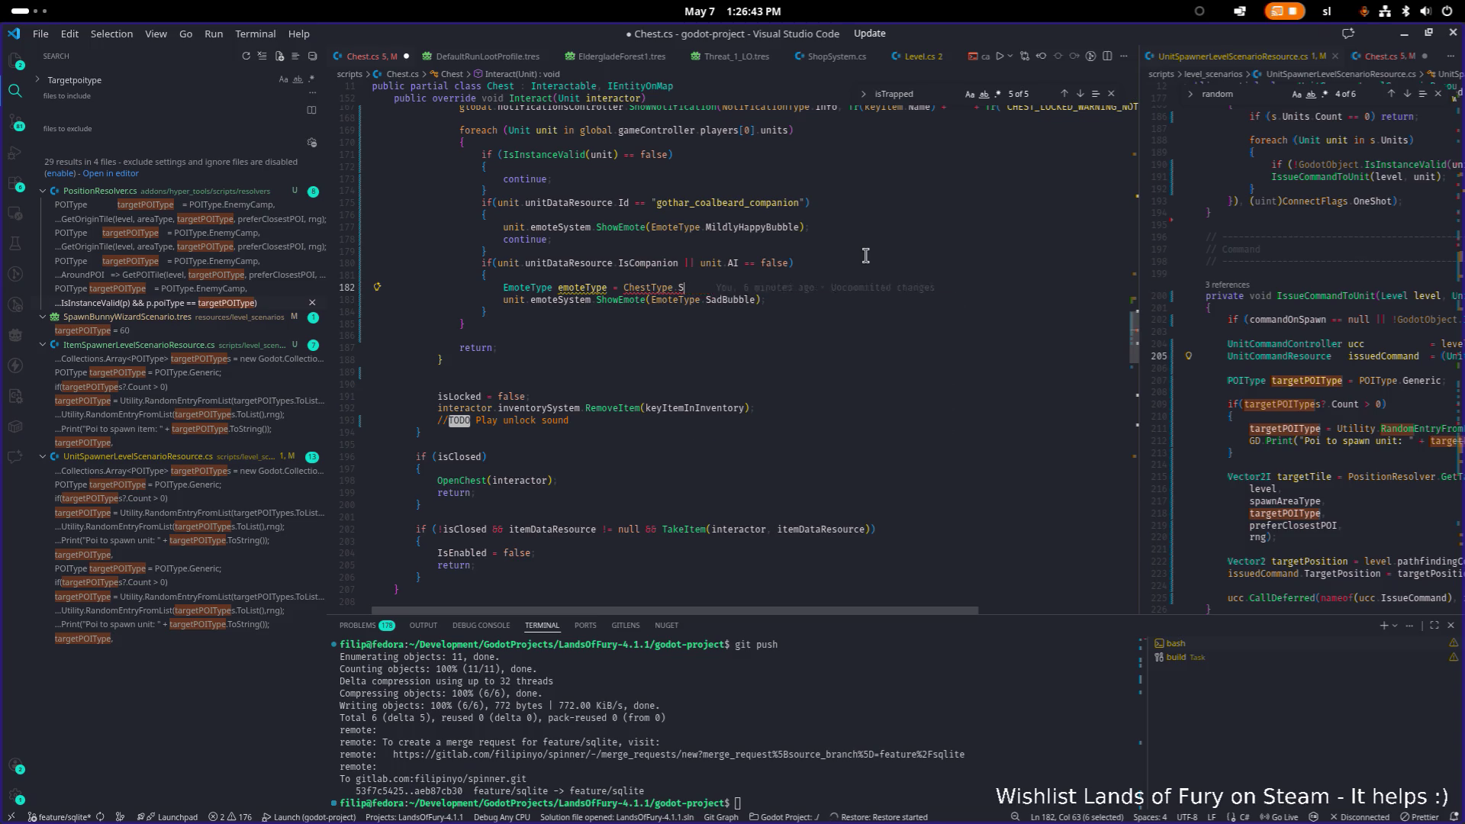
type("piked ?? E")
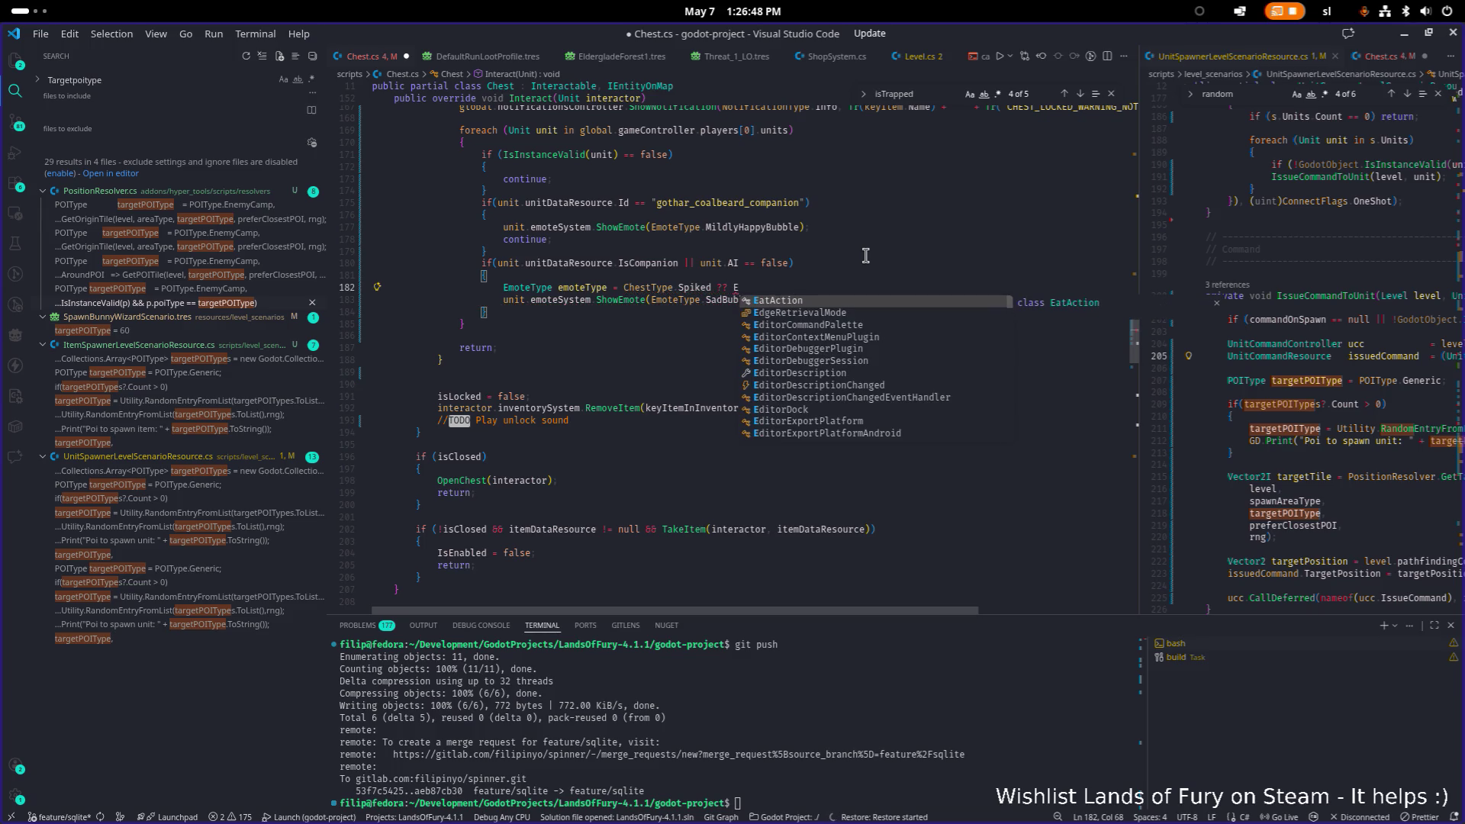
key("Escape")
key("BackSpace")
type("Emott")
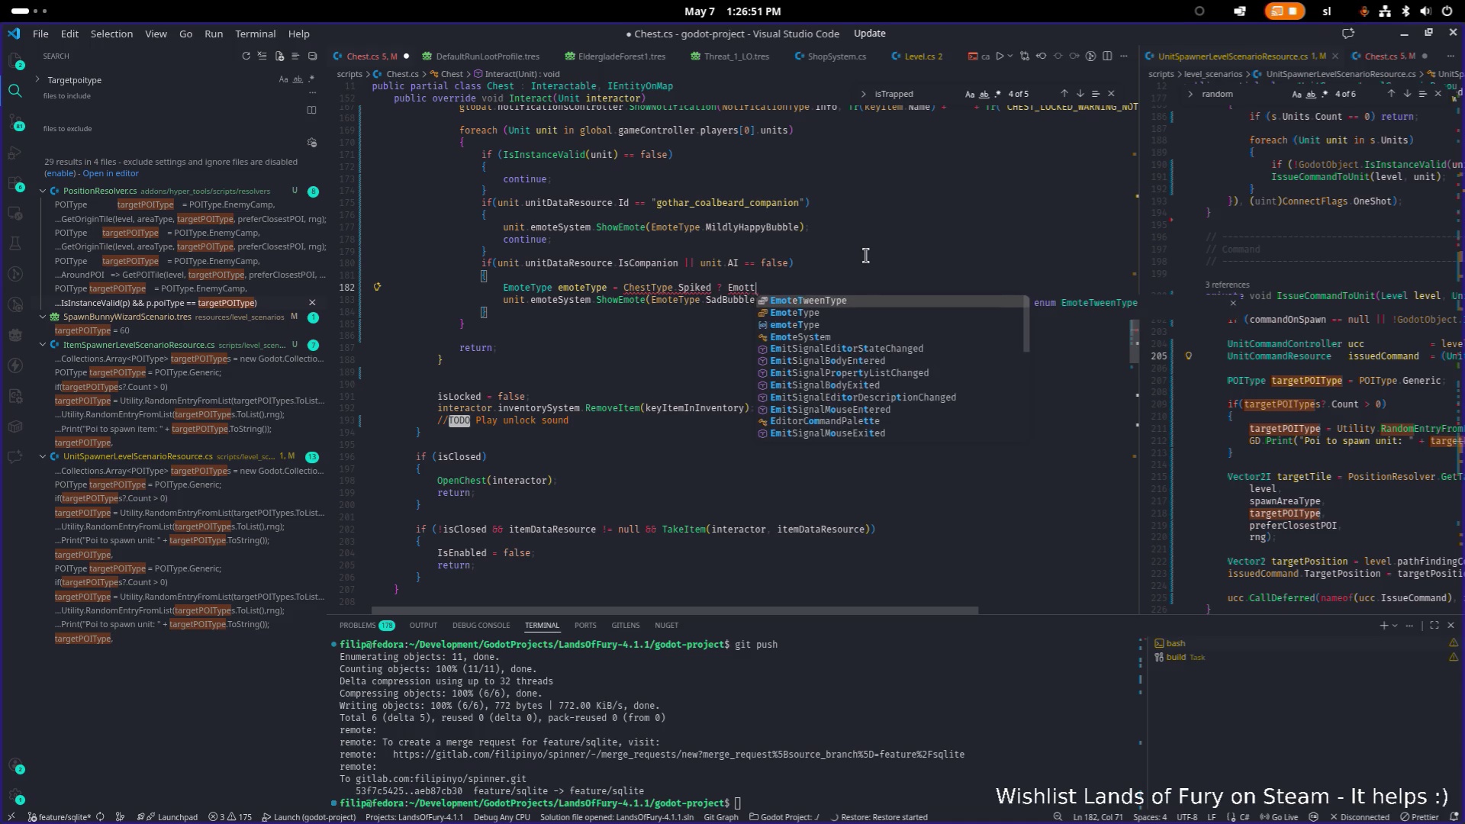
key("Down")
key("Return")
type(".")
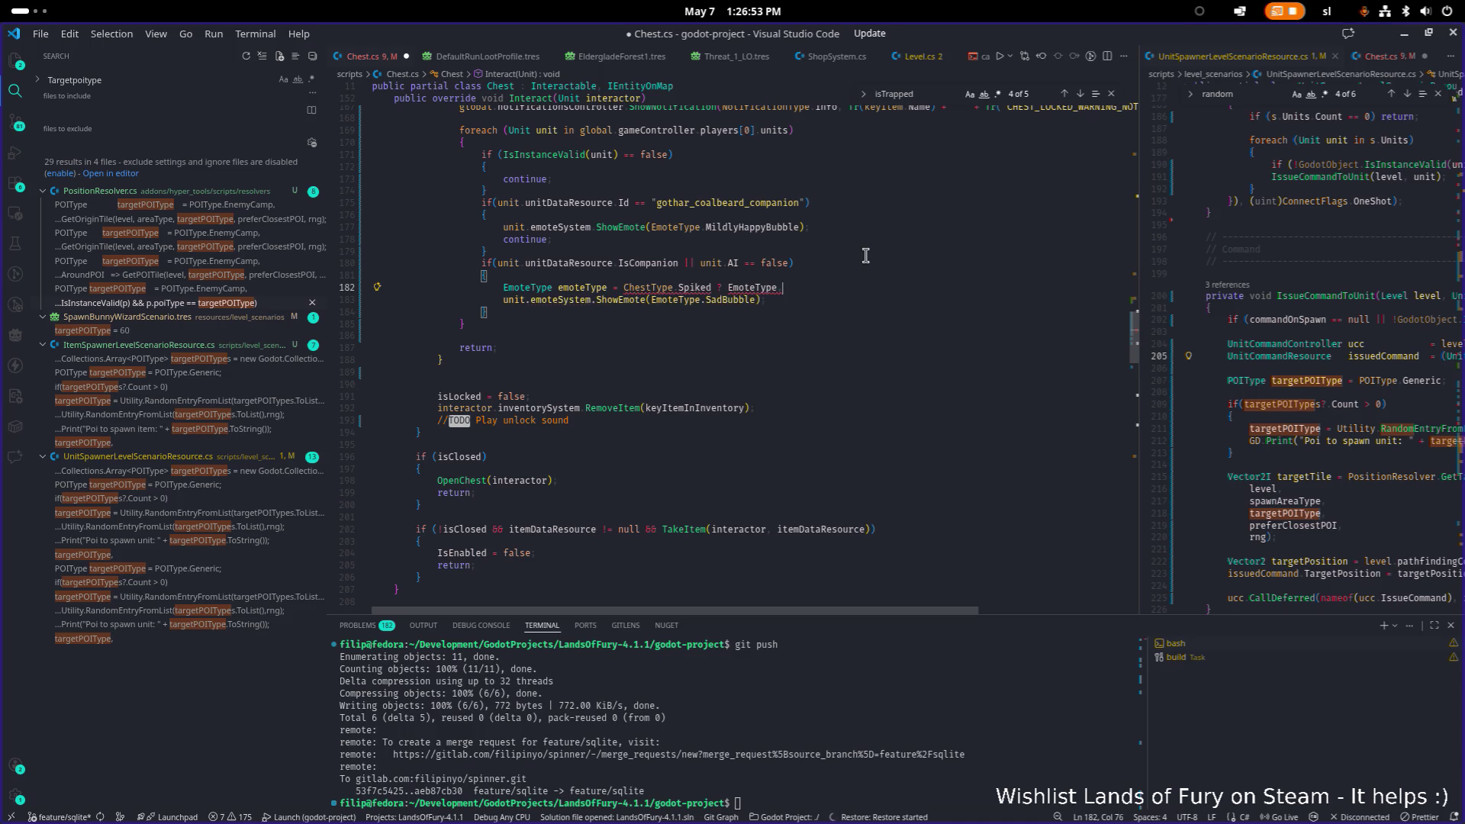
type("Cry")
key("Return")
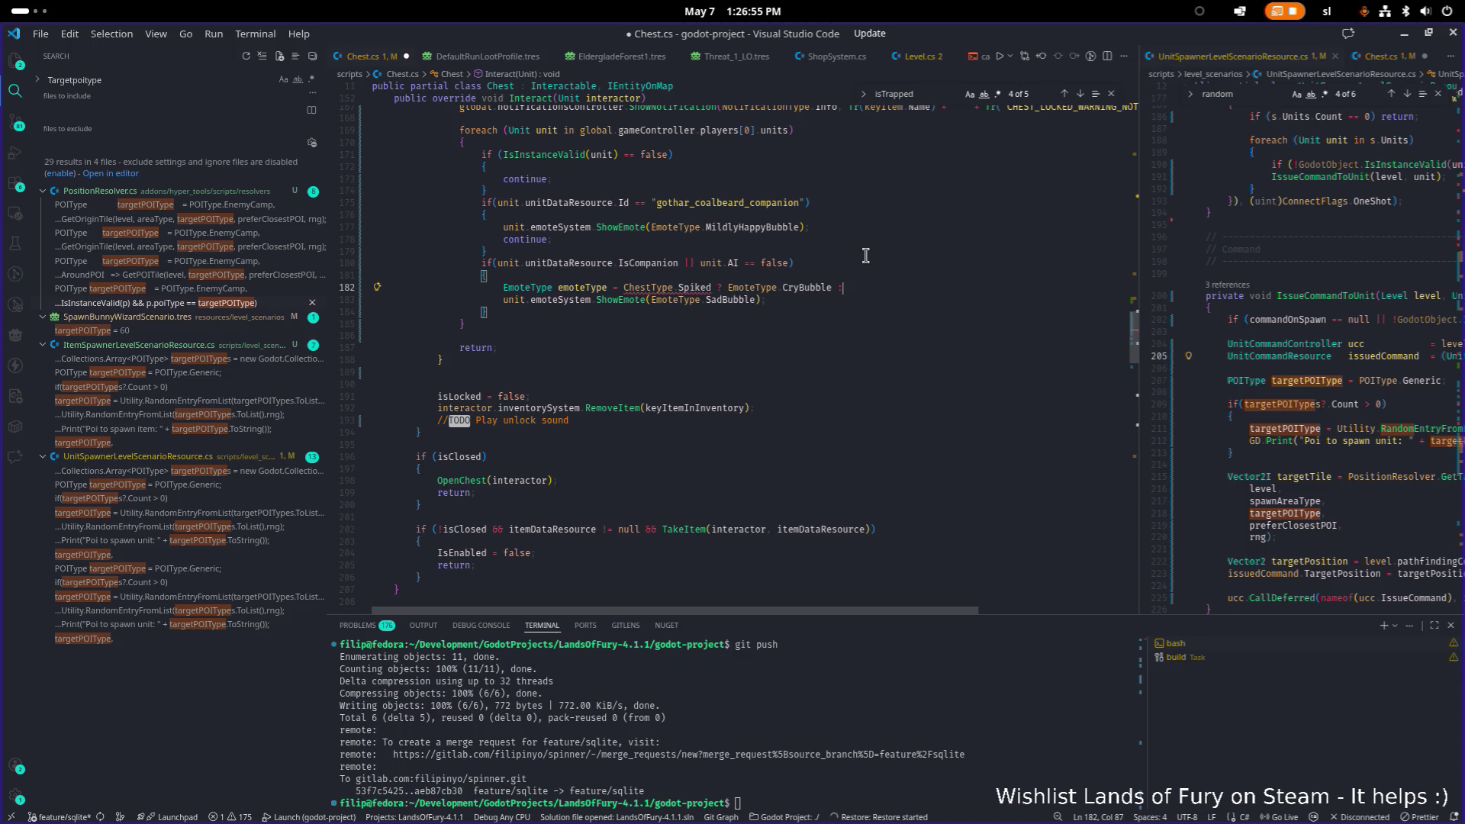
Finish the ternary with : EmoteType.SadBubble; as the fallback emote.
type("Emo")
key("Return")
key("BackSpace")
type(".Sad")
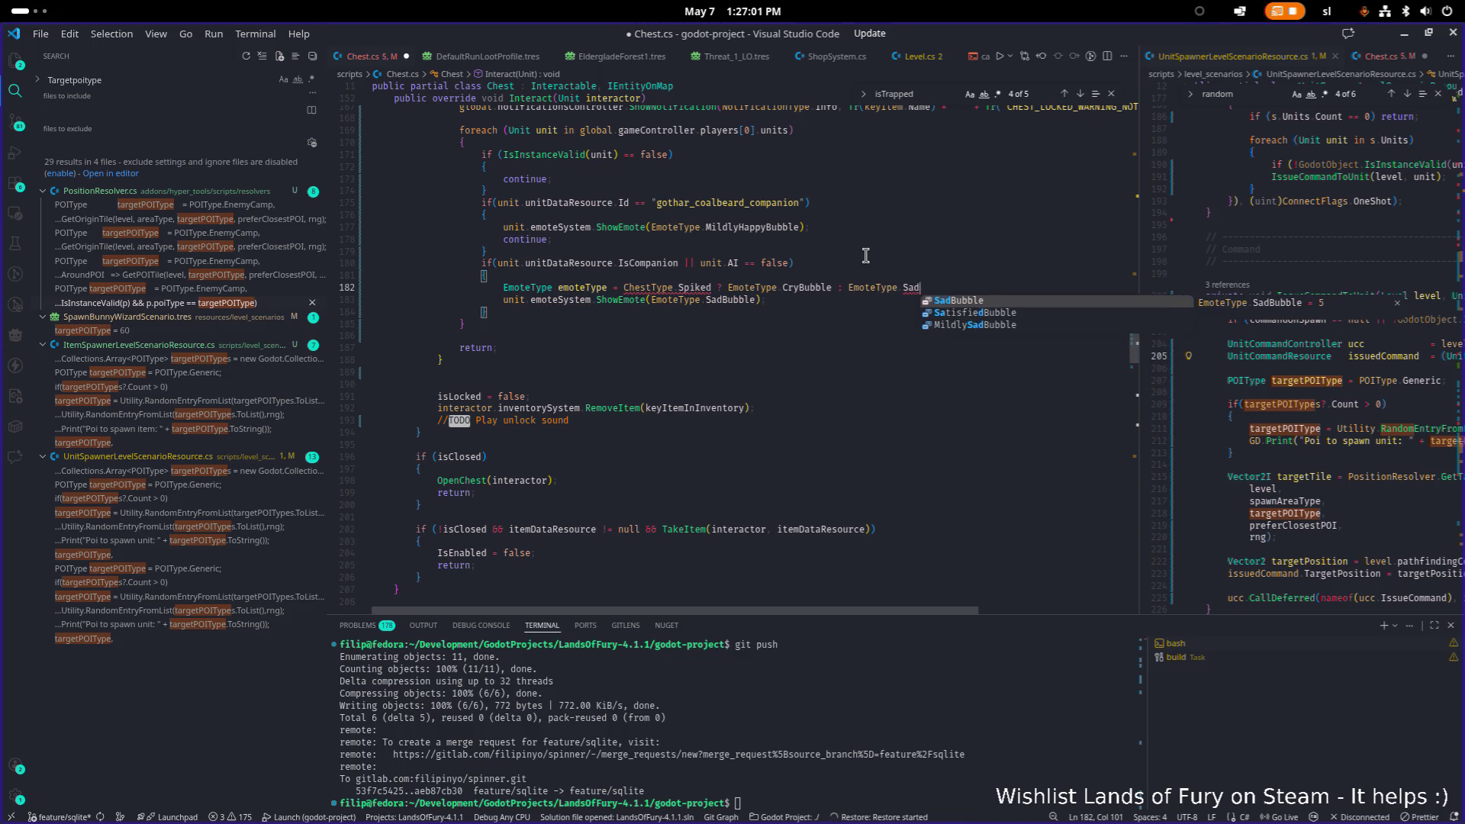
key("Return")
type(";")
Insert the ChestType == comparison after the equals sign on the emoteType line.
key("Down")
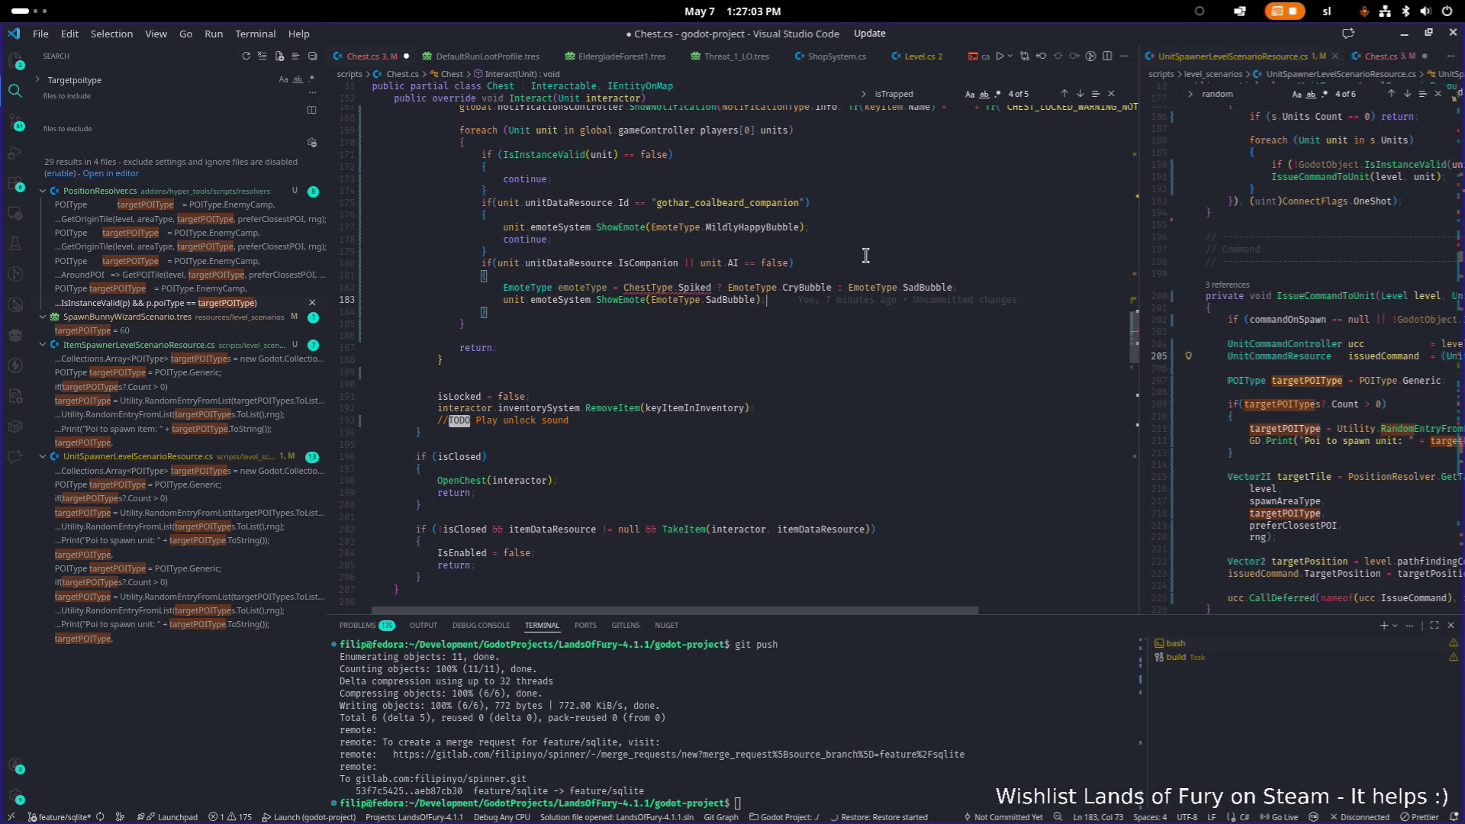
key("Up")
key("ctrl+Left")
key("ctrl+Left")
key("ctrl+Left")
key("ctrl+Right")
key("ctrl+Right")
type("Che")
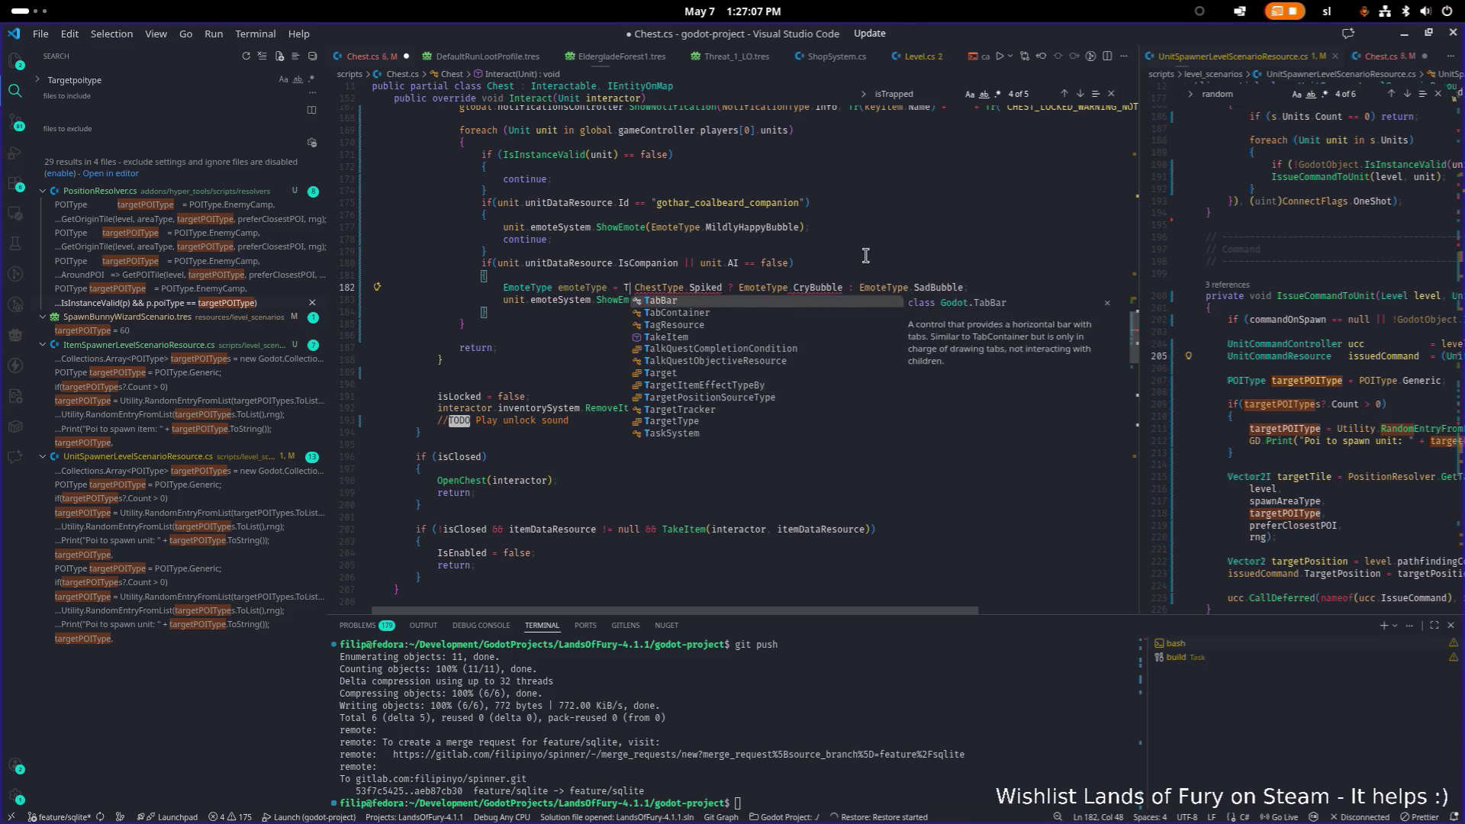
type("stType ==")
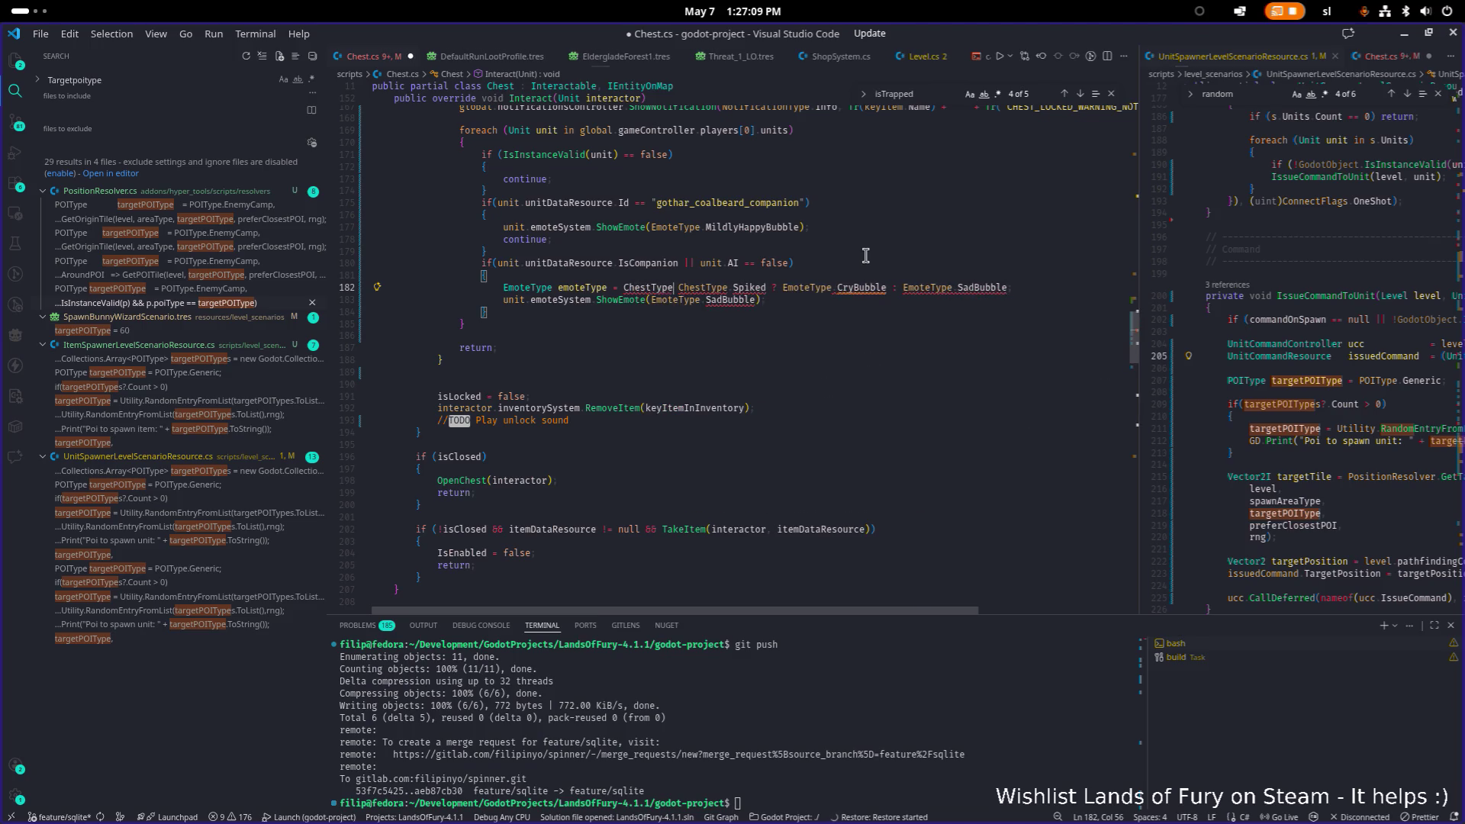
Replace ShowEmote's SadBubble argument with the emoteType variable.
key("Escape")
key("Down")
key("End")
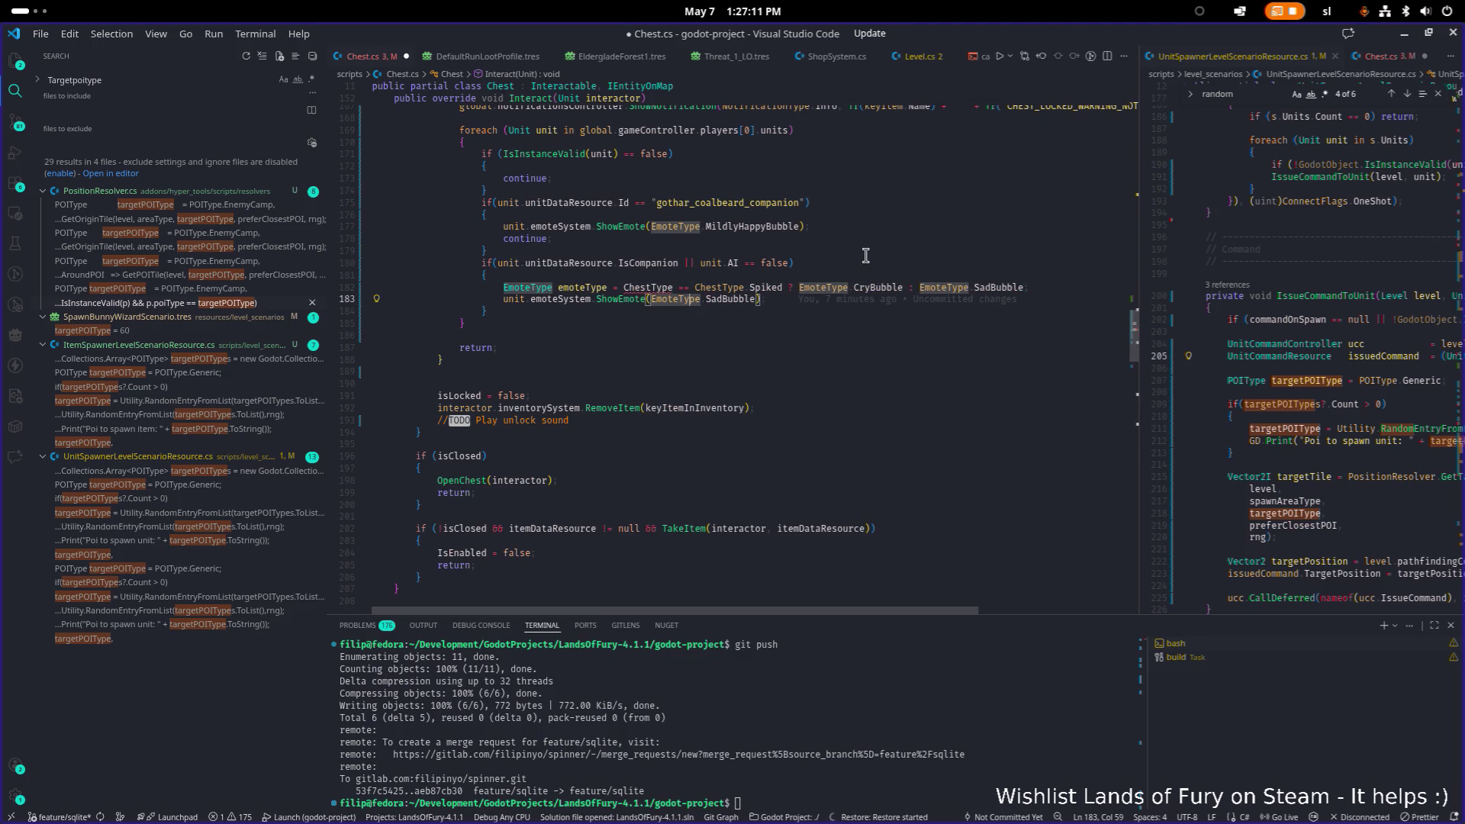
key("Left")
key("Left")
key("ctrl+shift+Left")
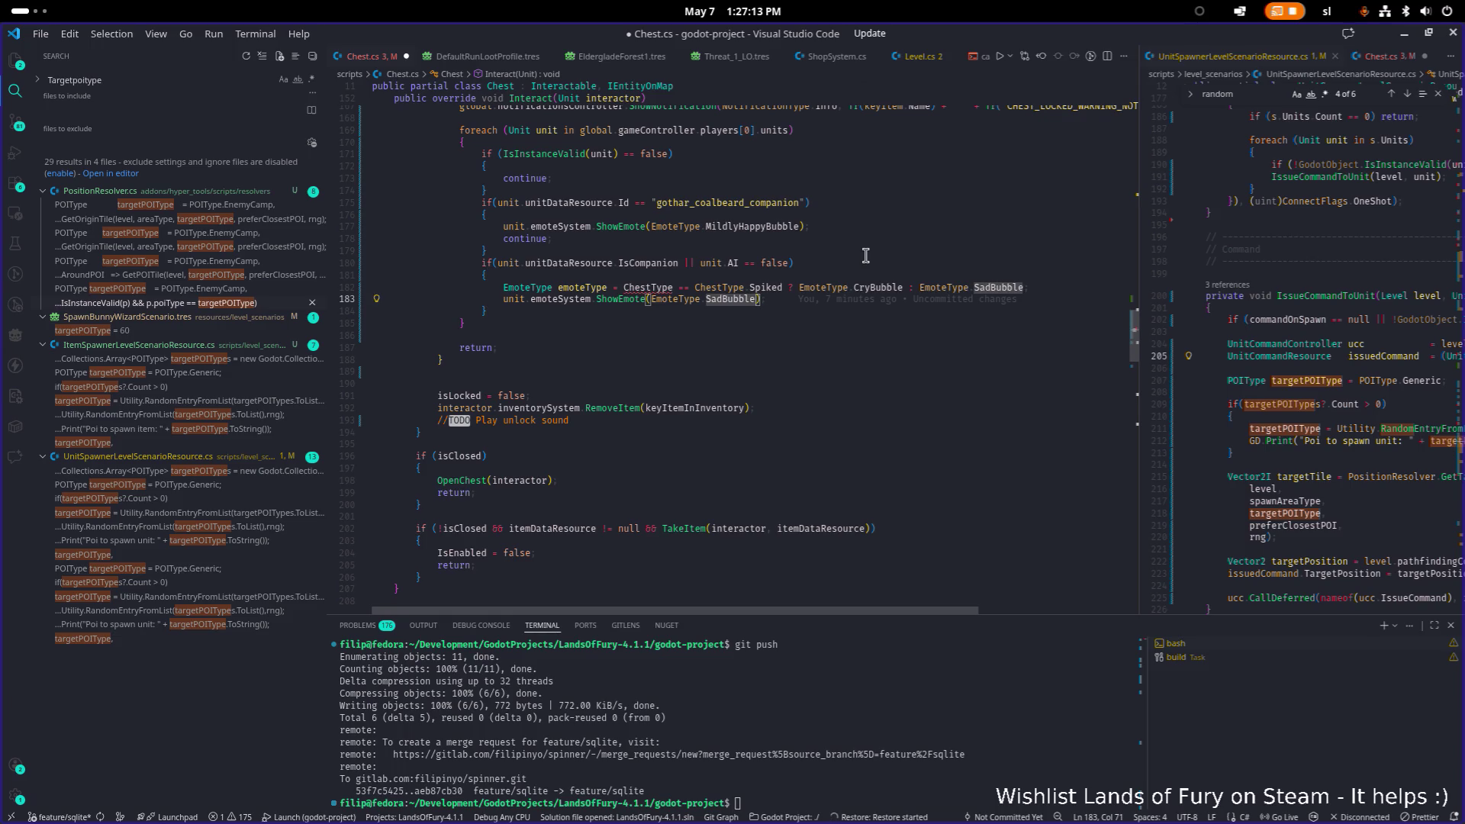
type("e")
key("BackSpace")
key("BackSpace")
key("BackSpace")
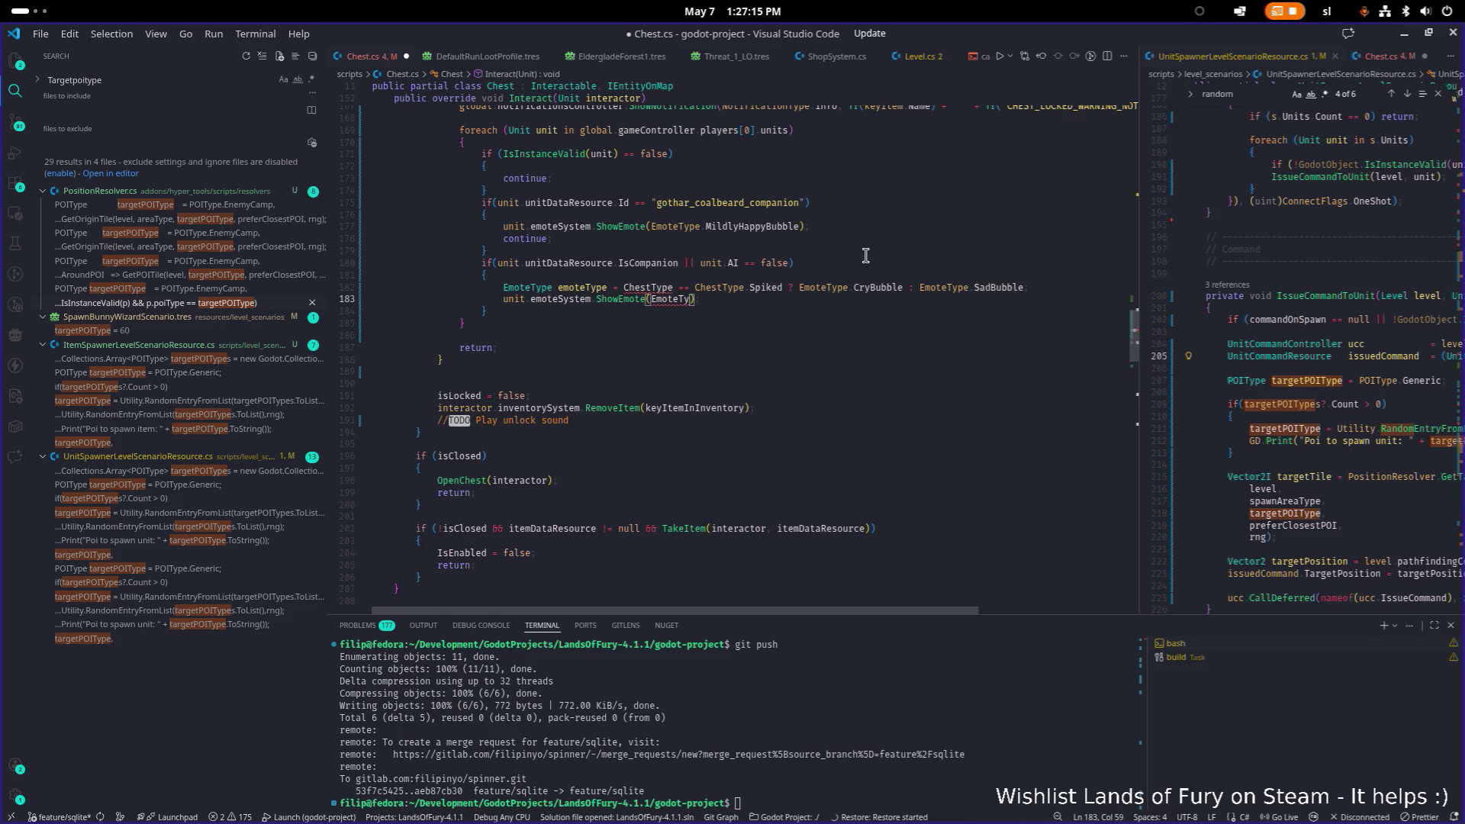
key("BackSpace")
type("emp")
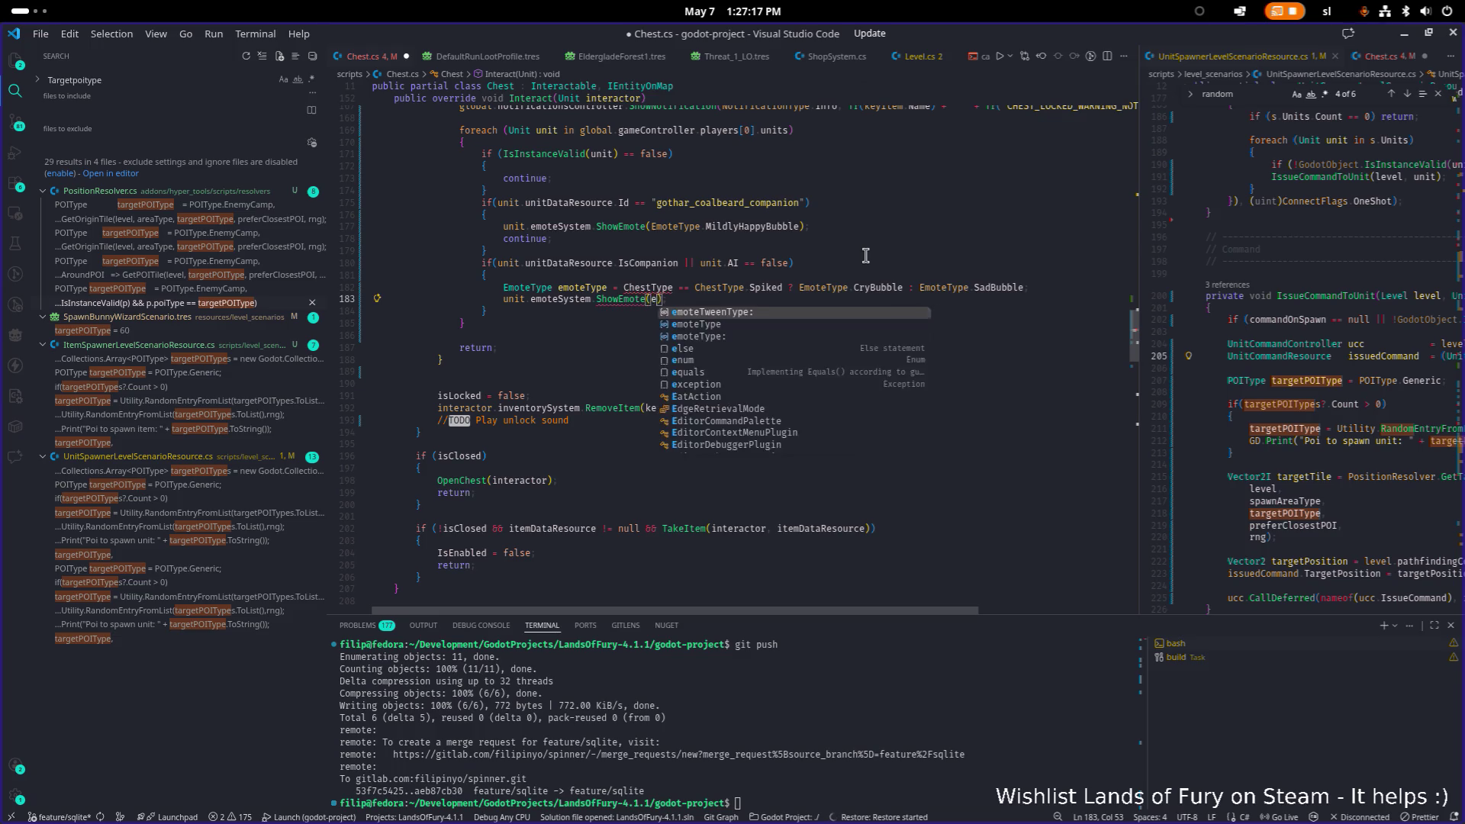
key("Down")
key("Return")
key("Up")
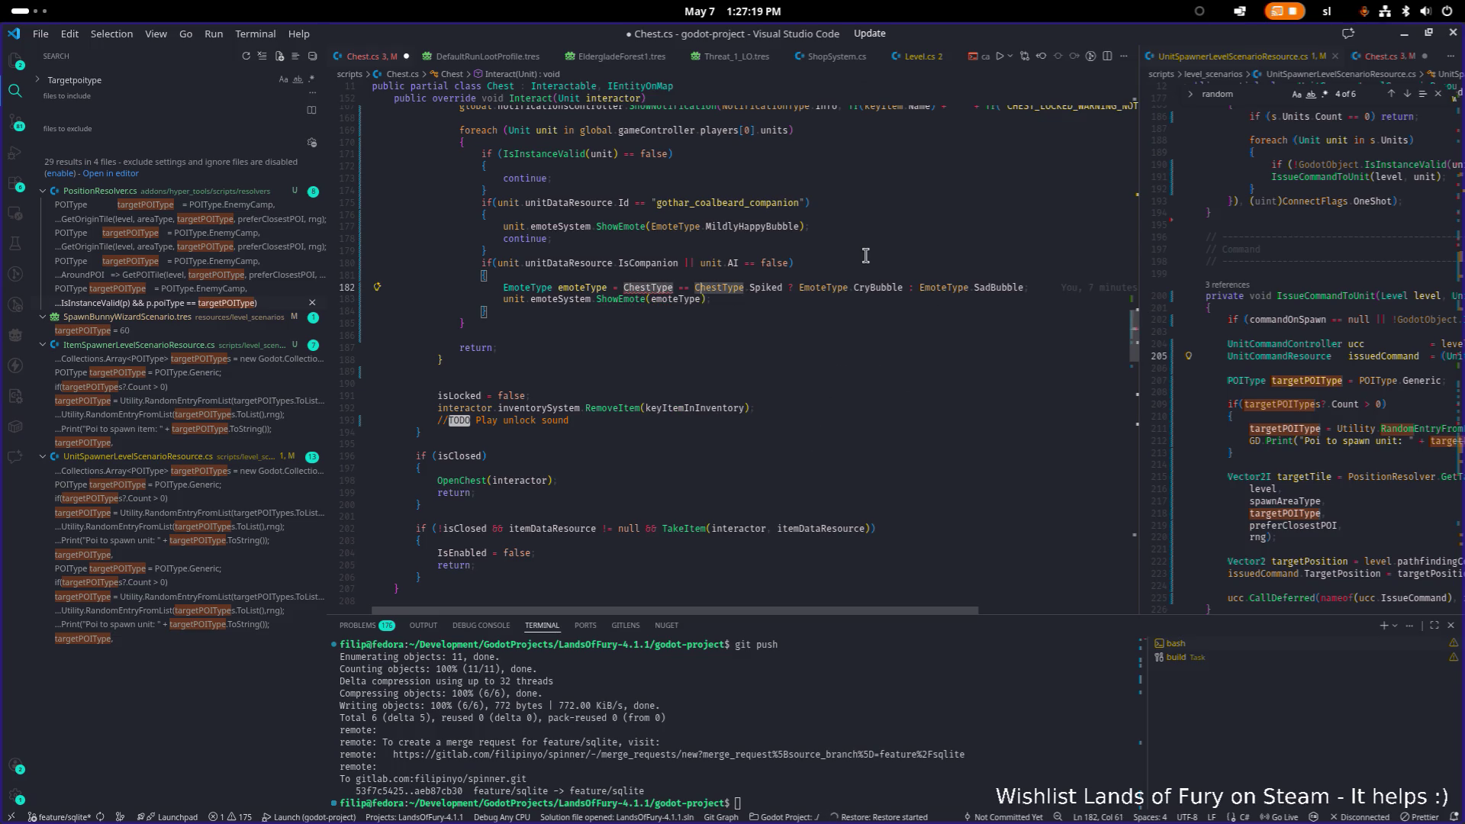
Change the compared ChestType to the chestType field and save Chest.cs.
scroll(736, 320, "up", 20)
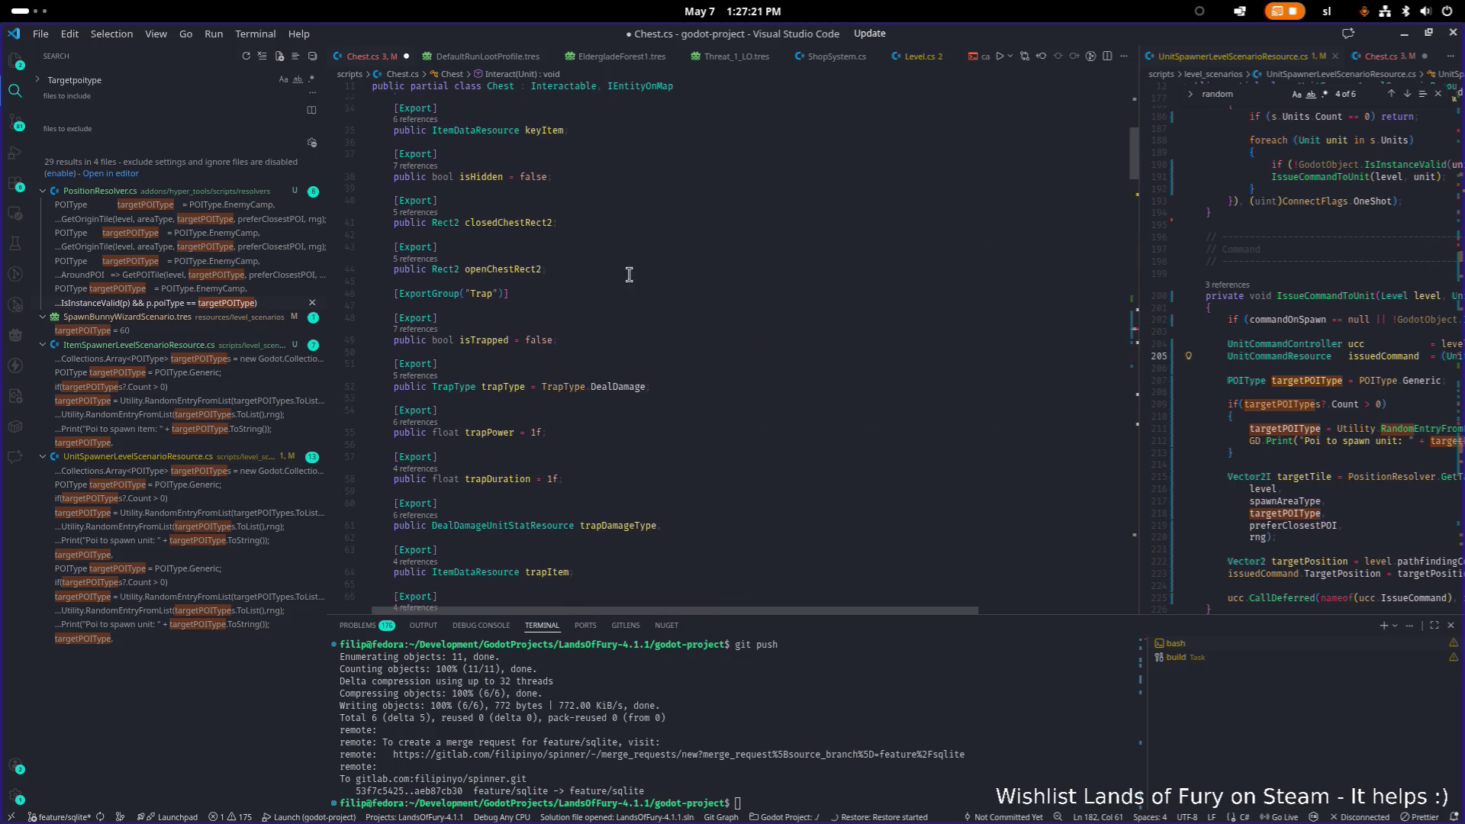
scroll(576, 256, "down", 5)
scroll(684, 291, "down", 20)
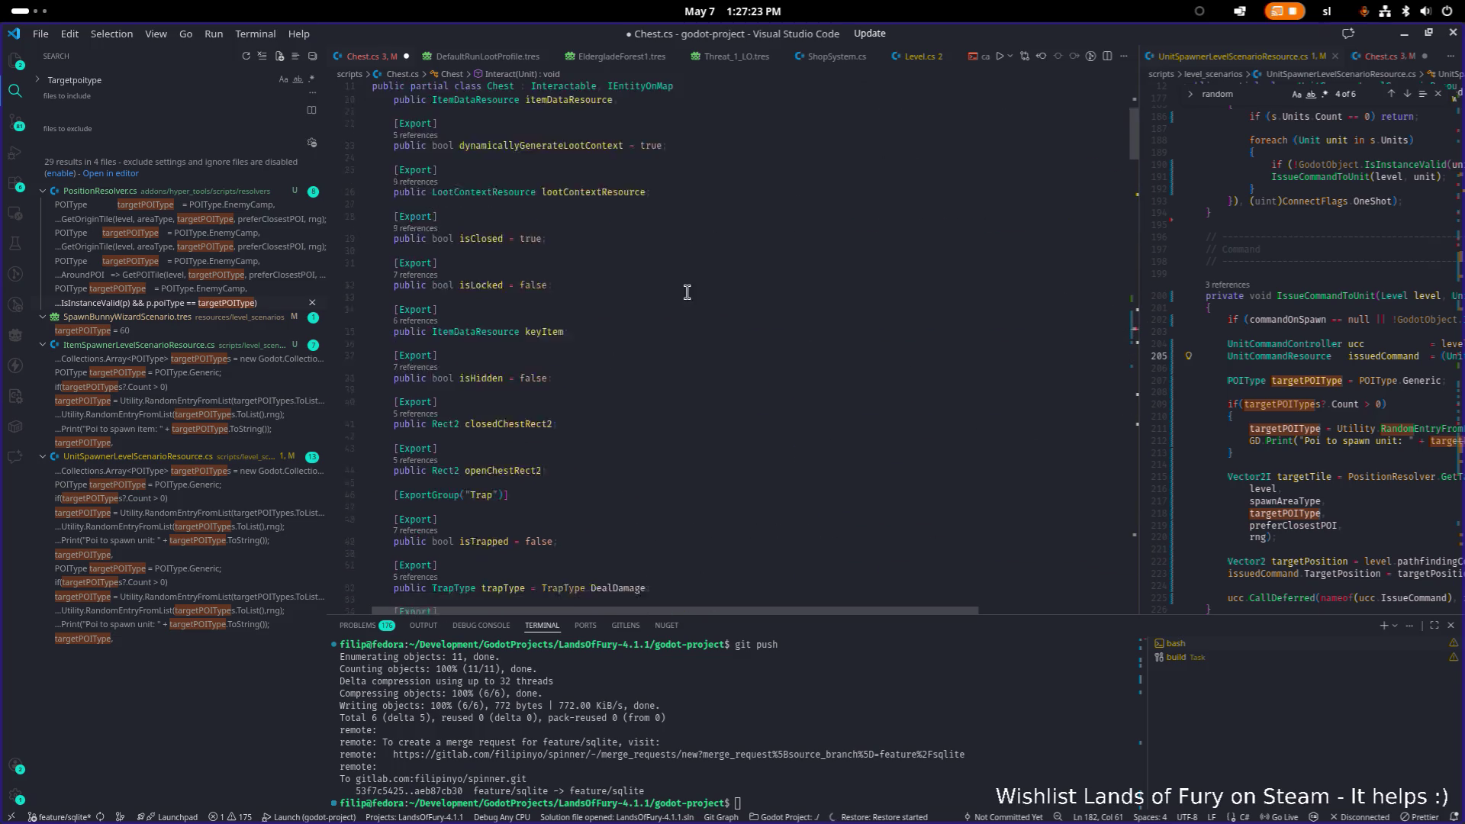
scroll(725, 299, "down", 1)
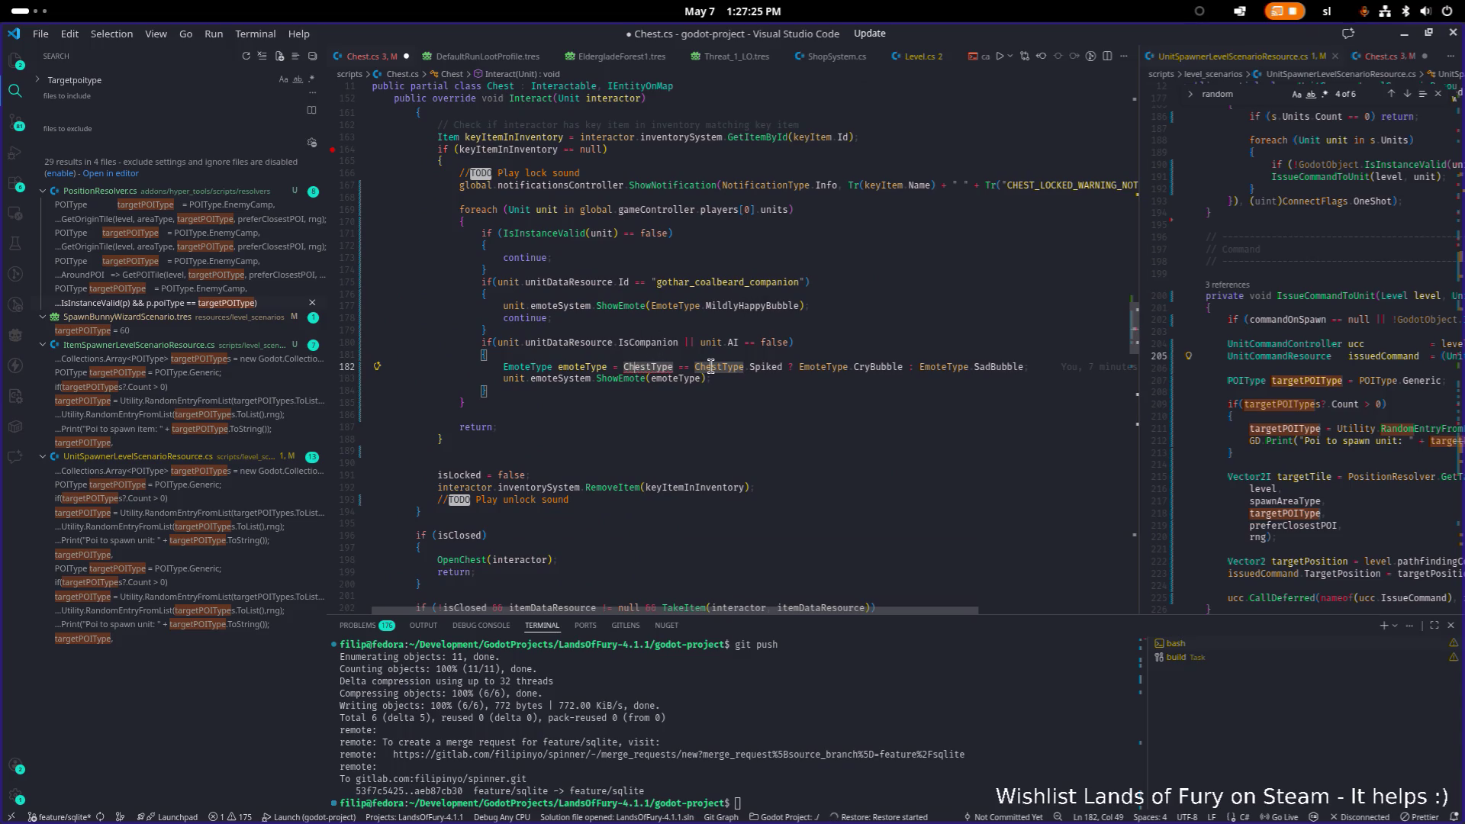
key("BackSpace")
type("c")
key("ctrl+s")
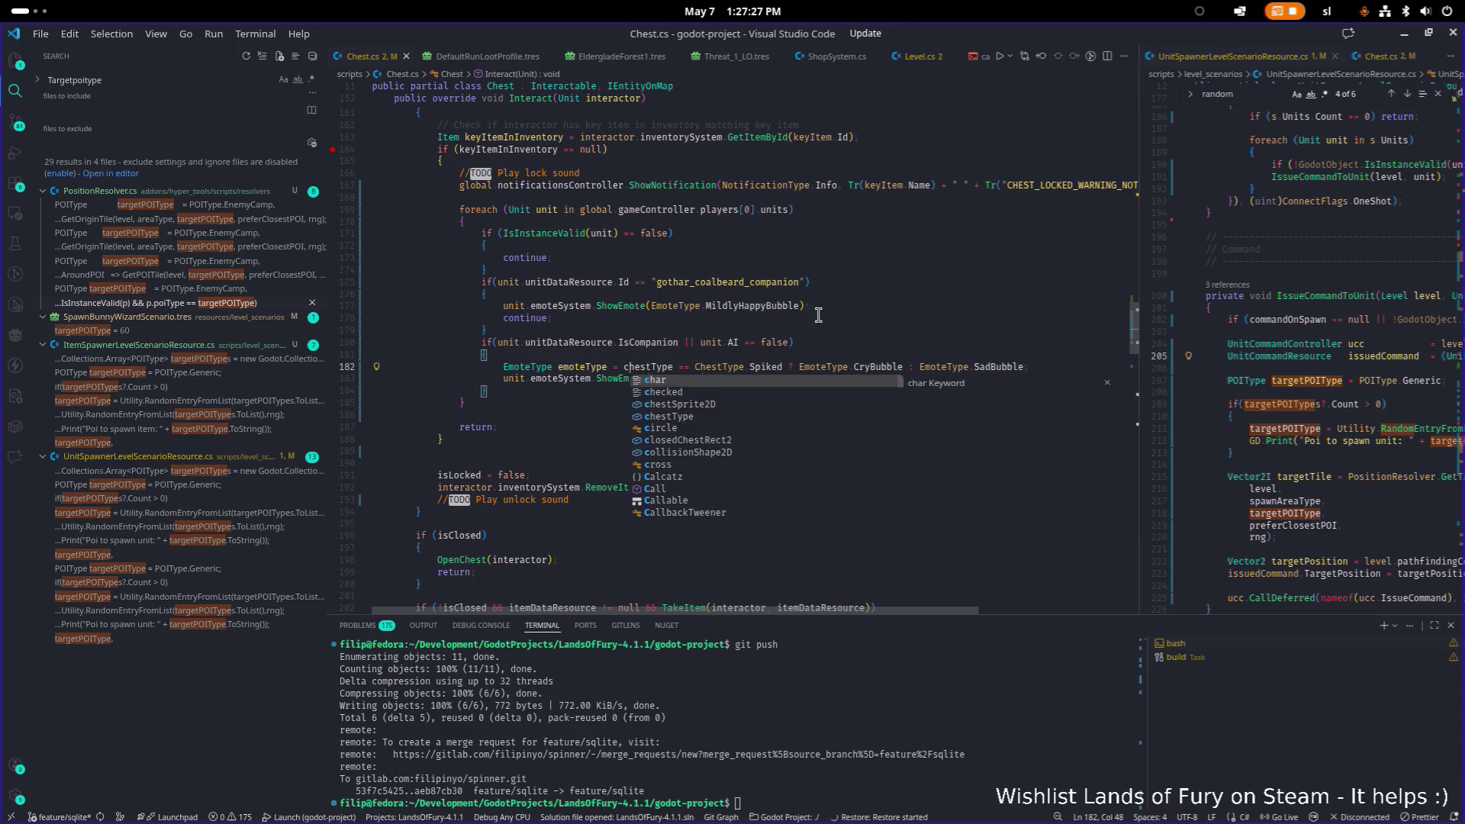
key("Escape")
key("Up")
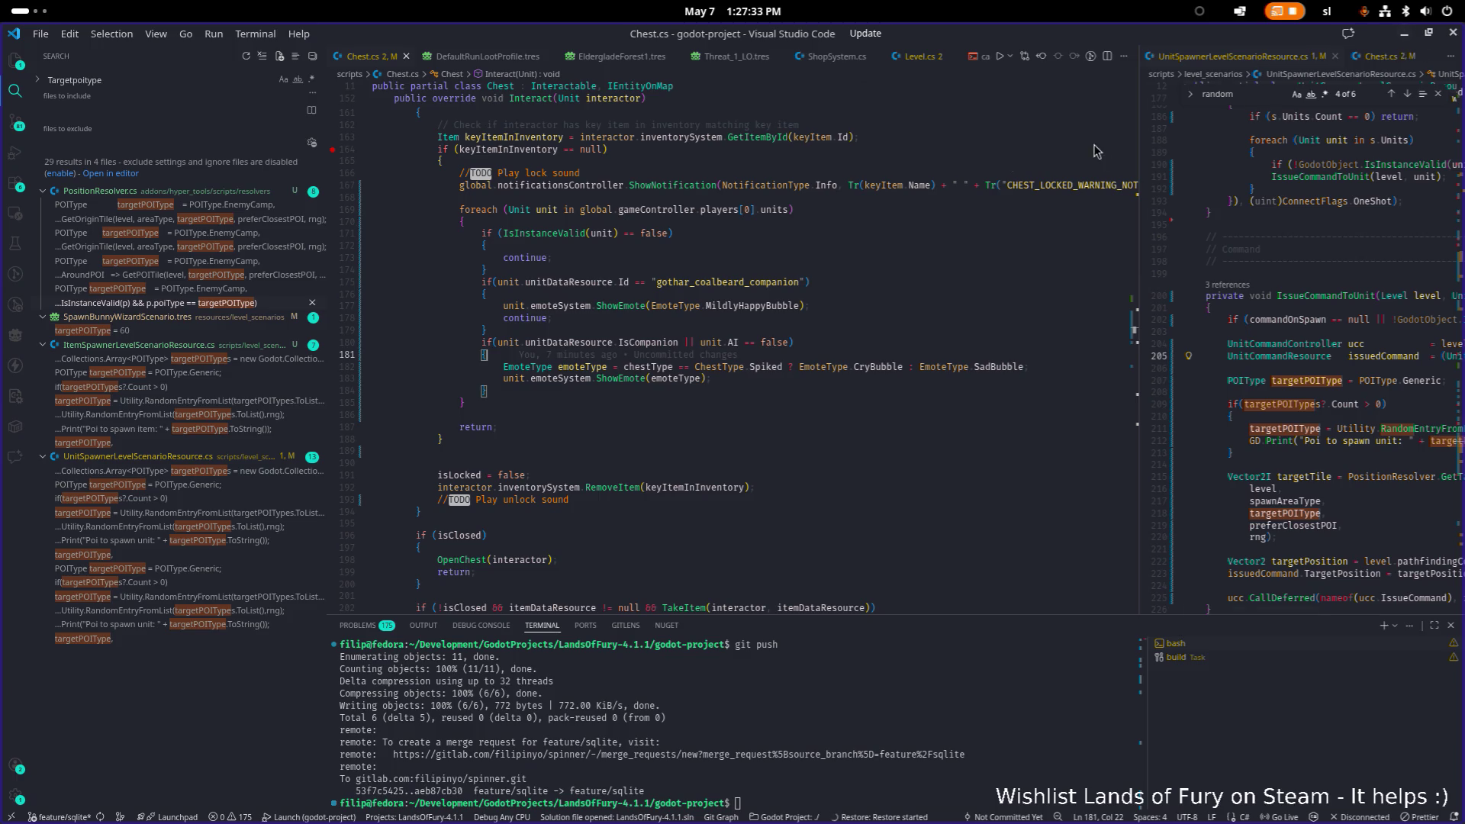
Review the loop and emote call on lines 174 and 183, then undo the chestType rename.
scroll(859, 234, "up", 2)
scroll(860, 234, "down", 1)
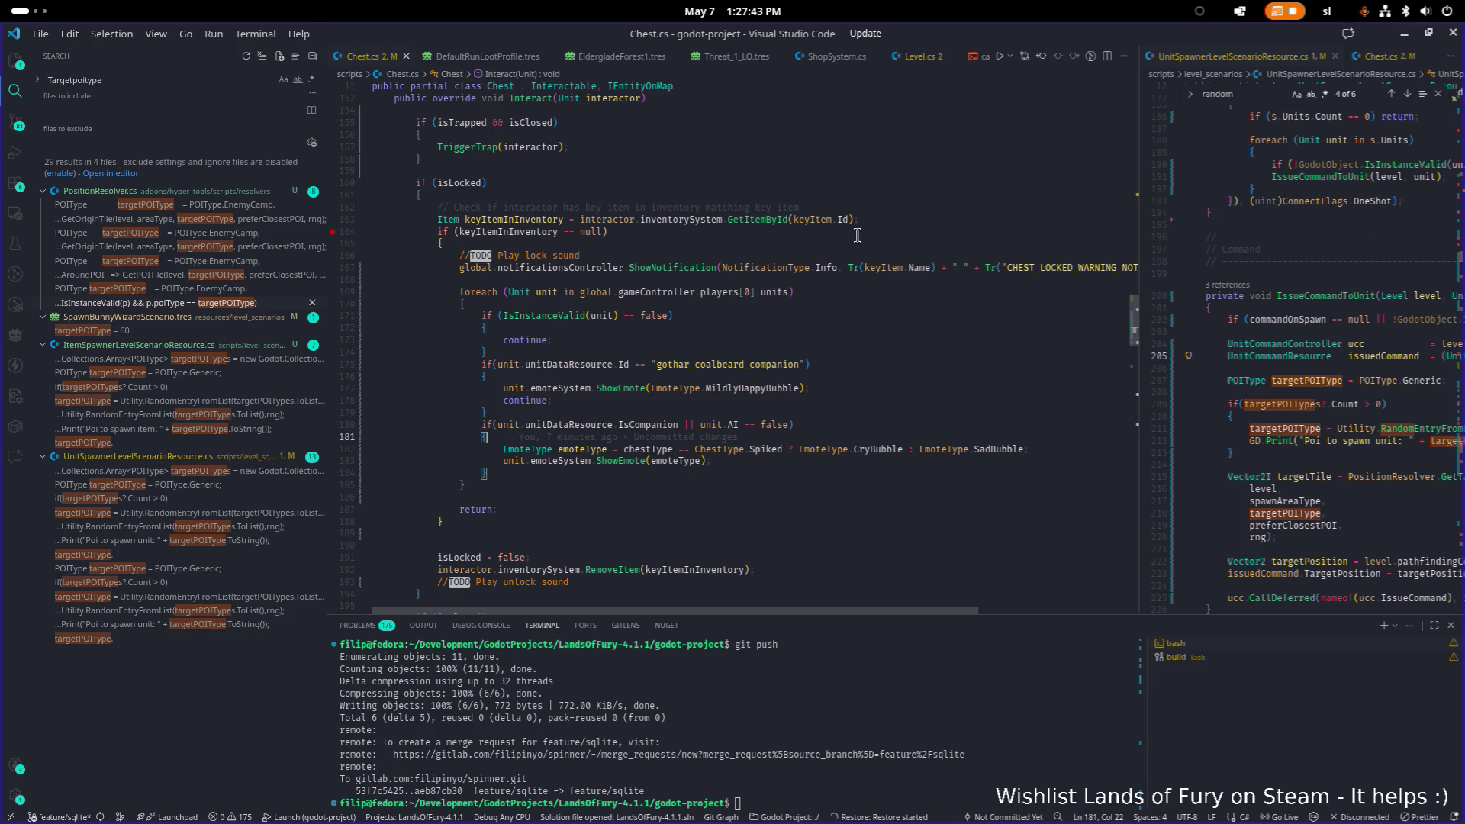
left_click(790, 351)
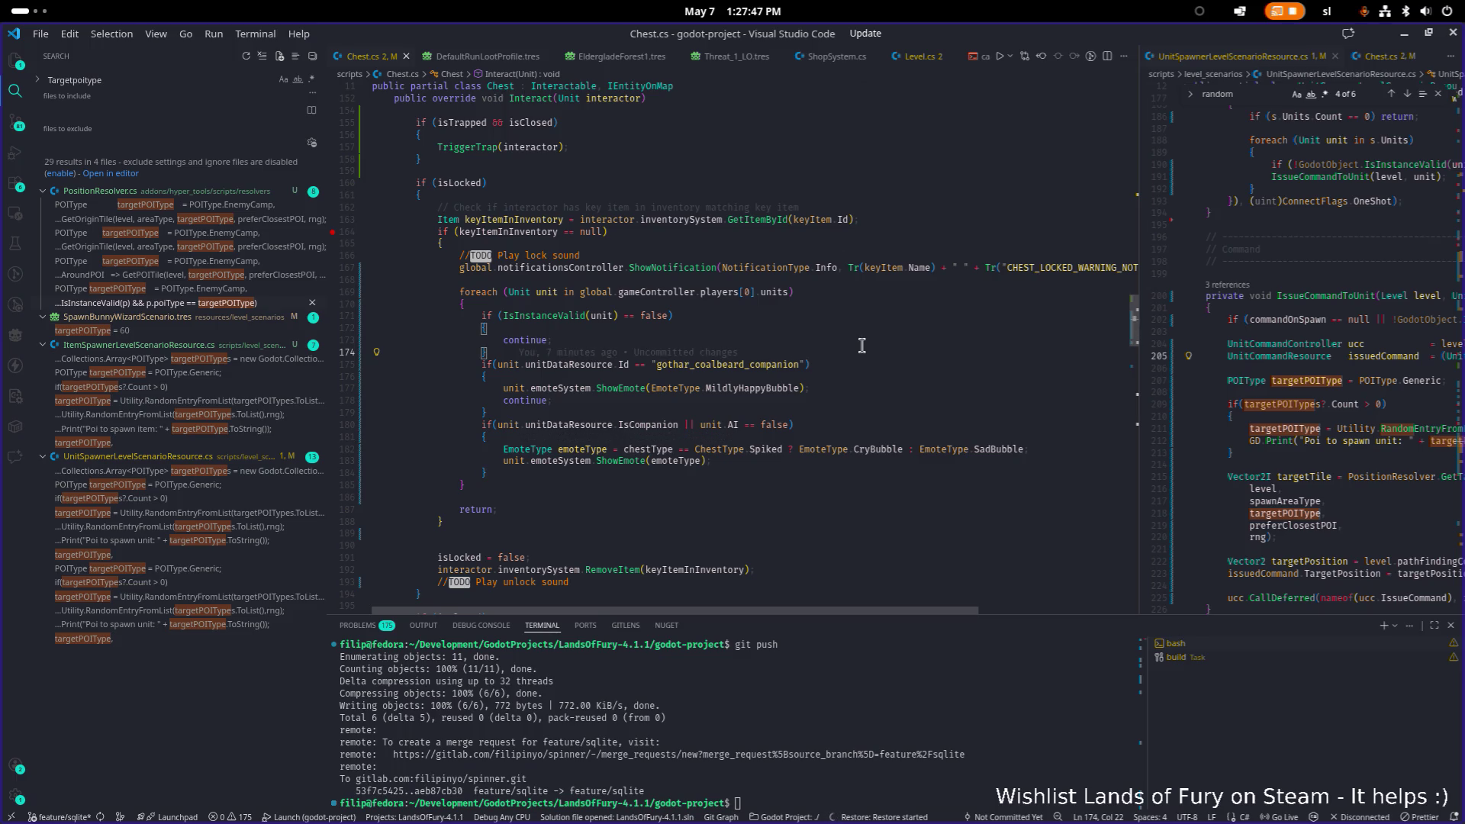
left_click(868, 462)
key("ctrl+z")
key("ctrl+shift+z")
key("ctrl+z")
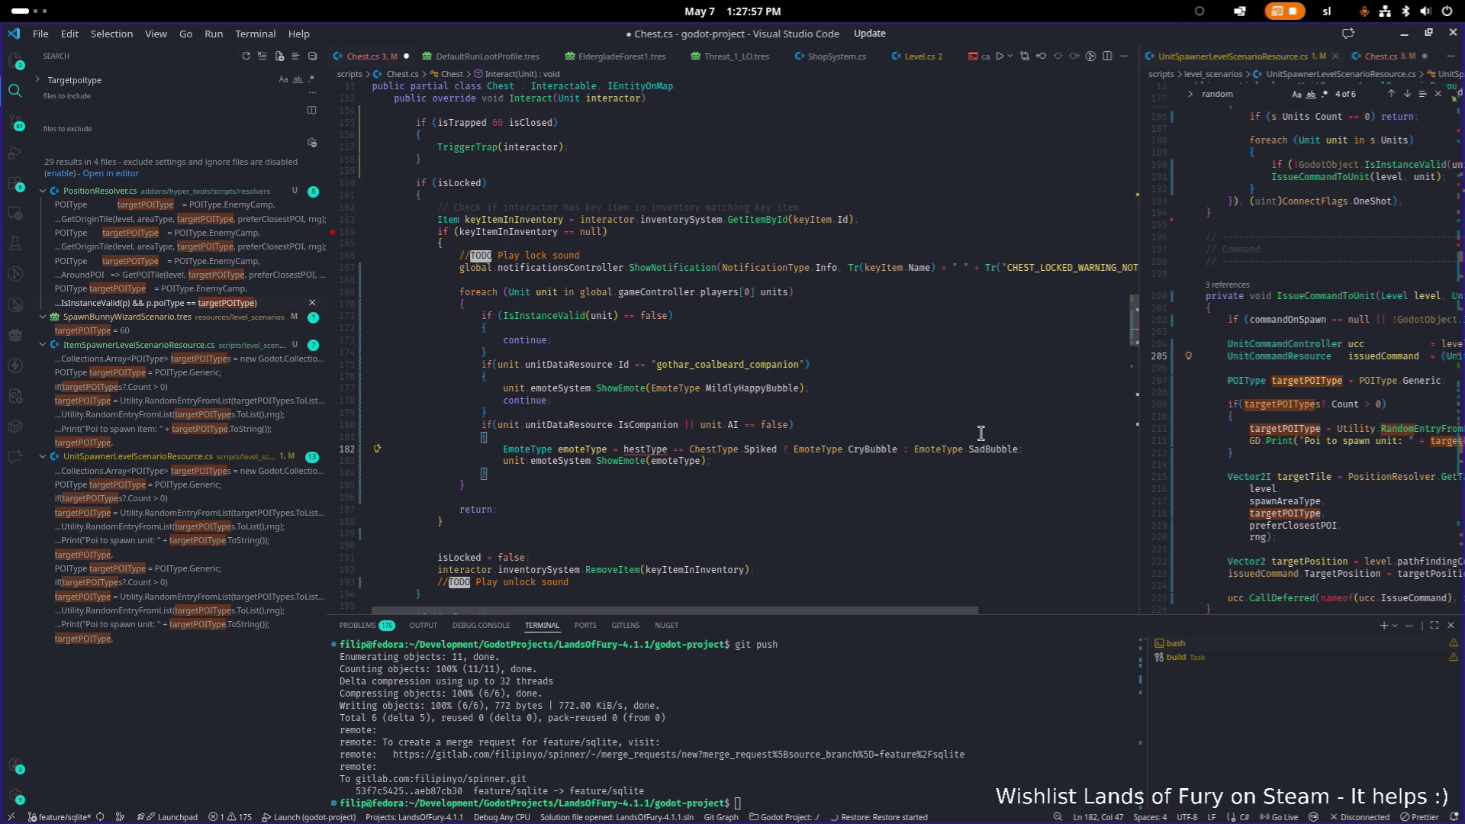
Undo the emoteType ternary back to ChestType.Normal, then restore the isClosed condition on line 155.
key("ctrl+z")
key("ctrl+z")
key("ctrl+z")
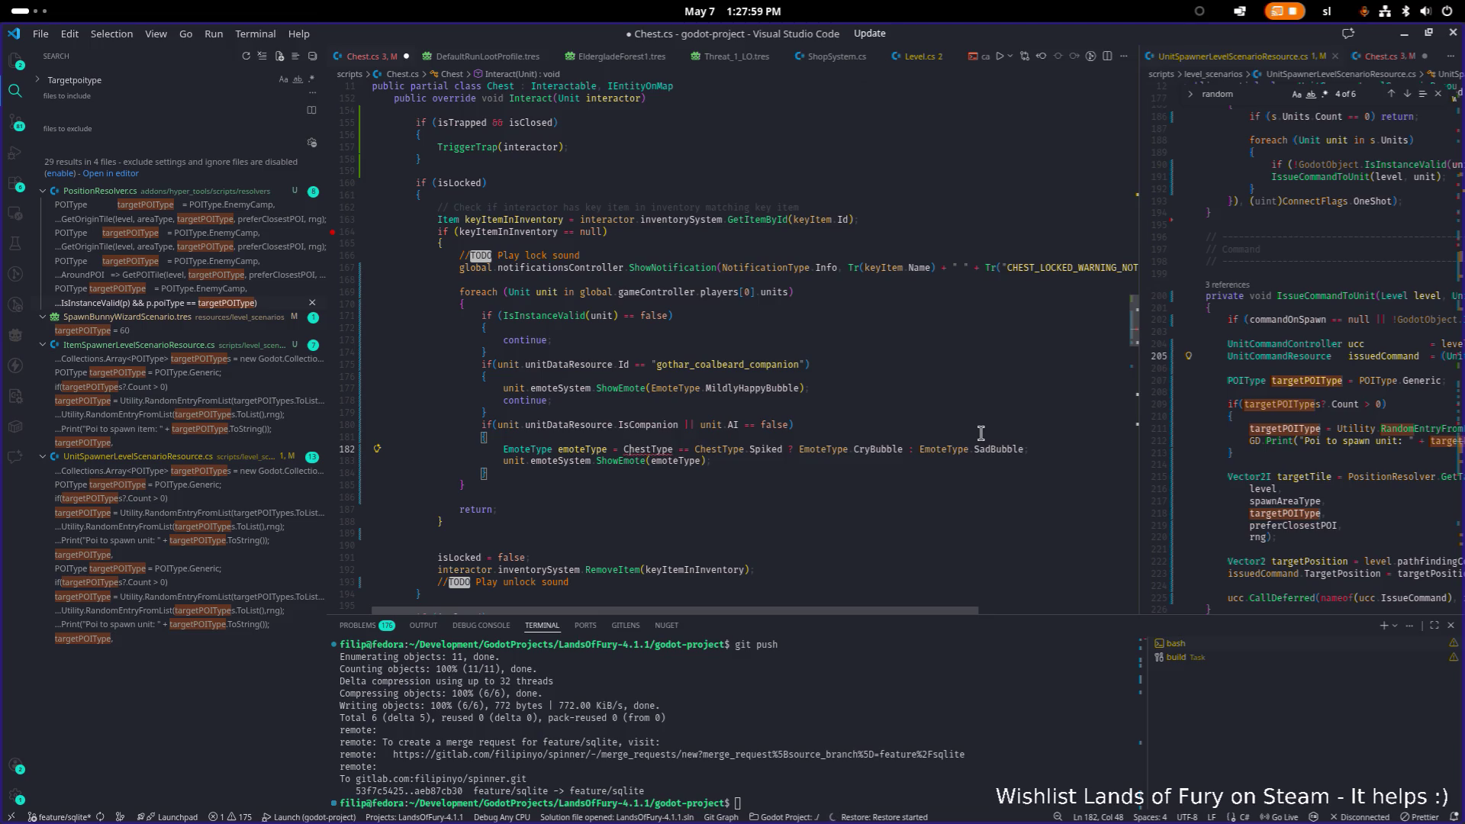
key("ctrl+z")
key("ctrl+z")
key("ctrl+z")
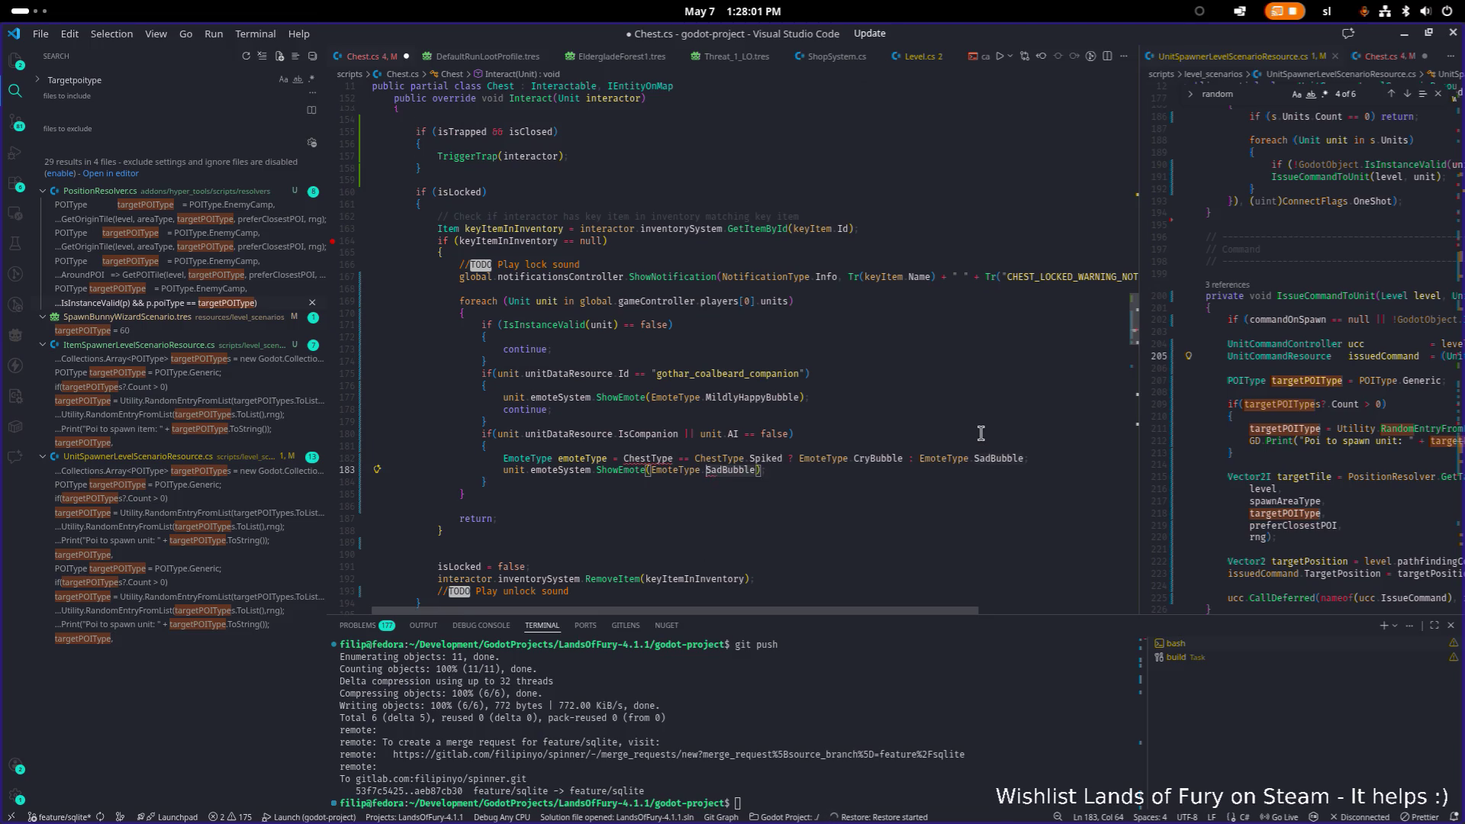
key("ctrl+z")
key("ctrl+z")
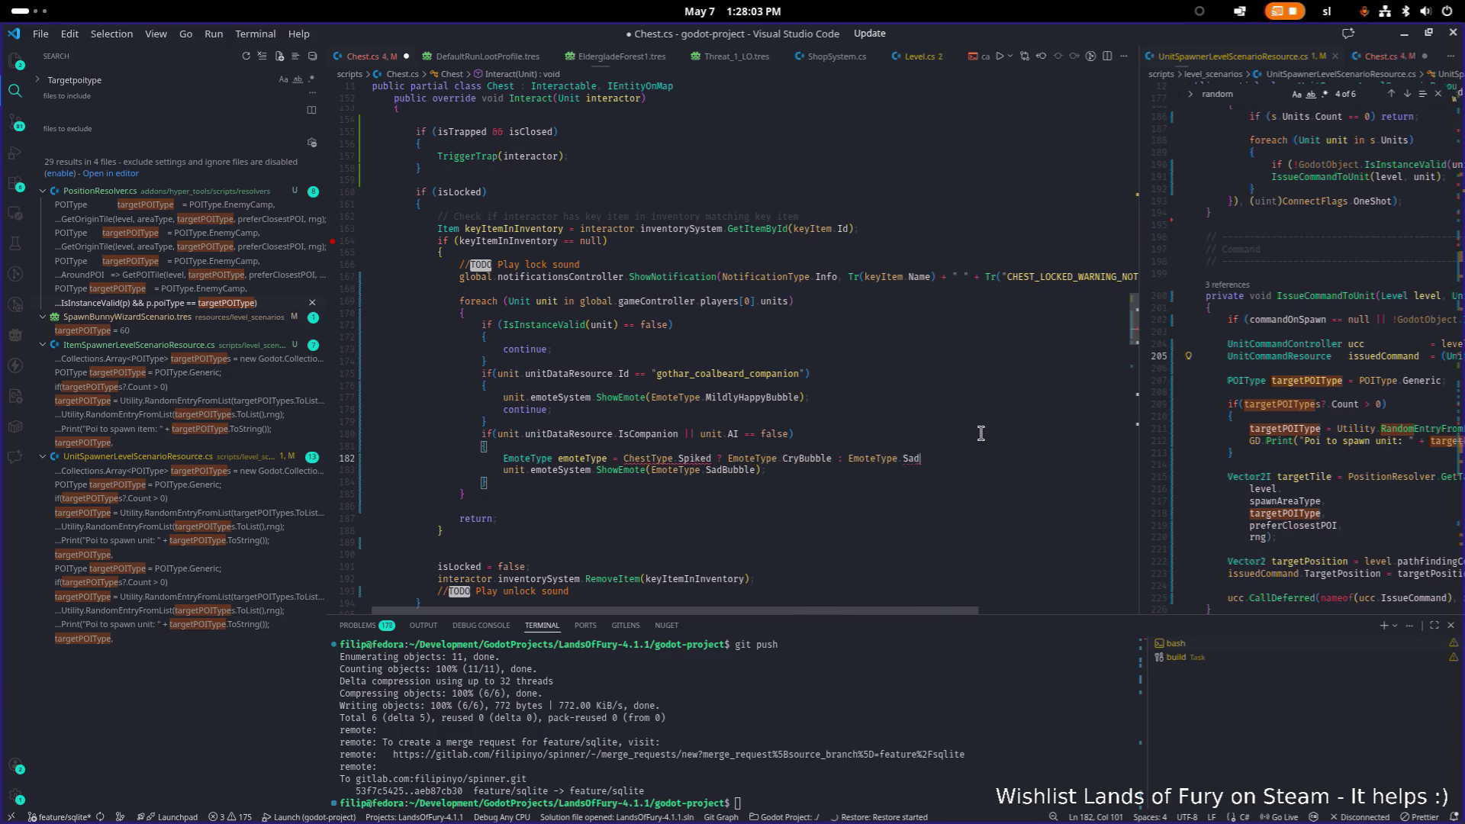
key("ctrl+z")
key("ctrl+z")
key("ctrl+z")
key("ctrl+z")
key("ctrl+z")
key("ctrl+z")
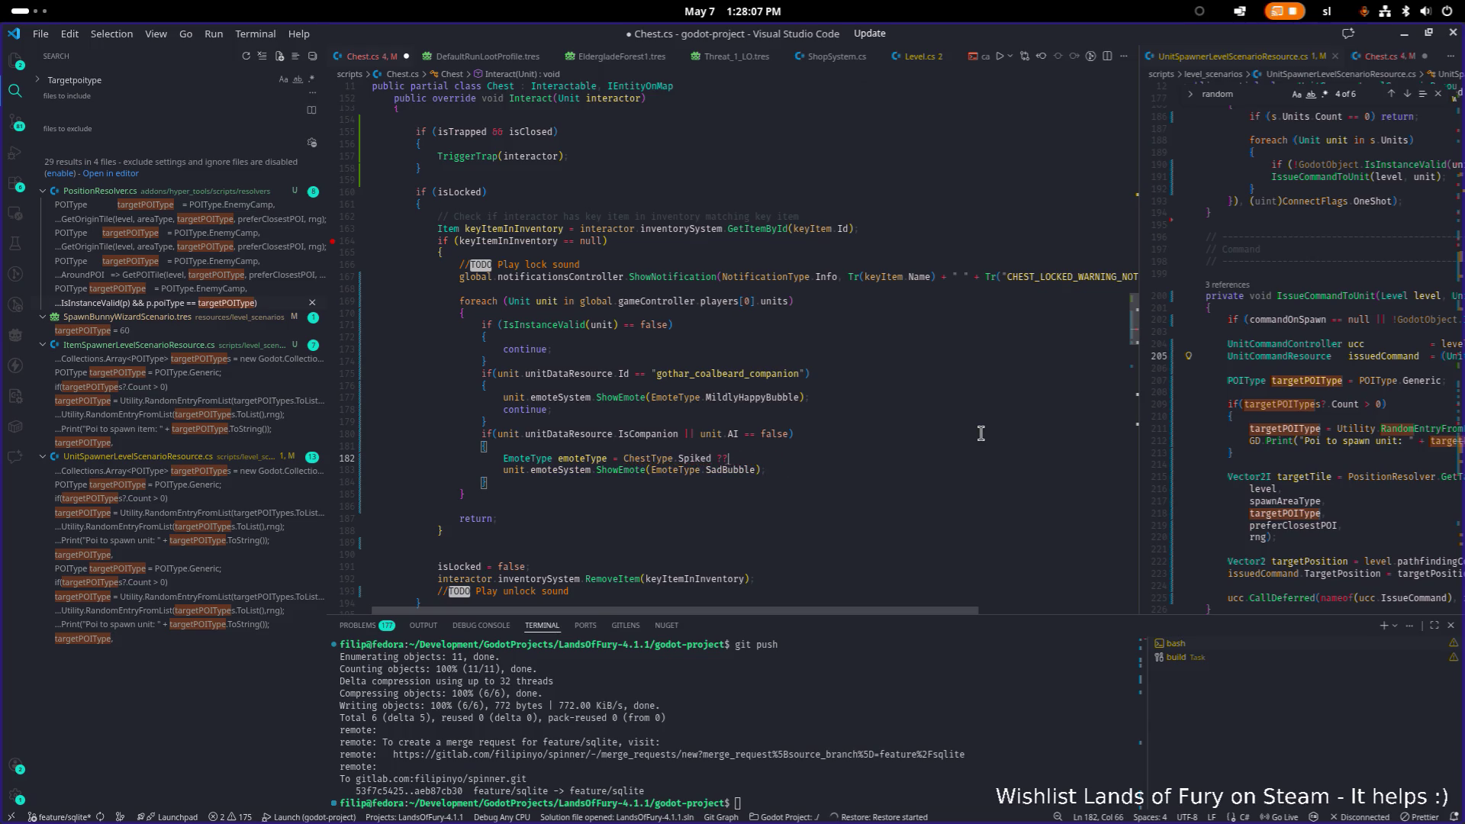
key("ctrl+z")
key("ctrl+z")
key("ctrl+z")
key("ctrl+z")
key("ctrl+z")
key("ctrl+z")
key("ctrl+shift+z")
scroll(954, 431, "down", 2)
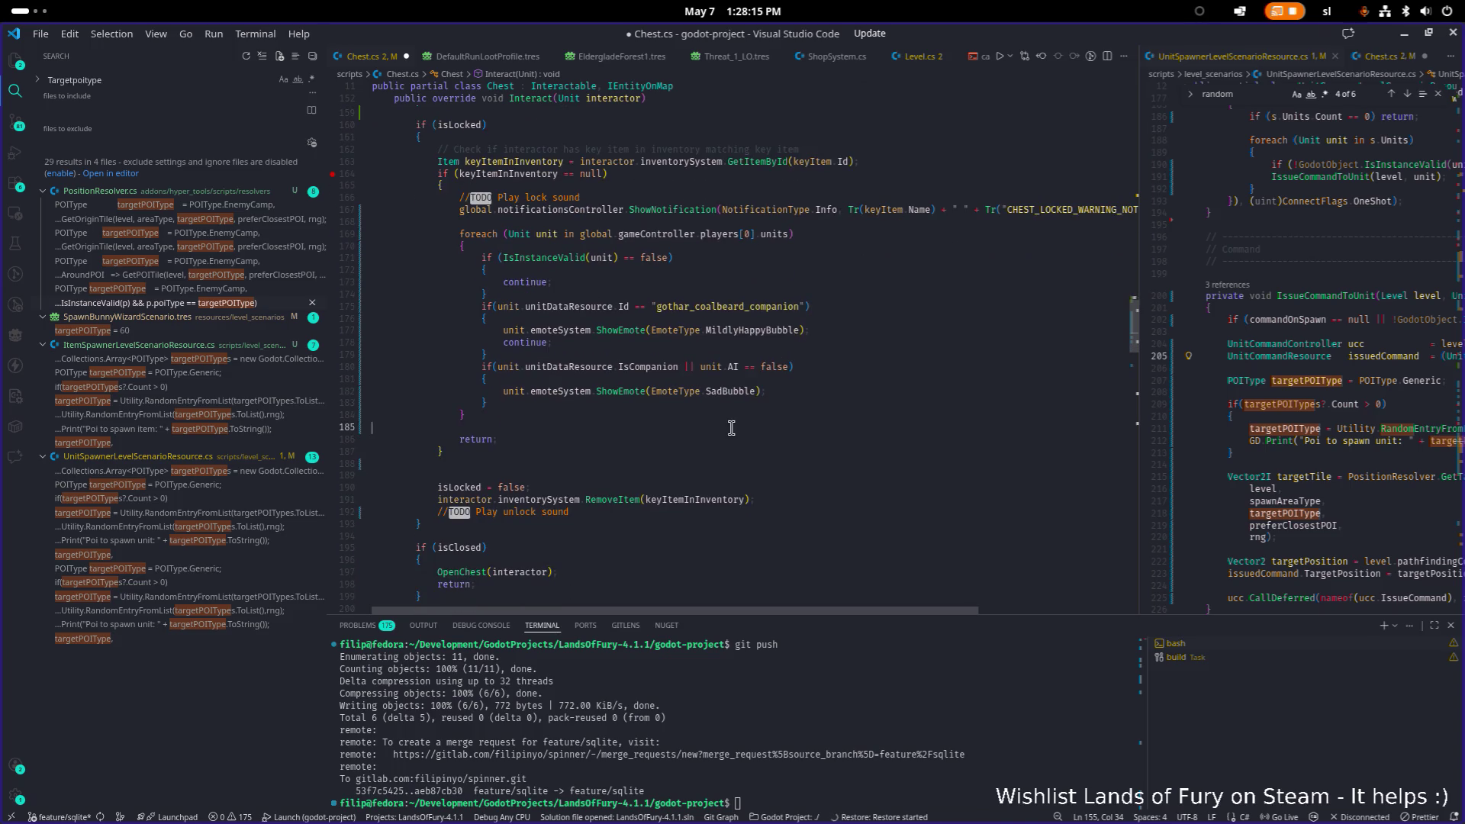
Select the foreach emote loop, including its foreach line, in Interact.
left_click(776, 424)
key("Down")
key("Up")
key("shift+Up")
key("shift+Up")
key("shift+Up")
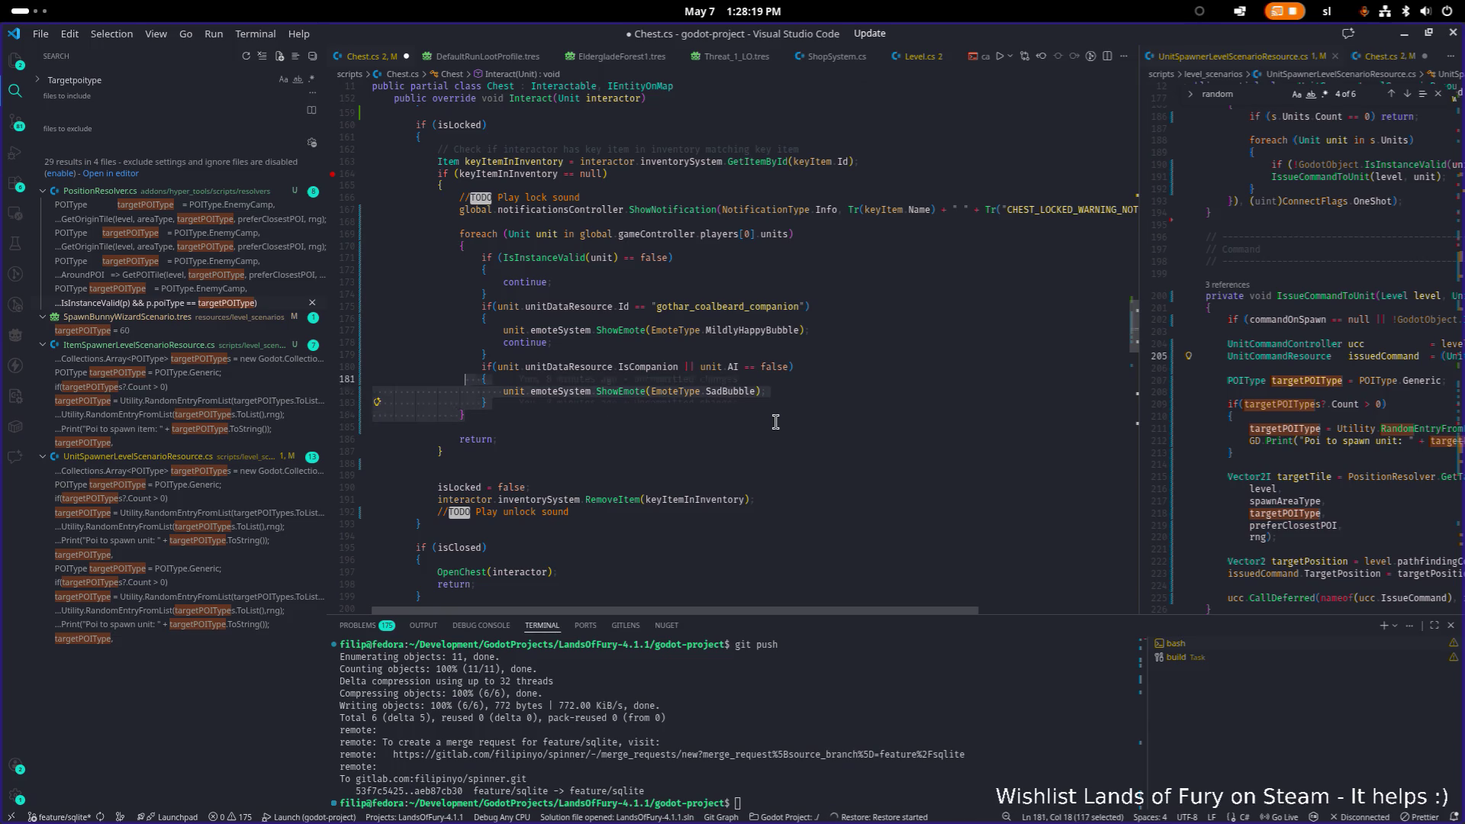
key("shift+Up")
key("shift+Up")
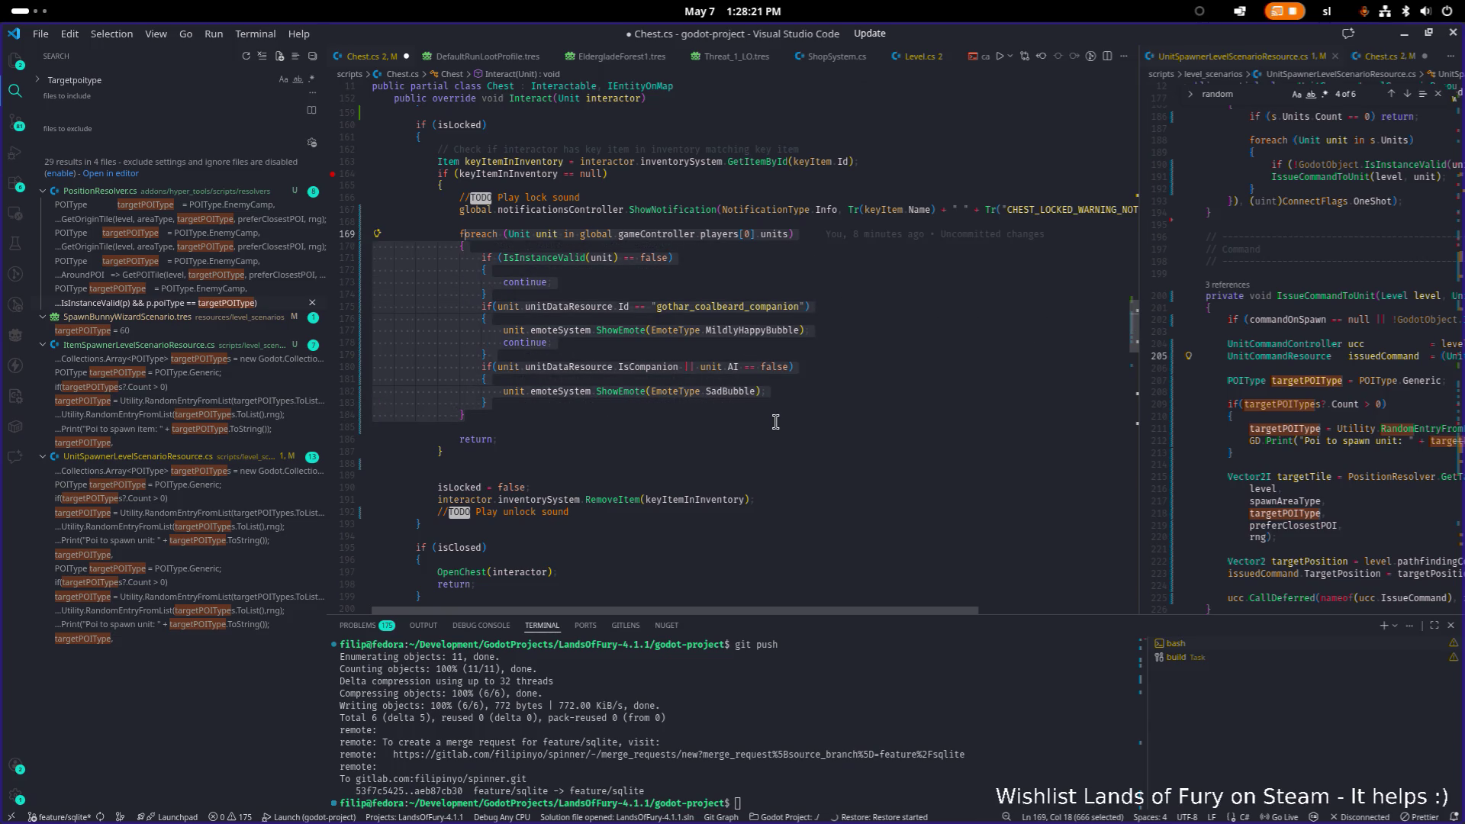
scroll(708, 287, "down", 20)
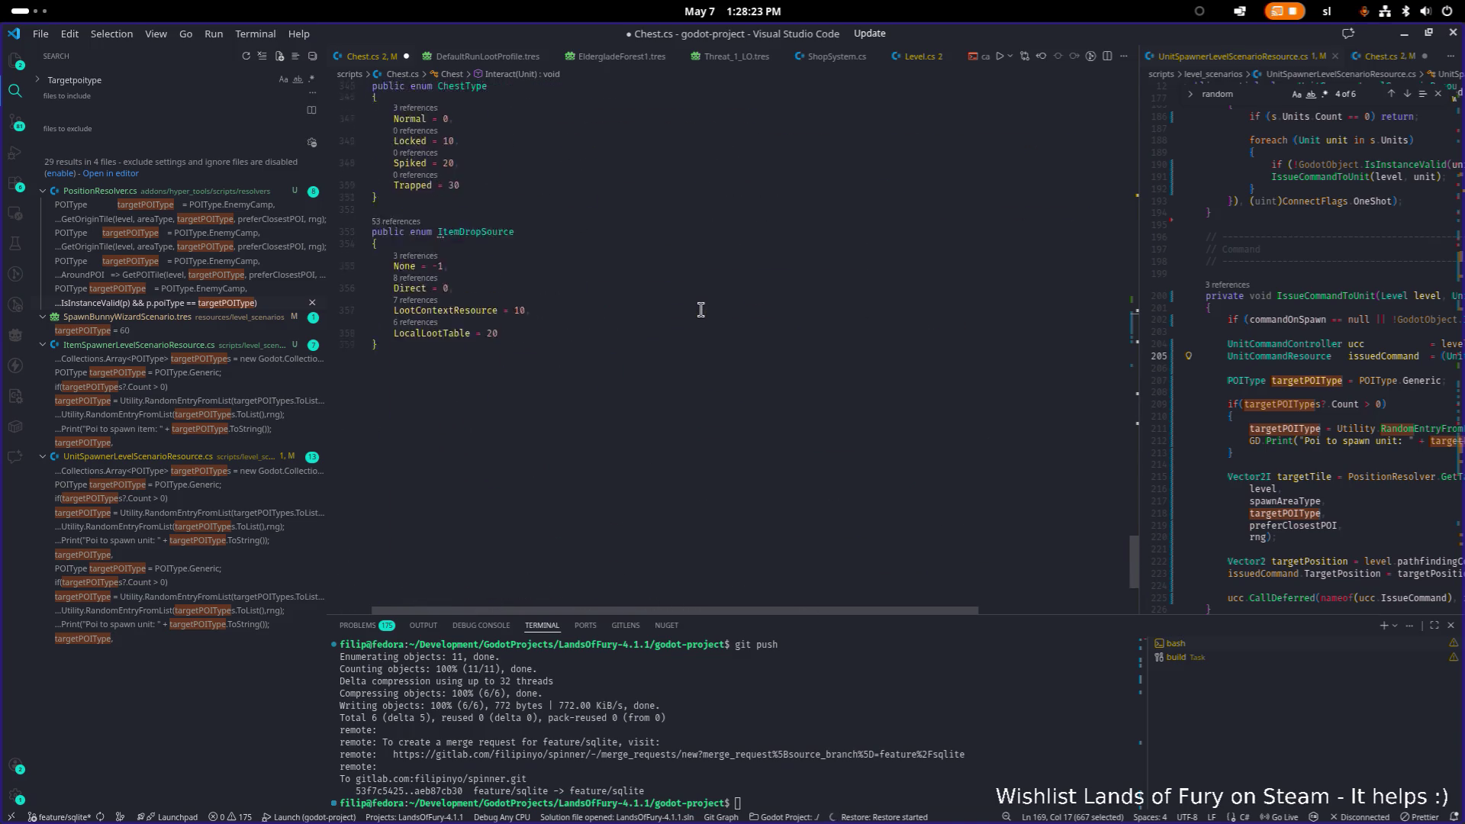
Add a private void ShowCorrectInteractionEmots() method after StartLevitateItemTween and paste the loop in.
left_click(662, 338)
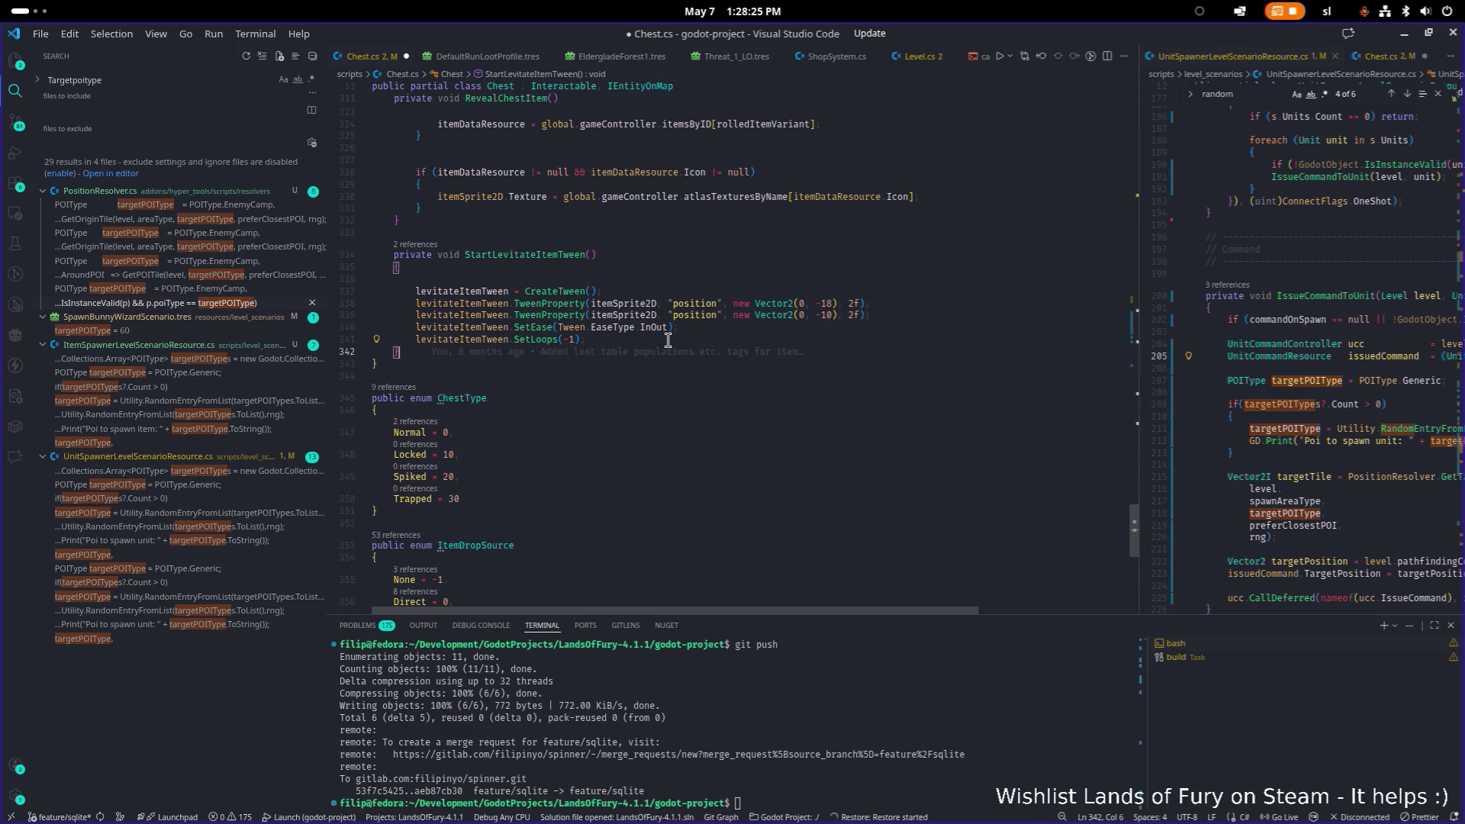
key("Down")
key("Return")
key("Return")
type("private void Show")
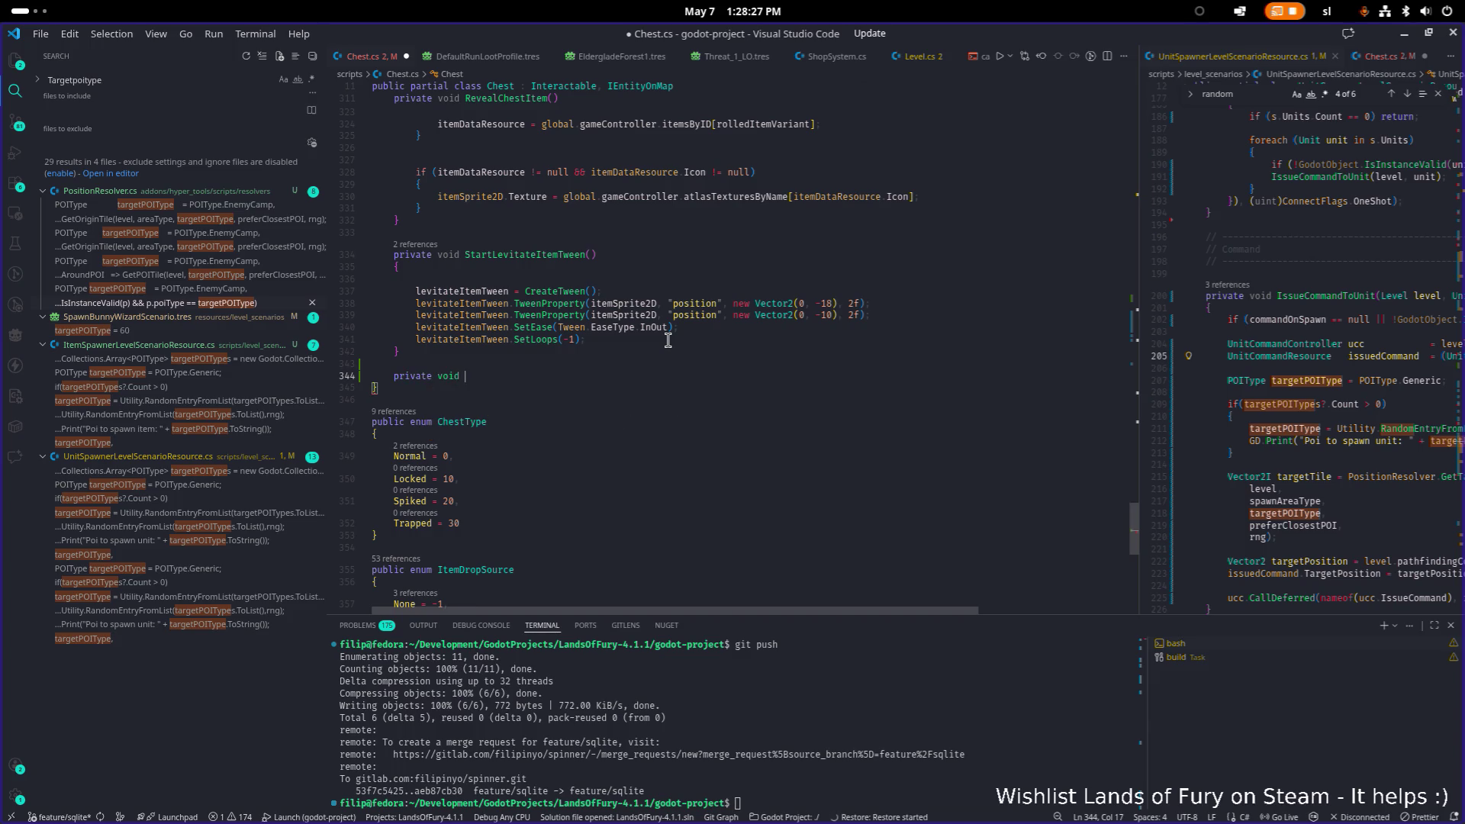
type("Correct")
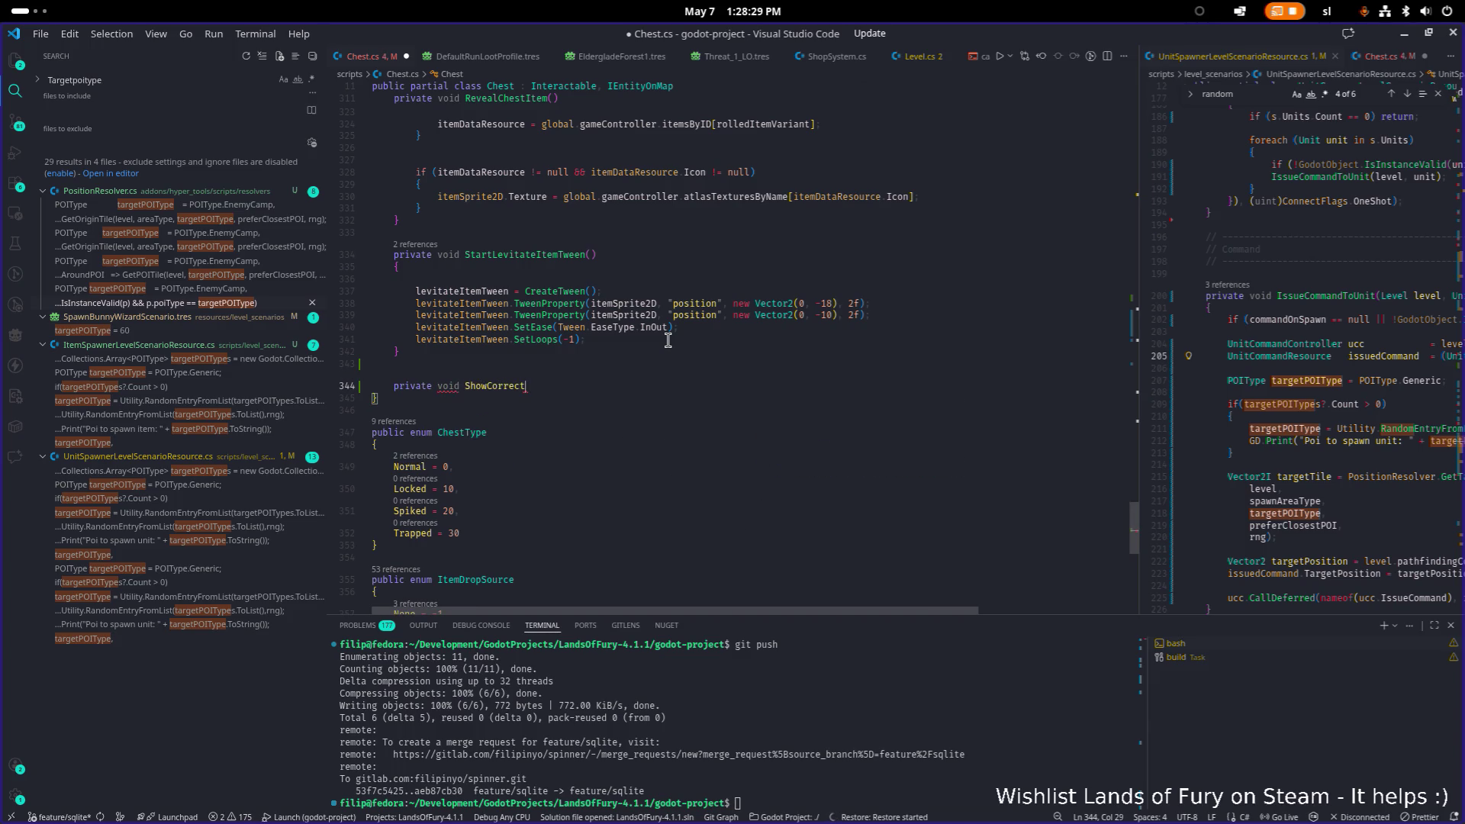
type("InteractionEmot")
type("s()")
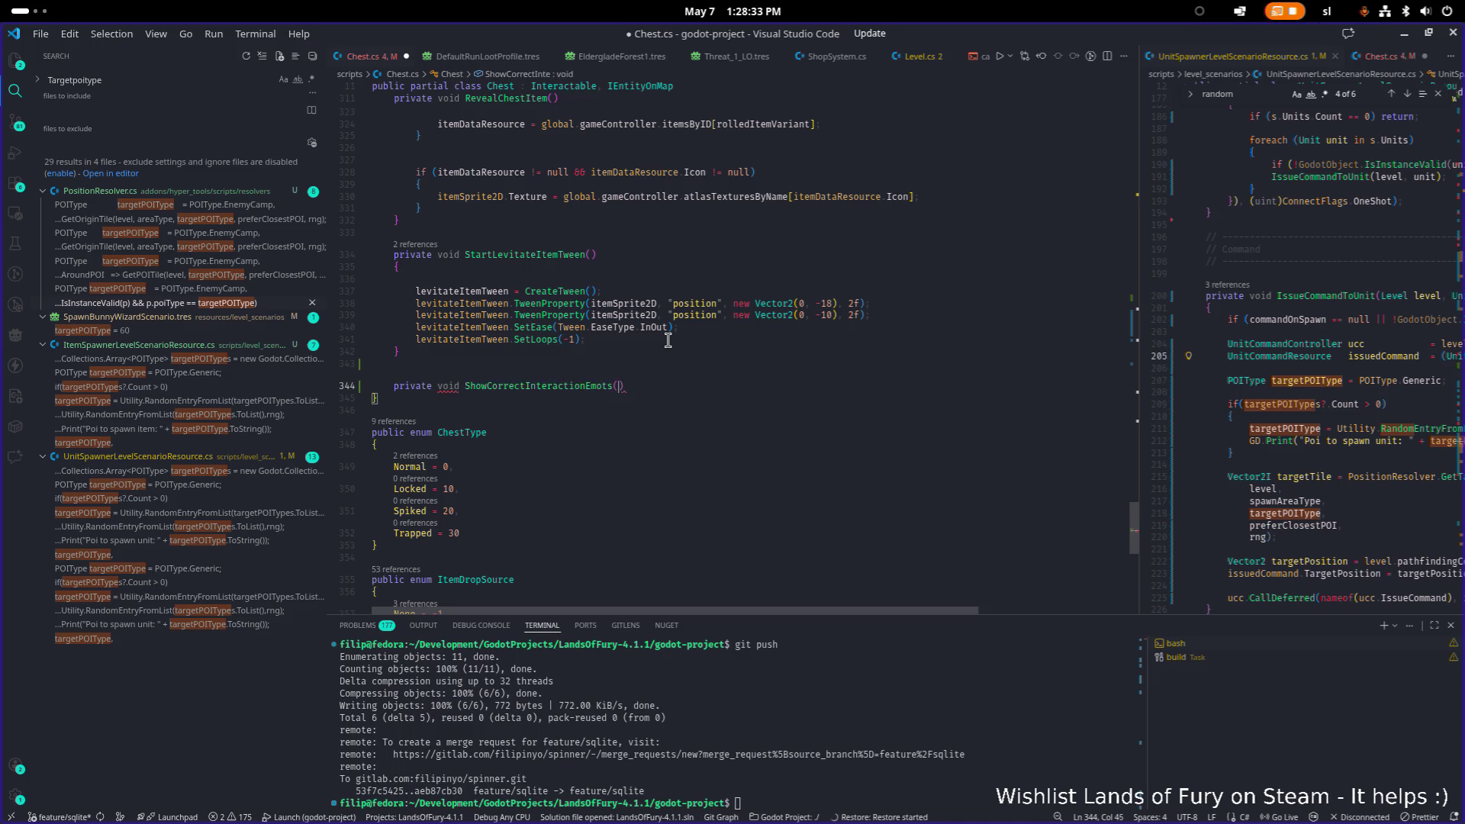
key("Return")
key("ctrl+v")
Outdent the pasted loop body in the new method and save Chest.cs.
left_click(669, 341)
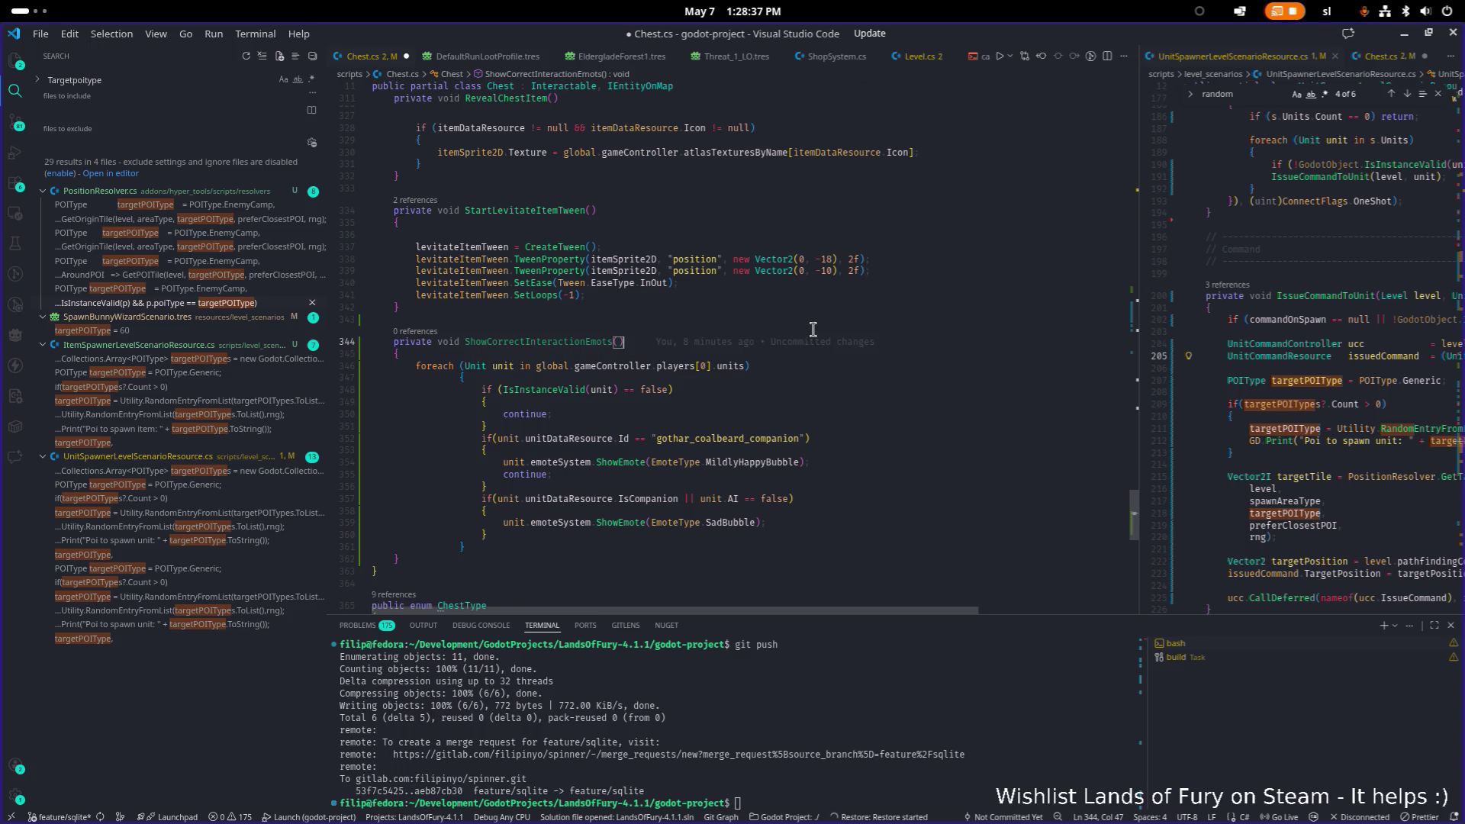
key("Down")
key("Down")
key("Down")
key("shift+Down")
key("shift+Down")
key("shift+Down")
key("shift+Tab")
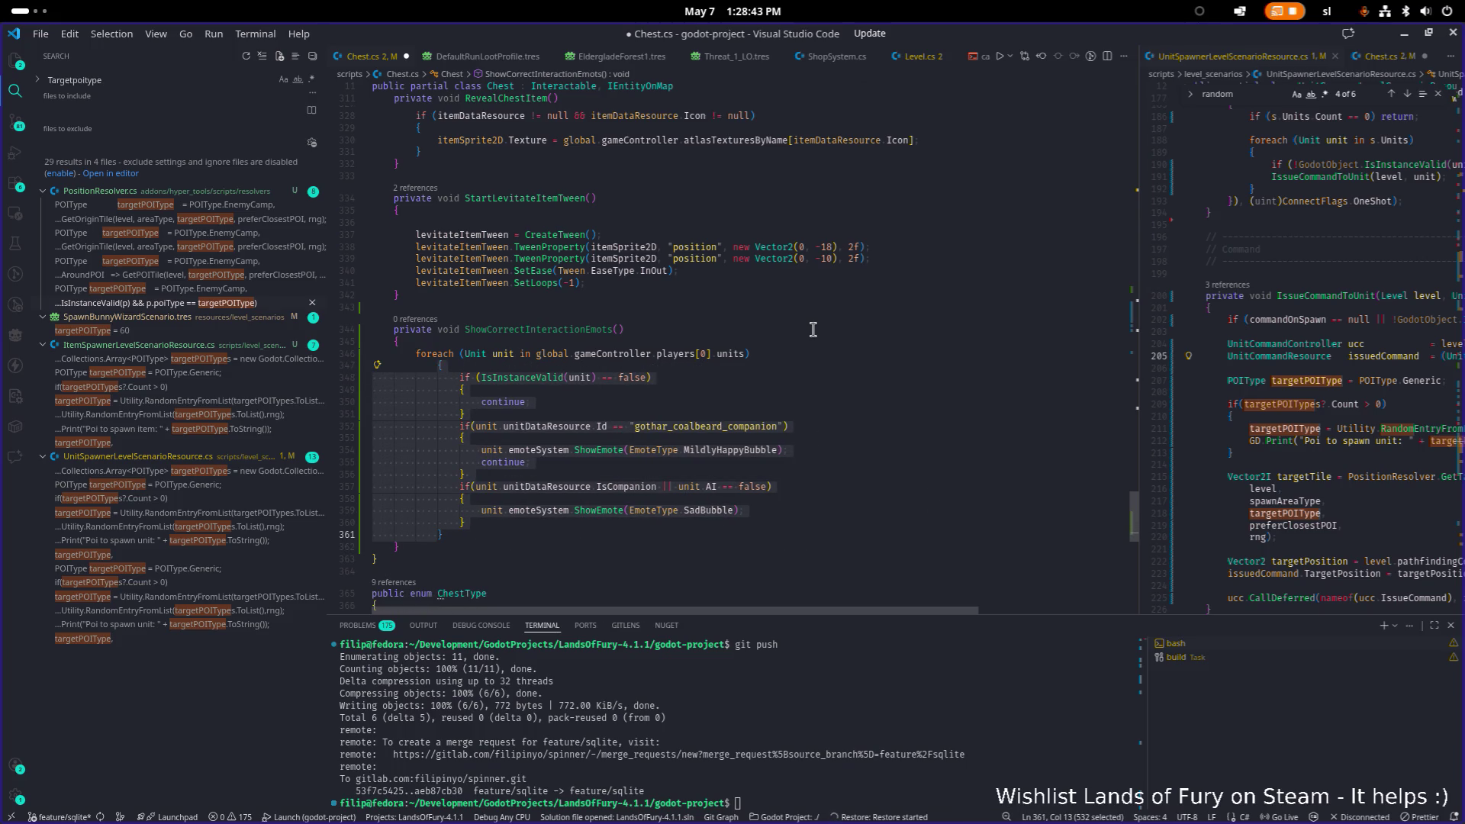
key("Escape")
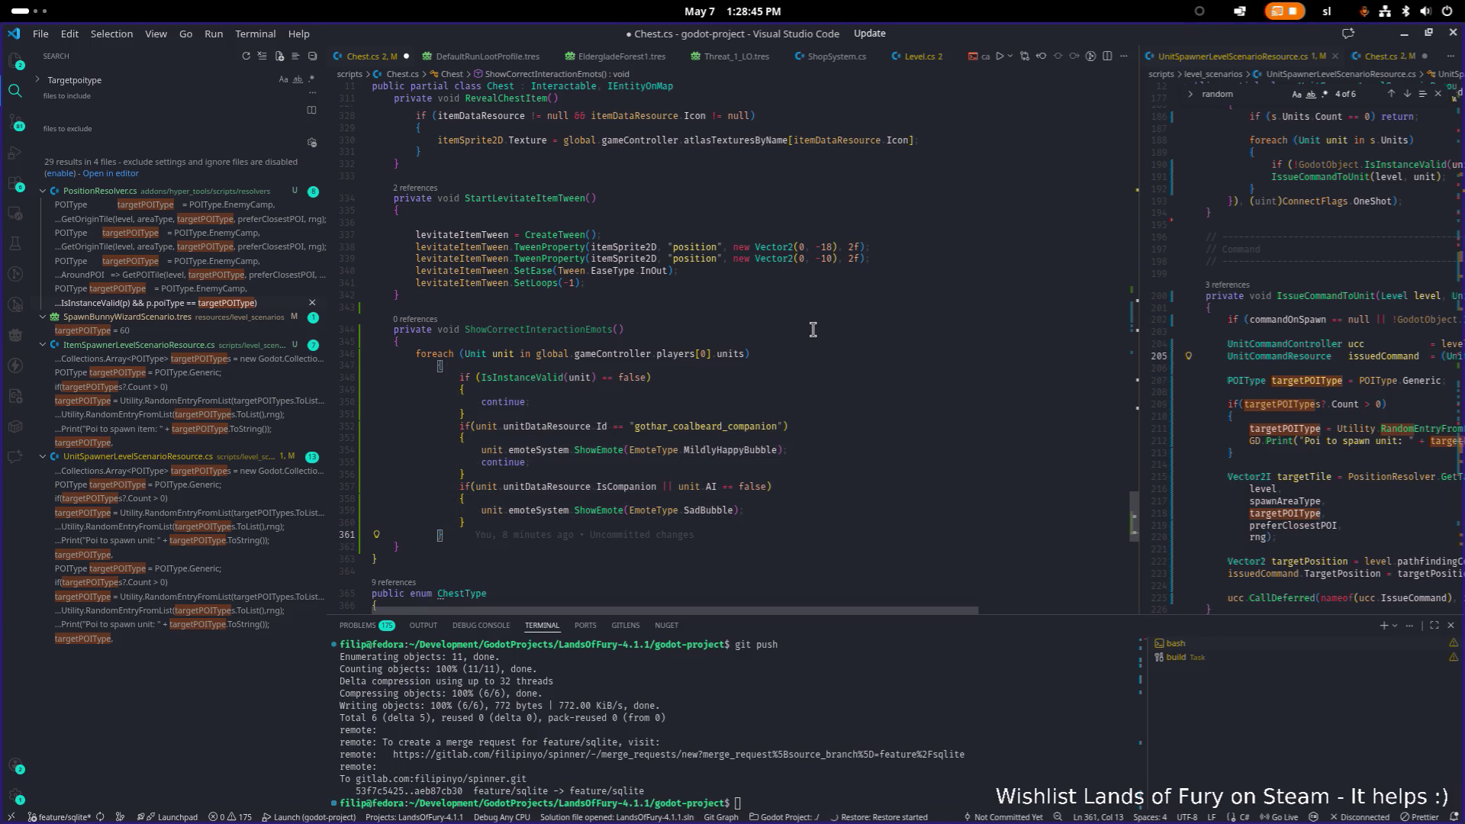
key("shift+Up")
key("shift+Up")
key("shift+Up")
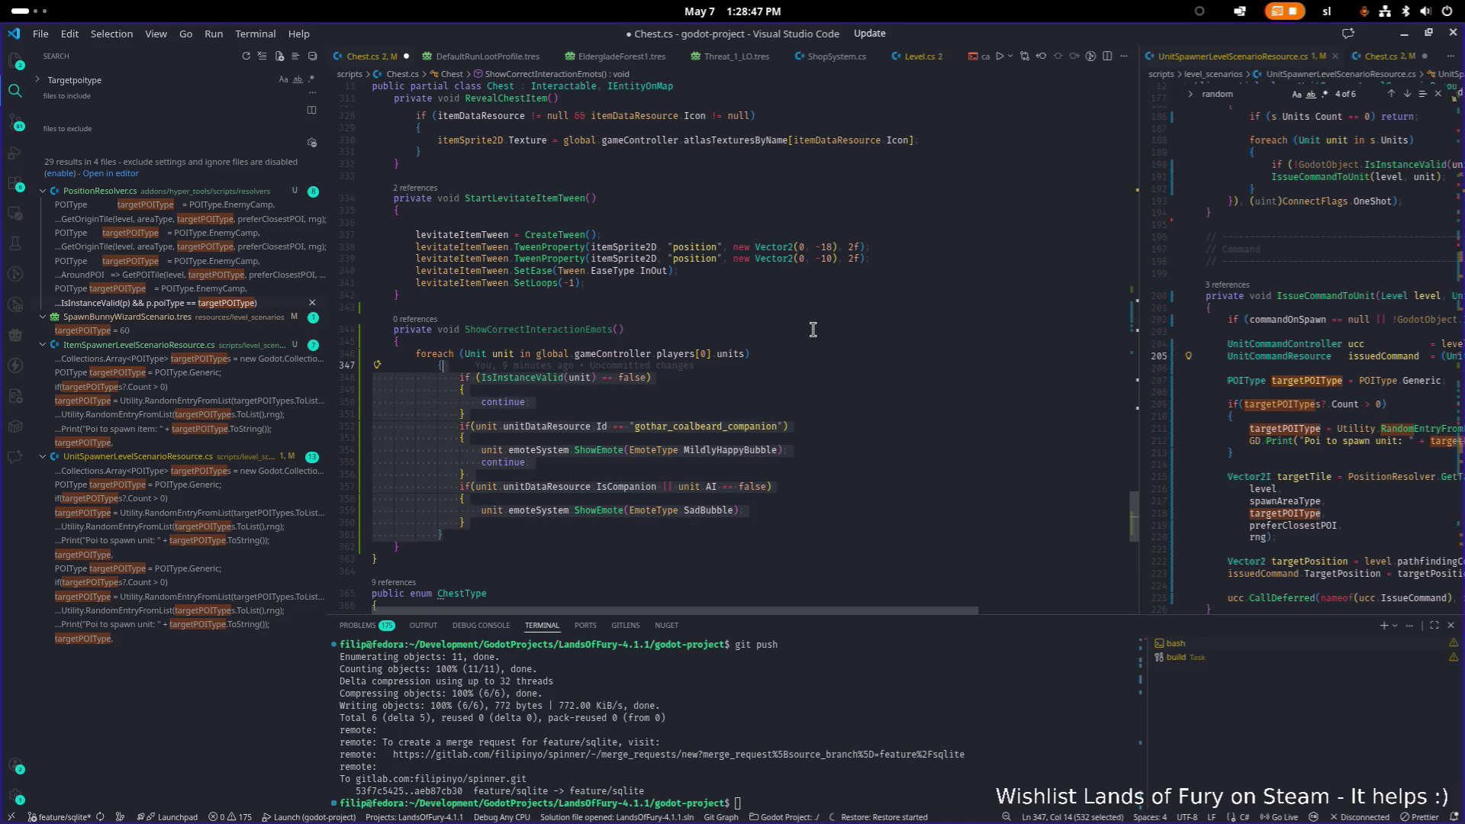
key("shift+Tab")
key("ctrl+s")
key("Up")
key("Up")
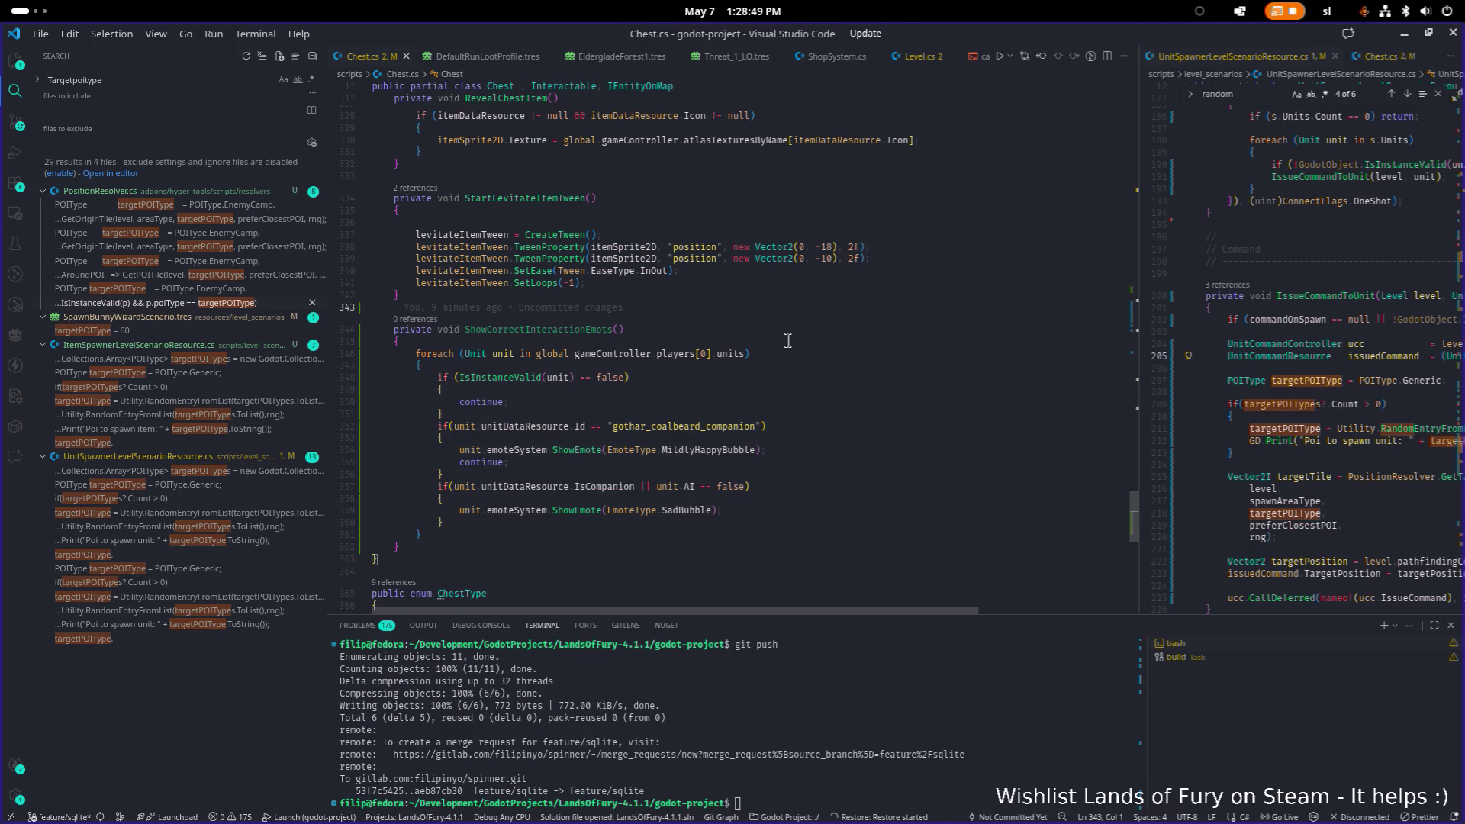
Rename ShowCorrectInteractionEmots to ShowCorrectInteractionEmotes with F2, adding the missing 'e', and save.
left_click(634, 330)
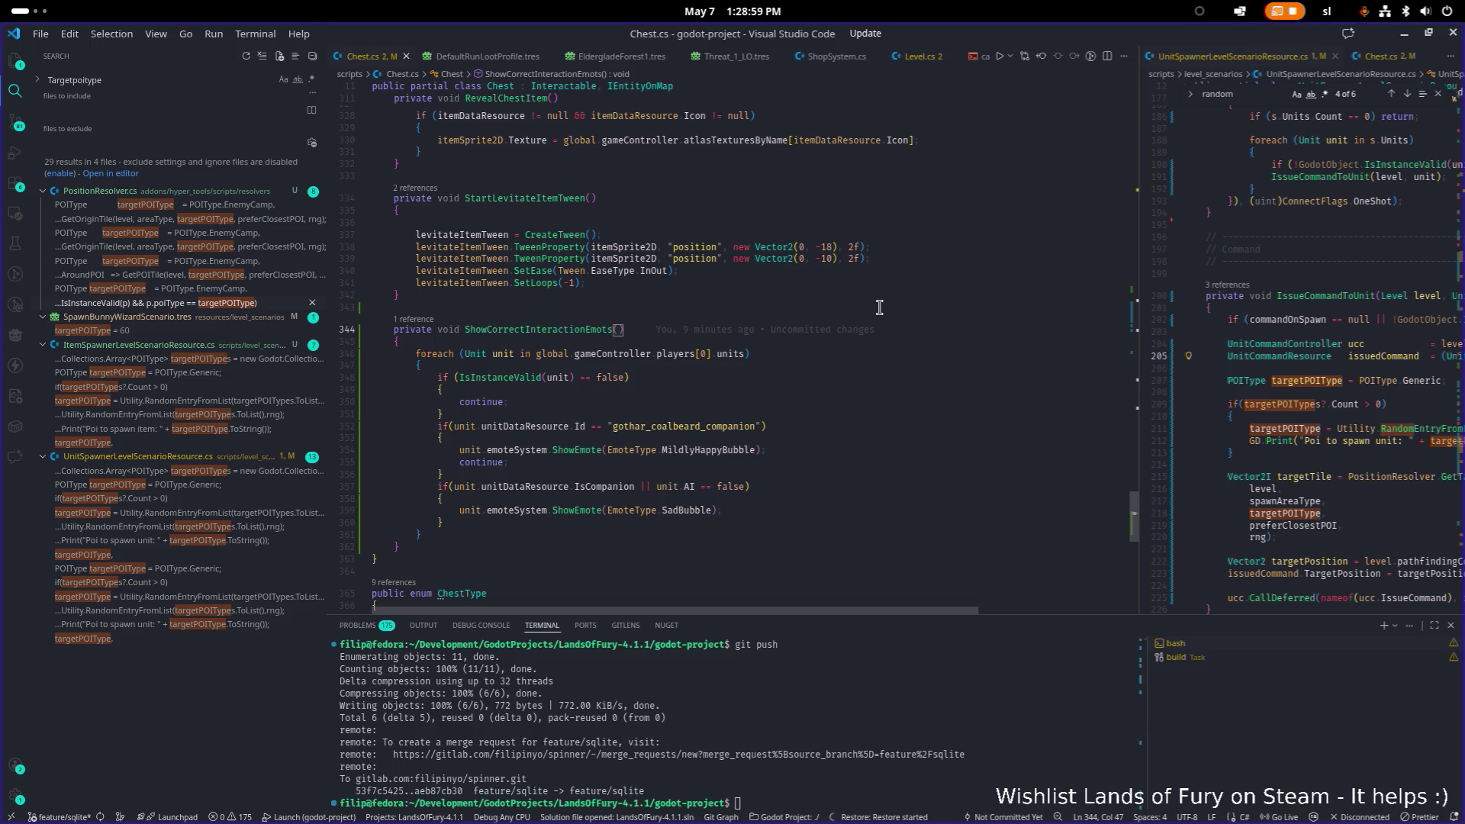
key("ctrl+Left")
key("ctrl+Left")
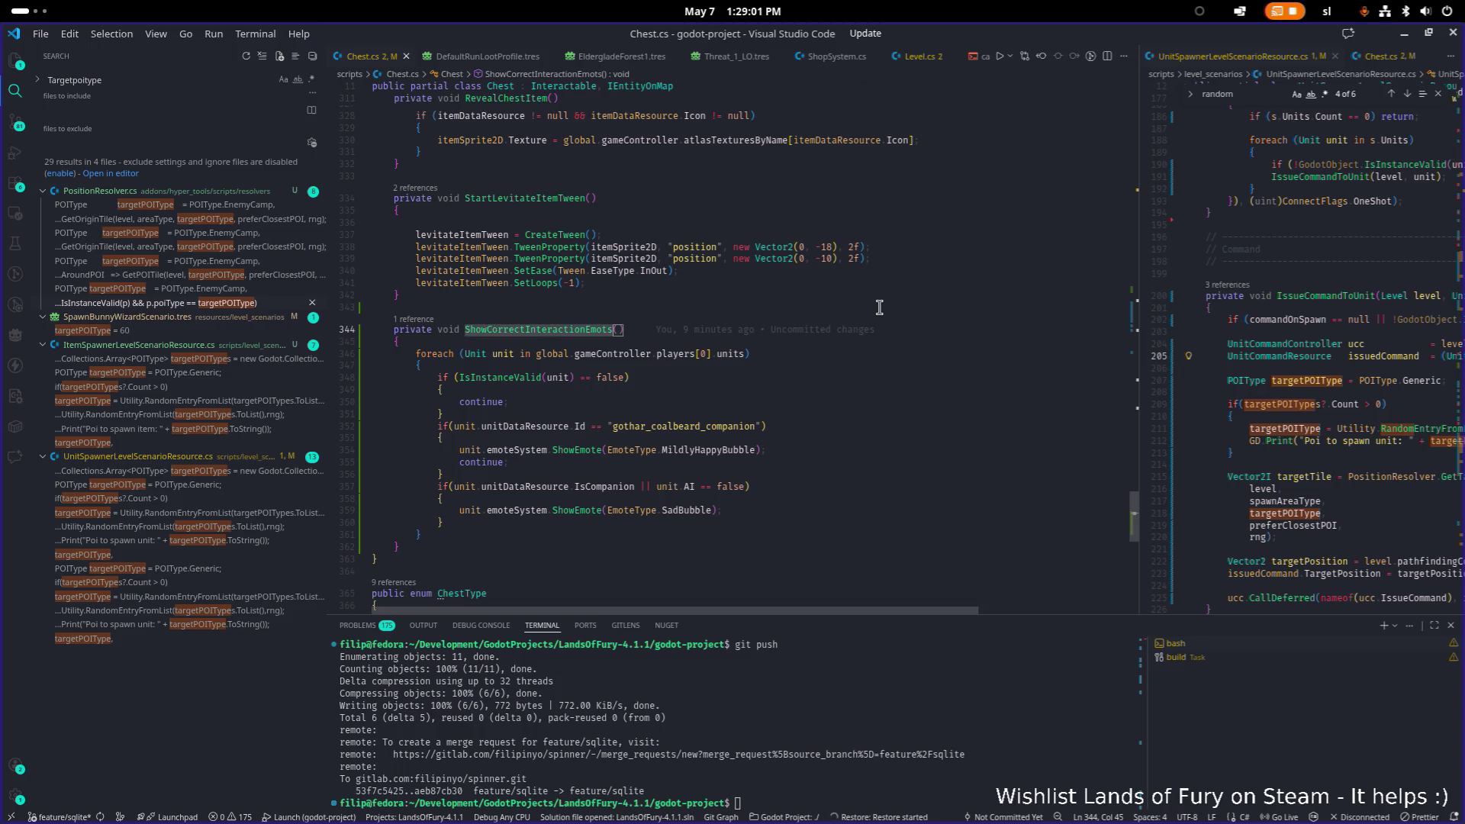
key("F2")
key("End")
key("Left")
type("e")
key("Return")
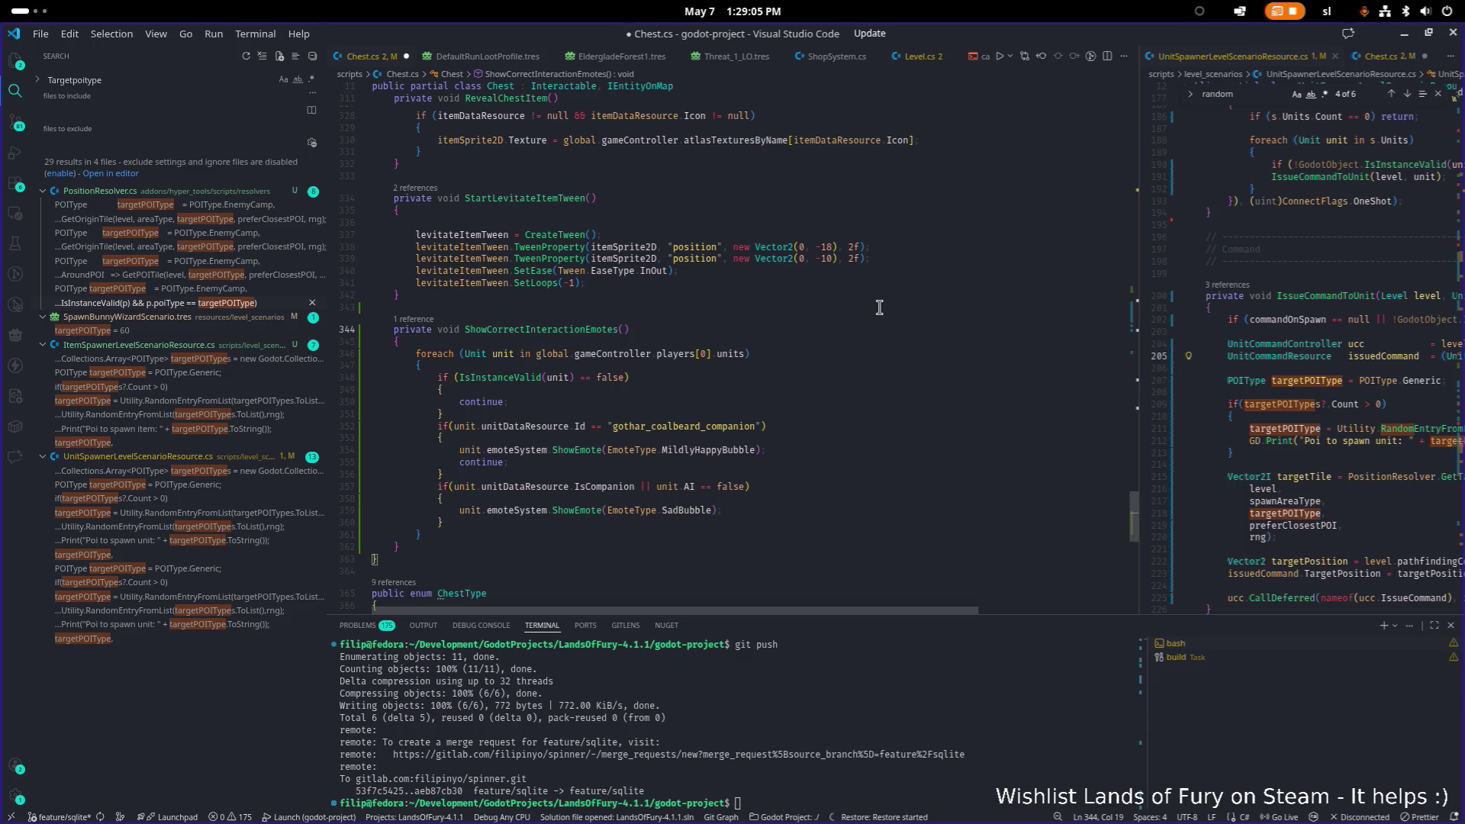
key("ctrl+d")
key("ctrl+s")
scroll(865, 313, "up", 10)
scroll(865, 313, "up", 20)
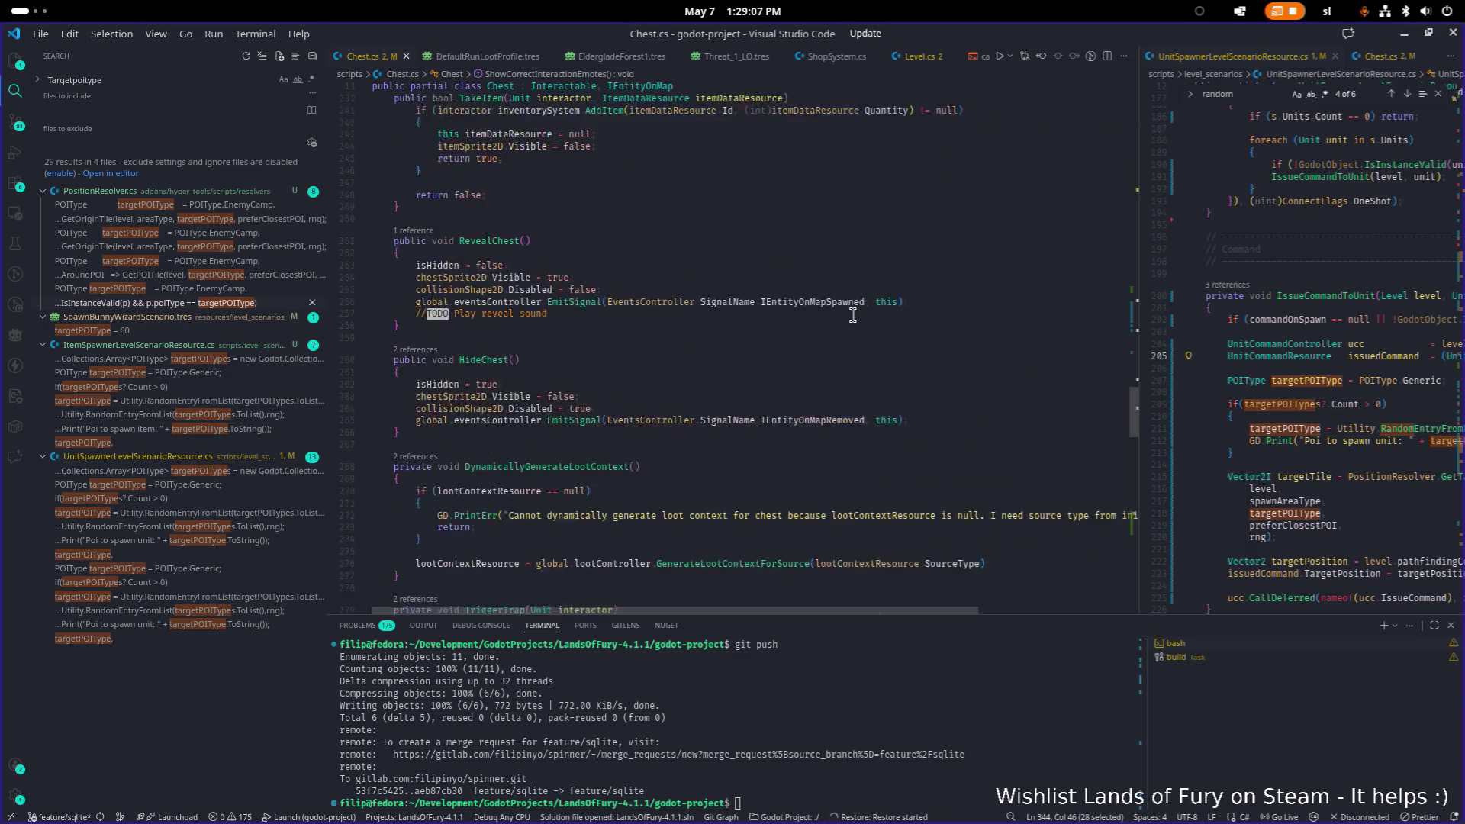
Select and delete the inline foreach emote loop in Interact.
scroll(760, 347, "up", 15)
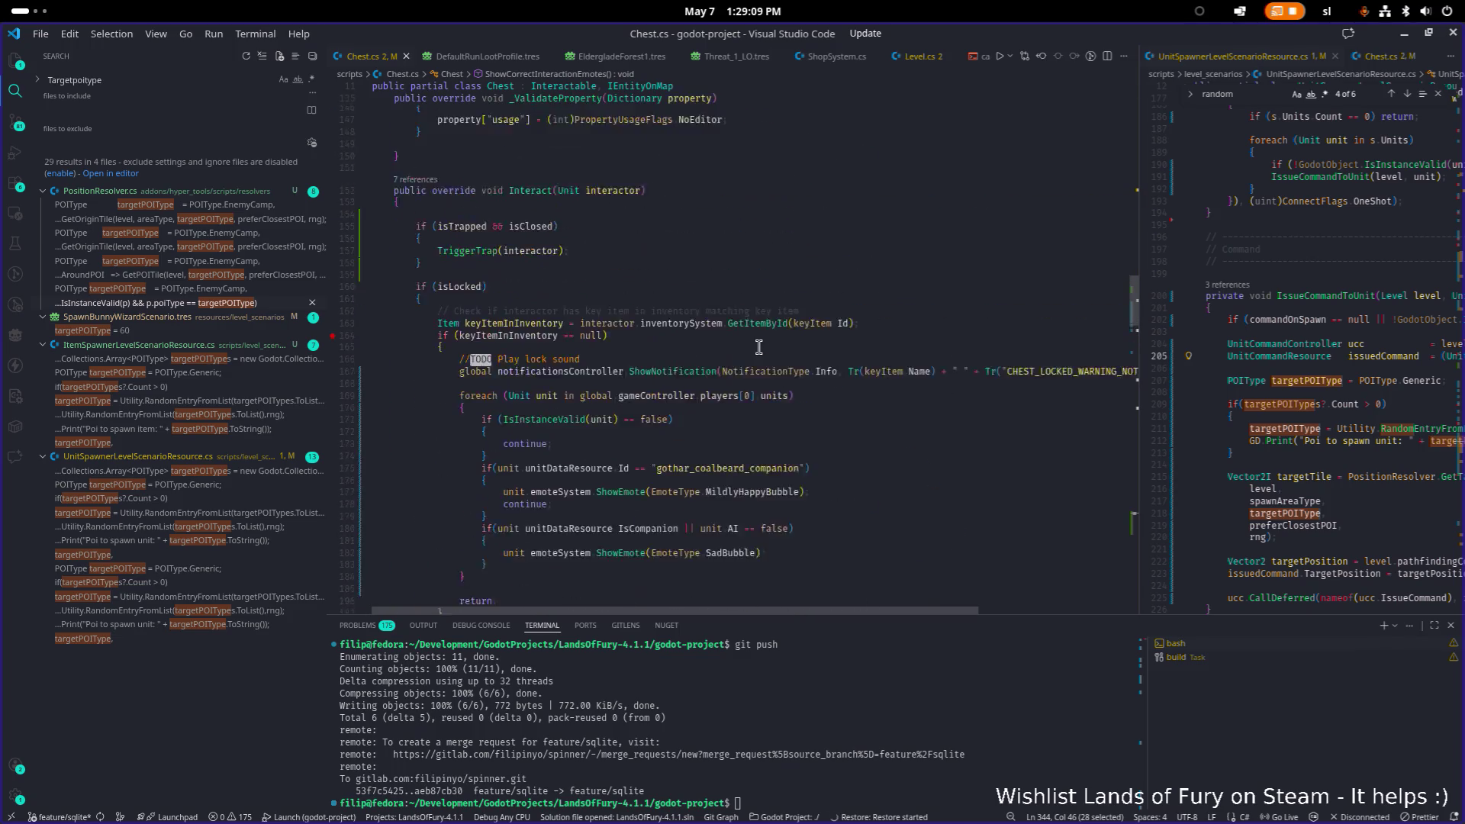
scroll(796, 345, "down", 8)
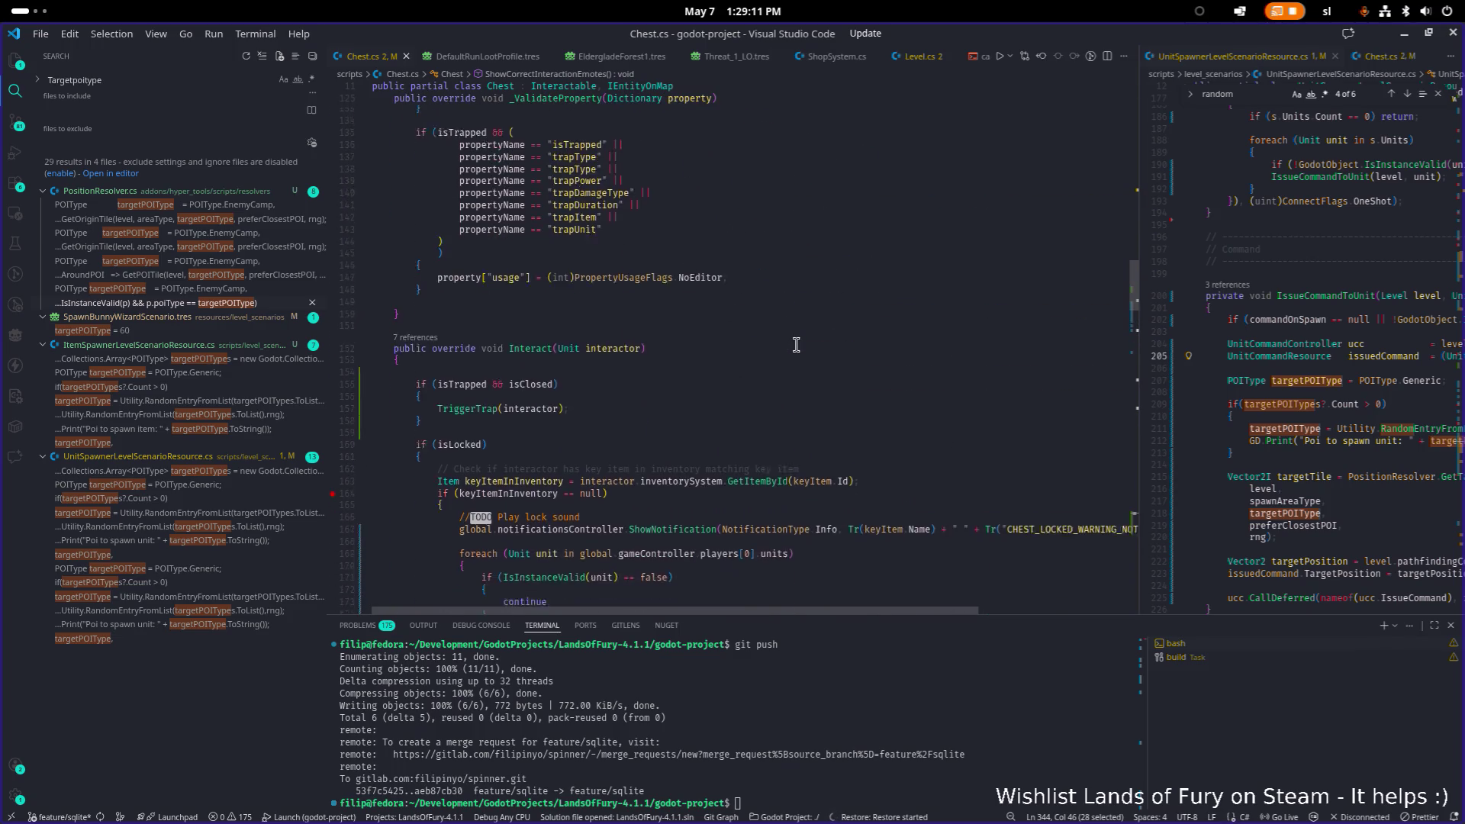
left_click(861, 461)
key("Down")
key("Down")
key("Down")
key("shift+Up")
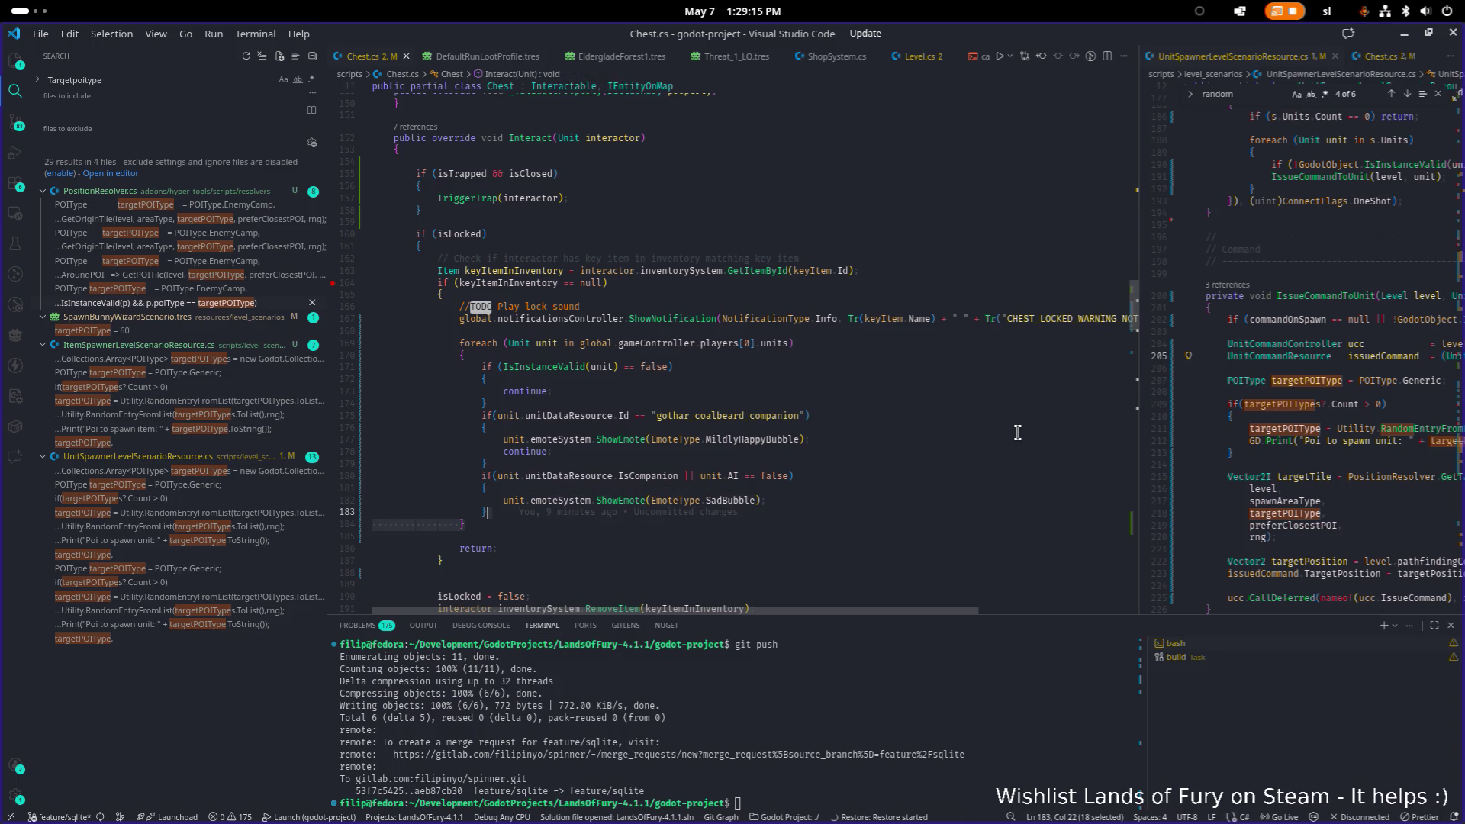
key("shift+Up")
key("shift+Up")
key("shift+Up")
key("shift+Home")
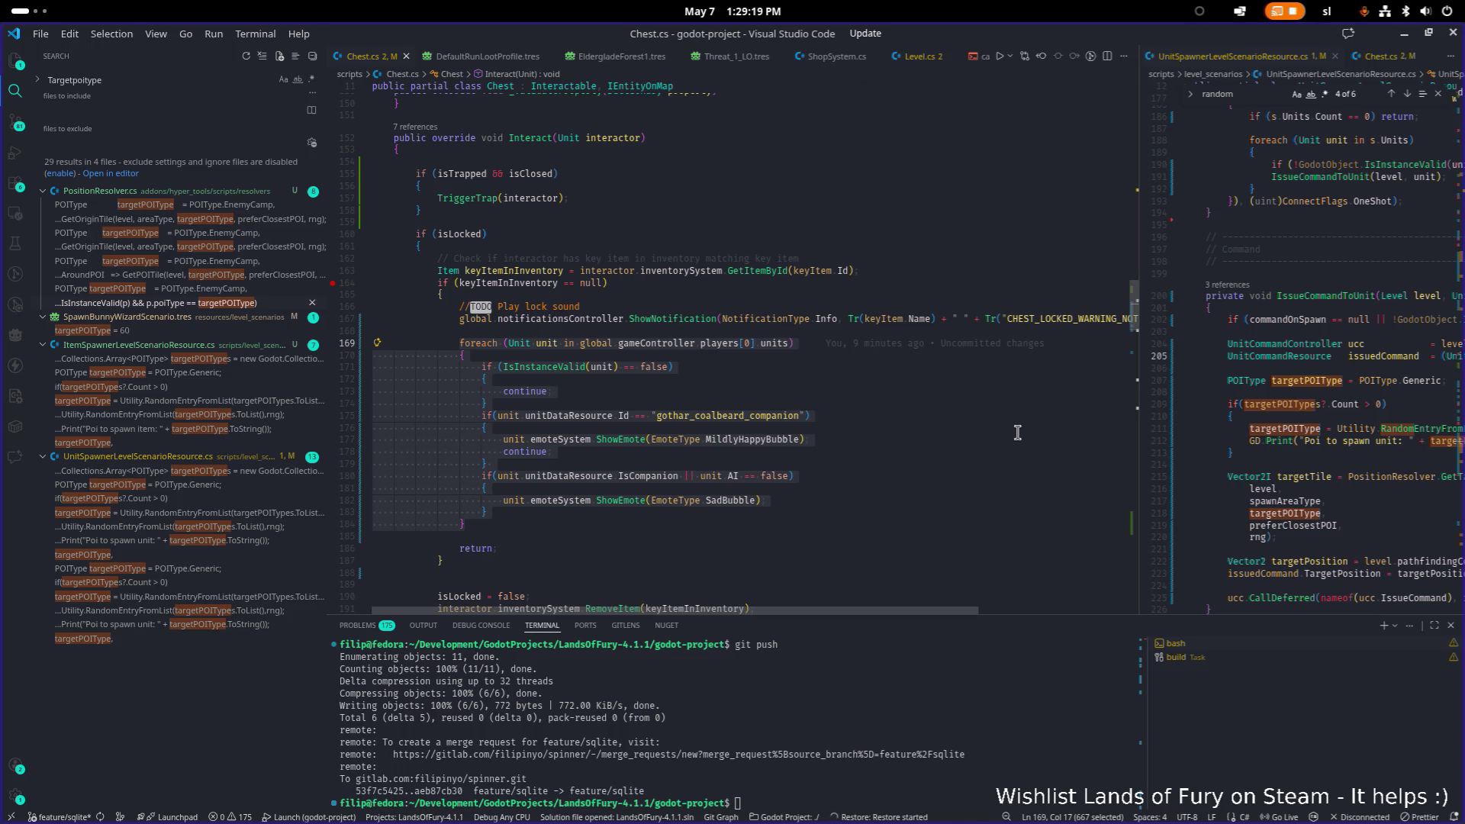
key("Delete")
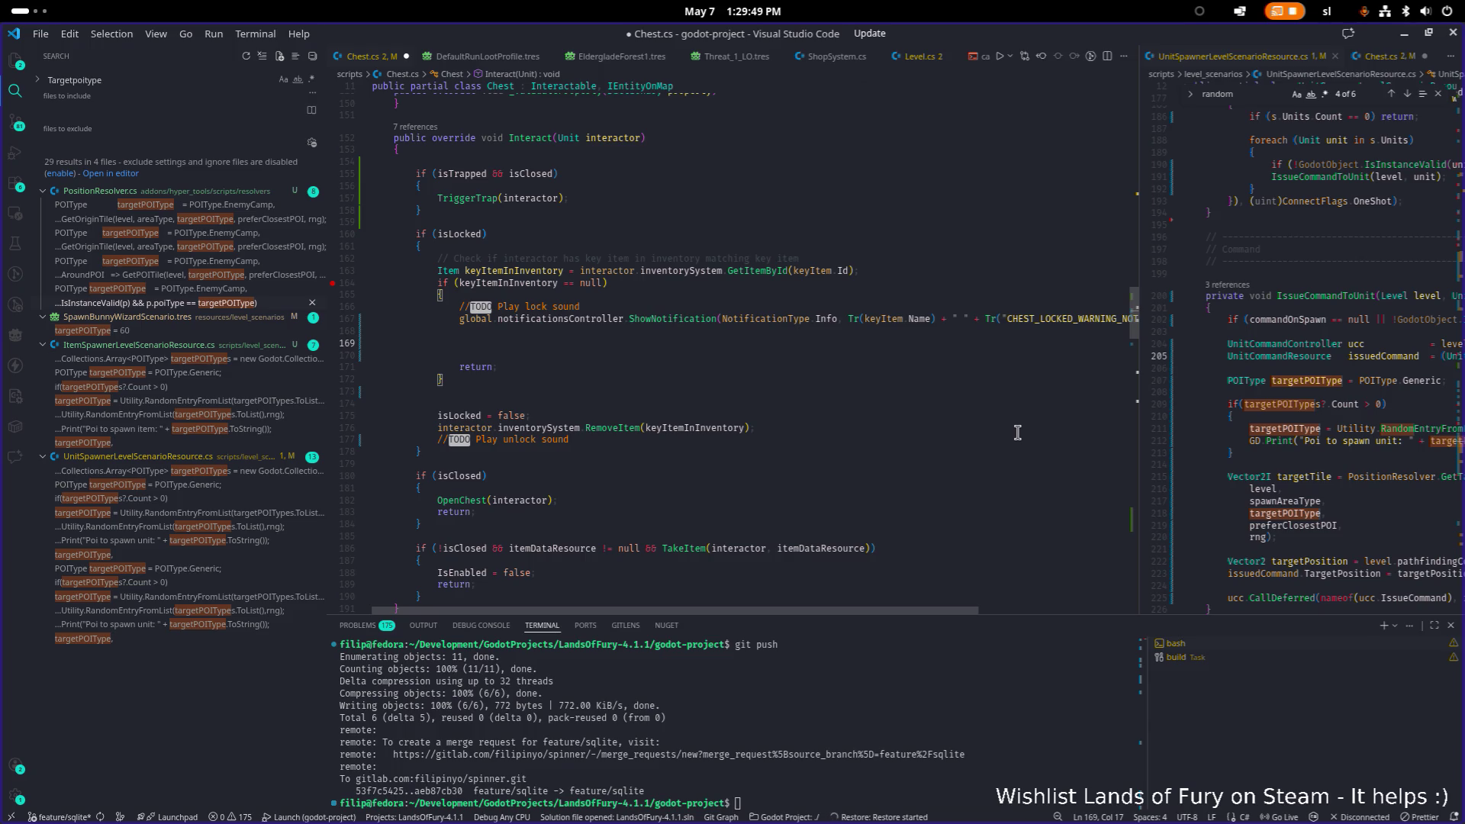
Undo the deletion and the extraction edits until the extra emote method is gone.
key("ctrl+z")
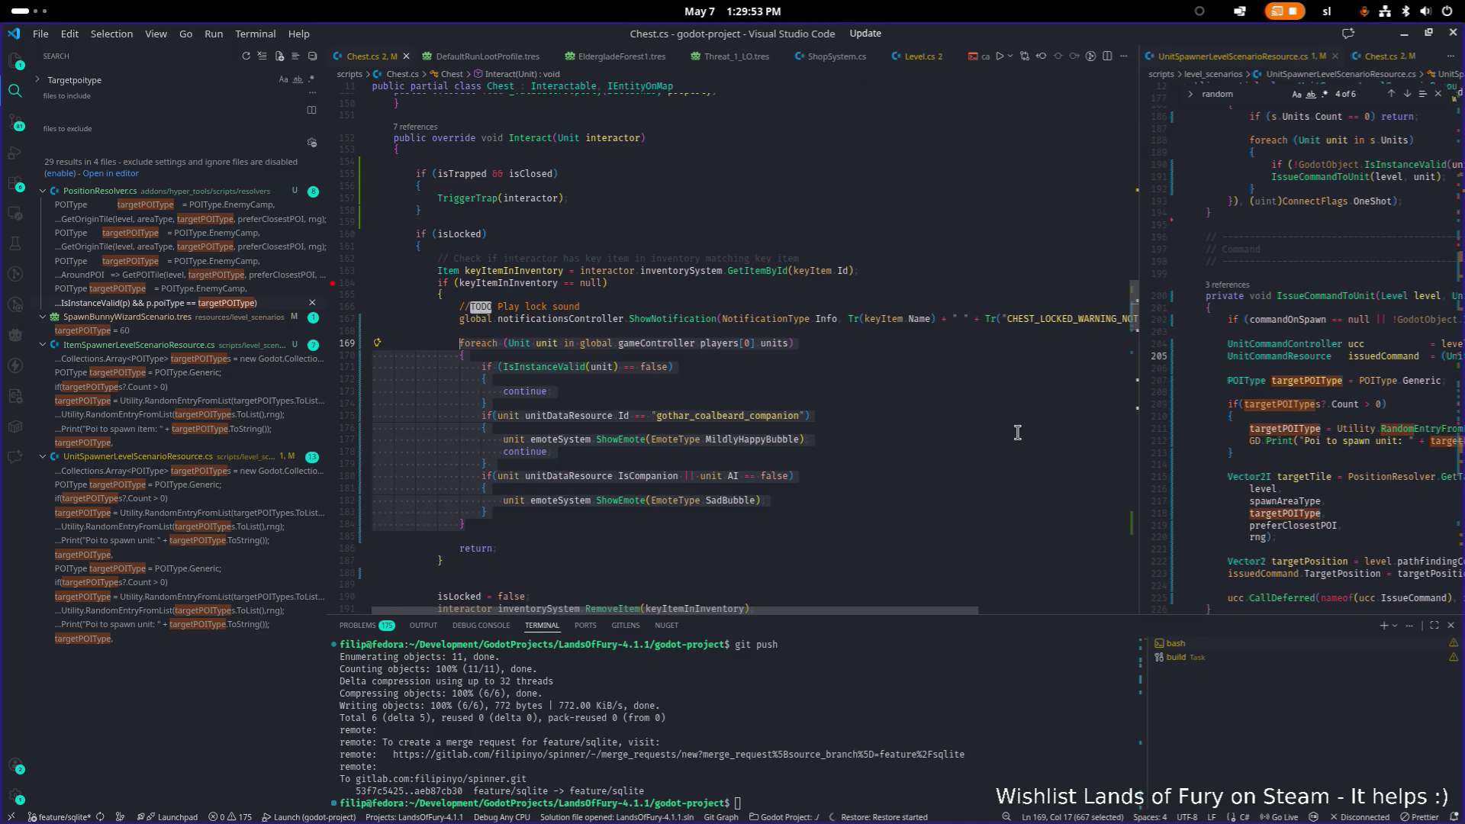
key("ctrl+z")
key("ctrl+z")
key("ctrl+z")
key("ctrl+z")
key("ctrl+z")
key("ctrl+z")
key("ctrl+z")
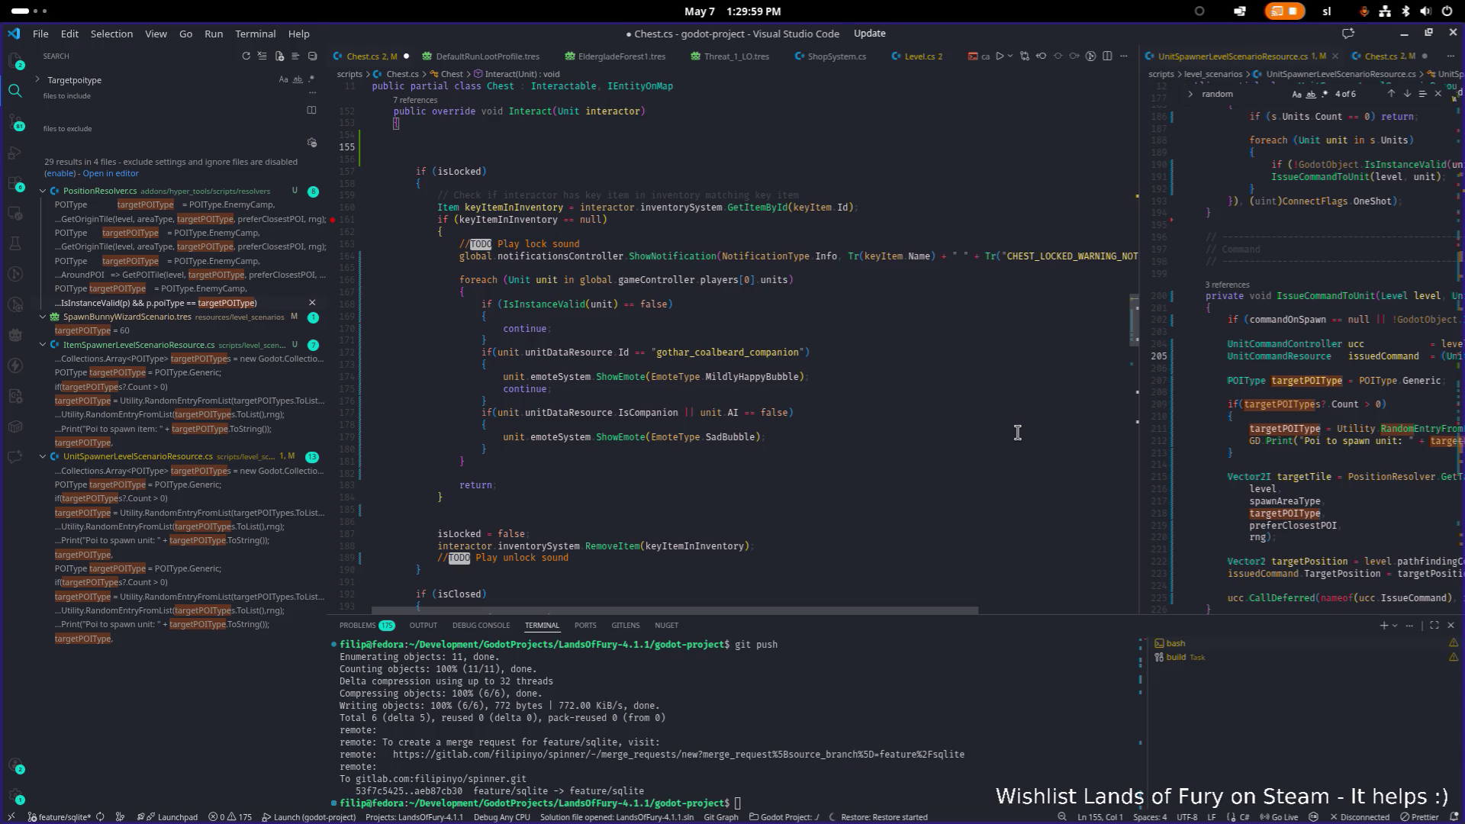
key("ctrl+z")
key("ctrl+z")
key("ctrl+z")
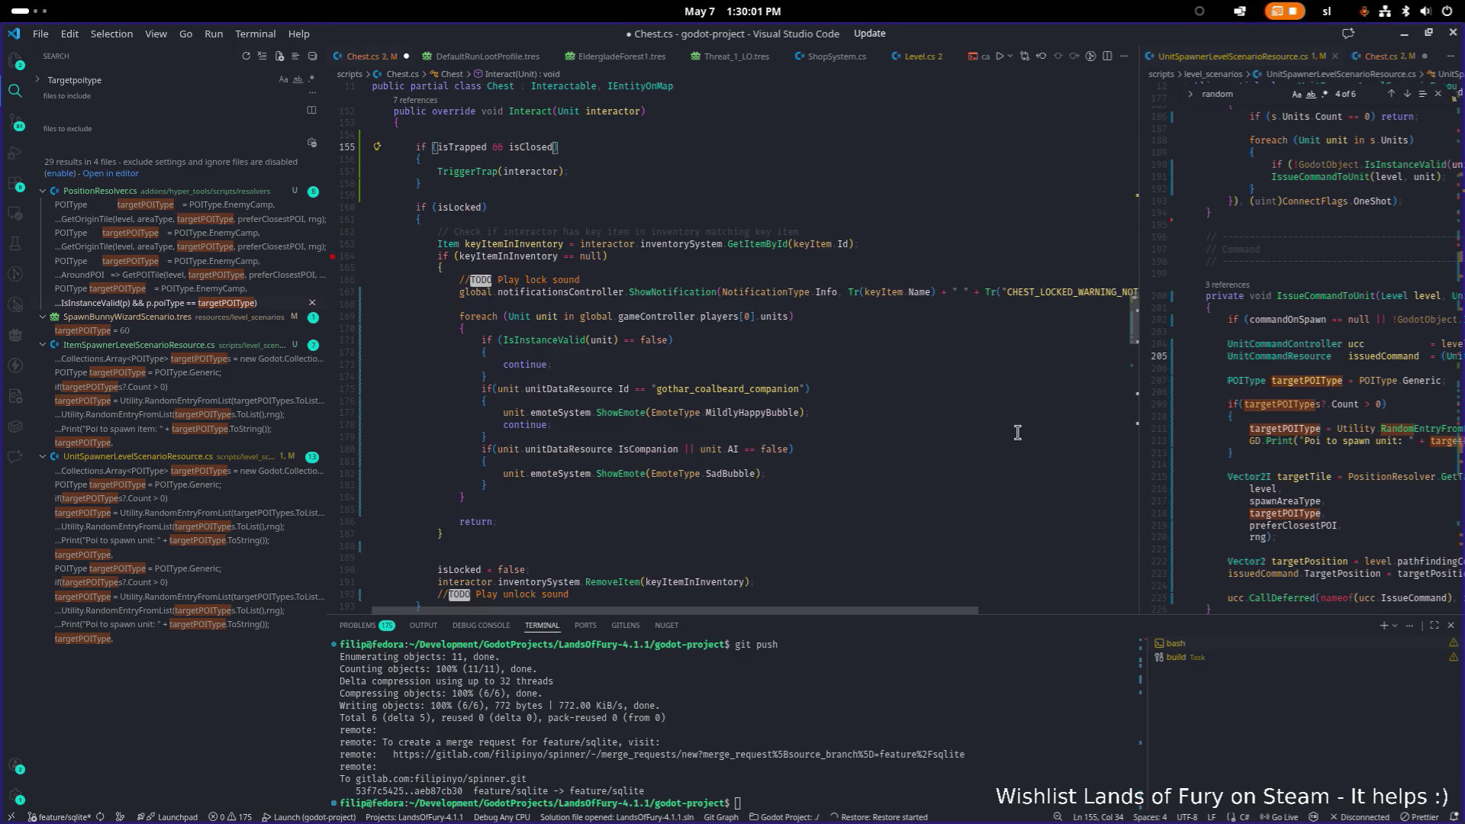
key("ctrl+z")
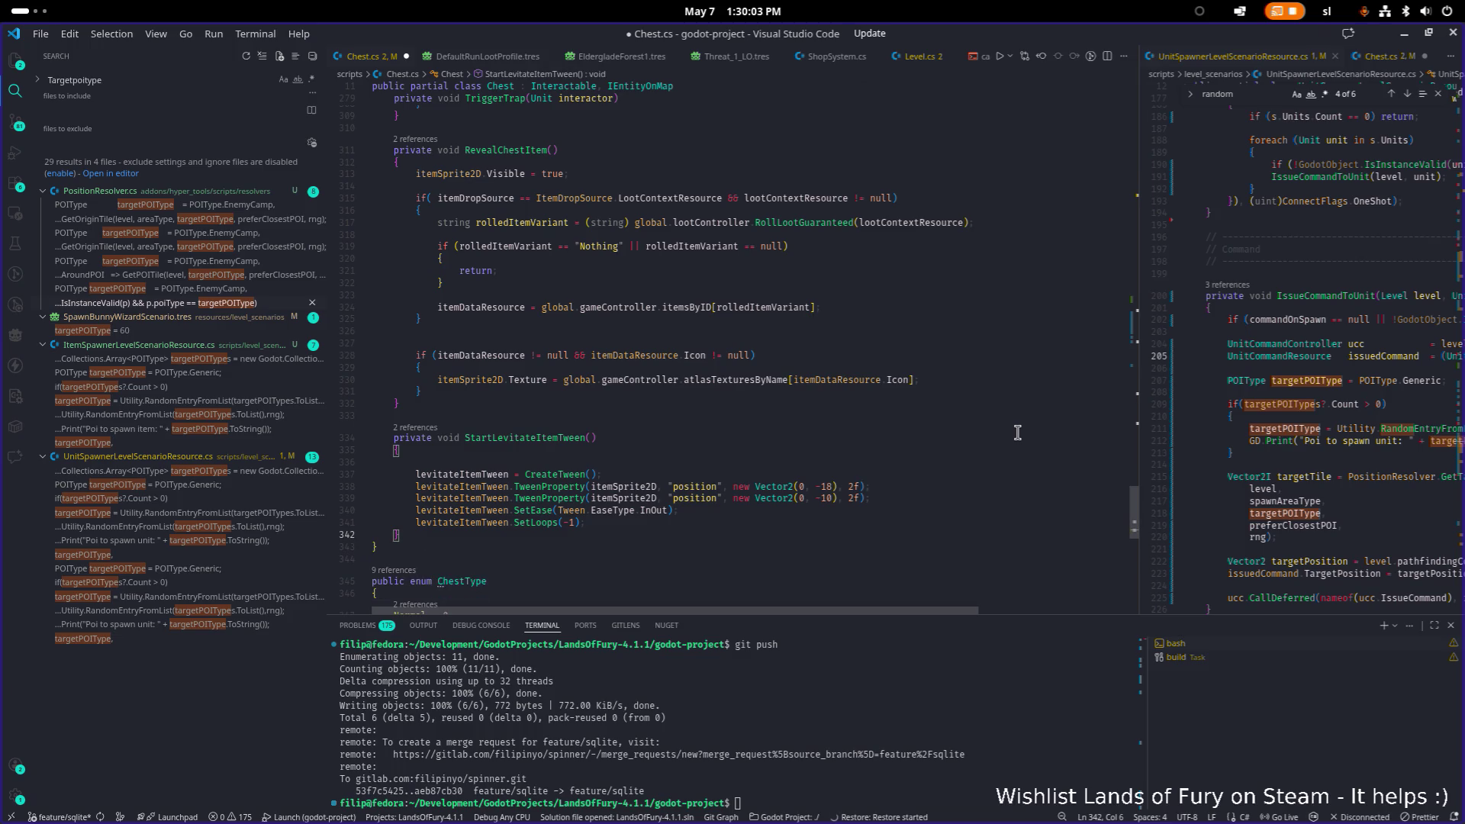
scroll(1007, 427, "up", 20)
scroll(999, 424, "down", 10)
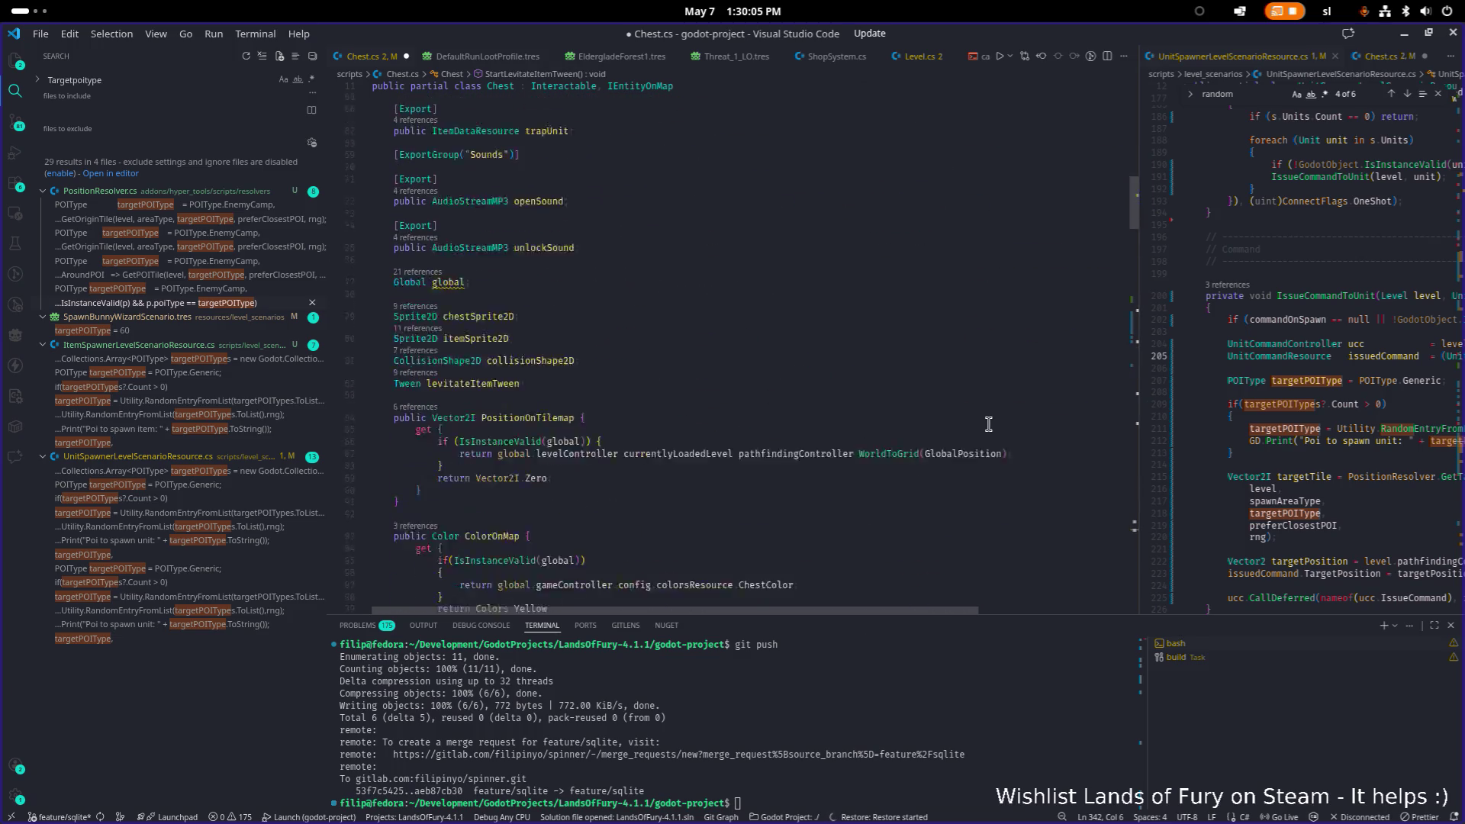
left_click(963, 380)
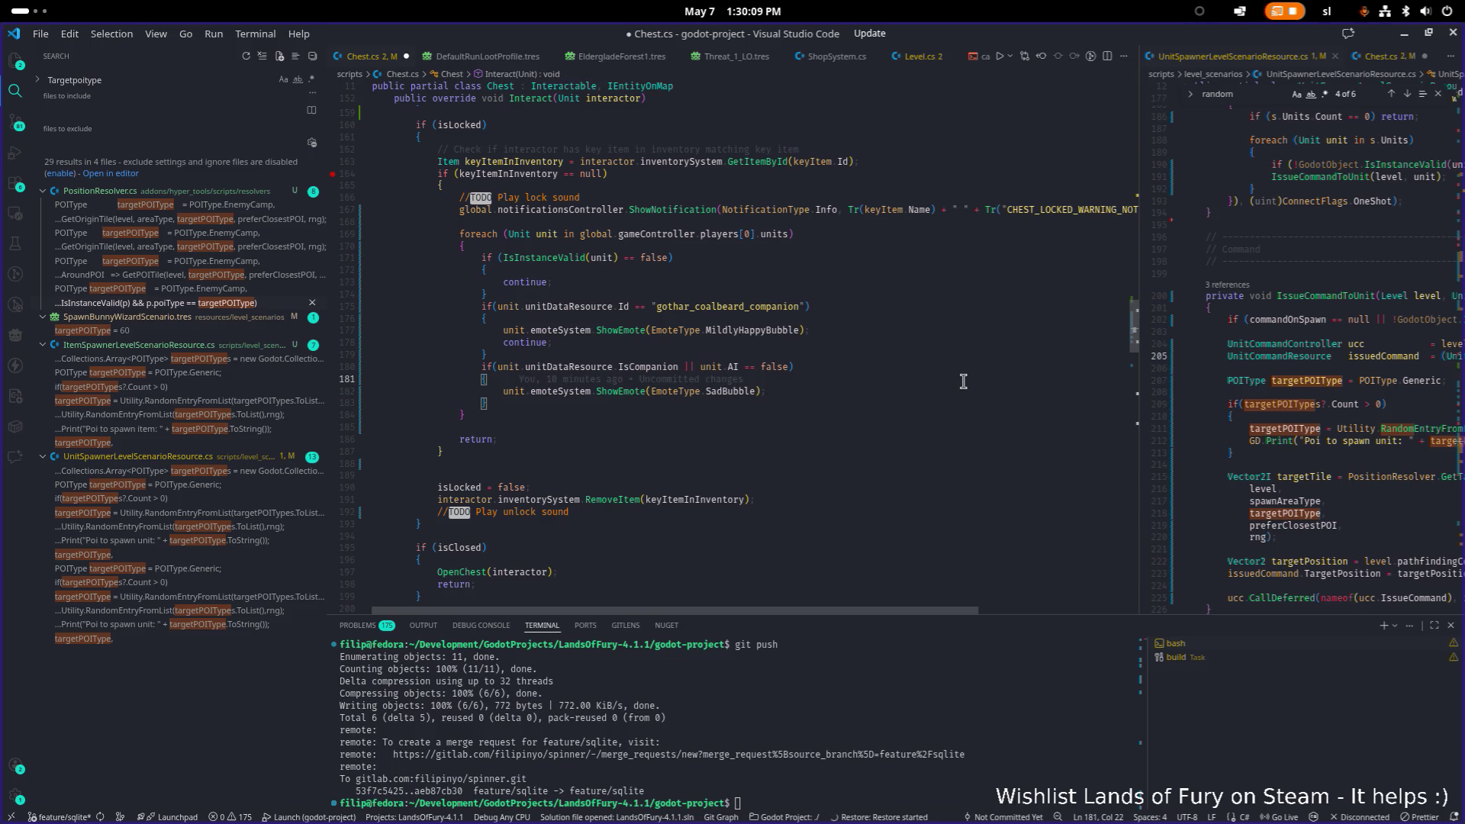
Add a new line above ShowEmote declaring 'EmoteType emoteType = EmoteType.SadBubble'.
key("Up")
key("Up")
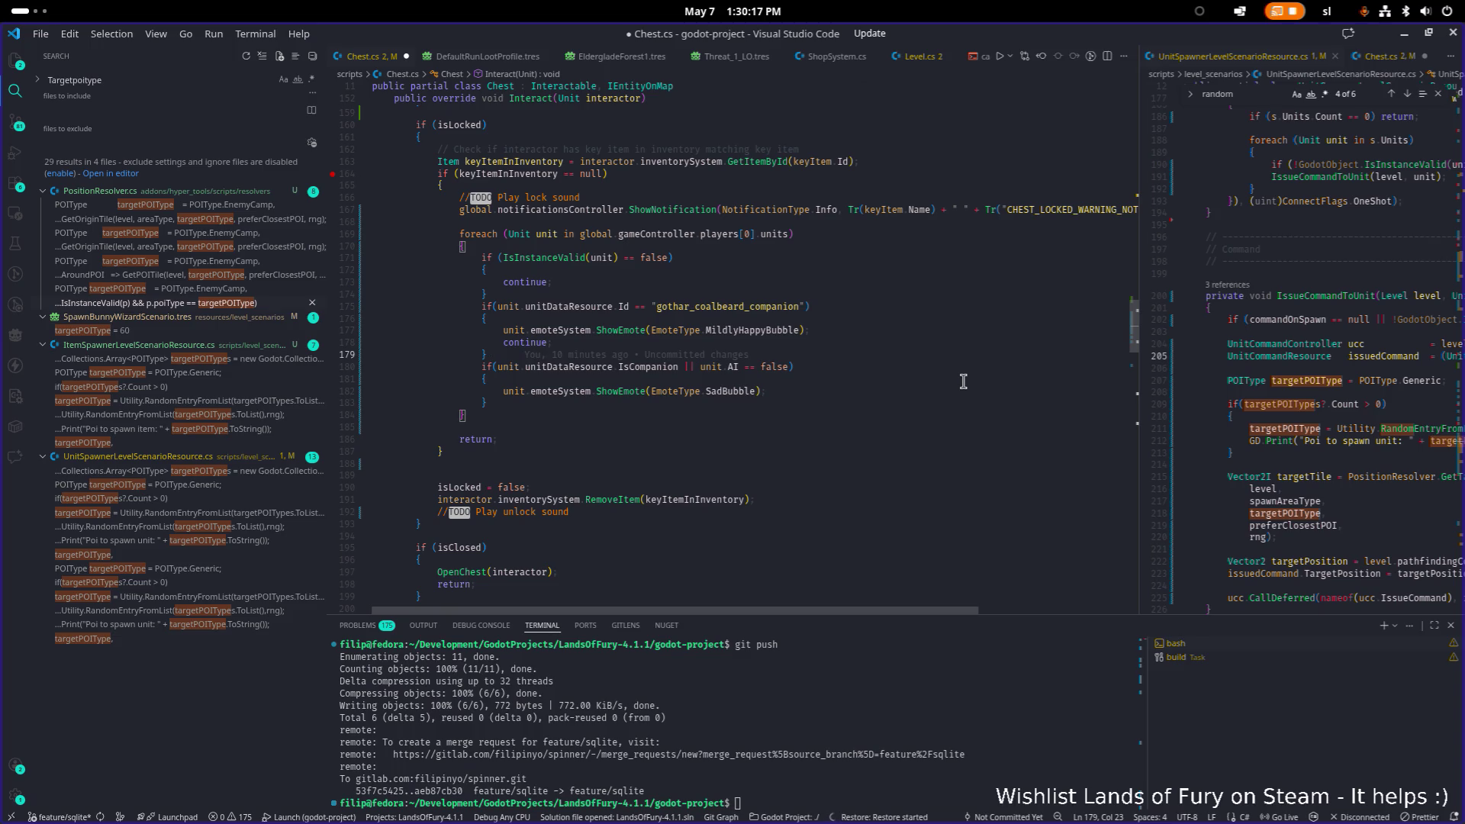
key("Down")
key("Down")
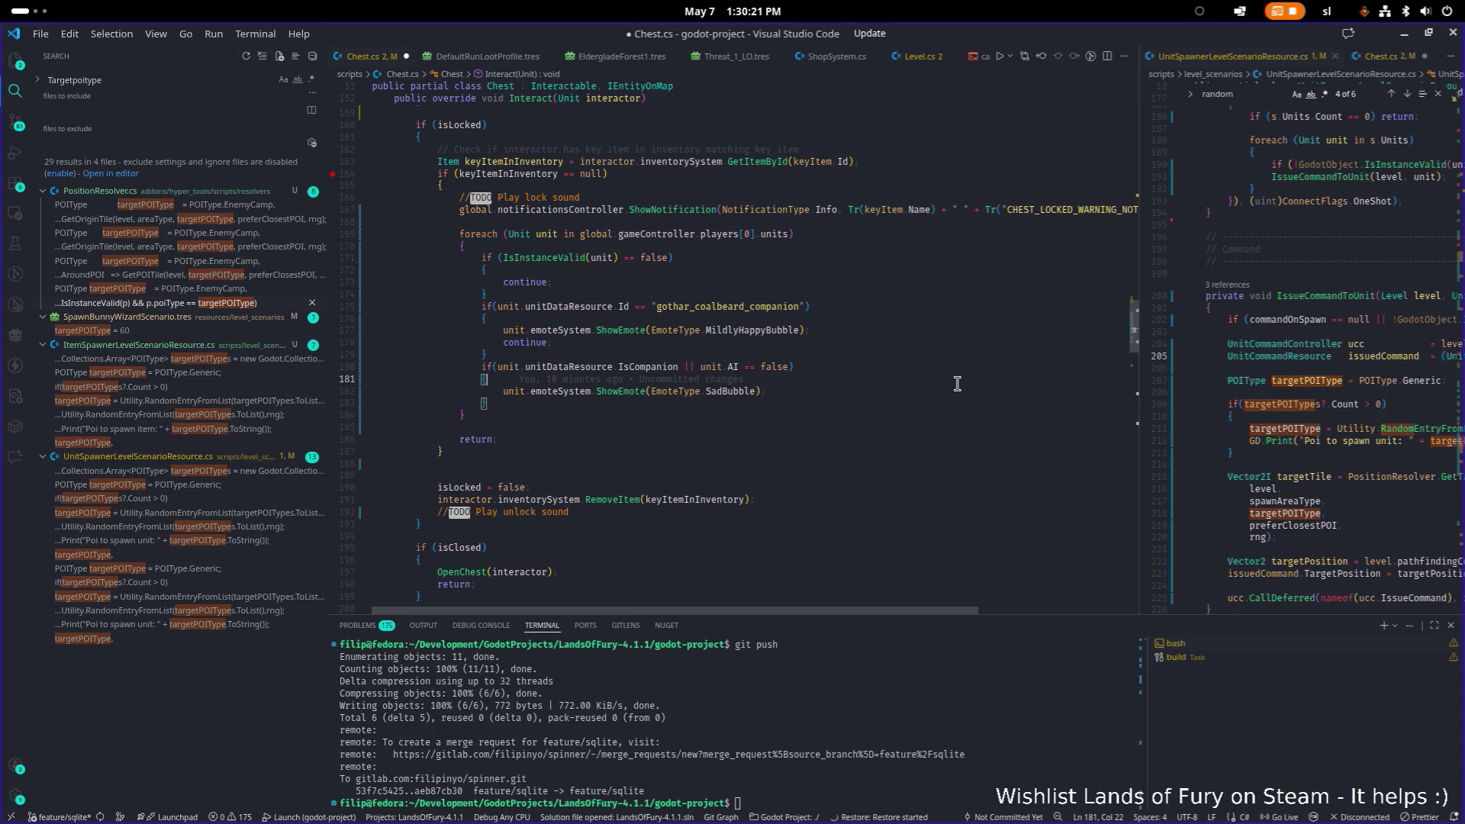
key("Return")
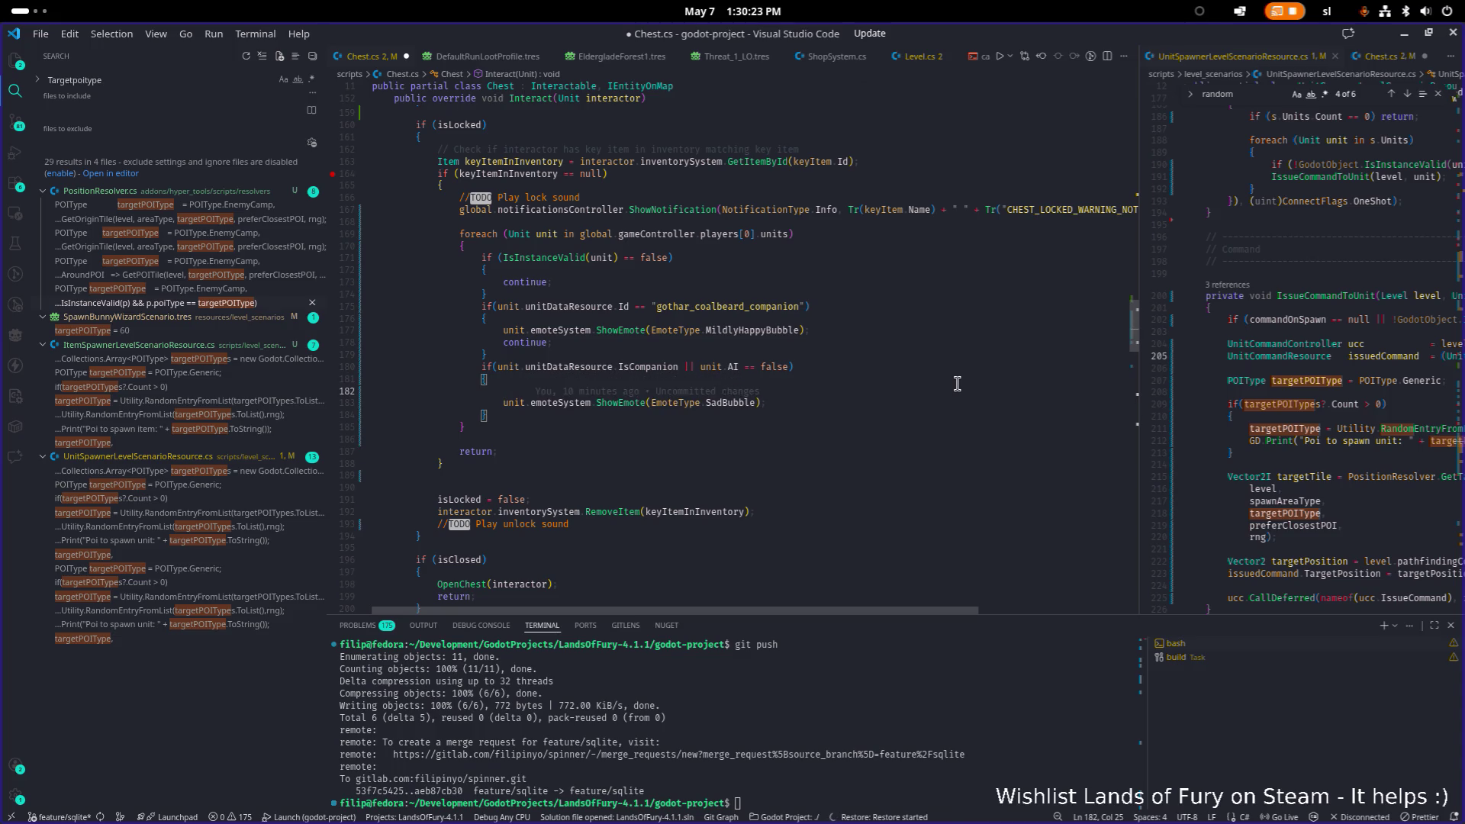
type("Emotty")
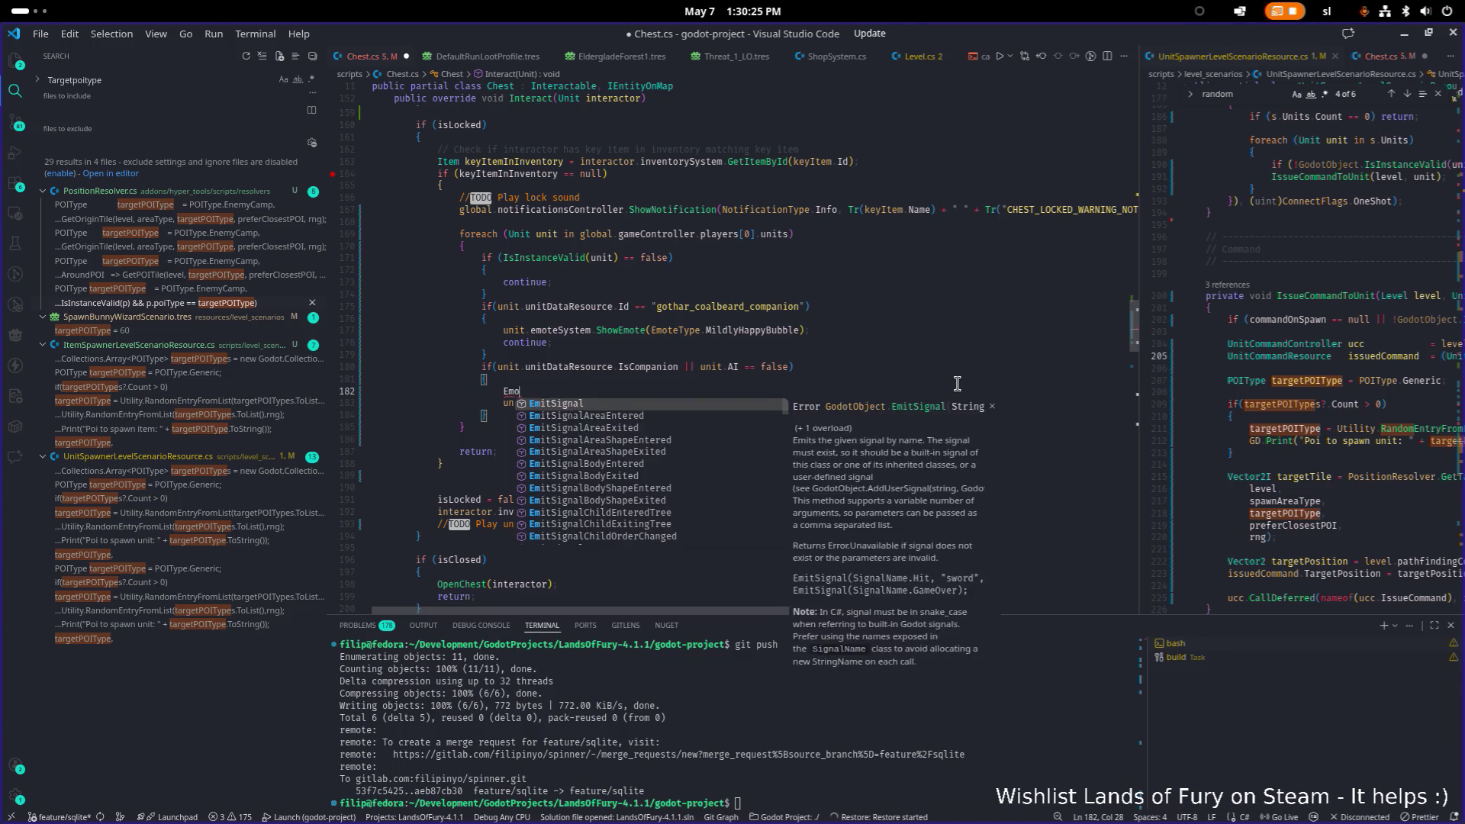
key("BackSpace")
key("BackSpace")
type("eTy")
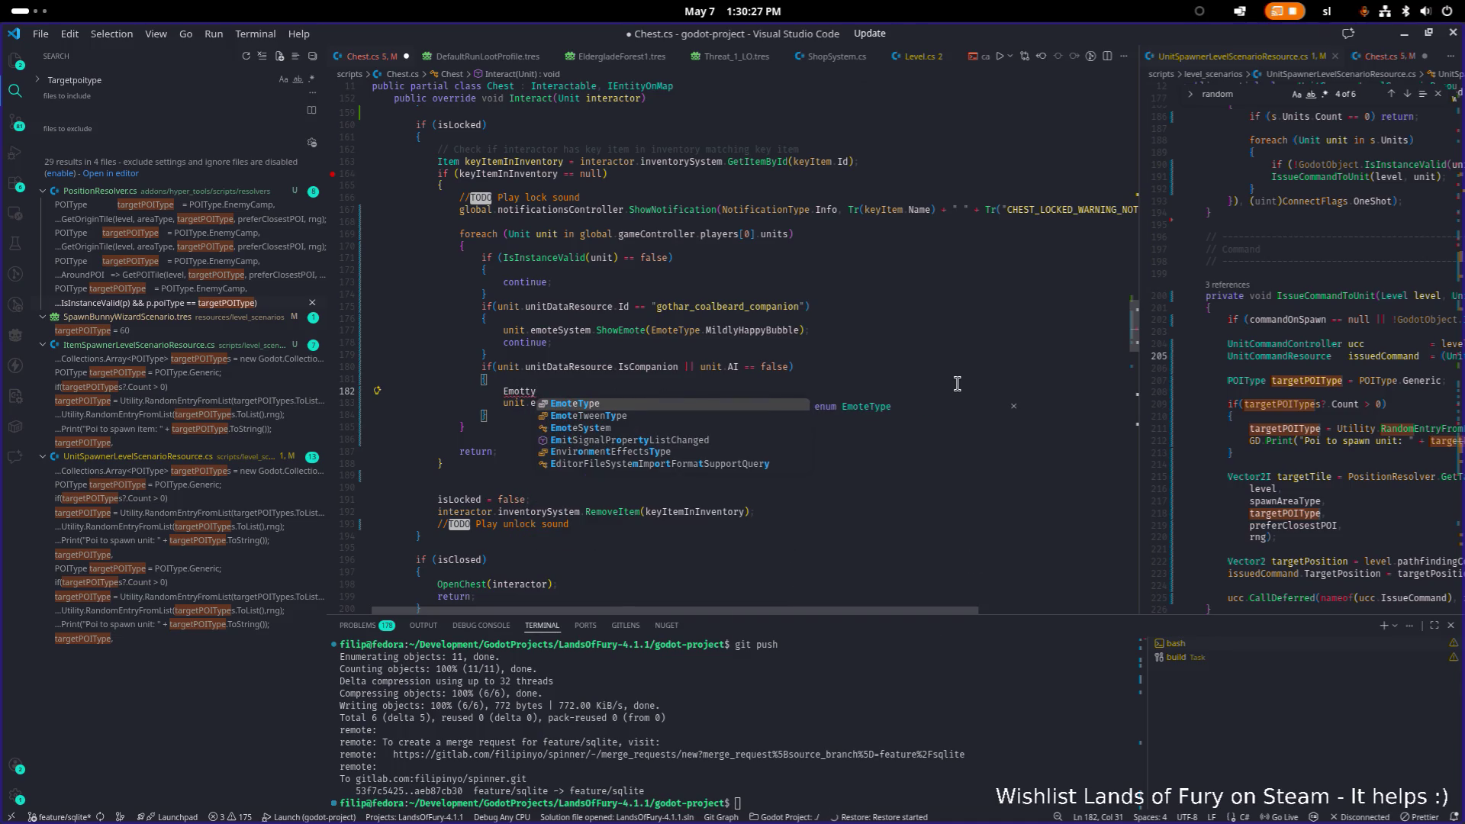
key("Tab")
type("emoteType")
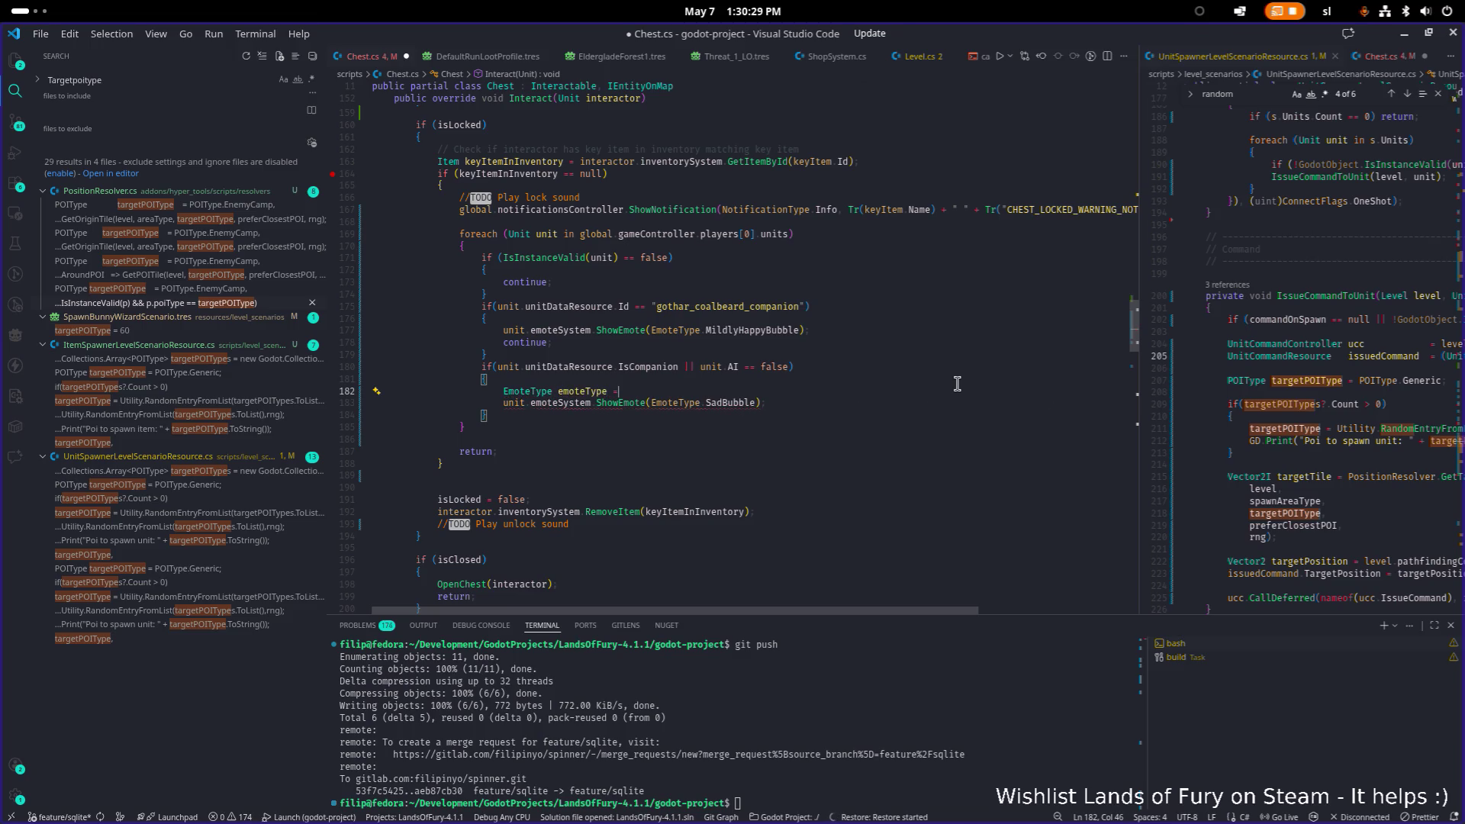
type(" = Emo")
key("Tab")
type(".")
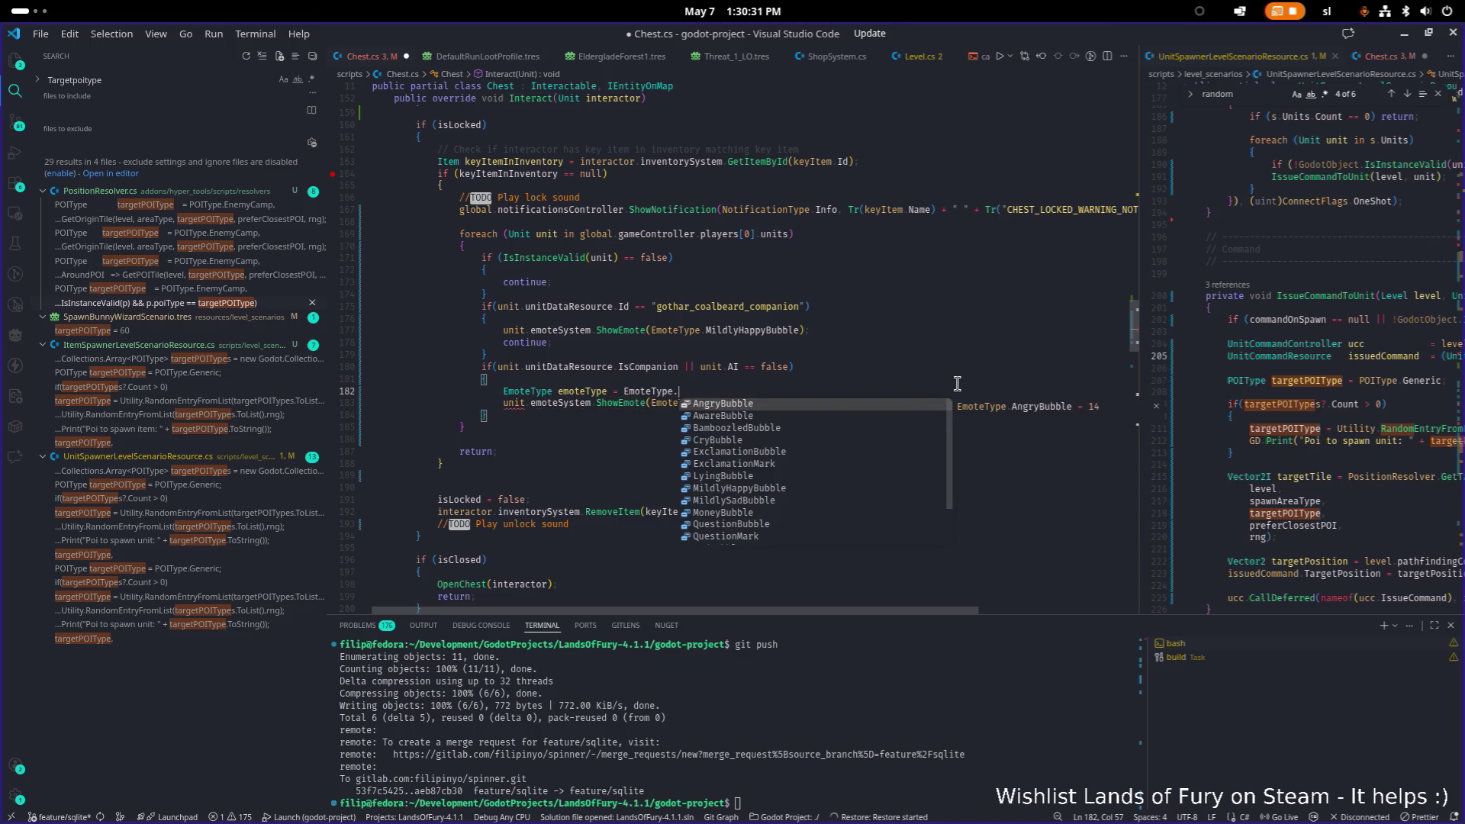
key("Escape")
key("BackSpace")
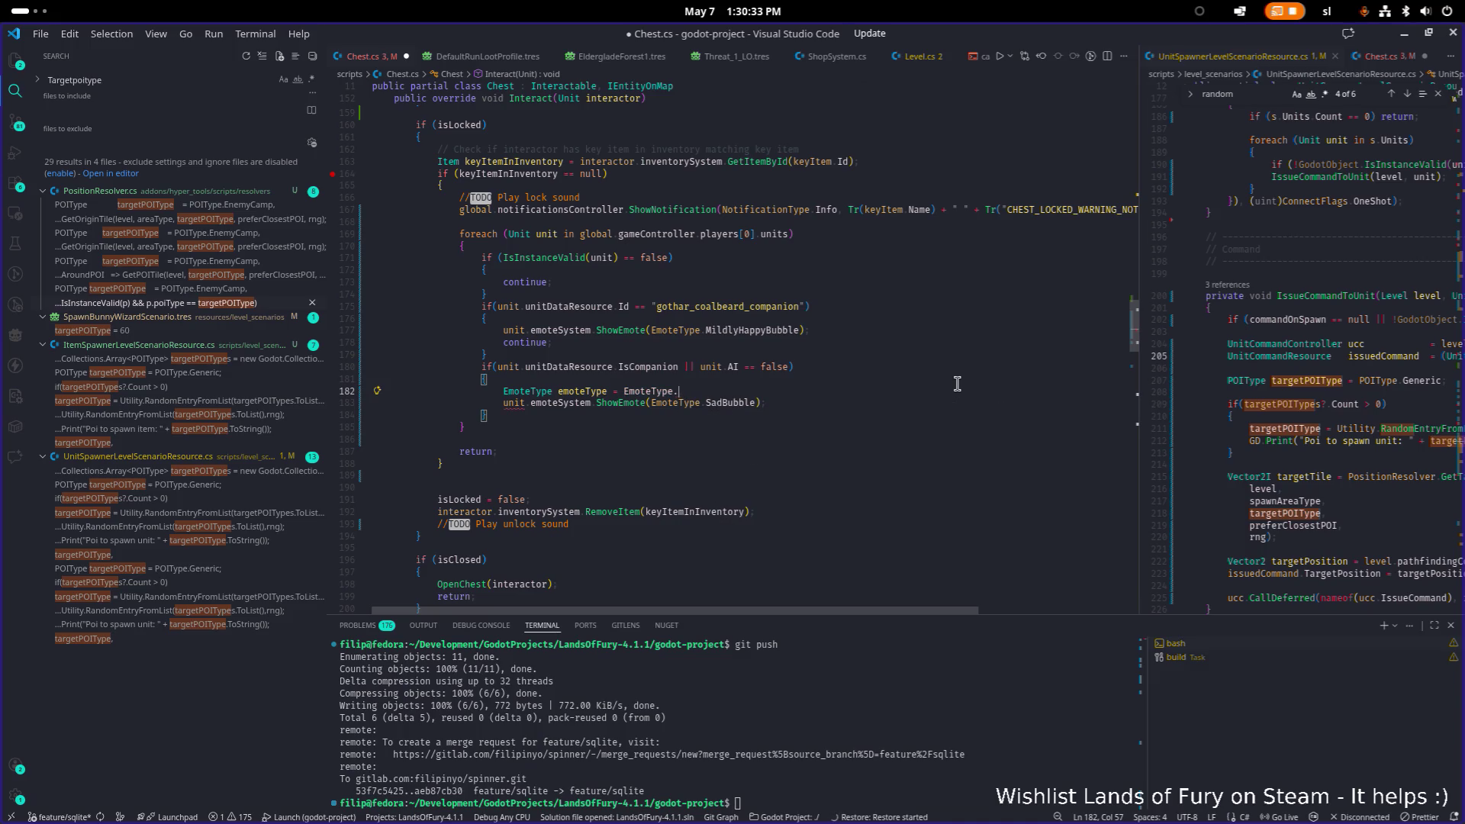
type(".")
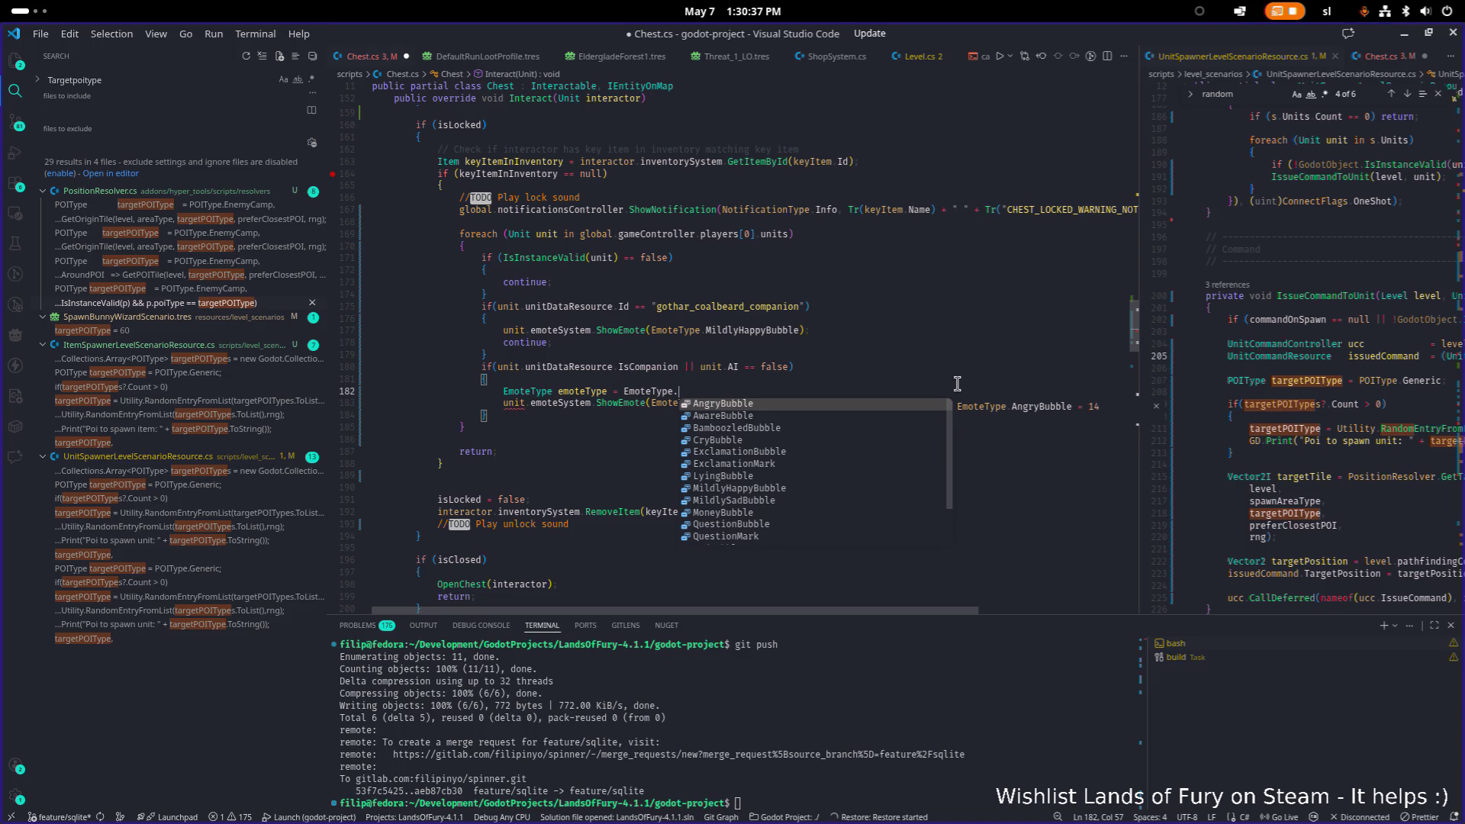
type("Sad")
key("Tab")
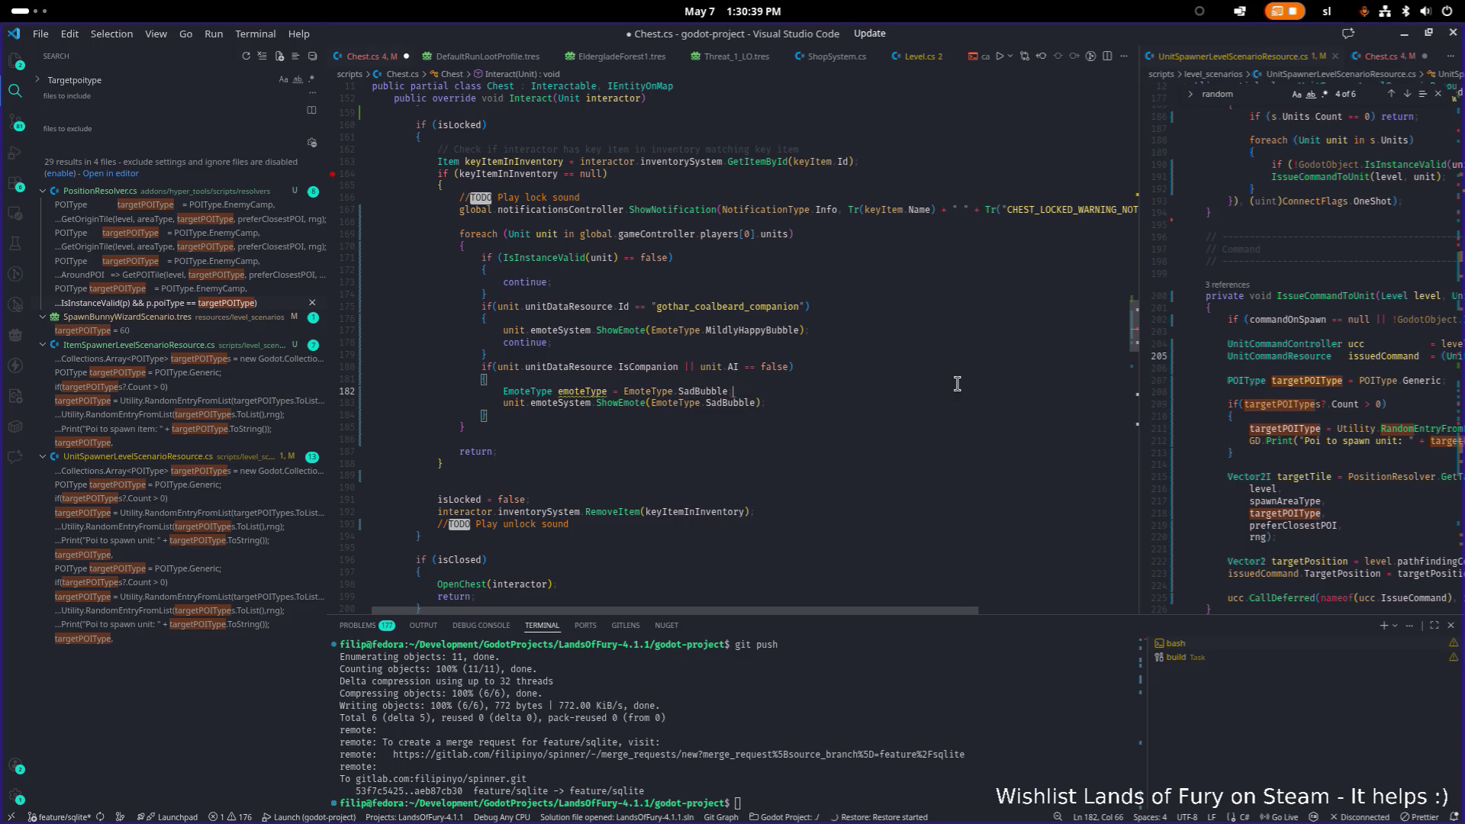
key("Down")
key("Up")
key("BackSpace")
Make emoteType conditional: 'chestType == ChestType.Spiked ? EmoteType.CryBubble : EmoteType.SadBubble;'.
type("==")
key("BackSpace")
key("BackSpace")
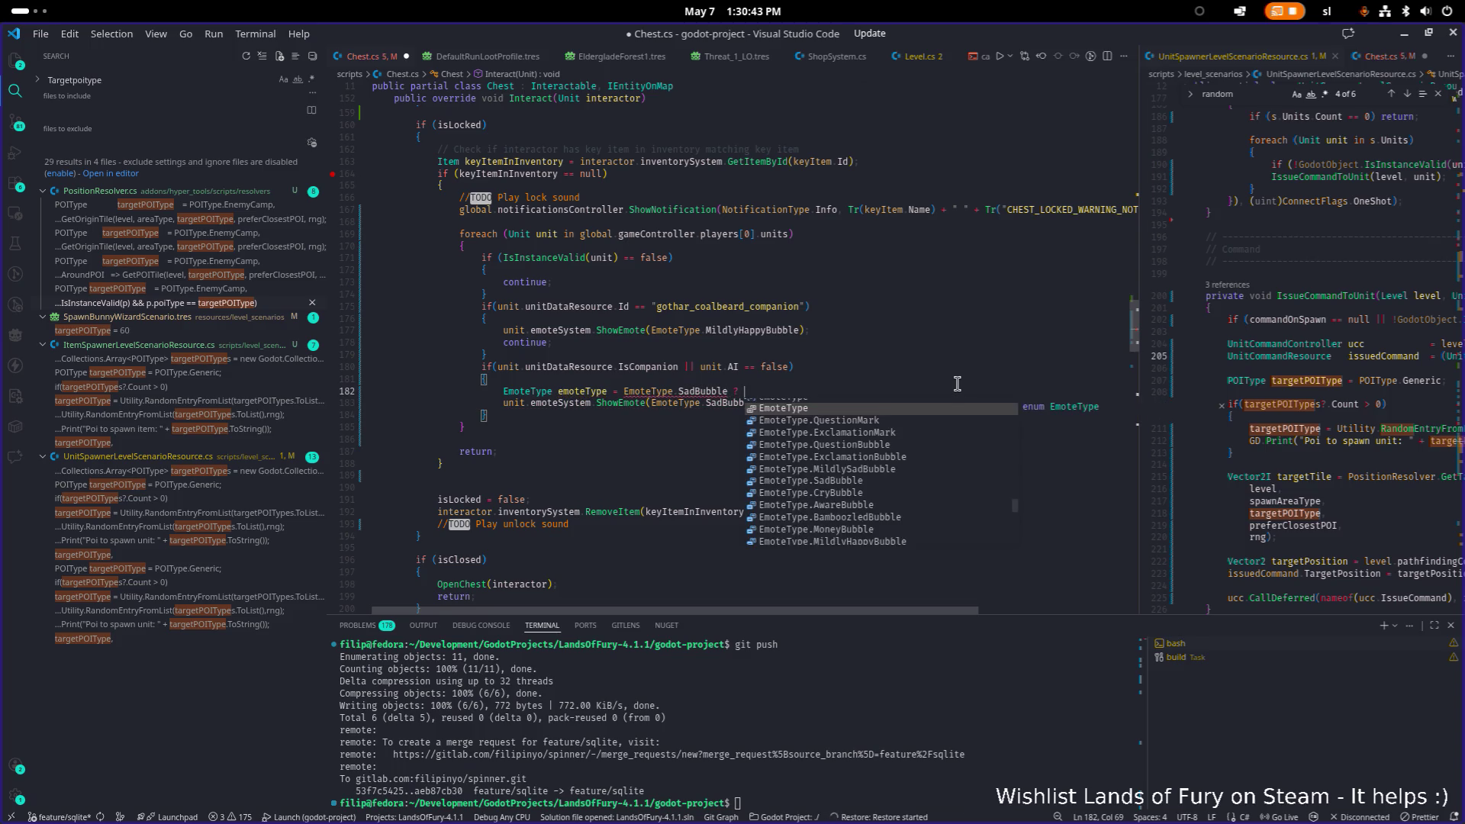
key("ctrl+Left")
key("ctrl+Left")
key("ctrl+Left")
key("BackSpace")
type("= cg")
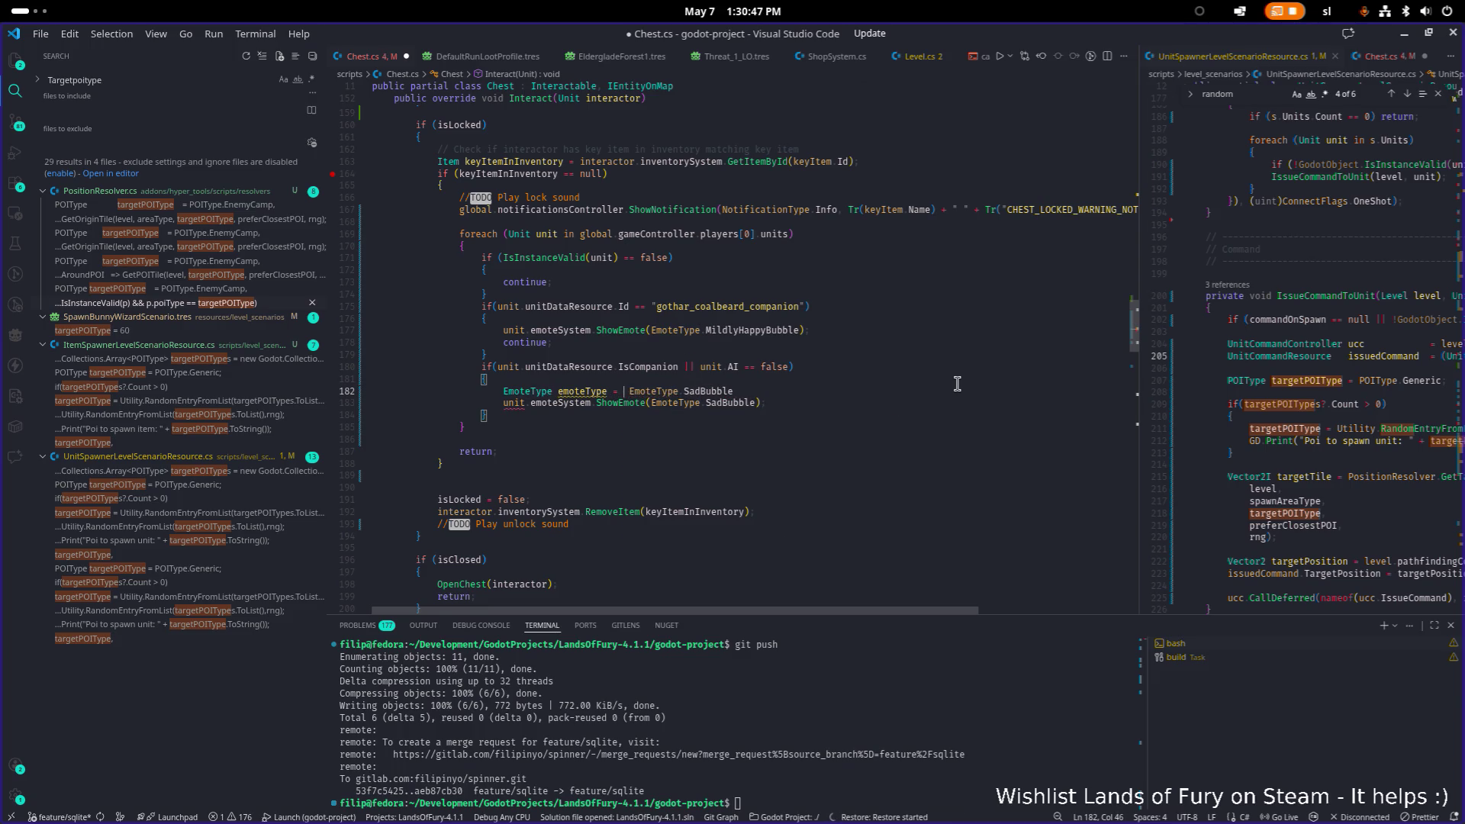
key("BackSpace")
type("hest")
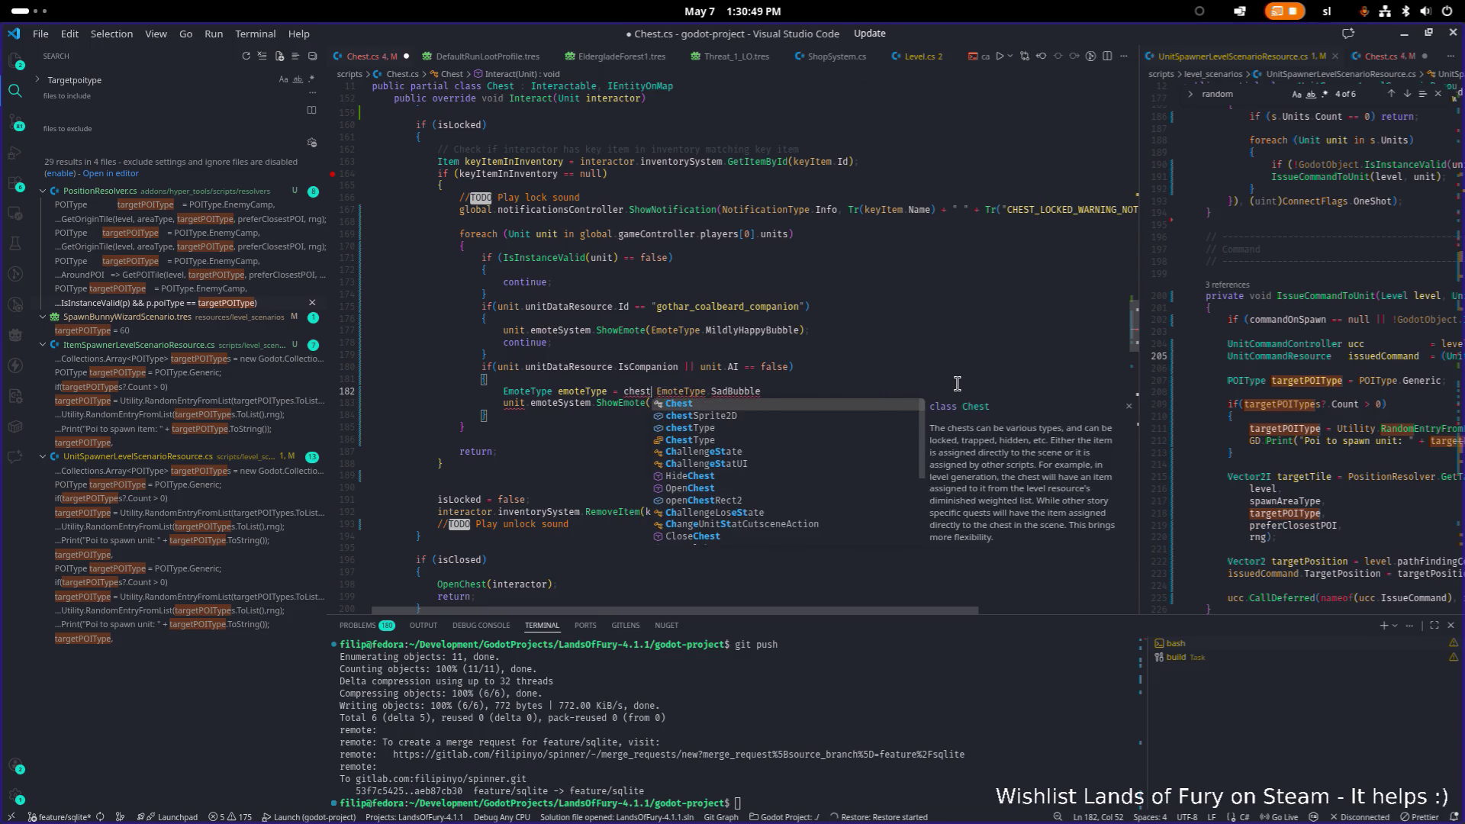
type("Type ==")
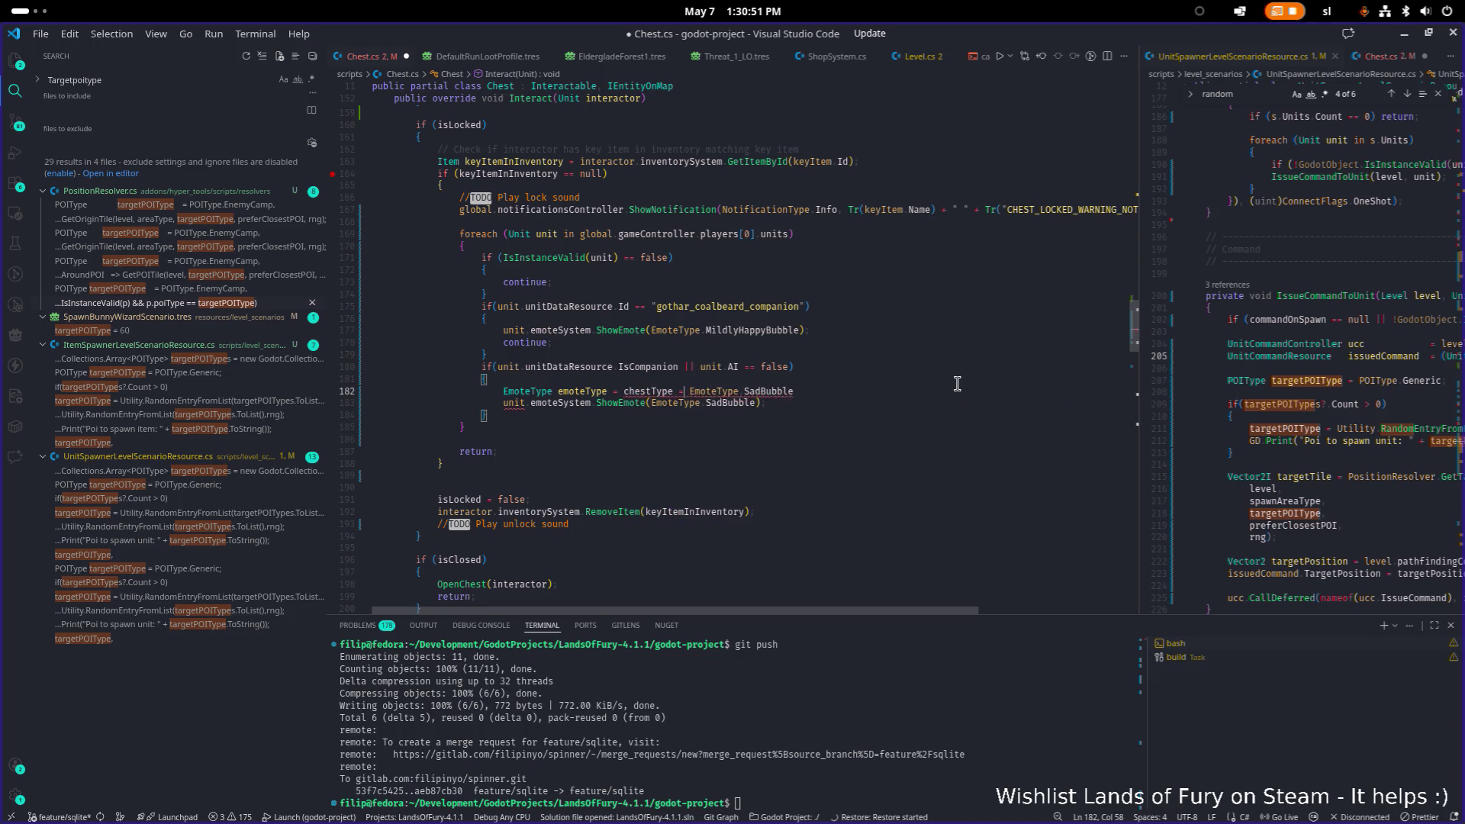
key("Down")
key("Down")
key("Down")
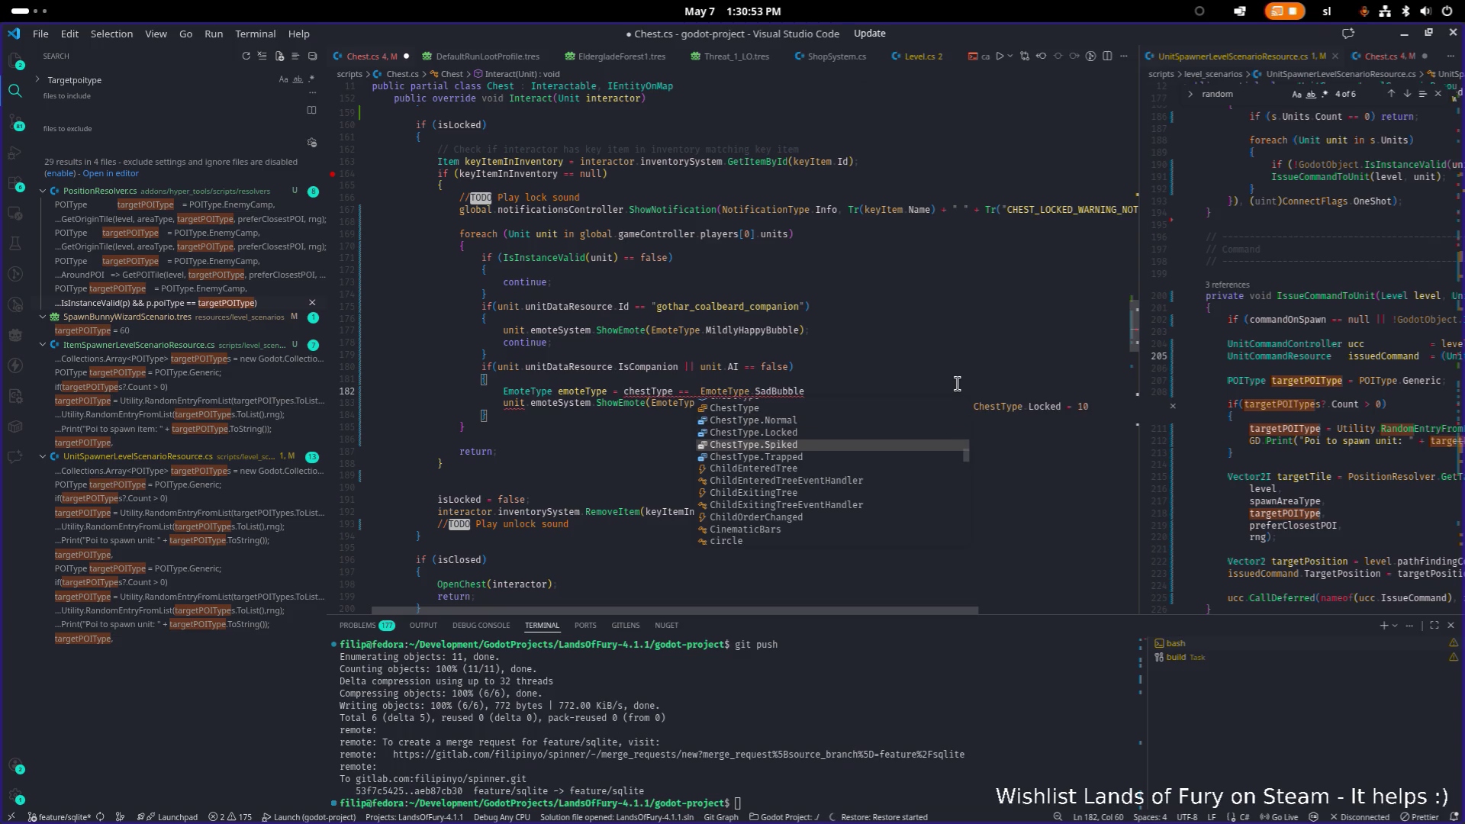
key("Return")
type("?")
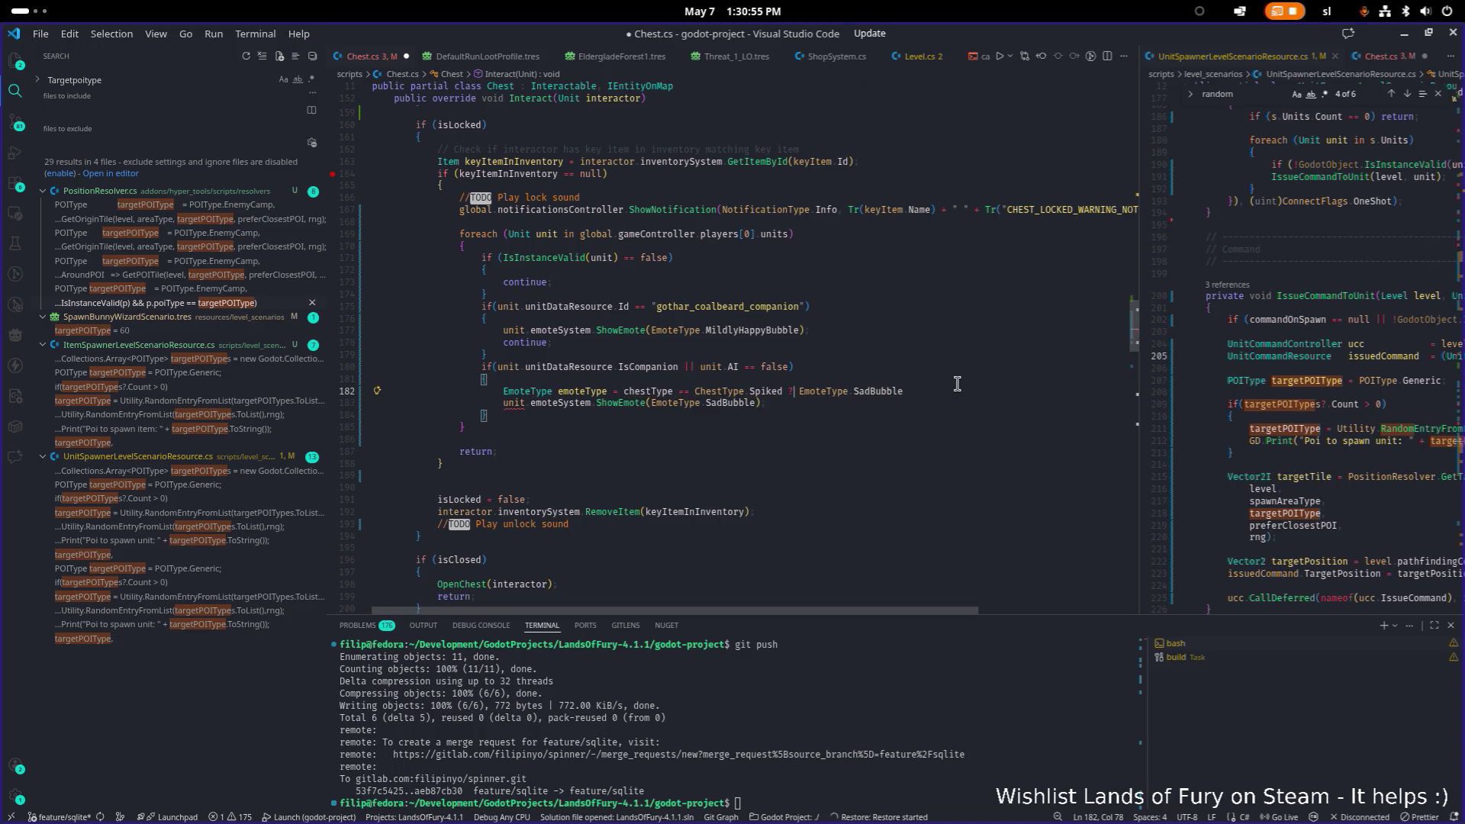
key("Tab")
key("ctrl+BackSpace")
type("Cr")
key("Tab")
type(": E")
key("Tab")
type(".Sa")
key("Tab")
type(";")
Replace ShowEmote's hard-coded SadBubble argument with emoteType and save Chest.cs.
key("ctrl+Left")
key("ctrl+Left")
key("ctrl+Left")
key("Left")
key("Down")
key("End")
key("Left")
key("Left")
key("ctrl+shift+Left")
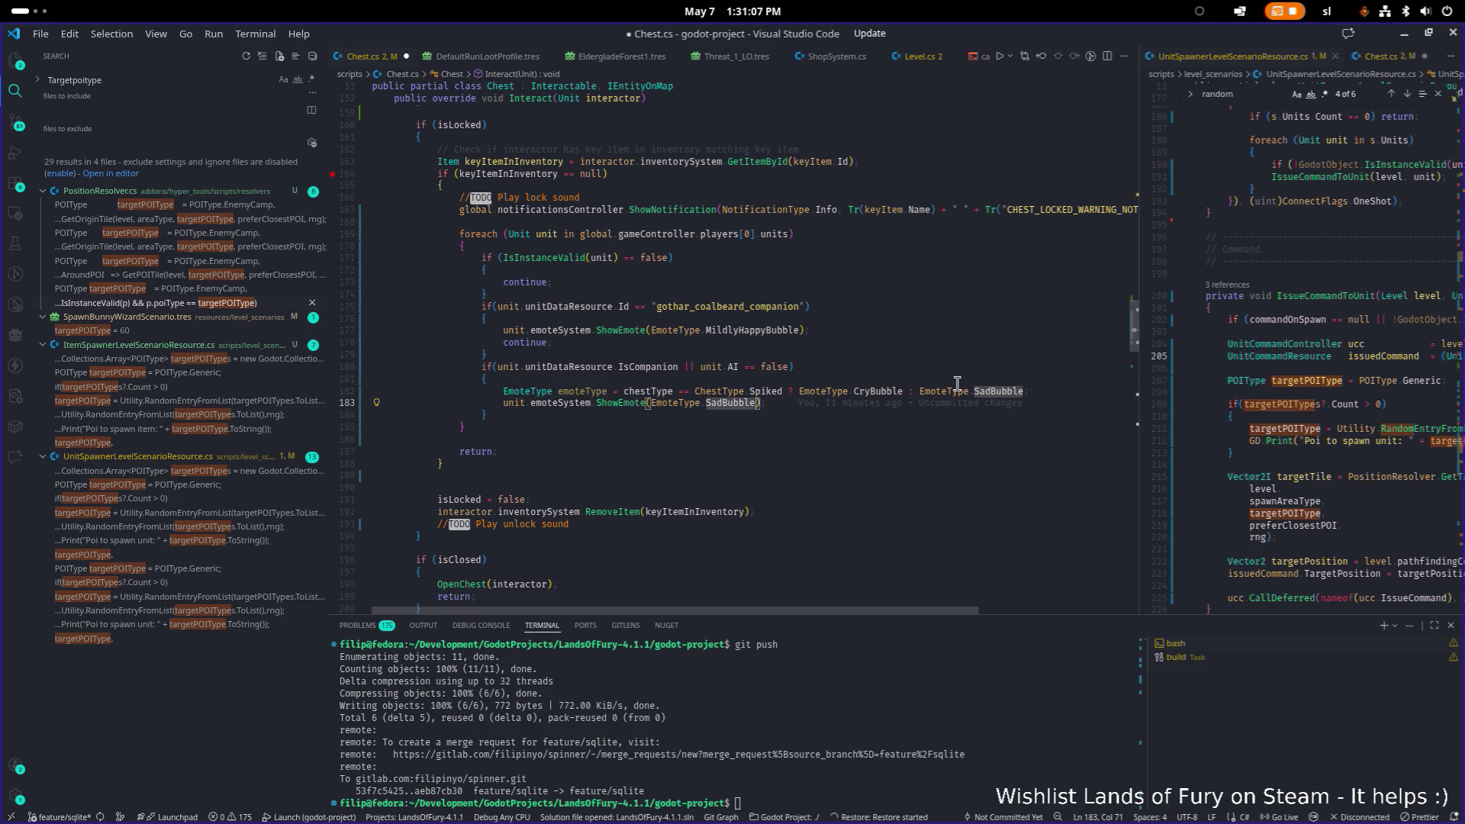
key("ctrl+shift+Left")
key("ctrl+shift+Left")
type("emoteType")
key("ctrl+s")
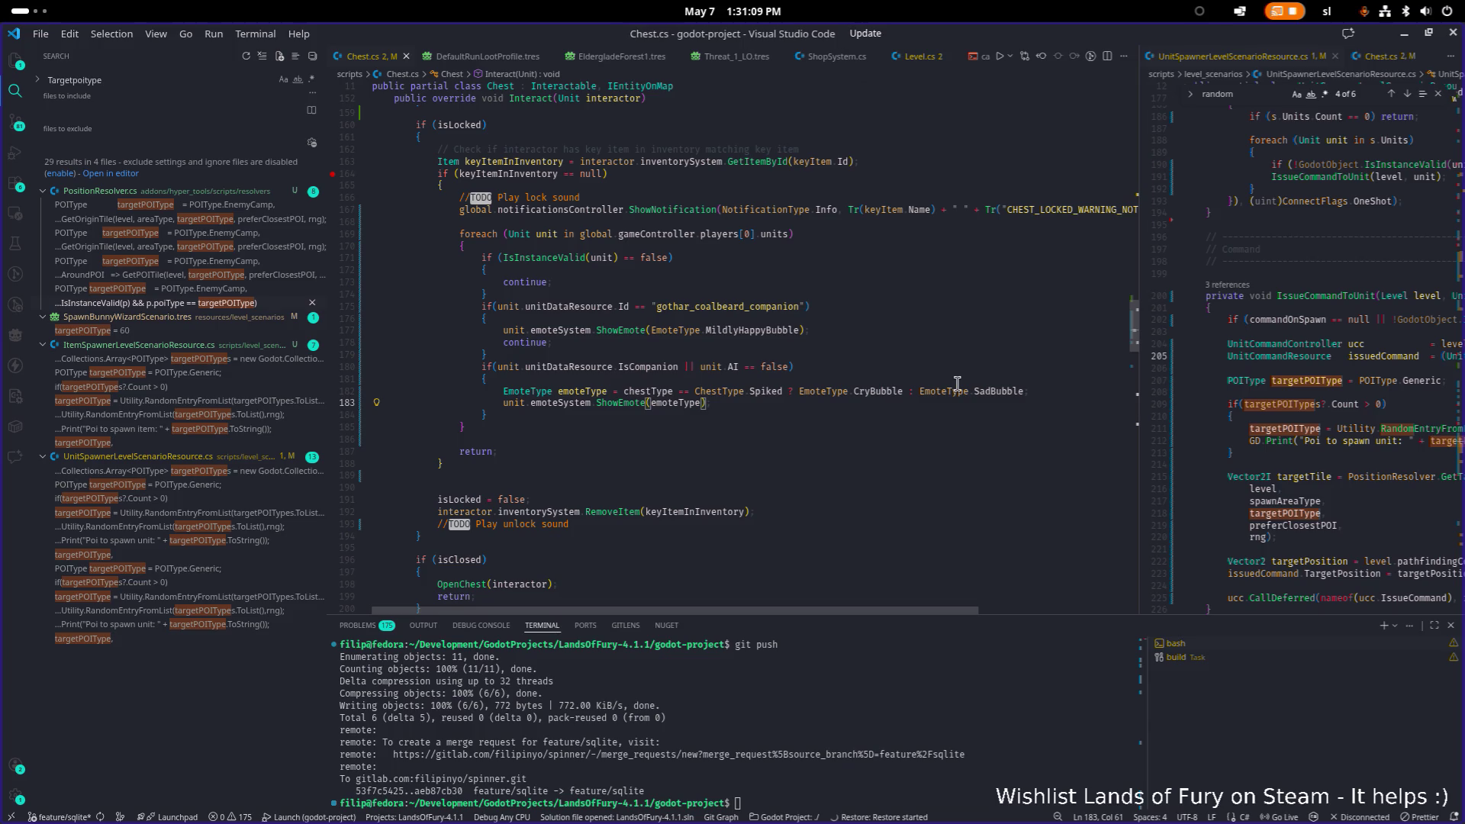
left_click(944, 298)
Minimize VS Code, run the Godot project, skip into The Glade and open the console.
left_click(1053, 257)
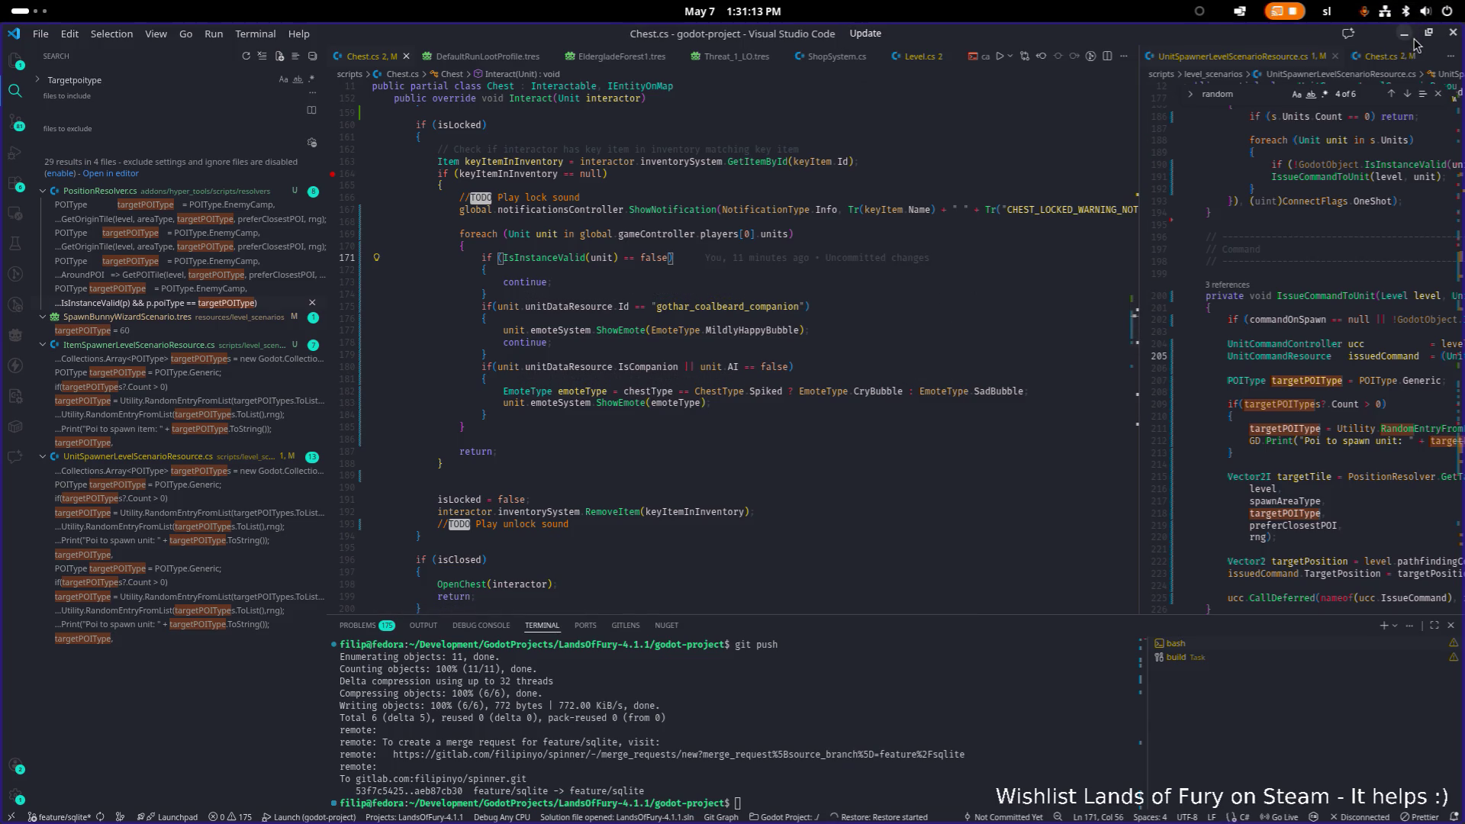
left_click(1410, 38)
left_click(1067, 63)
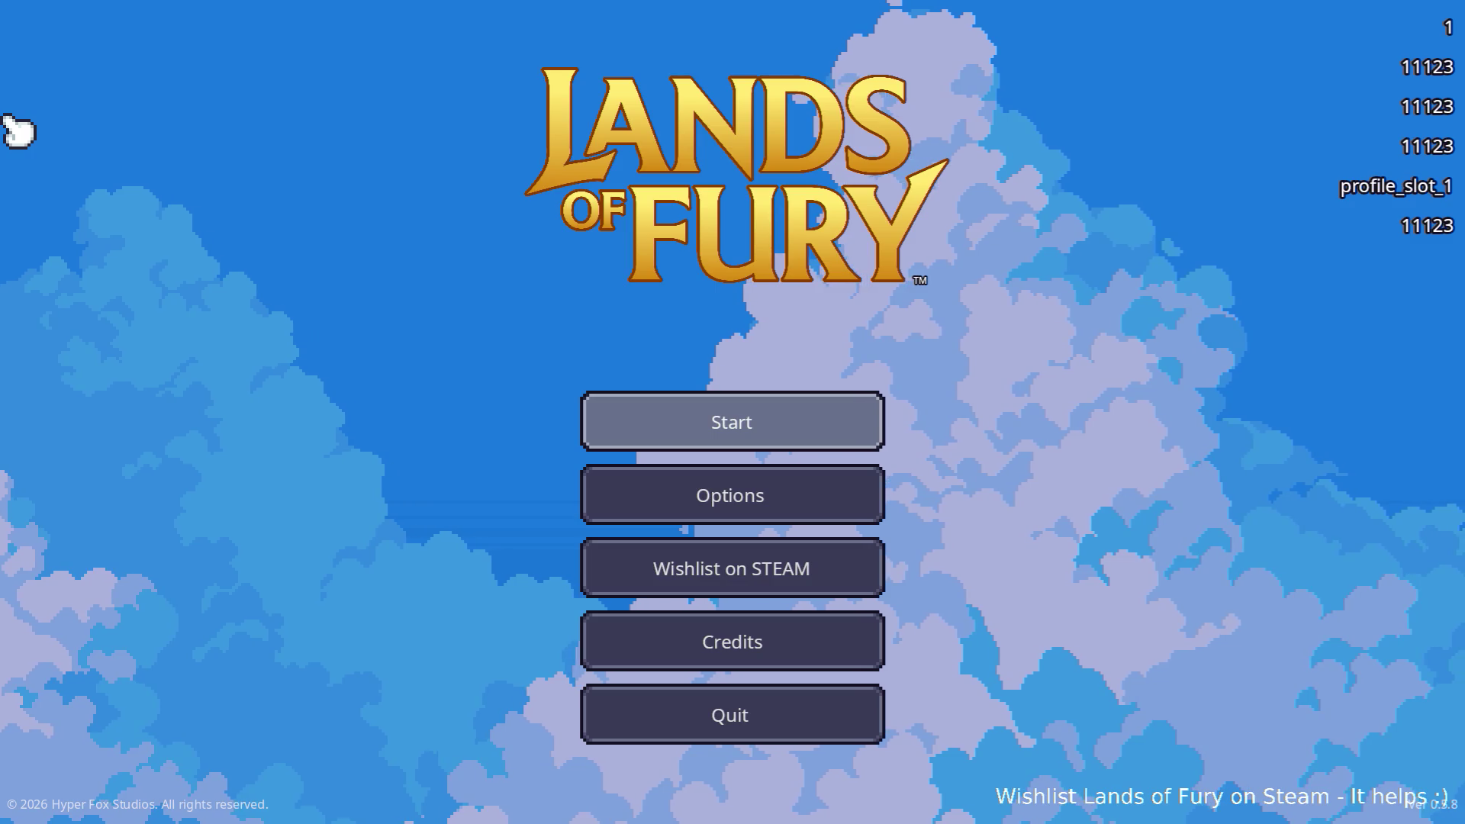
key("Return")
key("Return")
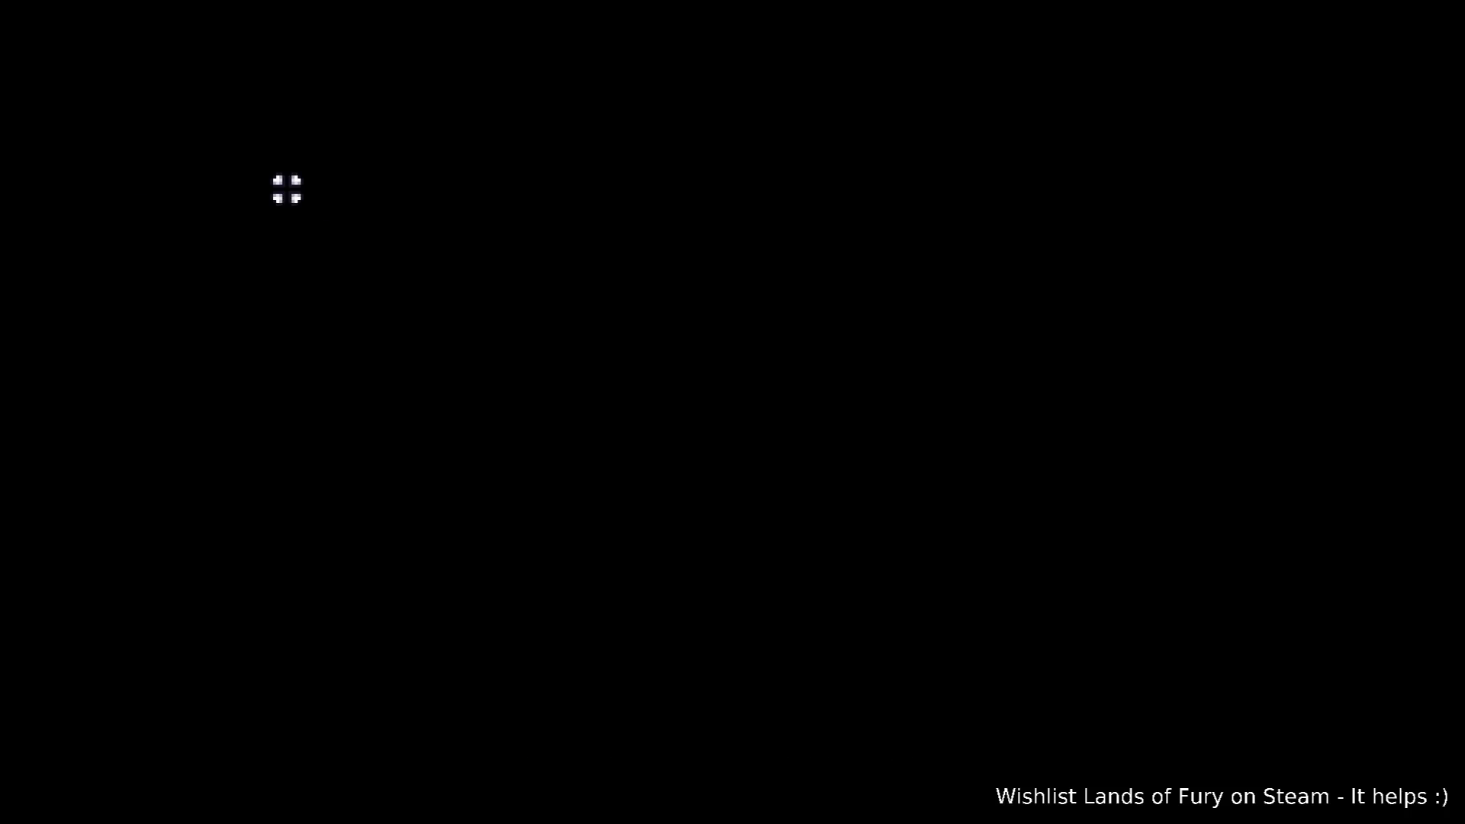
key("grave")
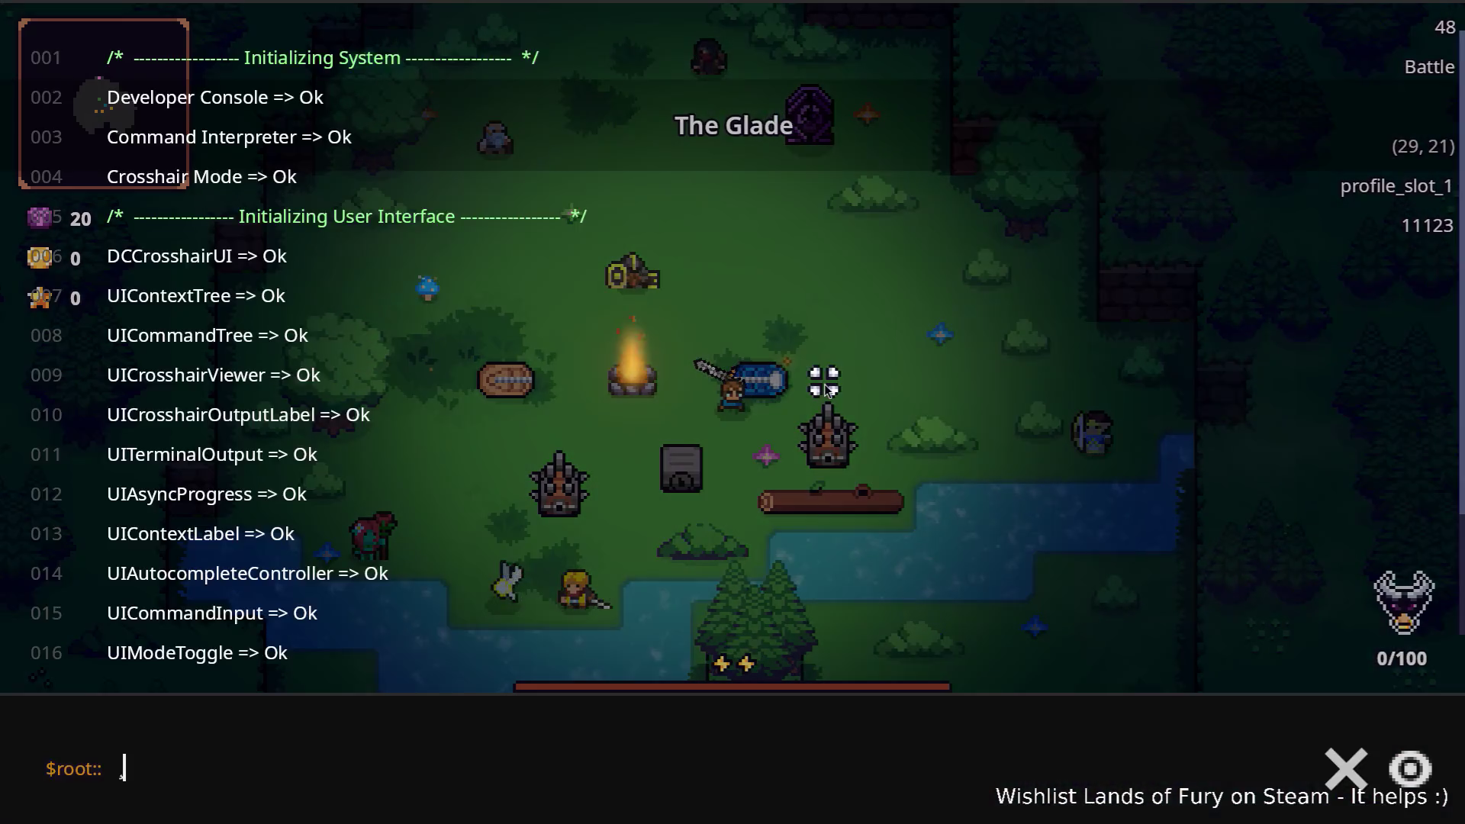
Run Level.SpawnUnit(gothar_companion,1) in the console, producing a parameter-count error.
type("Level.Spa")
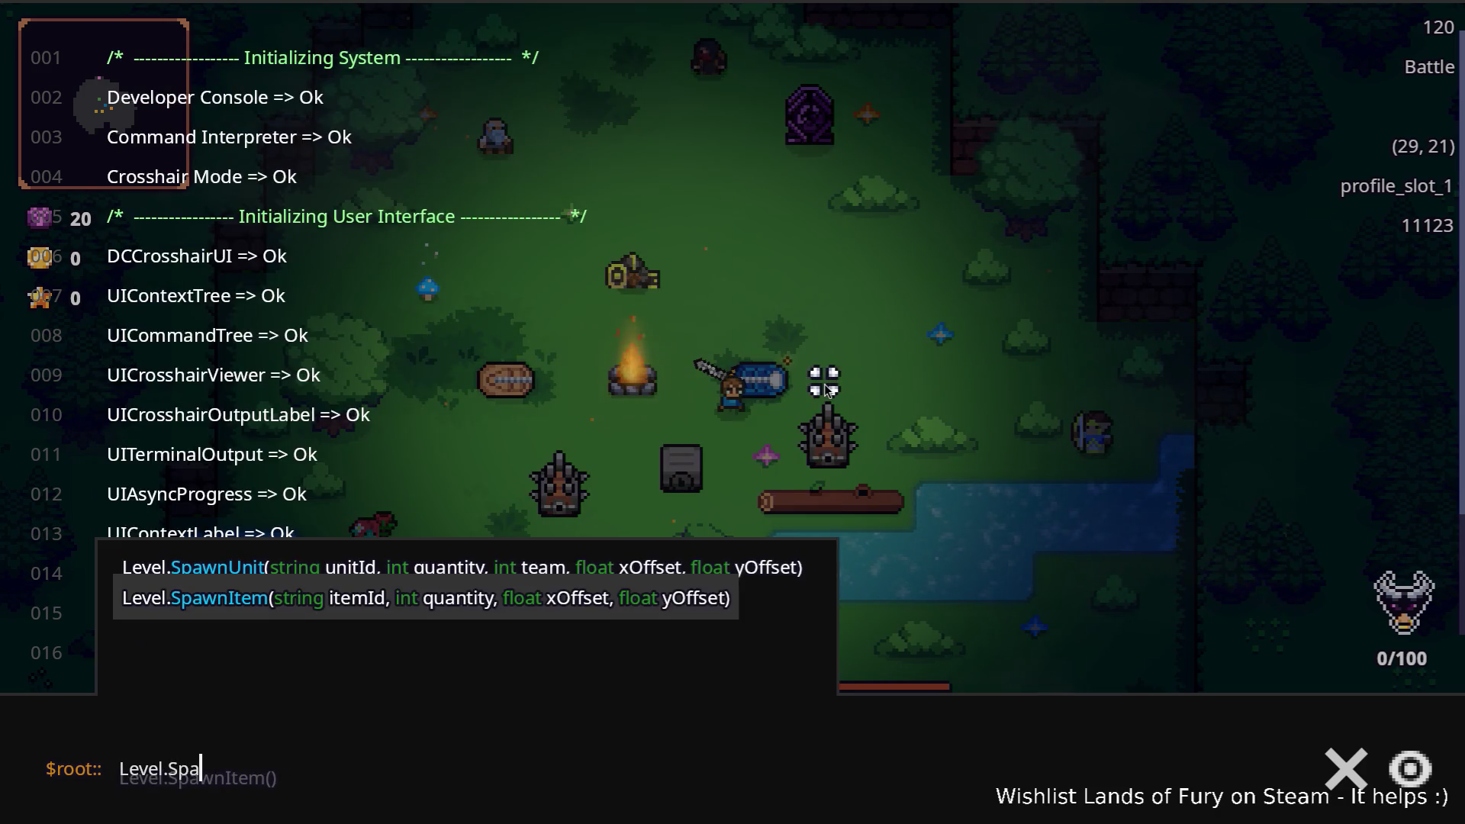
key("Tab")
type("gotj")
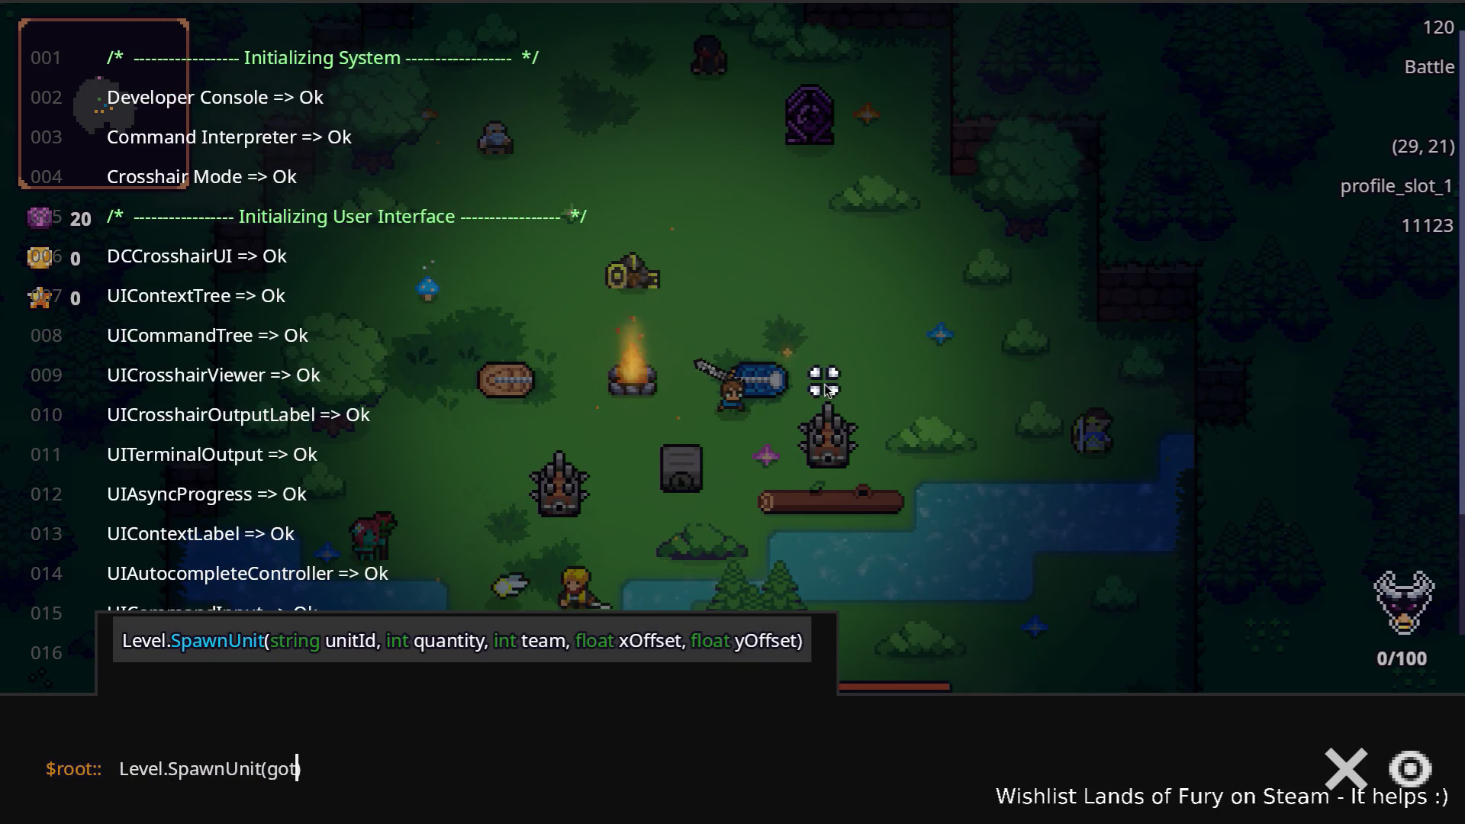
key("BackSpace")
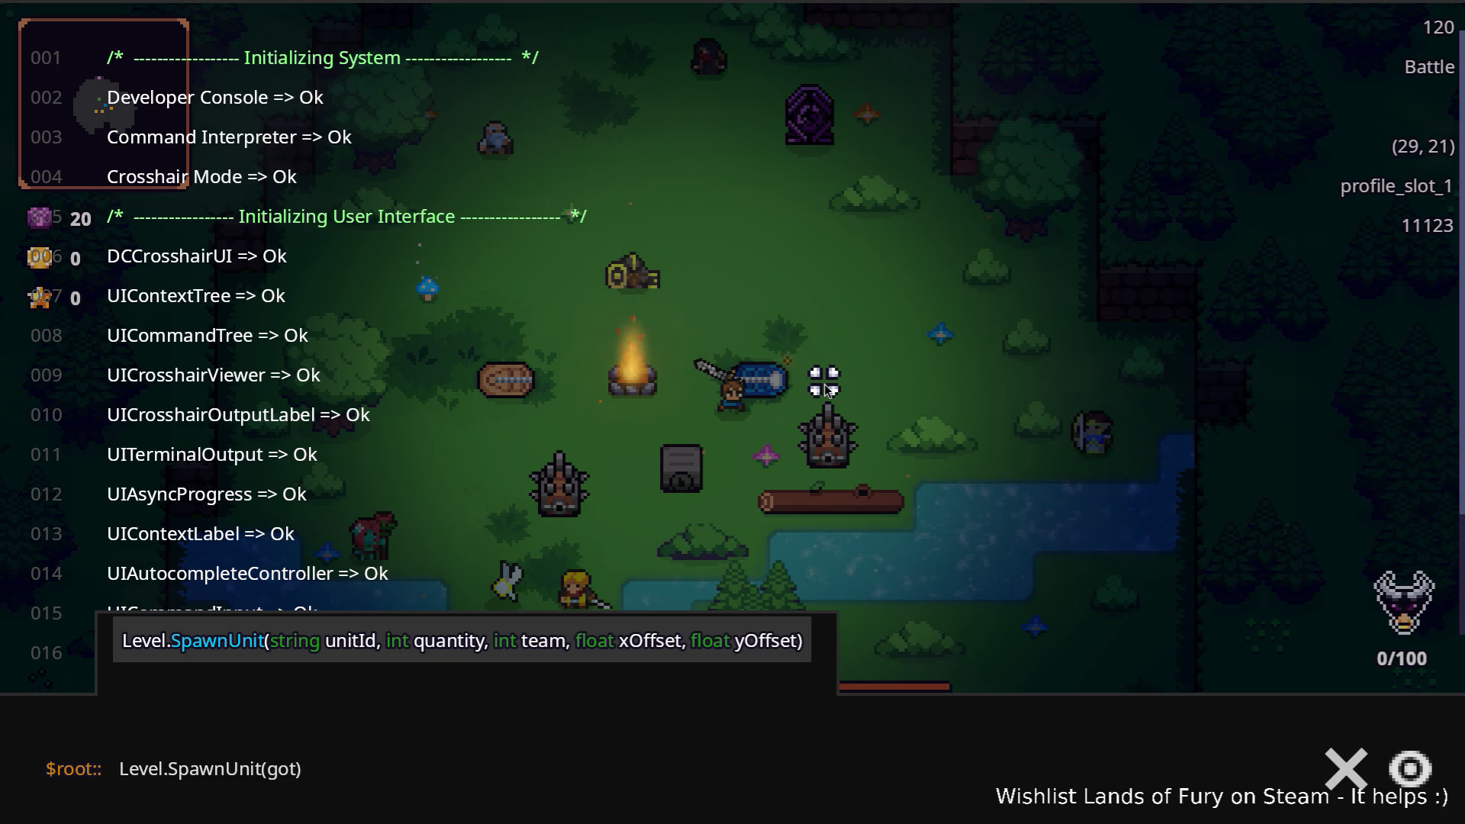
type("har_companio")
type("n,1")
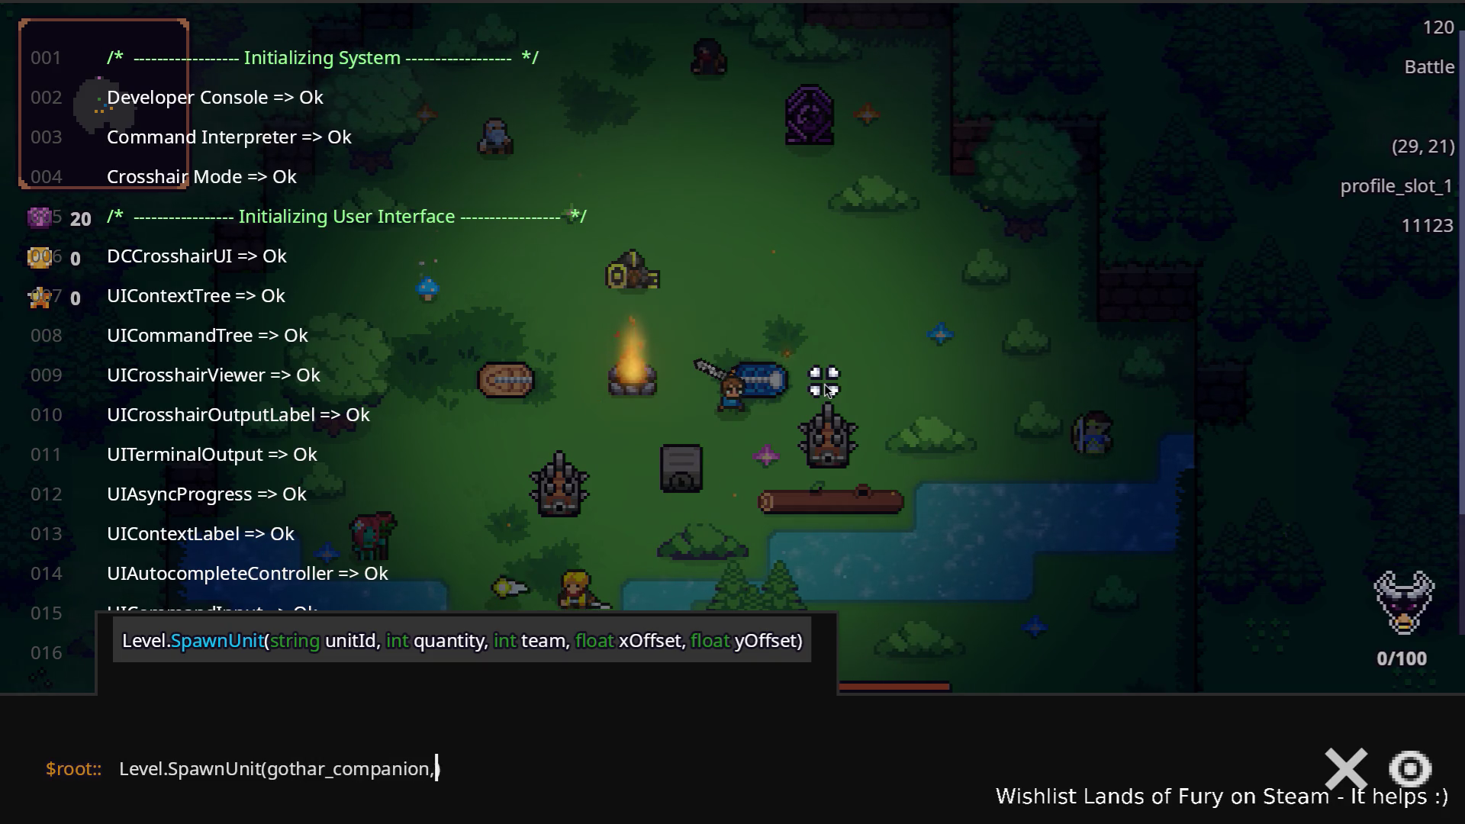
key("Return")
Rerun it as Level.SpawnUnit(gothar_companion,1,1,80,0) and close the console.
key("Up")
key("Left")
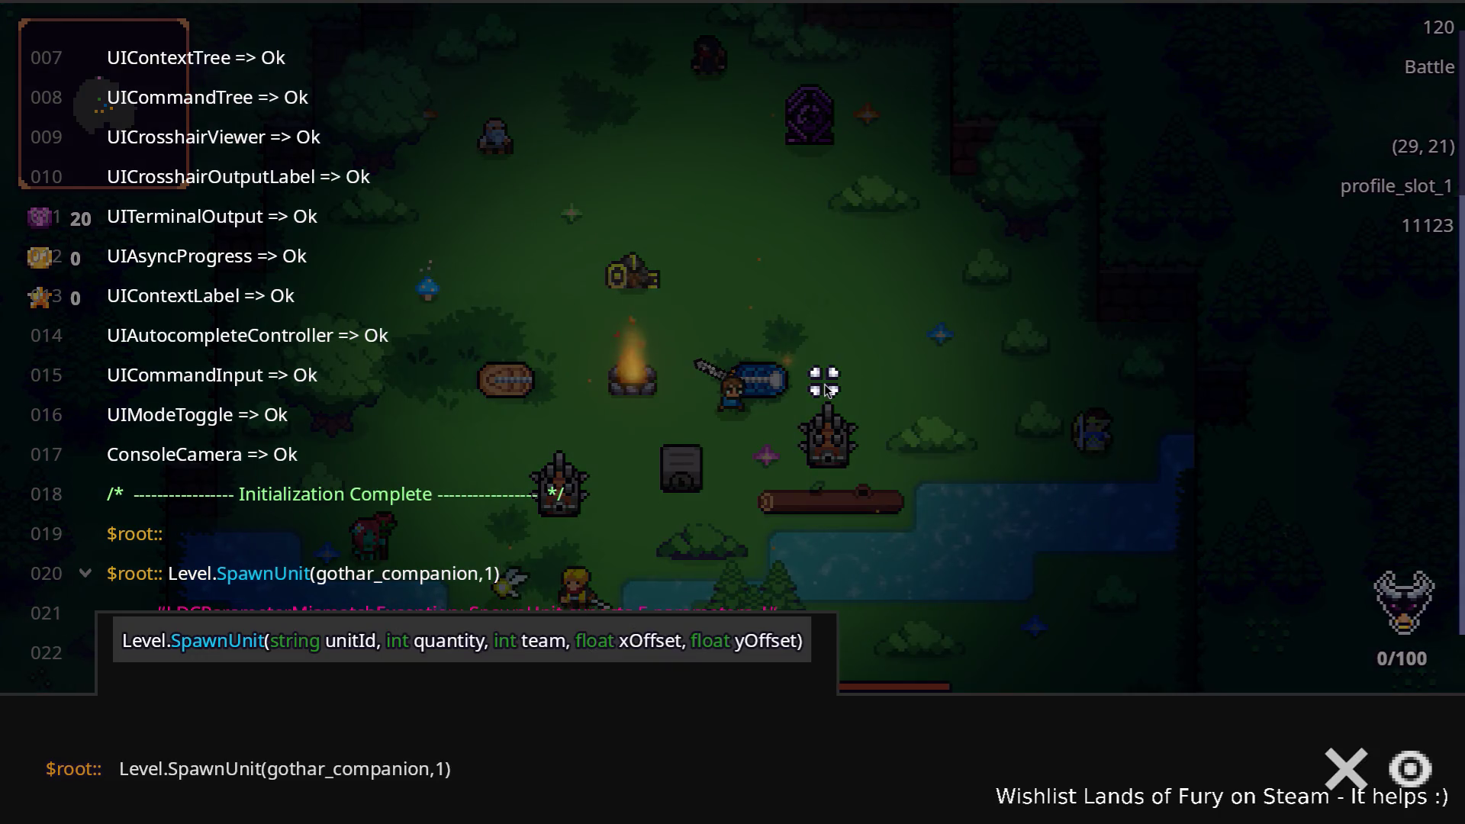
type(",1")
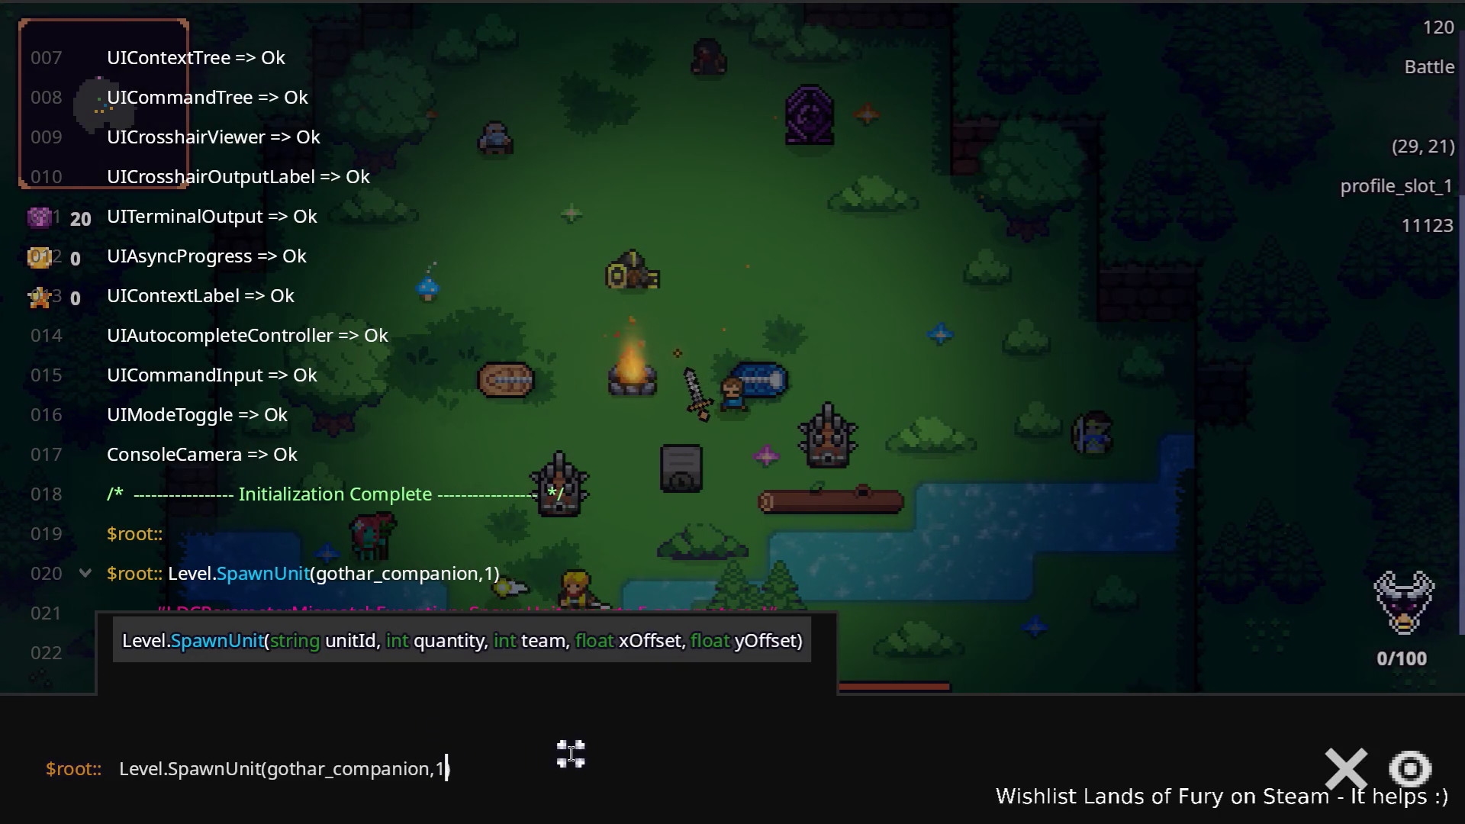
type(",0")
key("BackSpace")
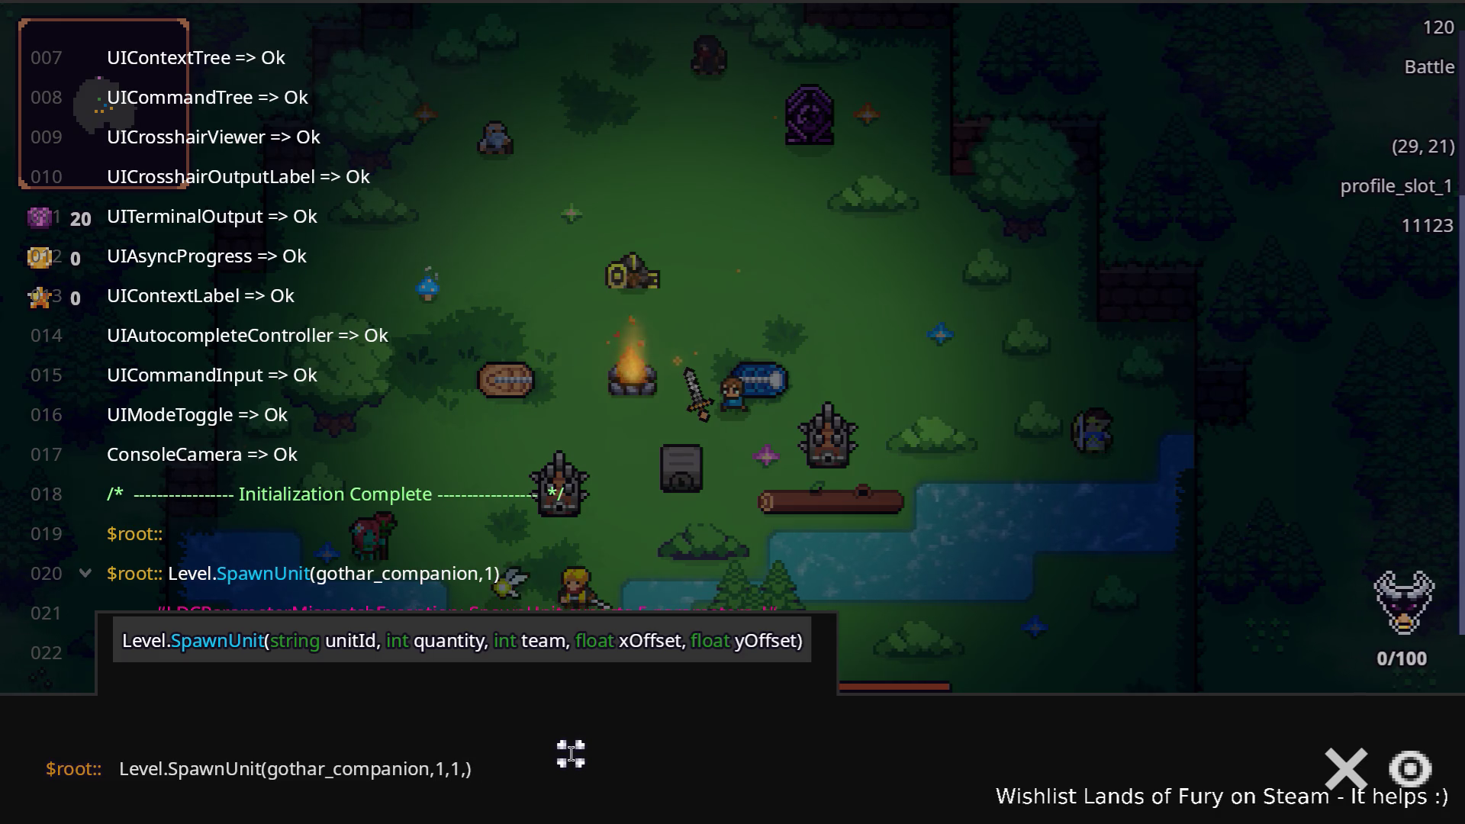
type("80,0")
key("Return")
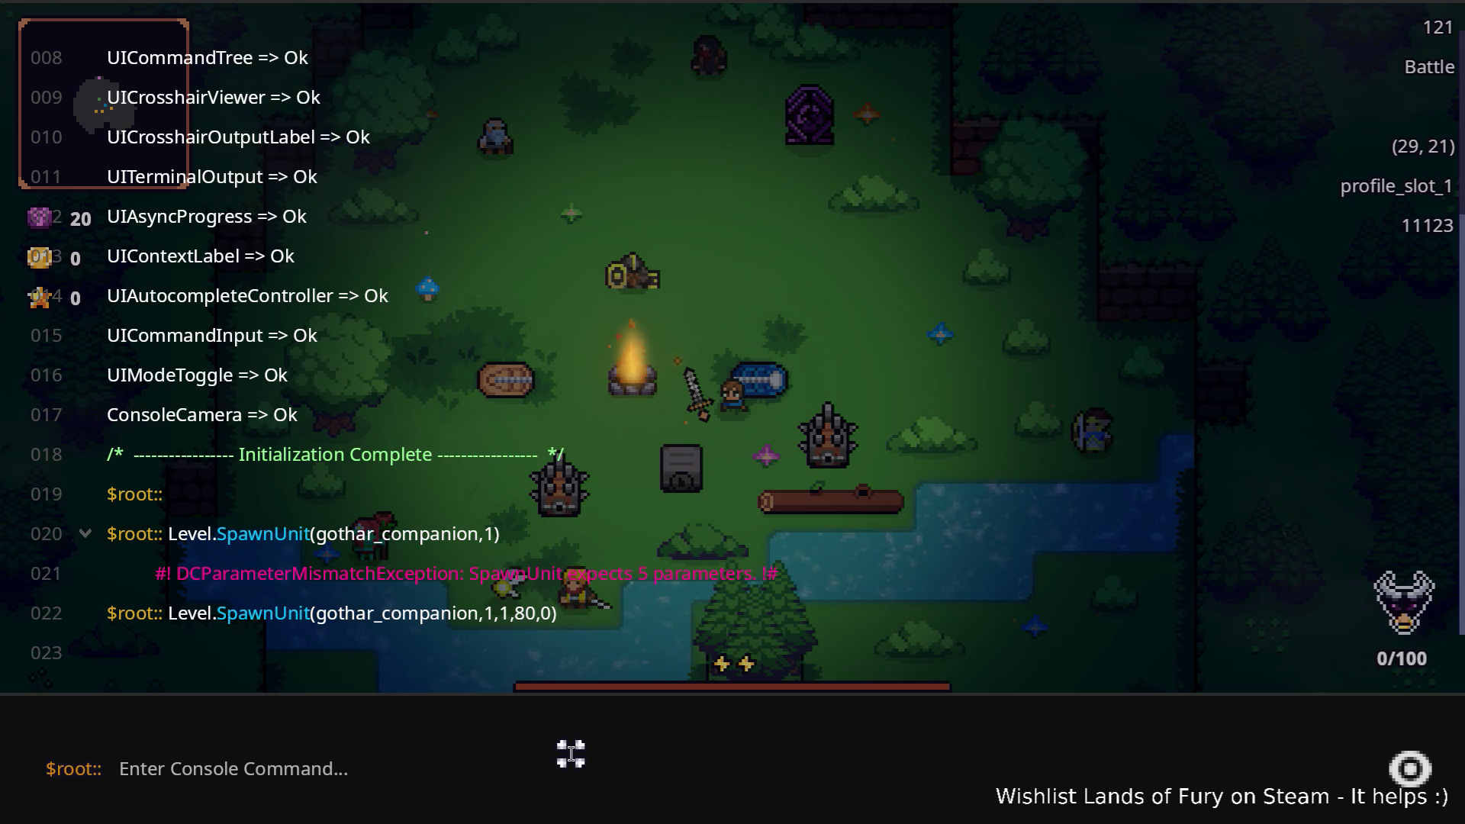
key("grave")
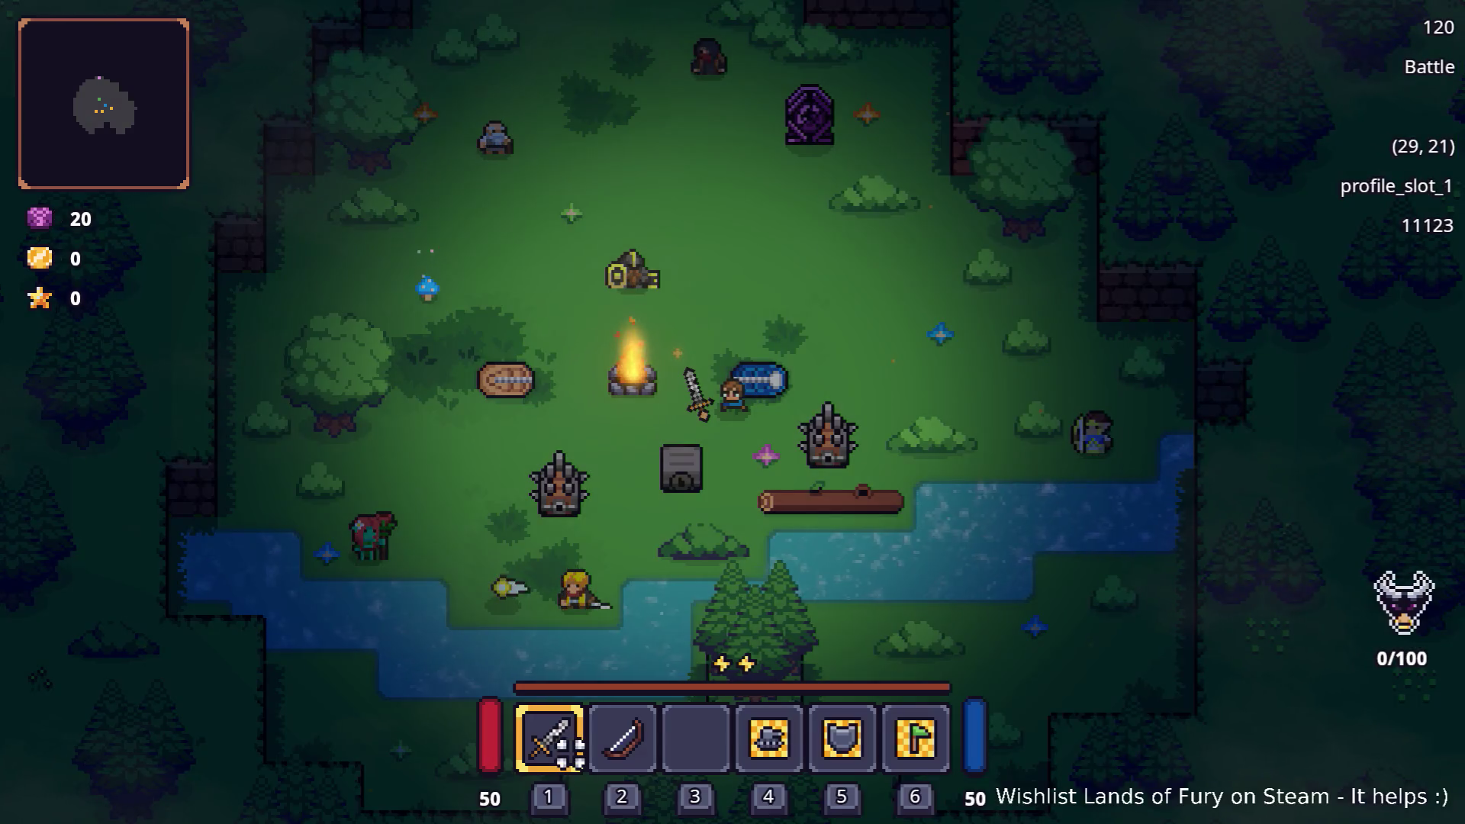
Spawn the companion with the unit id corrected to gothar_coalbeard_companion.
key("grave")
key("Up")
key("Left")
key("Left")
key("Left")
key("Left")
key("Left")
key("Left")
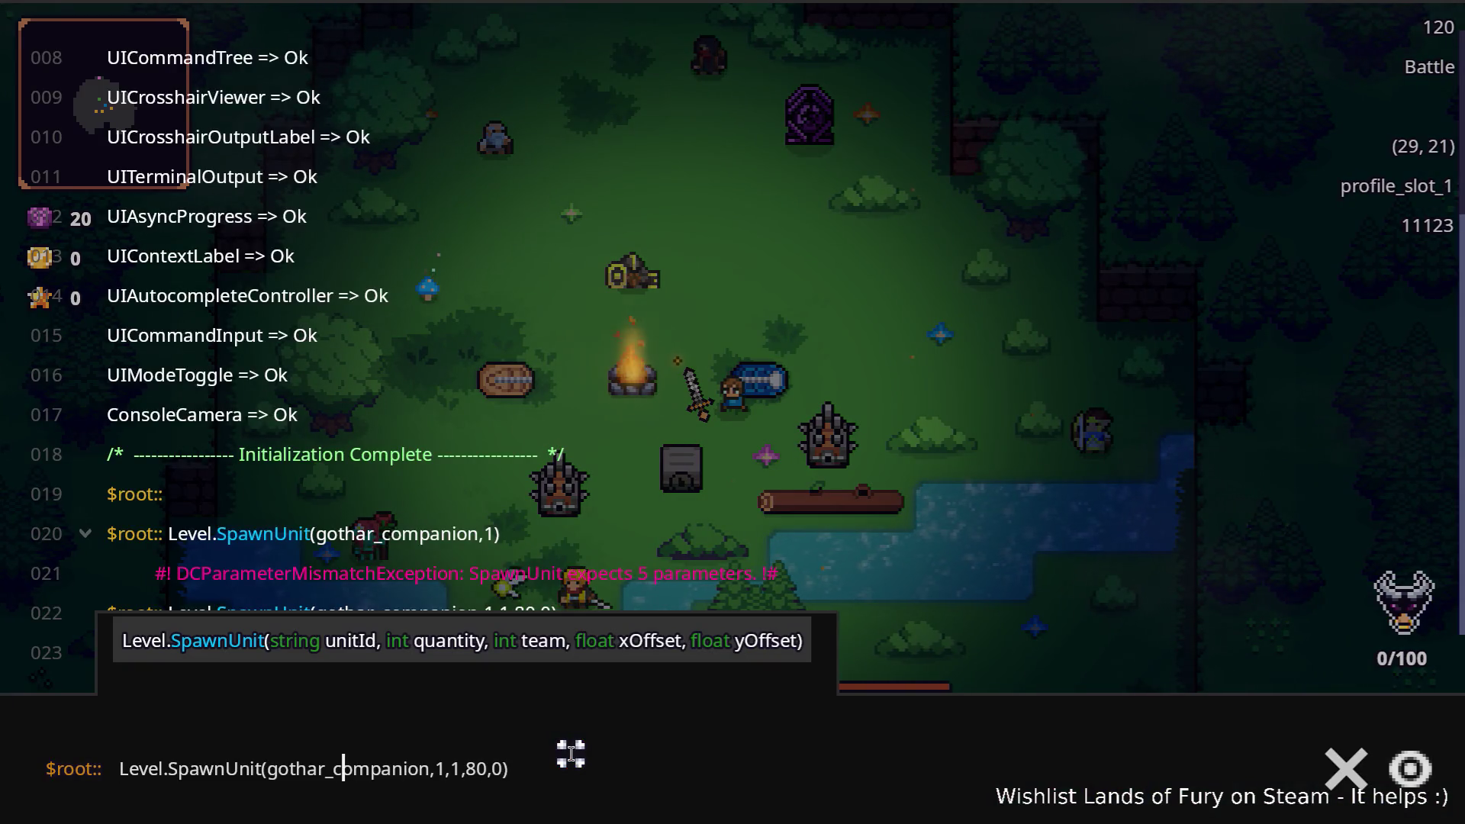
type("albeard_c")
type("oalbeard_co")
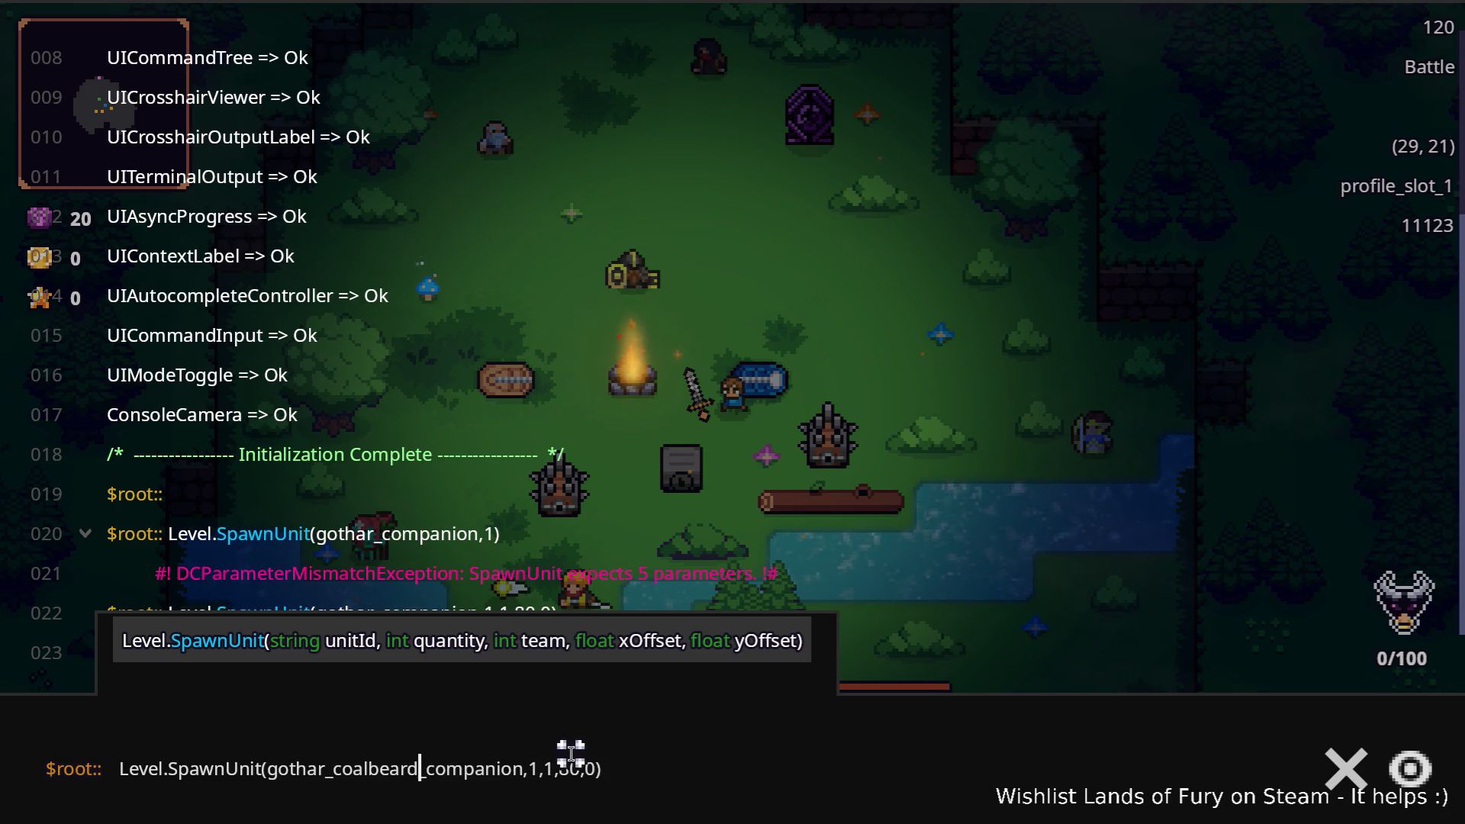
key("Return")
key("grave")
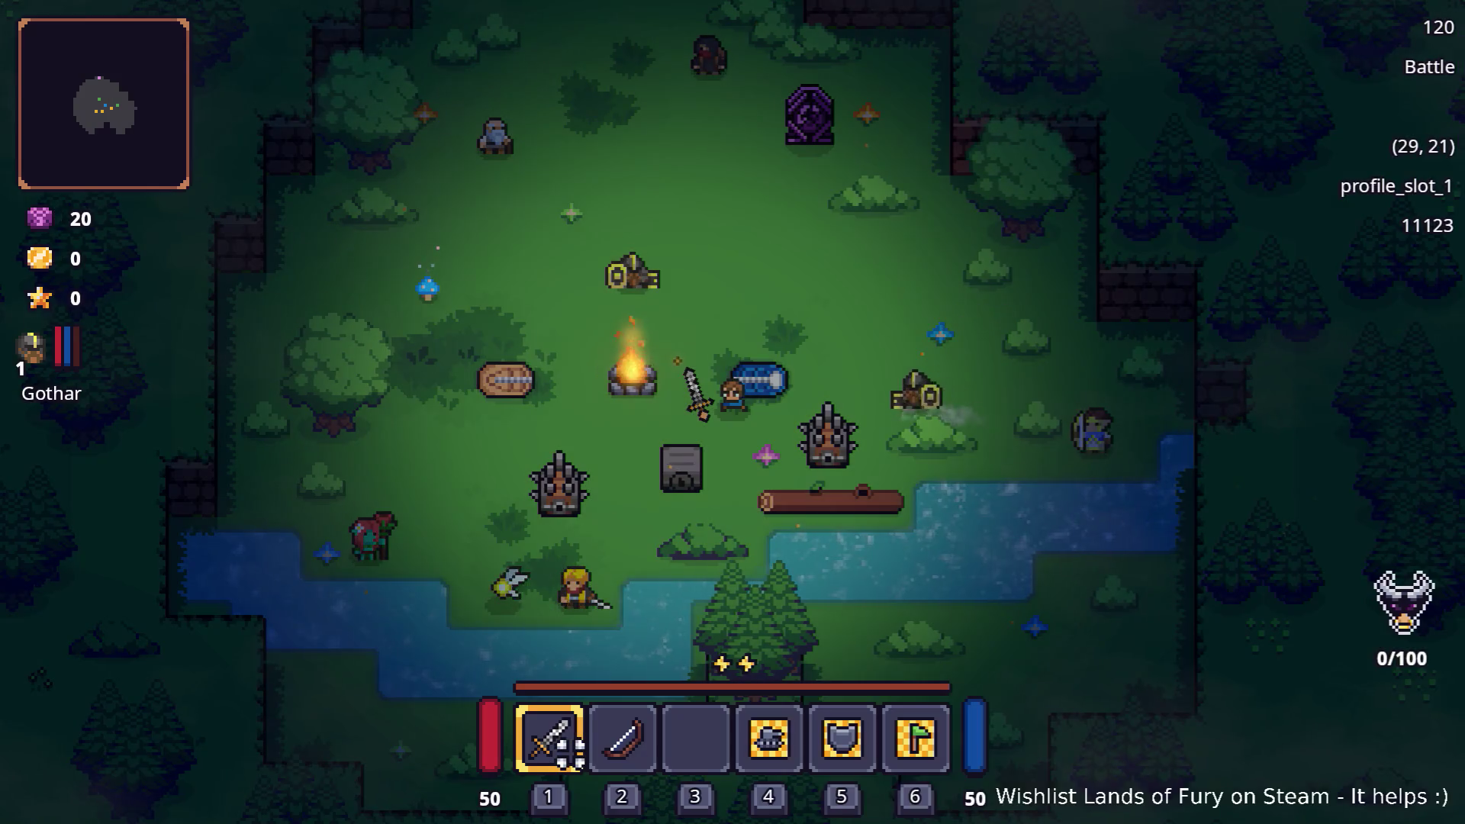
Walk the hero to the locked grey chest and try opening it twice.
key("a")
key("s")
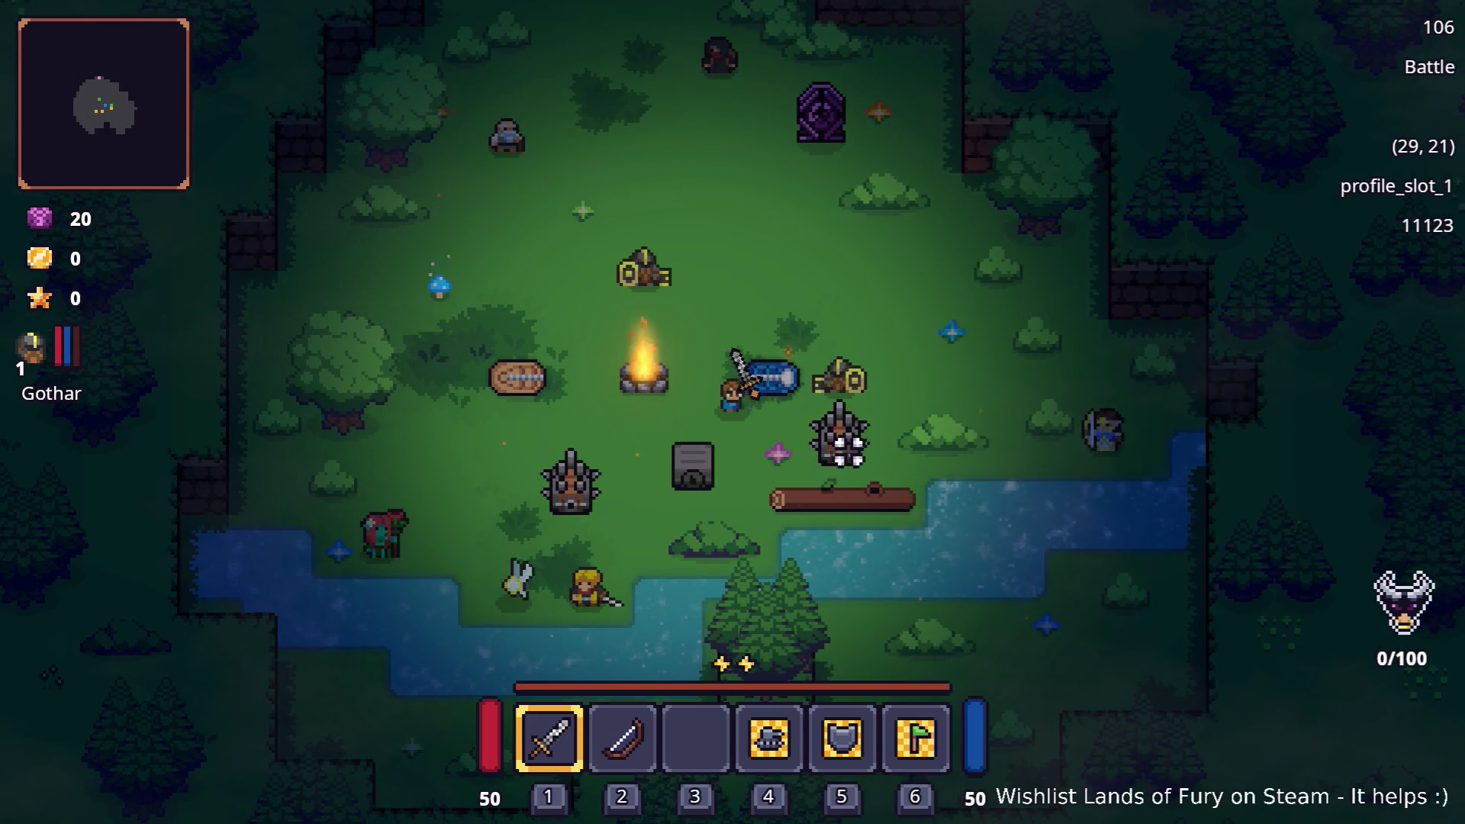
key("e")
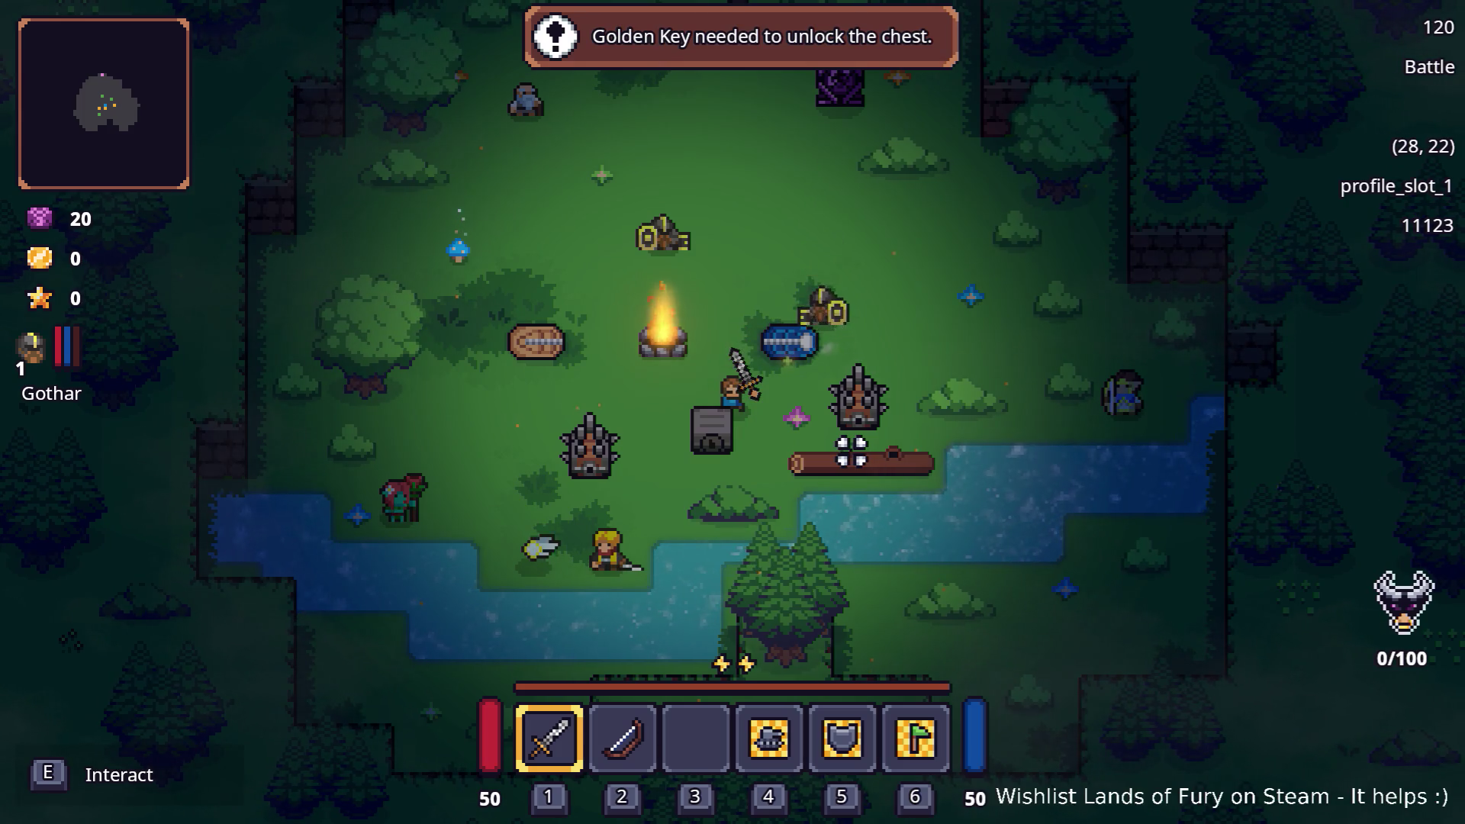
key("e")
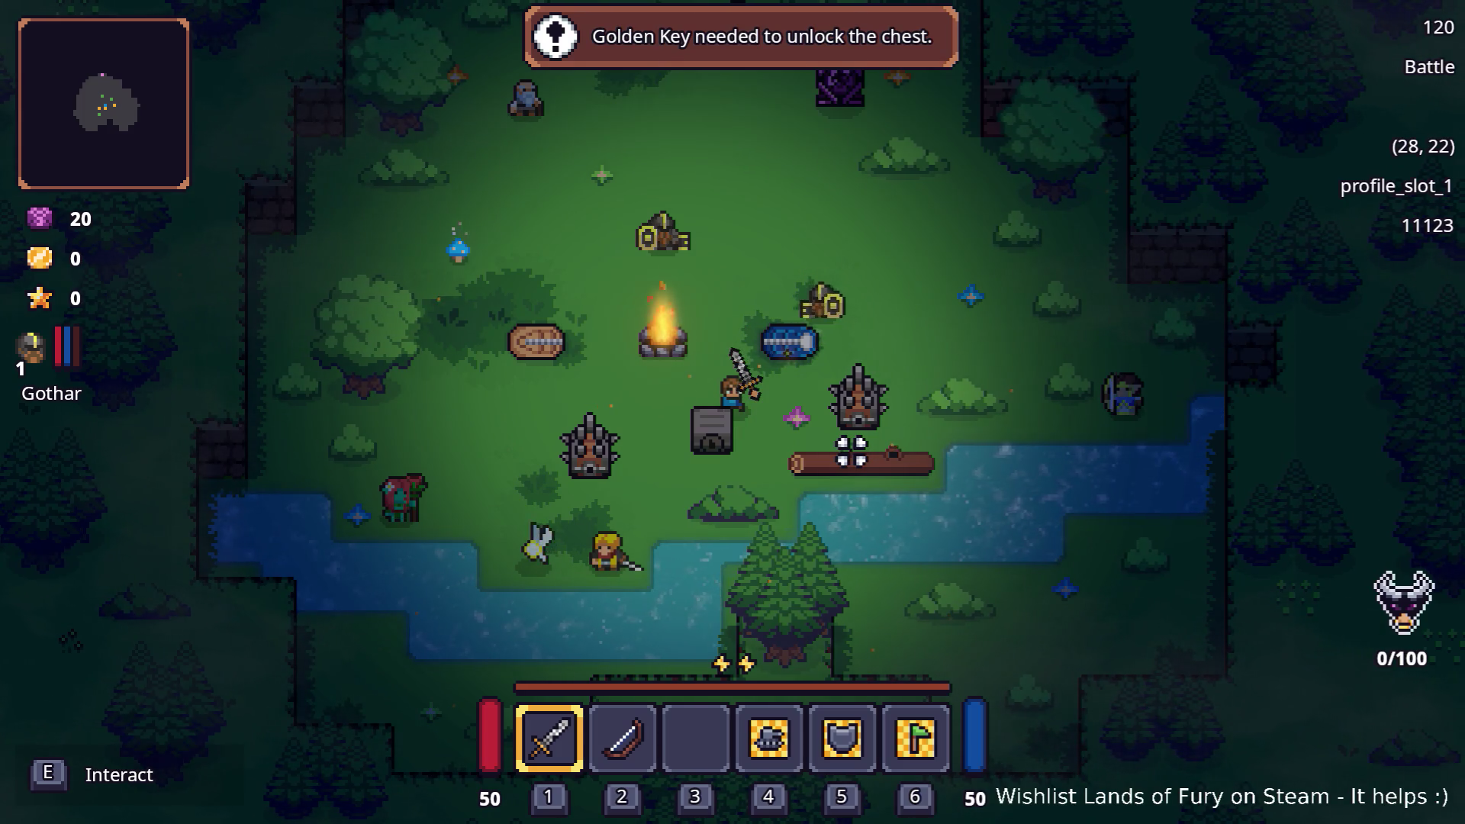
key("e")
key("a")
key("a")
key("s")
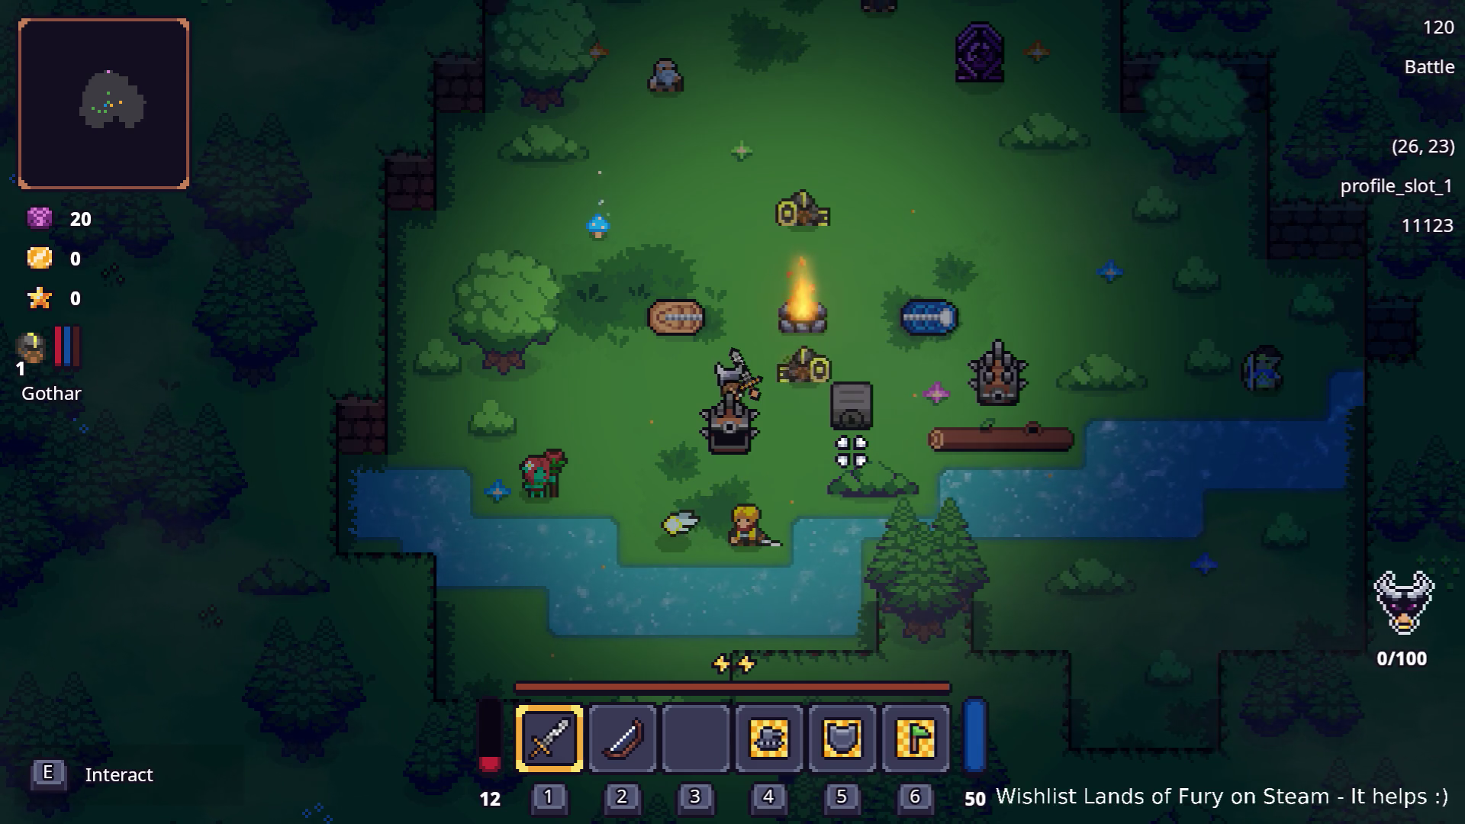
Move to the spiked chest and interact with it repeatedly to trigger its trap.
key("w")
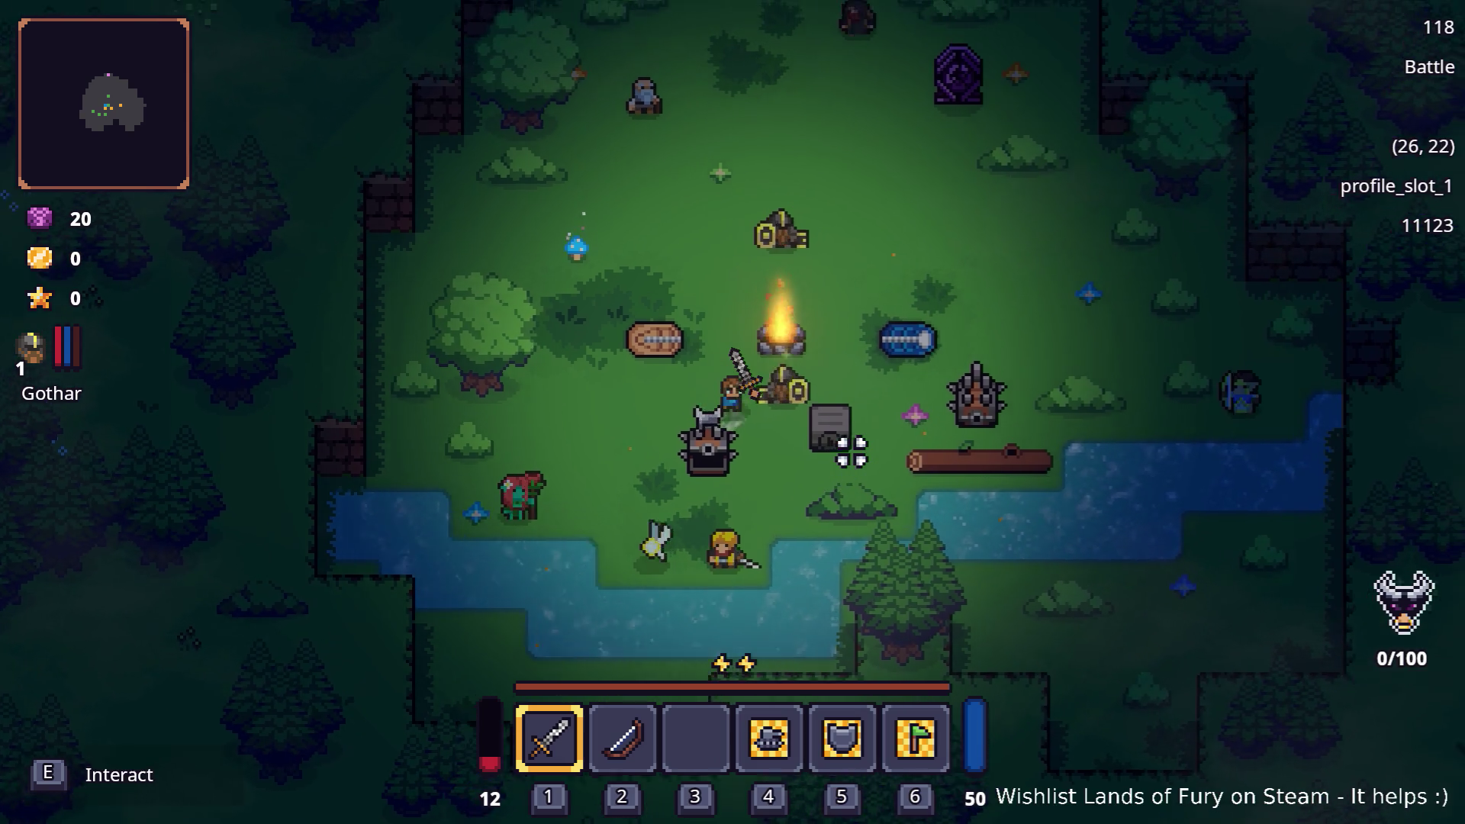
key("d")
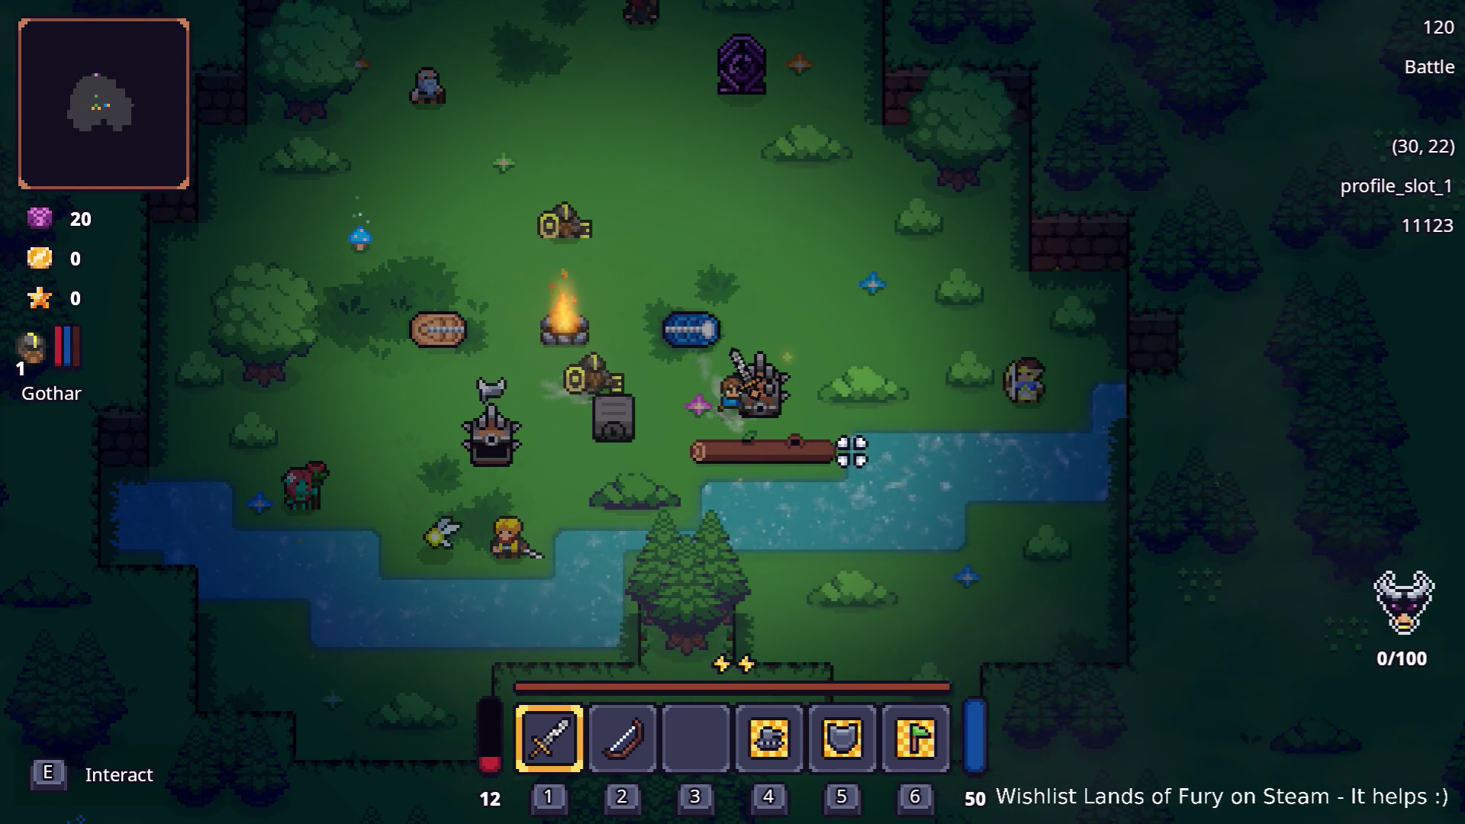
key("e")
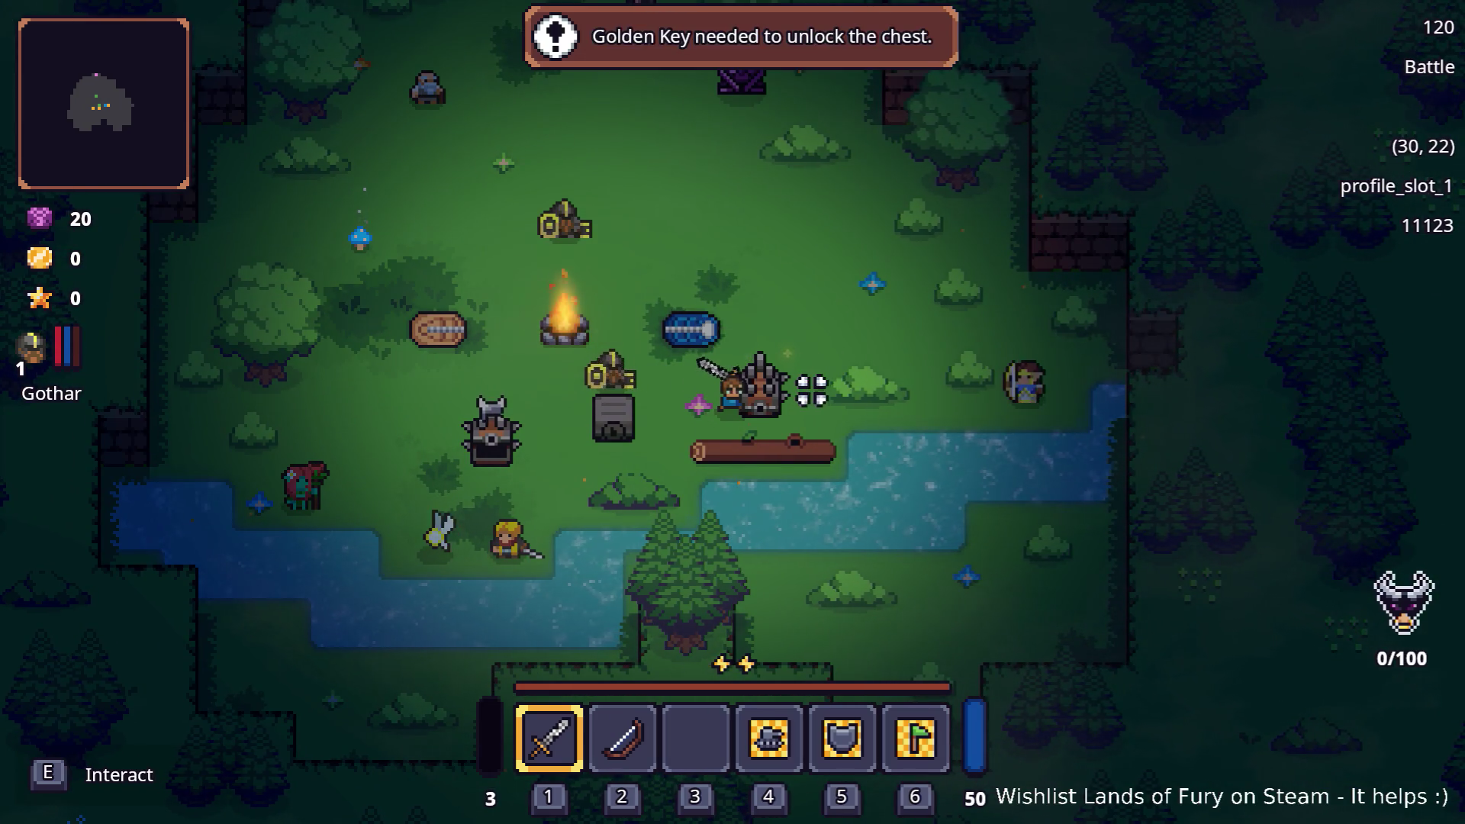
key("e")
key("a")
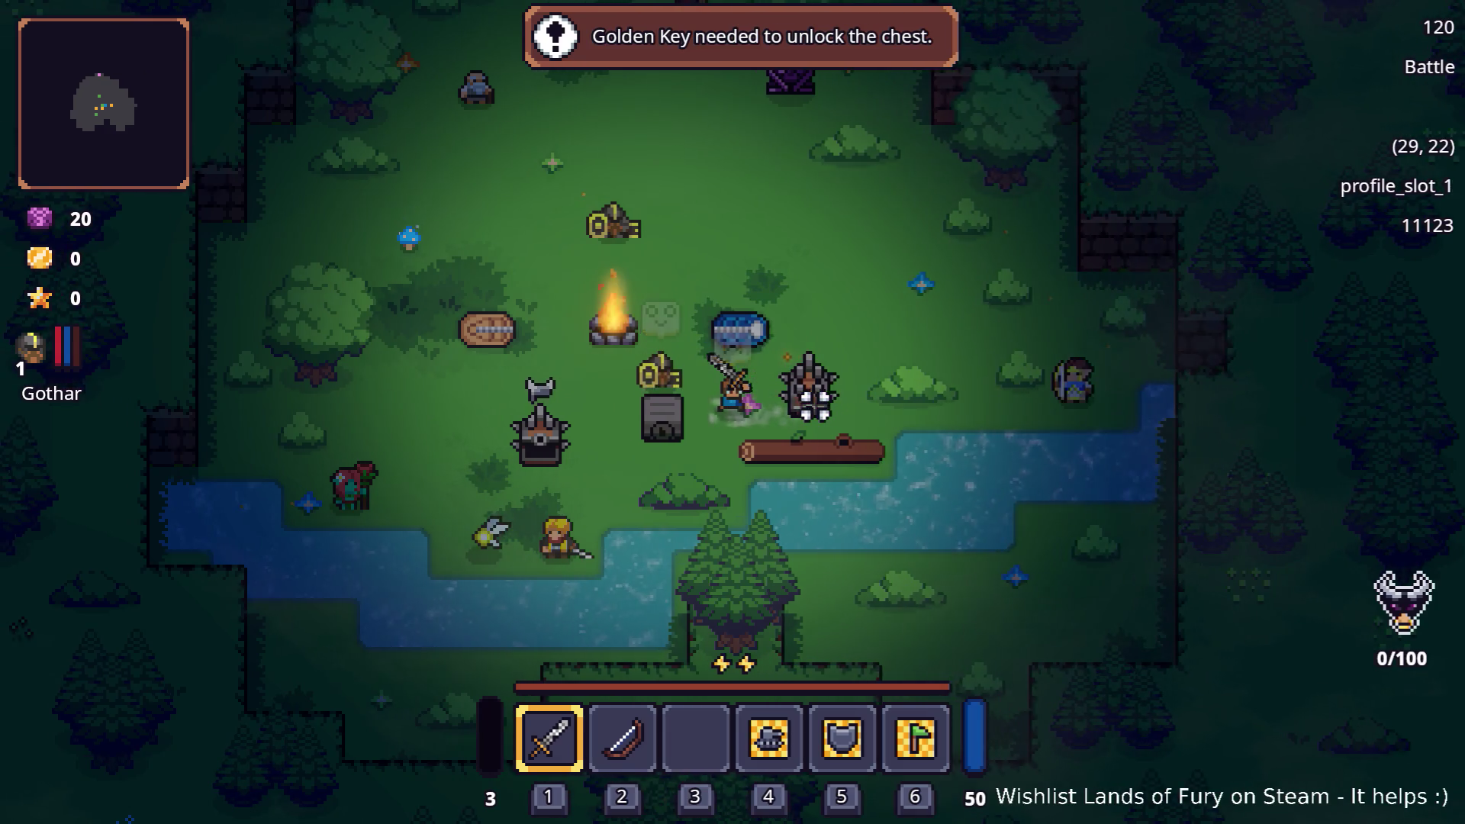
key("d")
key("e")
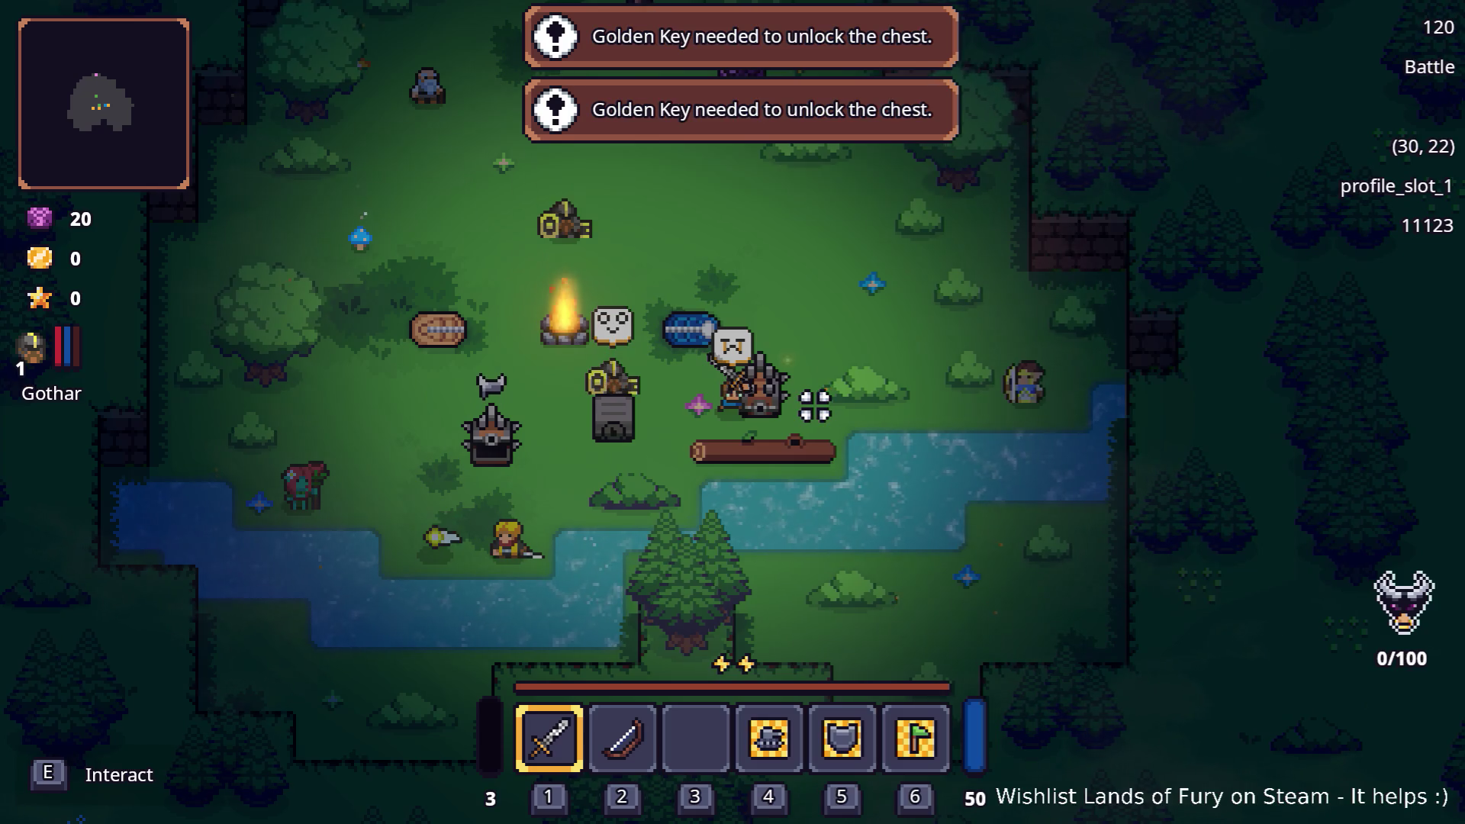
key("e")
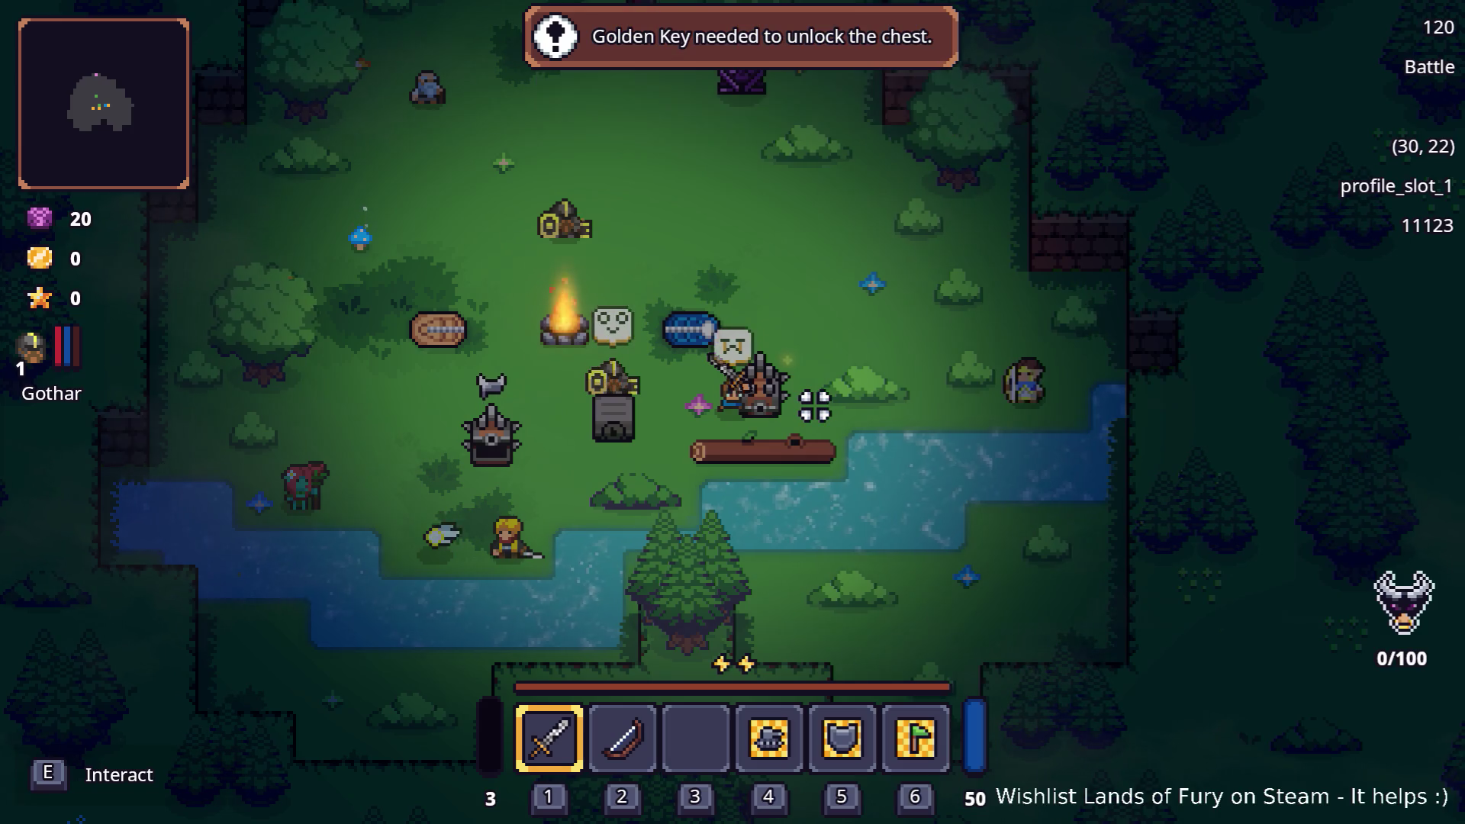
key("e")
key("e")
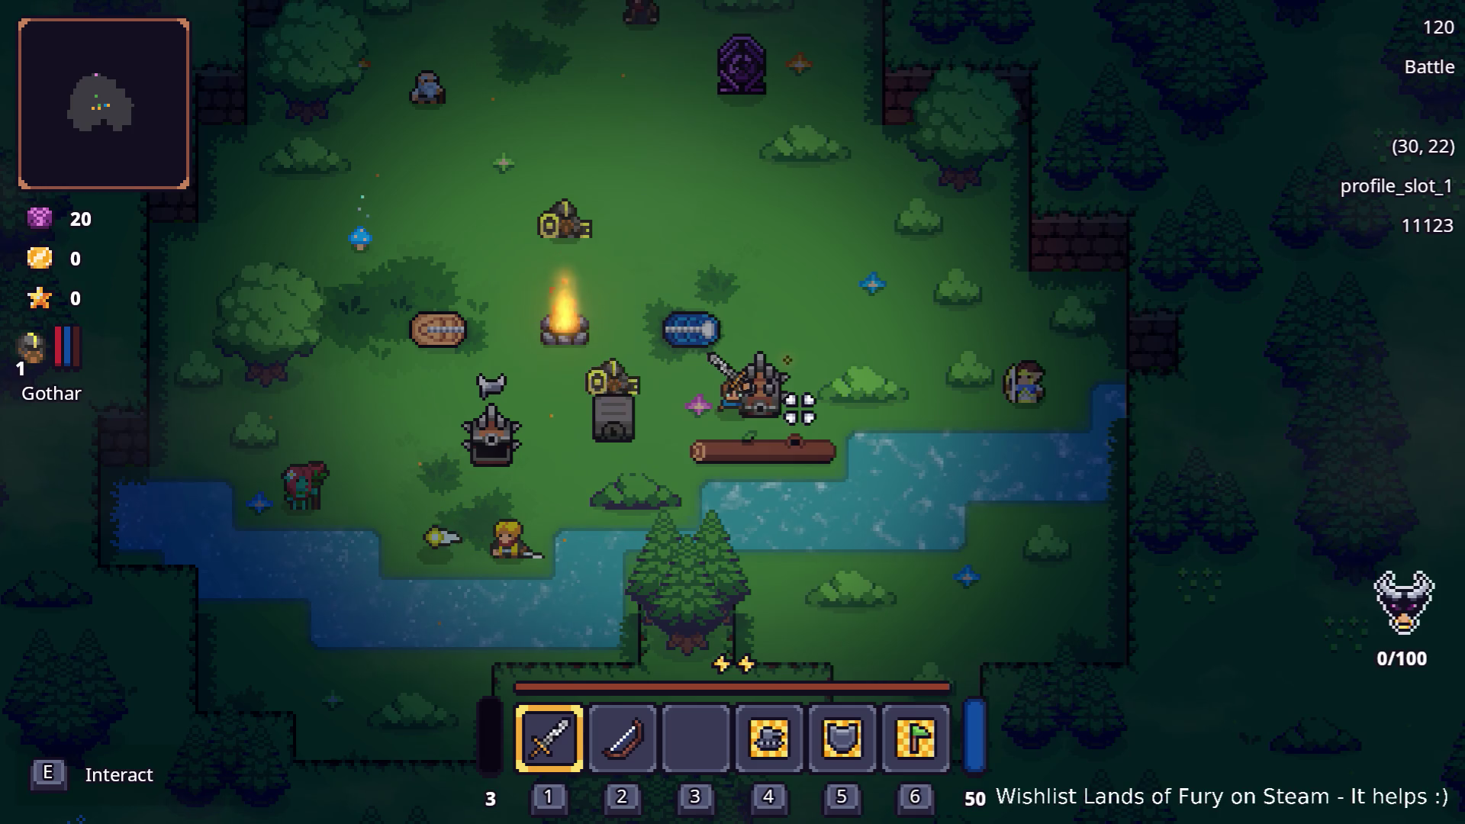
Pause and quit the game to desktop, returning to Chest.cs in Visual Studio Code.
key("Escape")
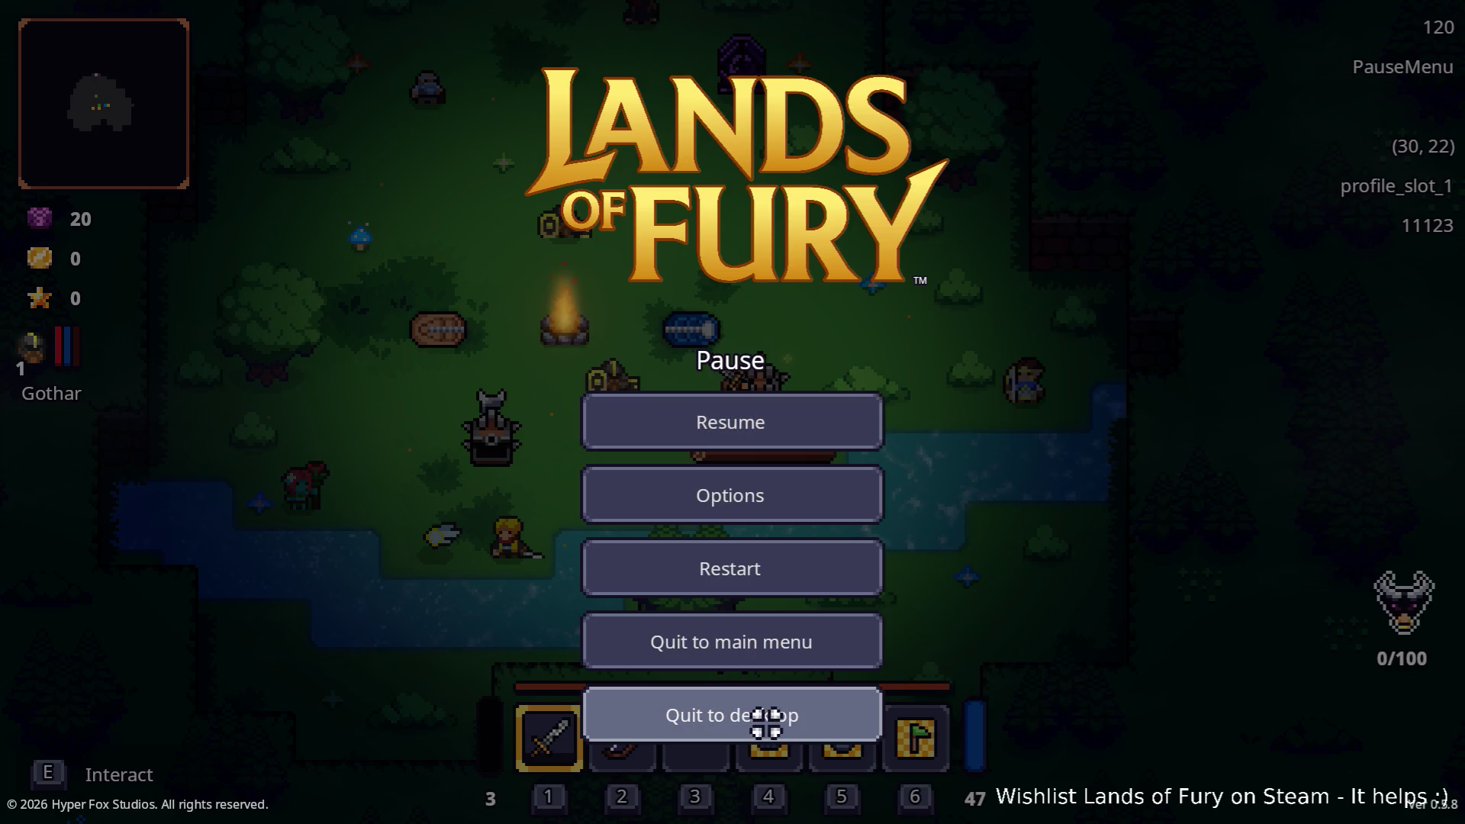
left_click(765, 721)
key("alt+Tab")
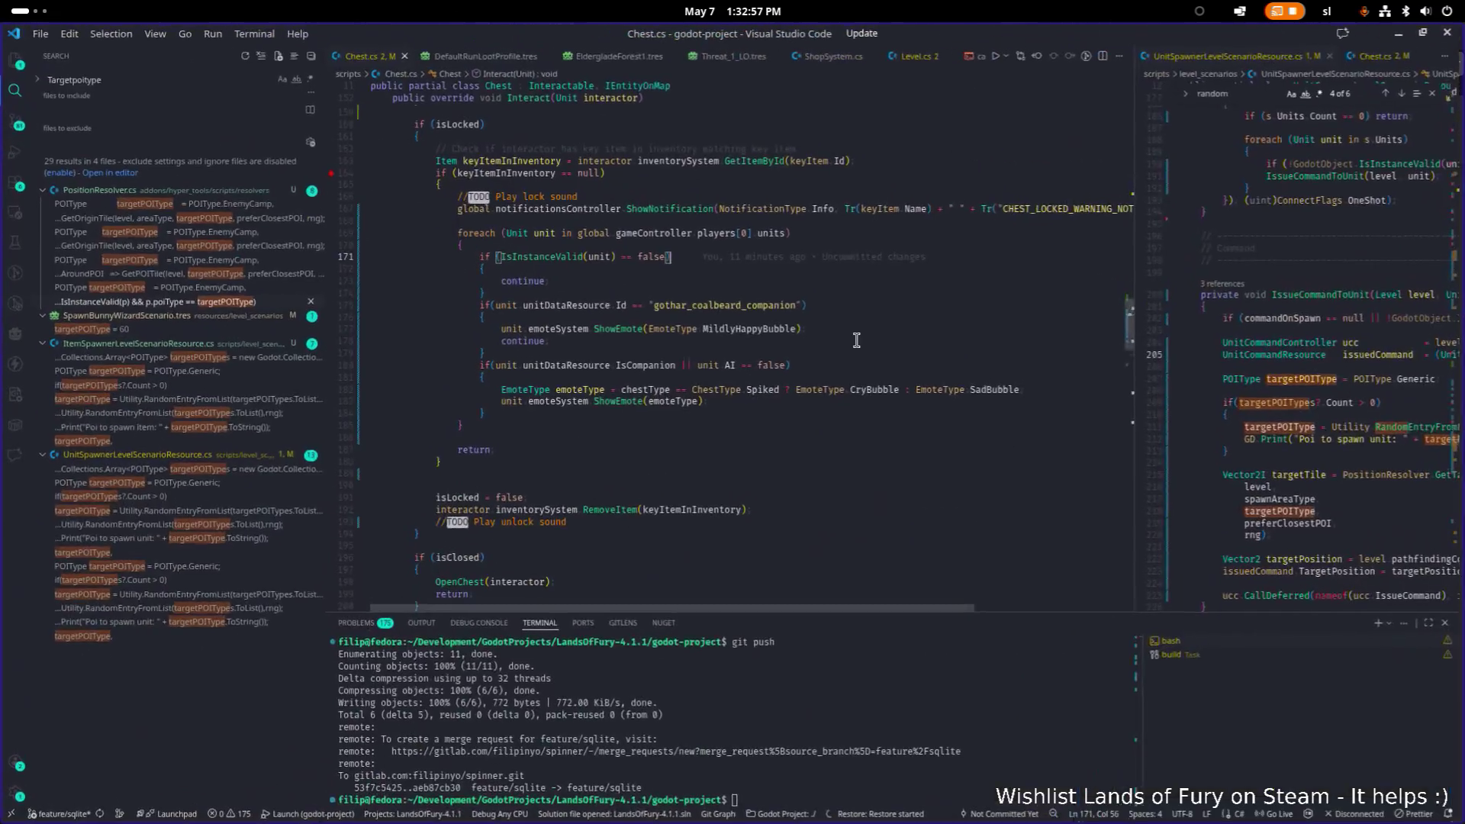
left_click(856, 341)
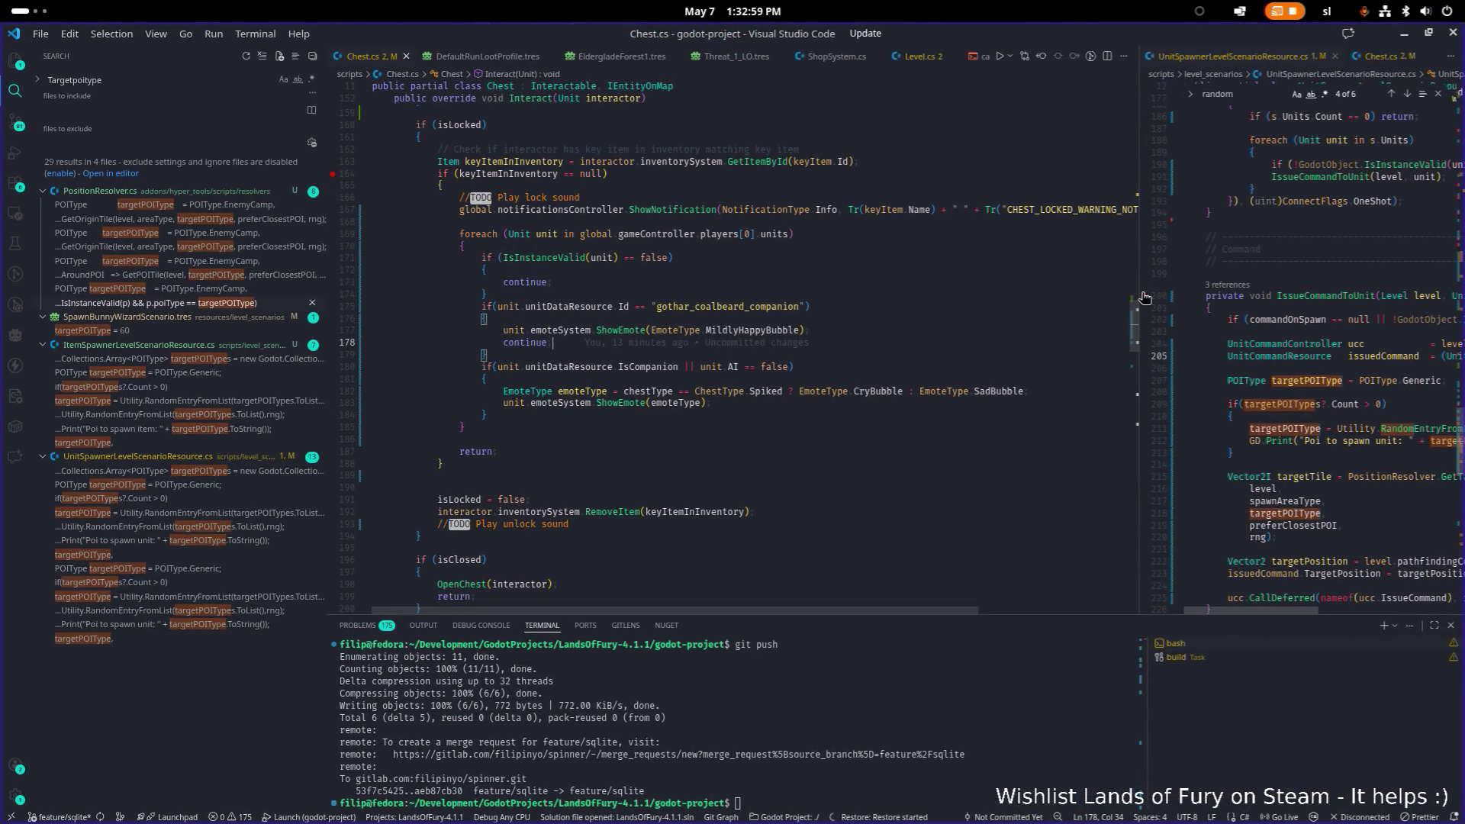
left_click_drag(1138, 293, 1182, 295)
Search Chest.cs for 'trigger' to reach the TriggerTrap method body.
left_click(857, 295)
scroll(610, 395, "up", 15)
scroll(610, 395, "down", 9)
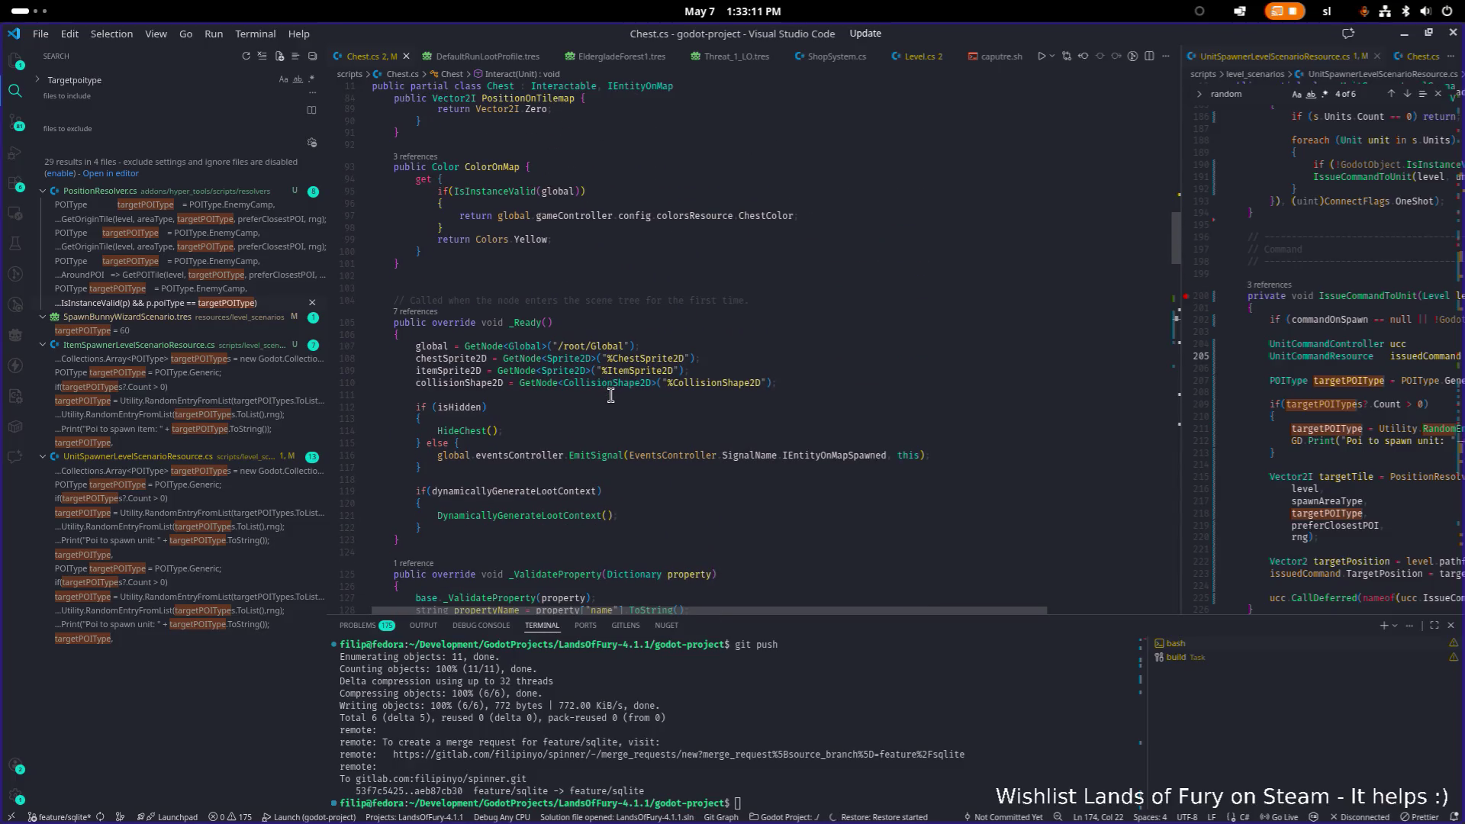
scroll(619, 393, "down", 20)
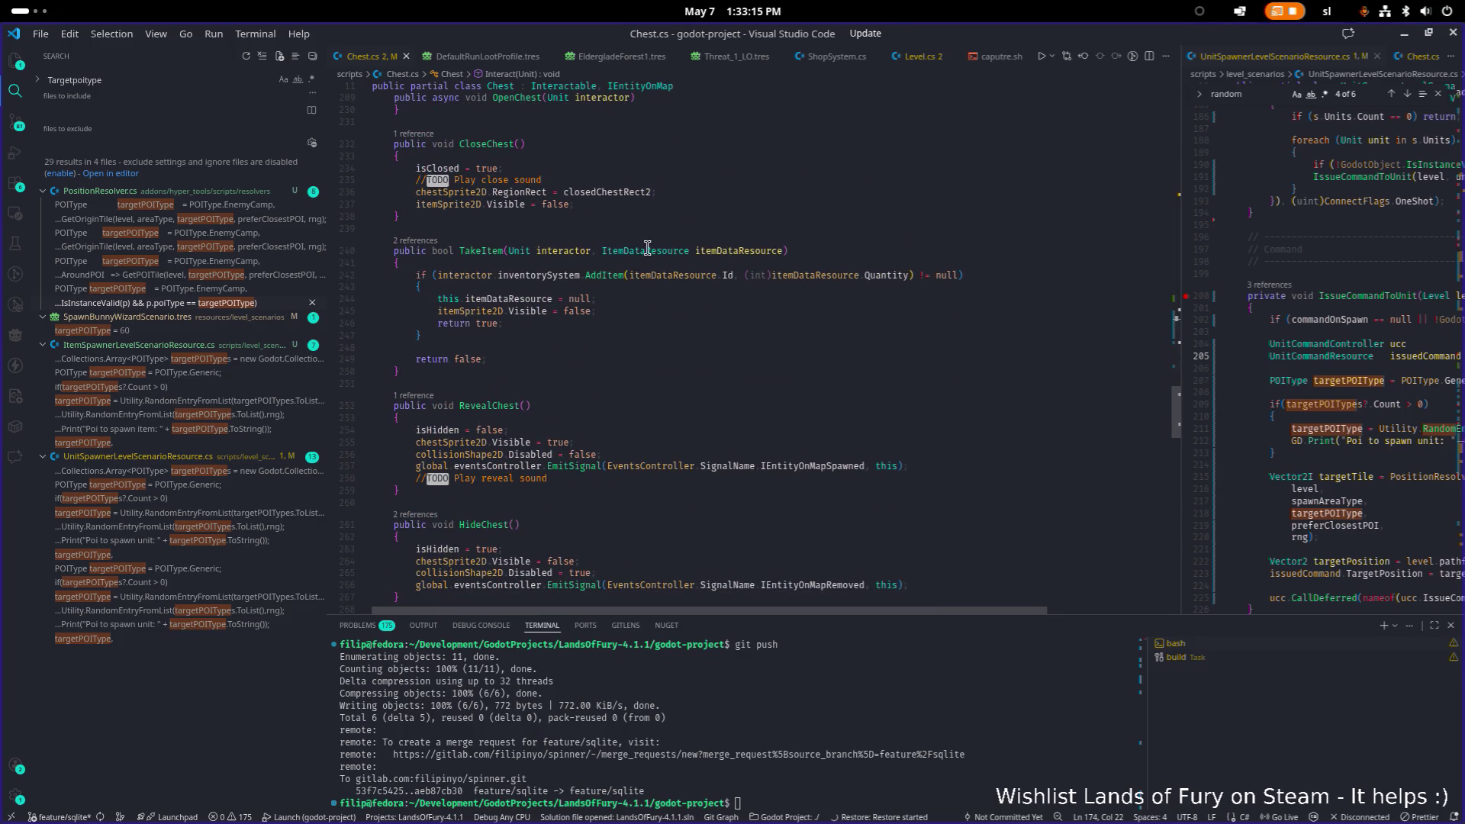
left_click(650, 269)
key("ctrl+f")
type("trigger")
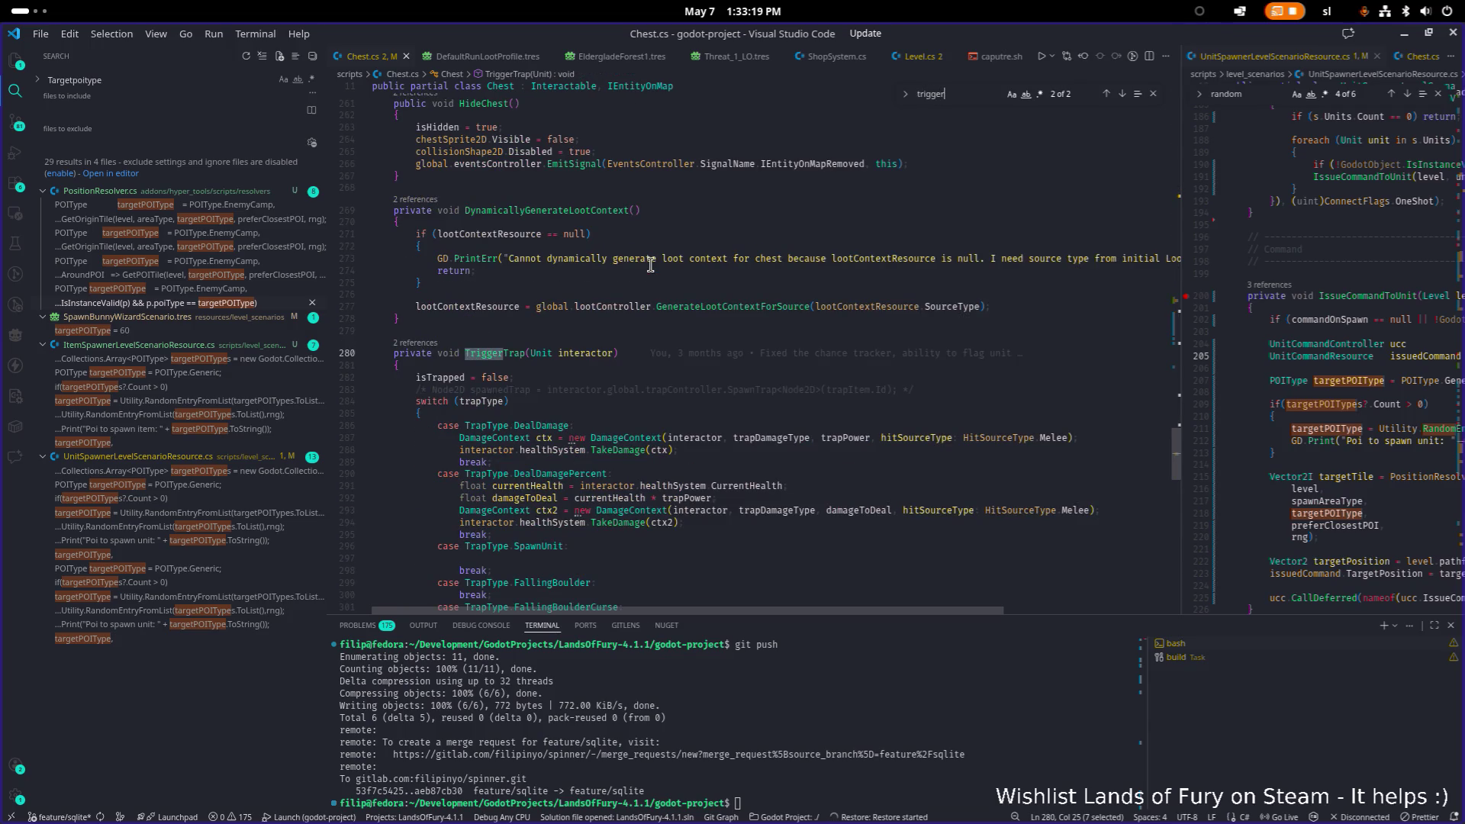
left_click(591, 390)
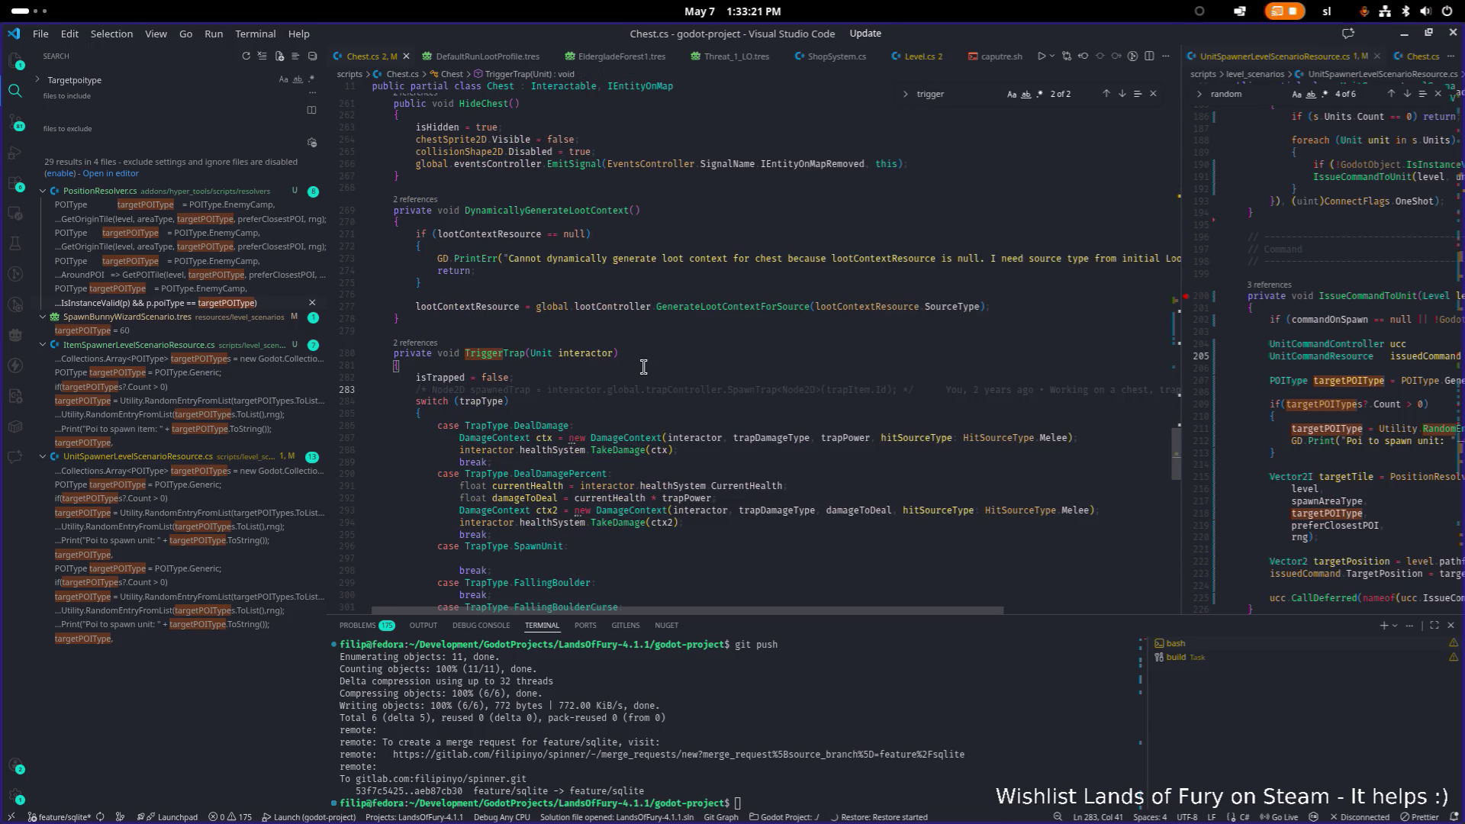
left_click(644, 368)
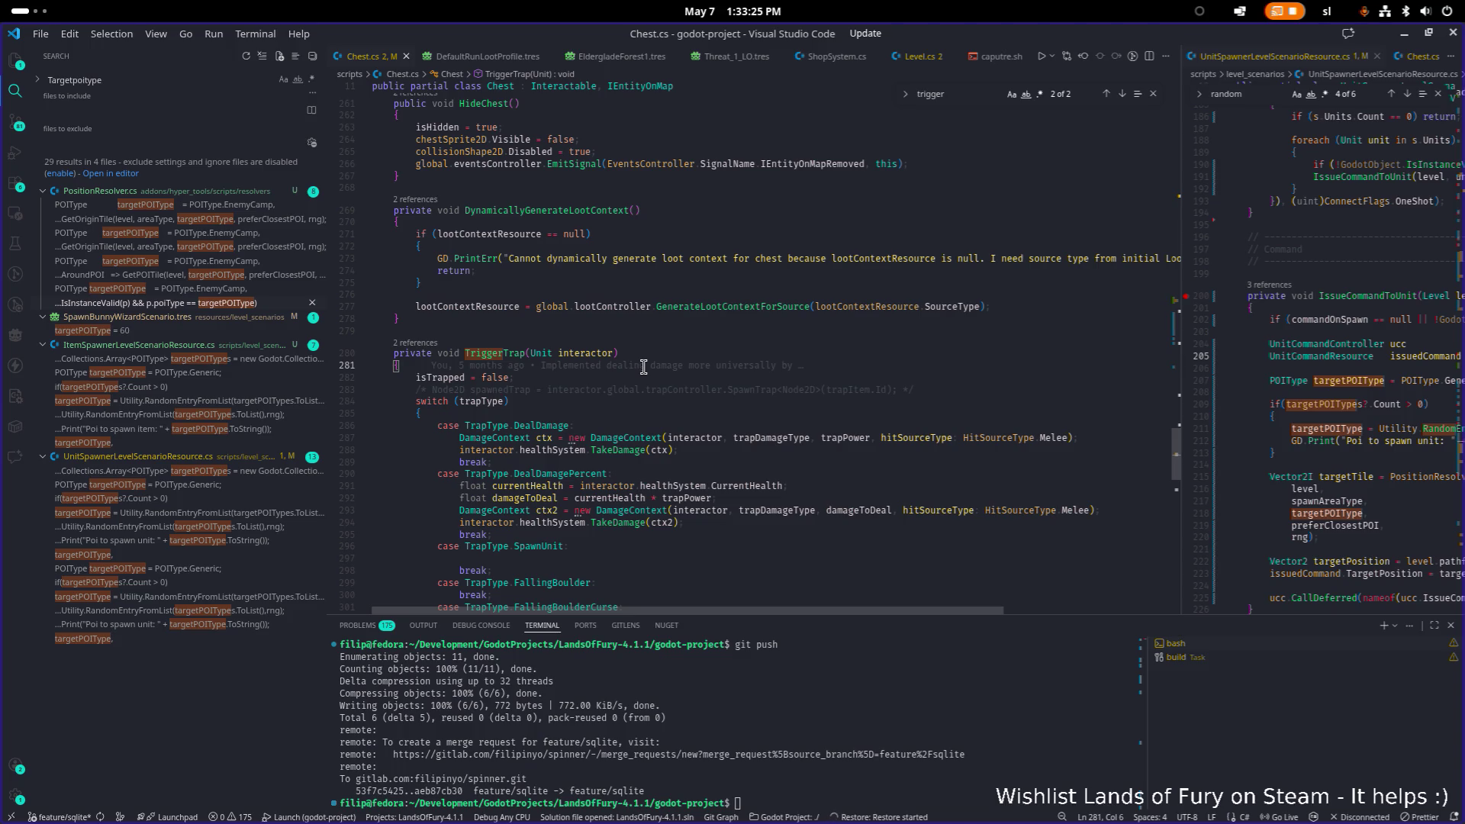
Jump from TriggerTrap's definition to its call in Interact at line 157.
key("Up")
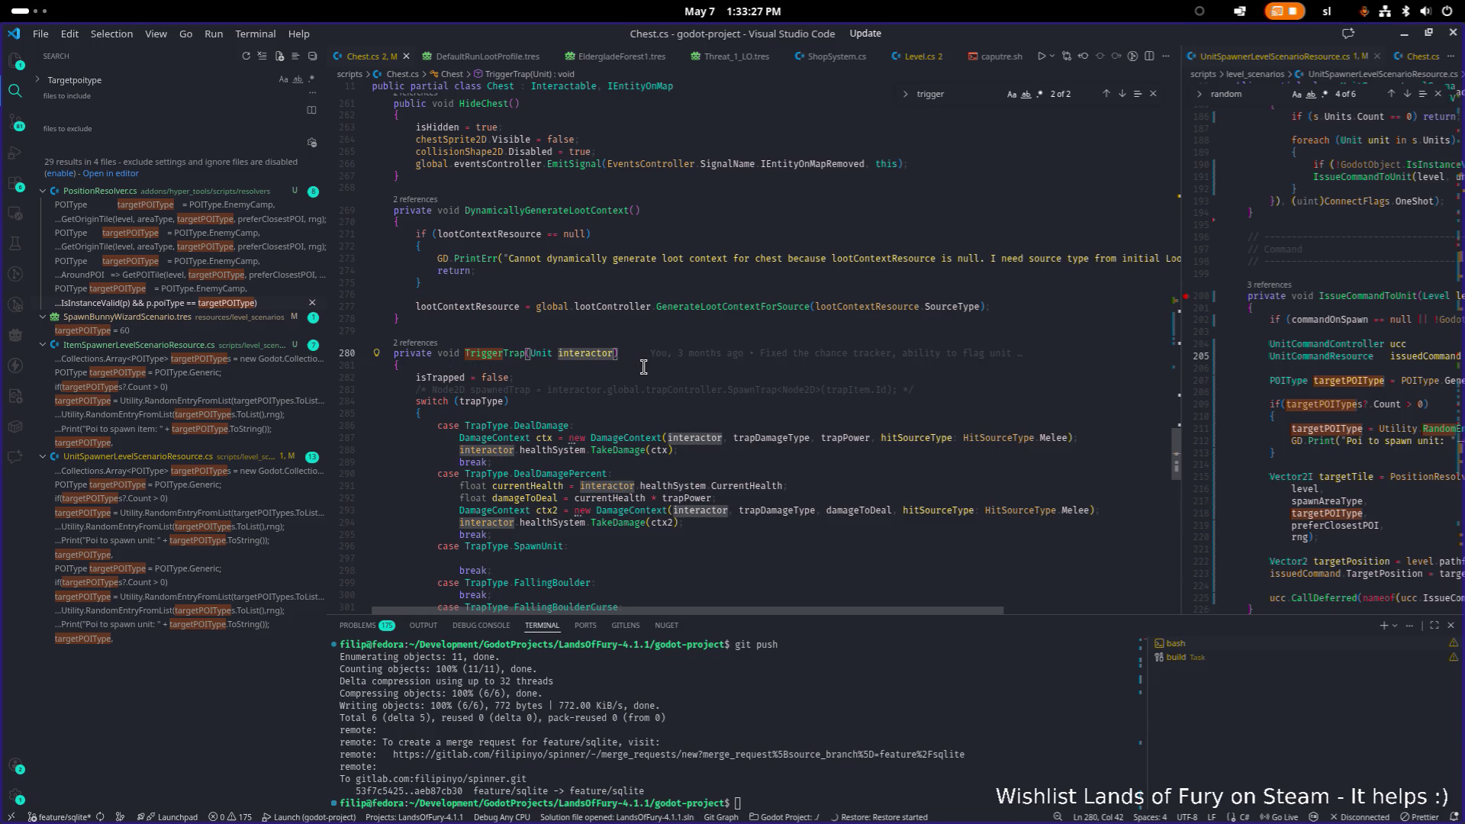
key("ctrl+Left")
key("ctrl+Left")
key("ctrl+Left")
key("ctrl+f")
key("Return")
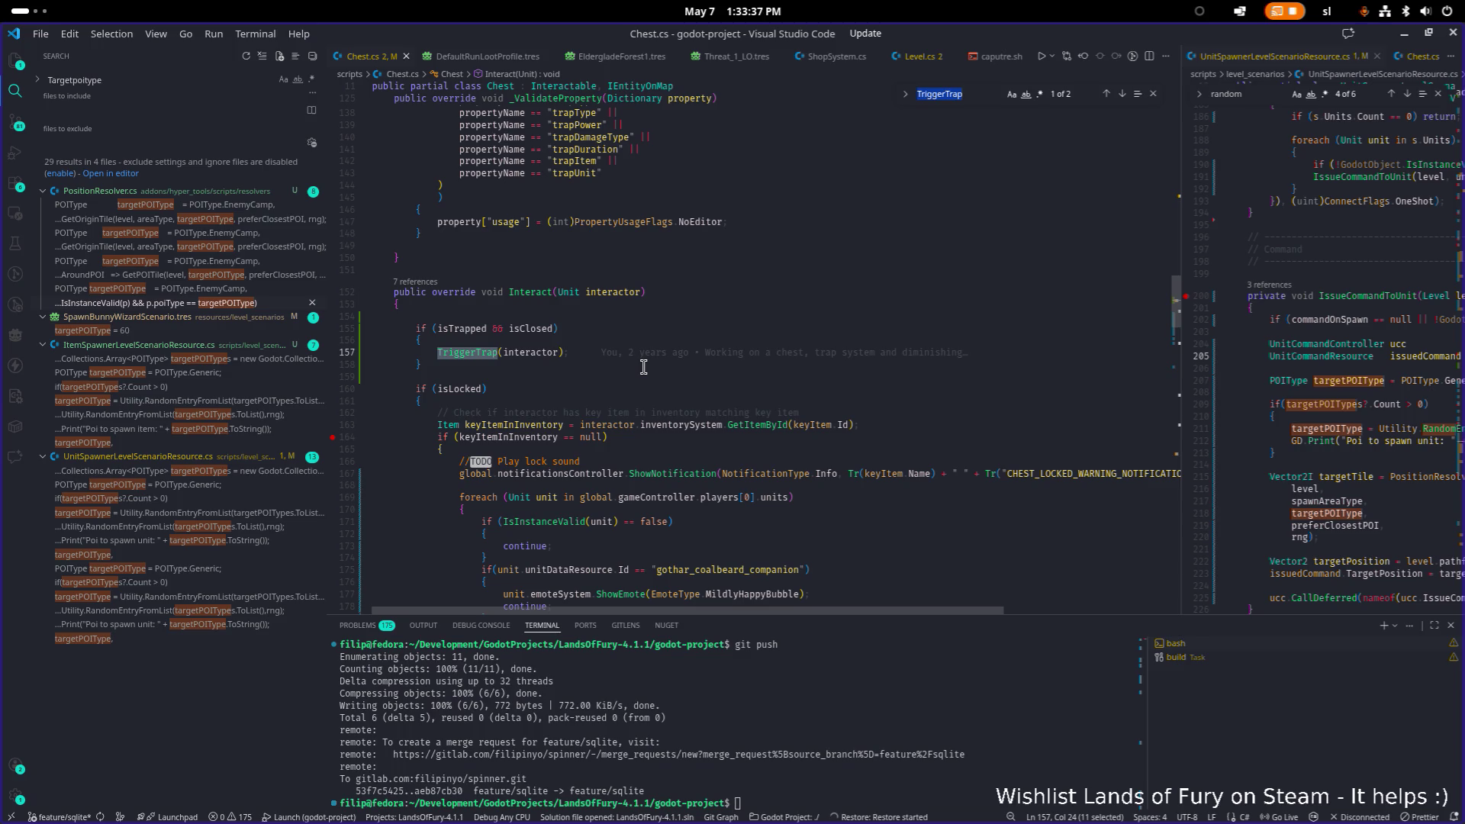
Comment out the 'isTrapped = false;' line at line 282 in TriggerTrap.
scroll(643, 367, "down", 5)
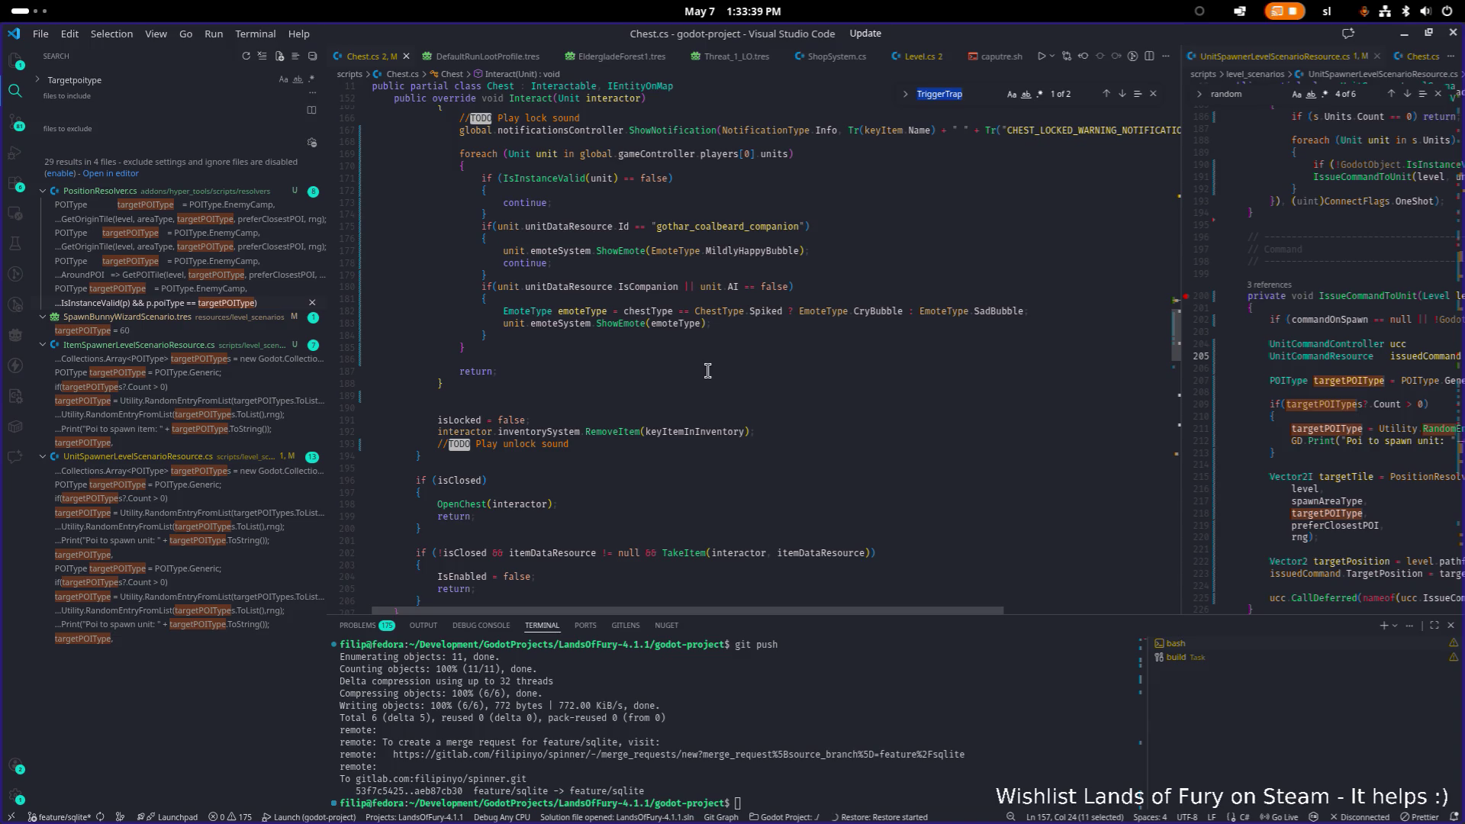
scroll(707, 370, "up", 3)
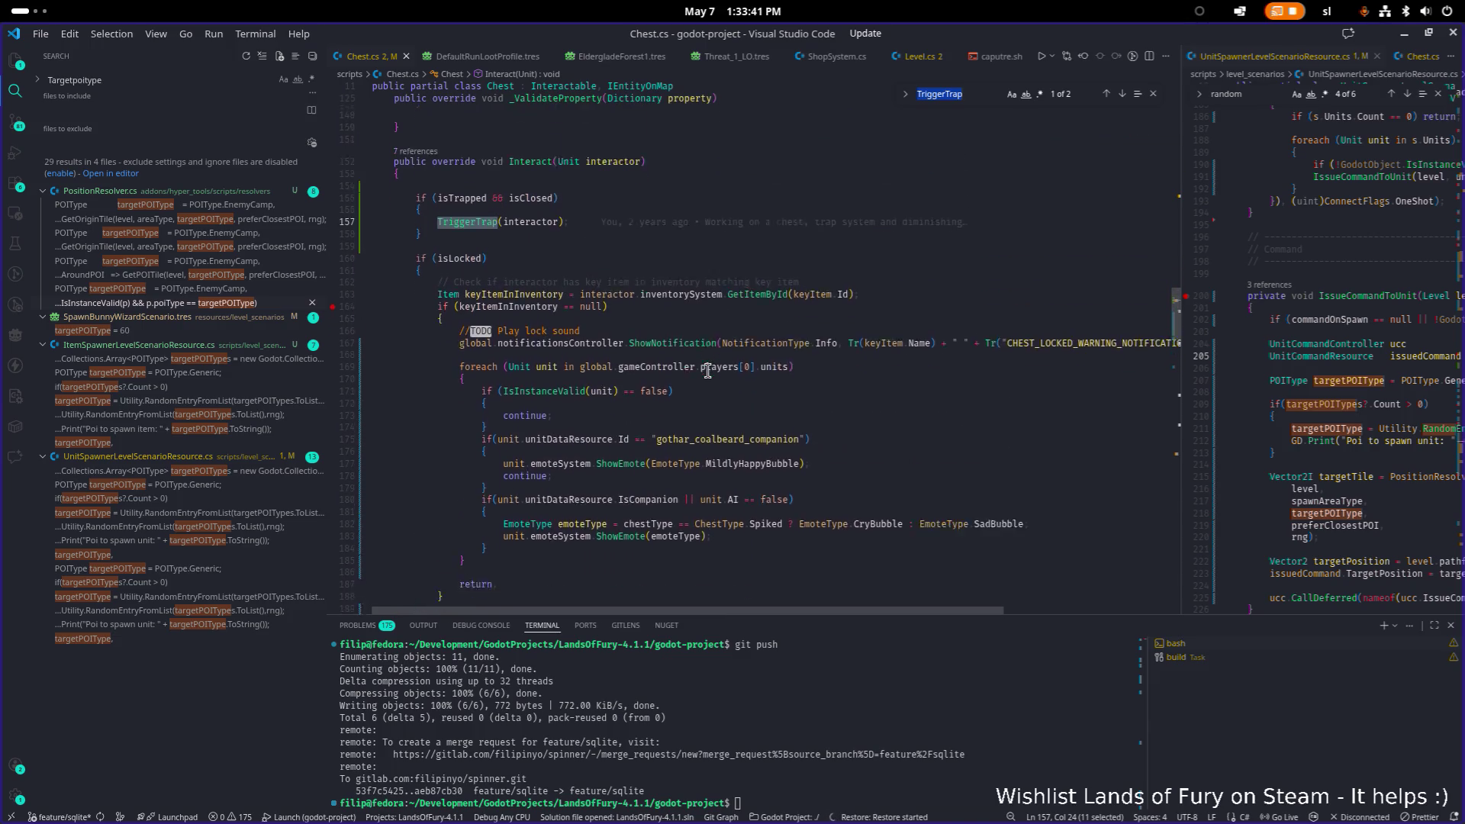
scroll(708, 371, "down", 3)
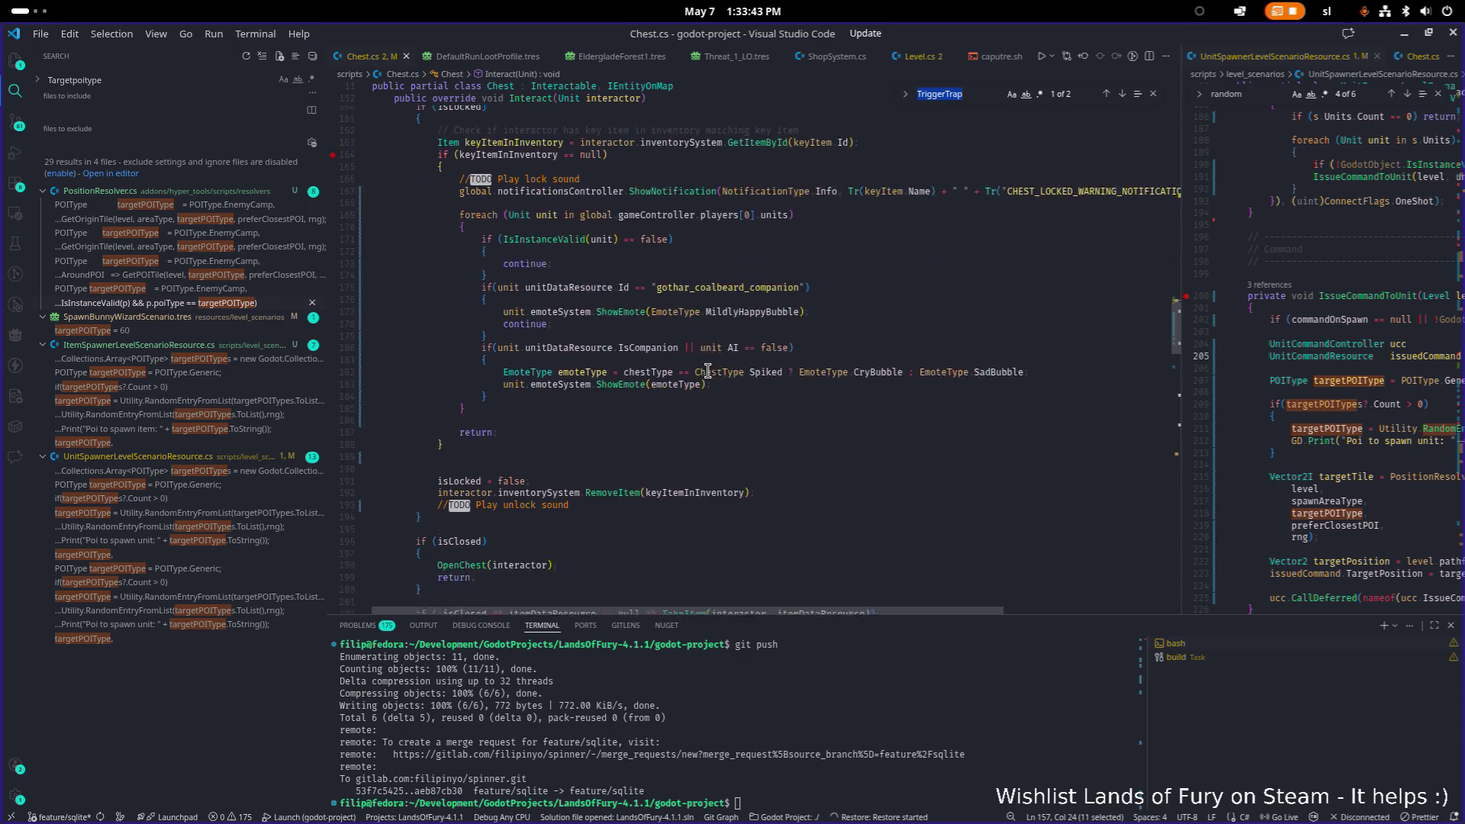
scroll(707, 371, "down", 2)
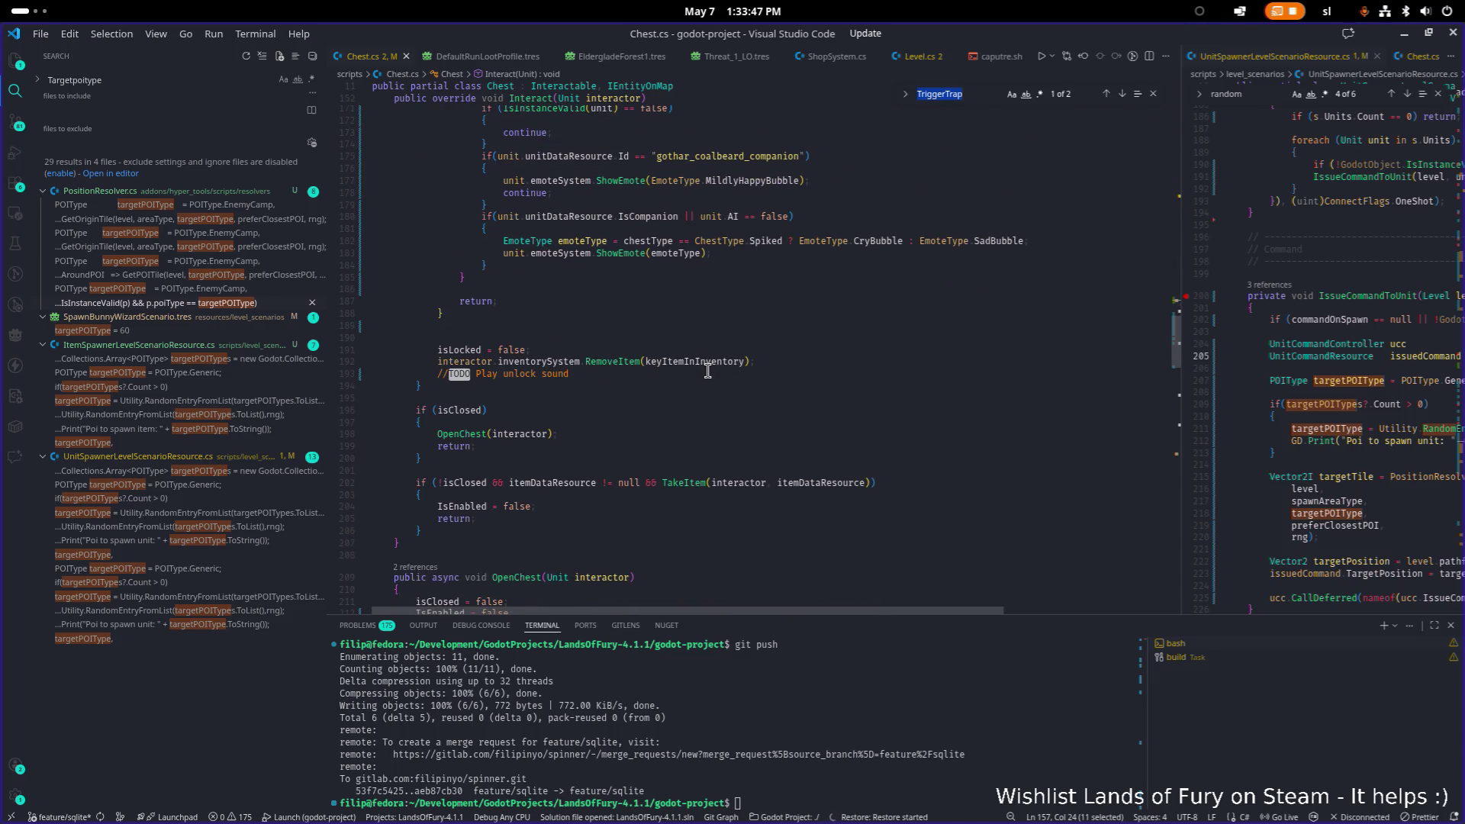
scroll(708, 371, "up", 10)
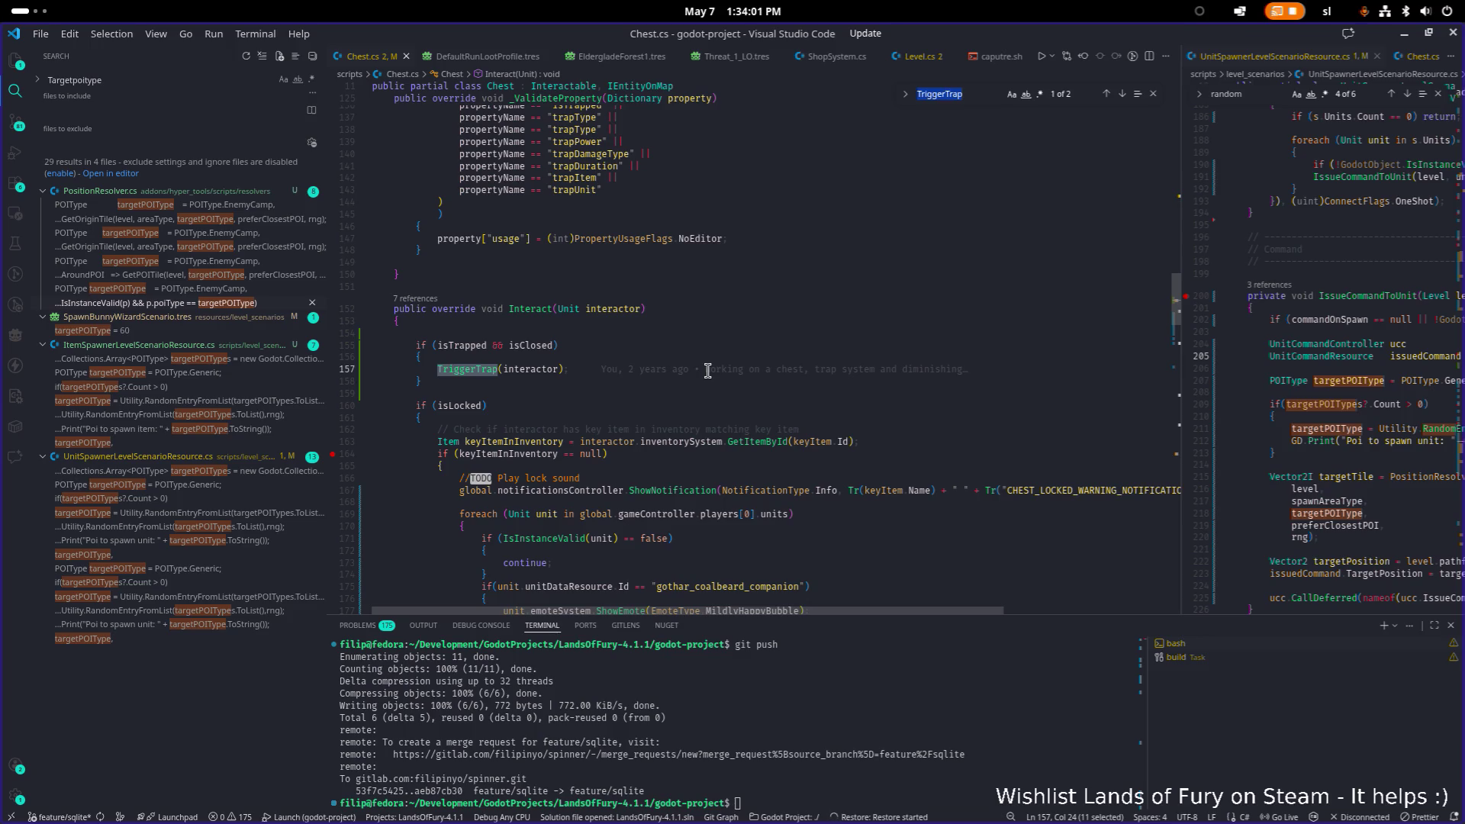
scroll(707, 370, "down", 20)
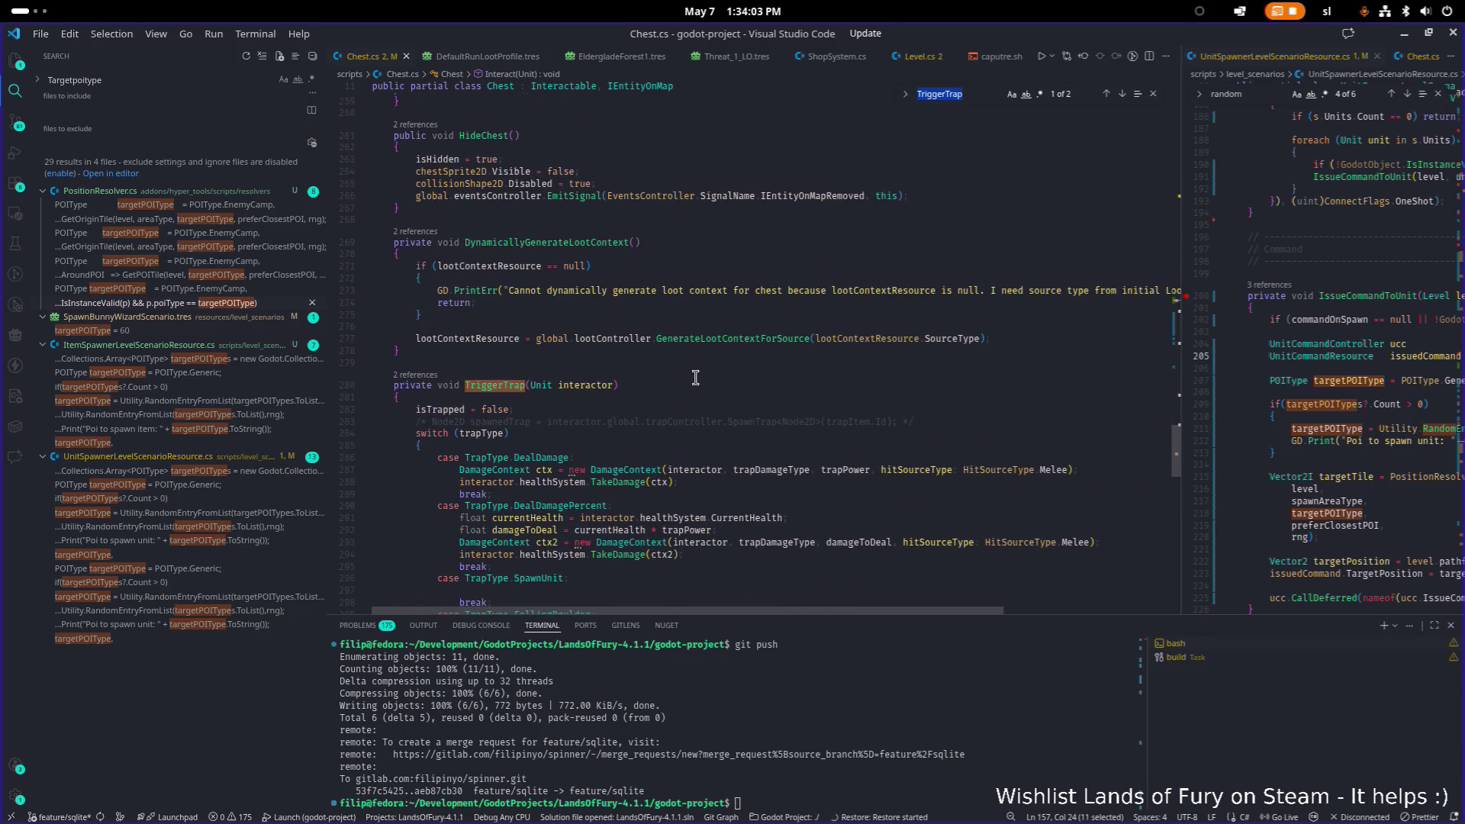
left_click(612, 406)
key("Home")
key("ctrl+slash")
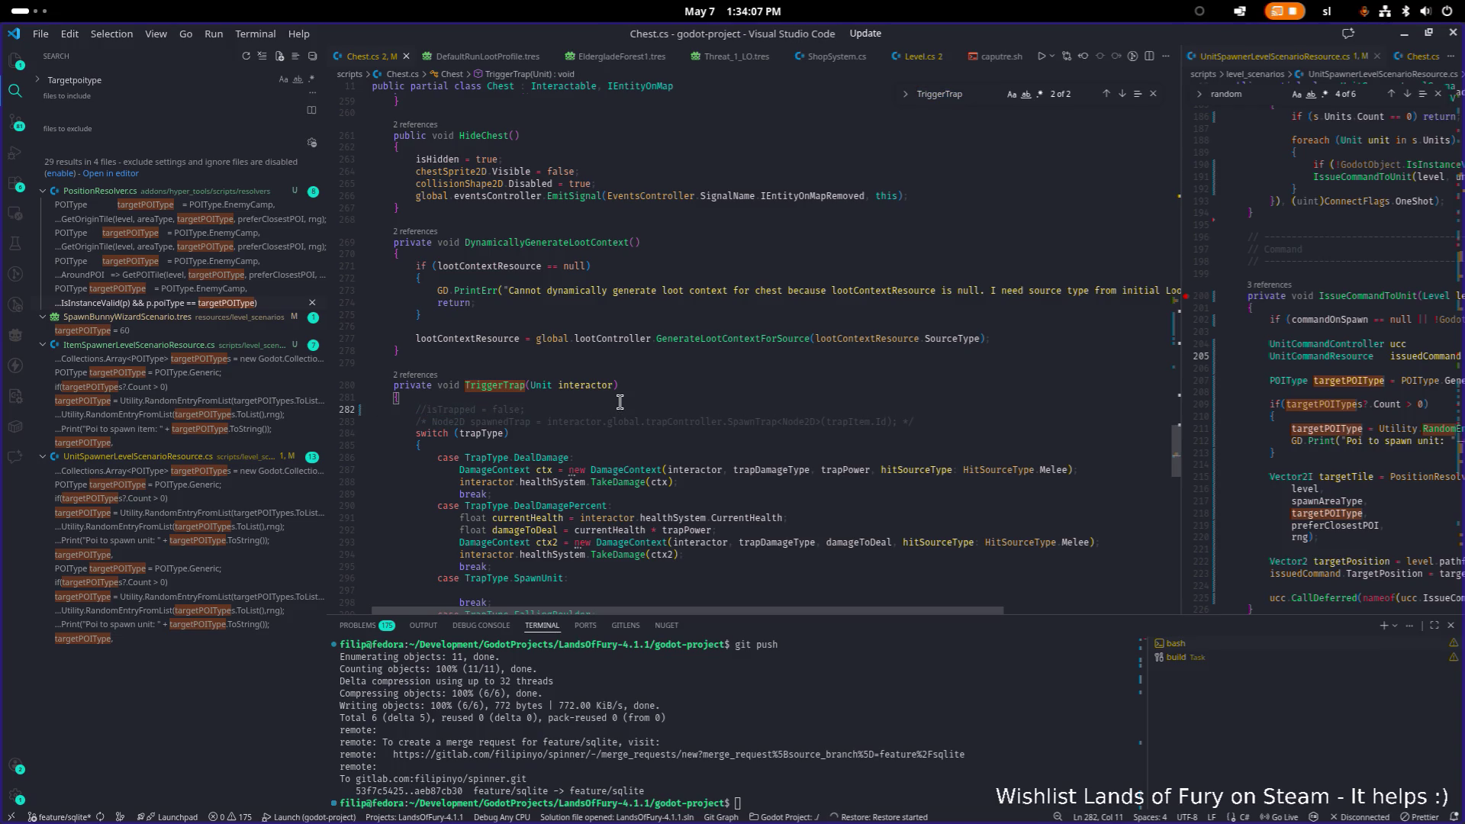
Review the isTrapped and isClosed checks in Interact, then return to the Godot editor.
scroll(618, 402, "up", 20)
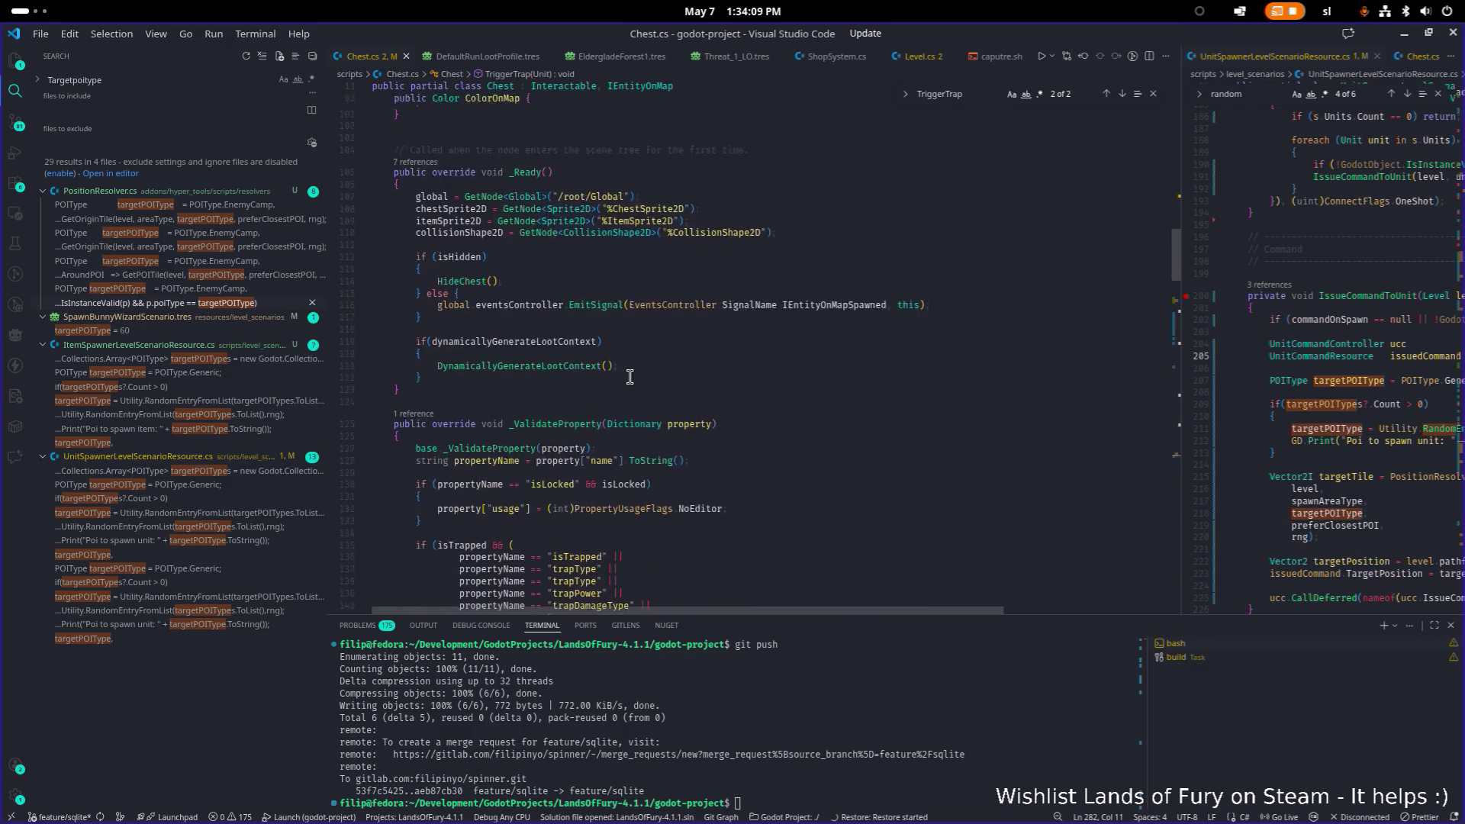
scroll(626, 377, "down", 2)
double_click(463, 397)
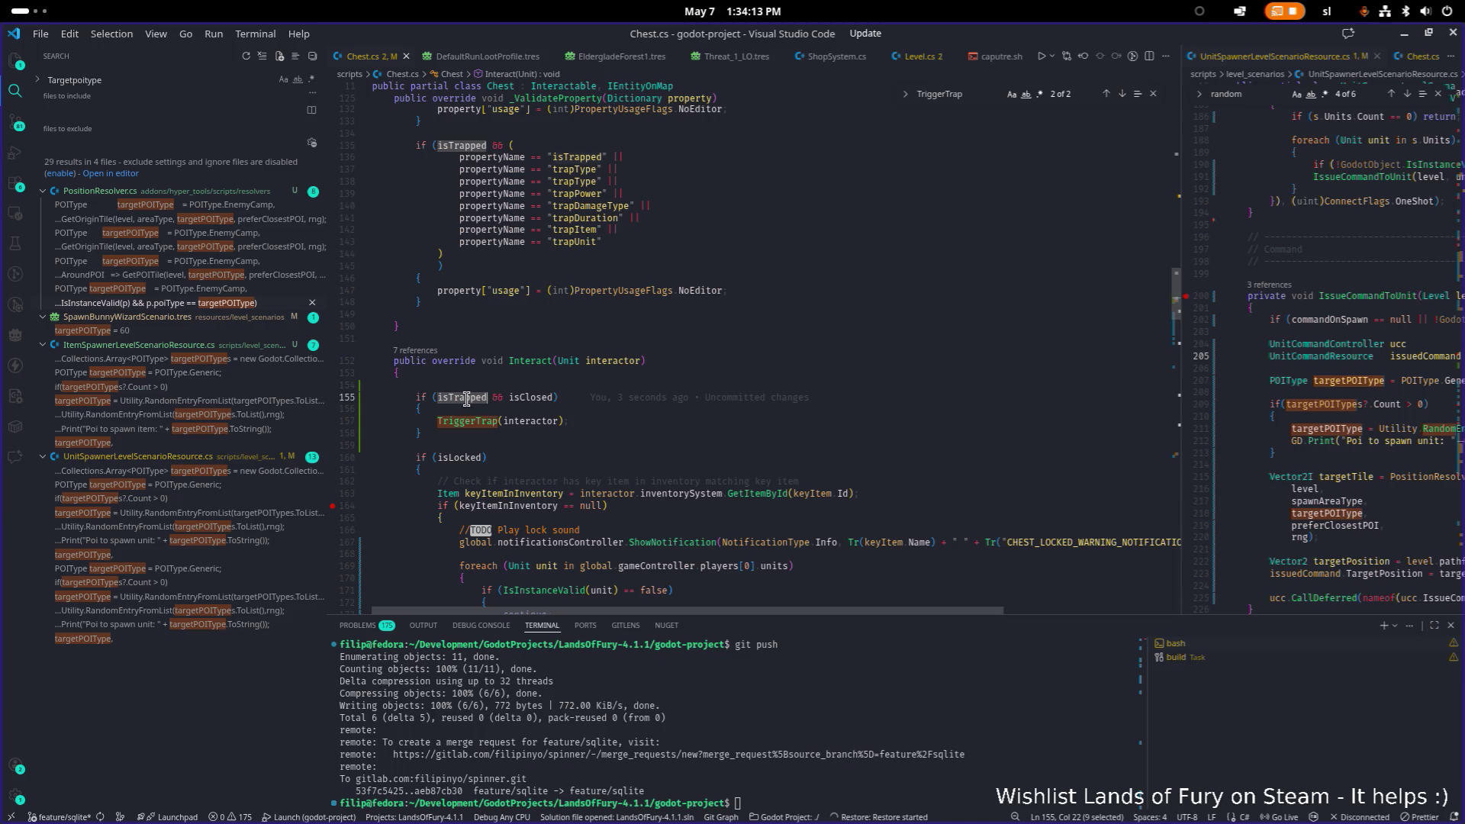
left_click(536, 397)
left_click(694, 418)
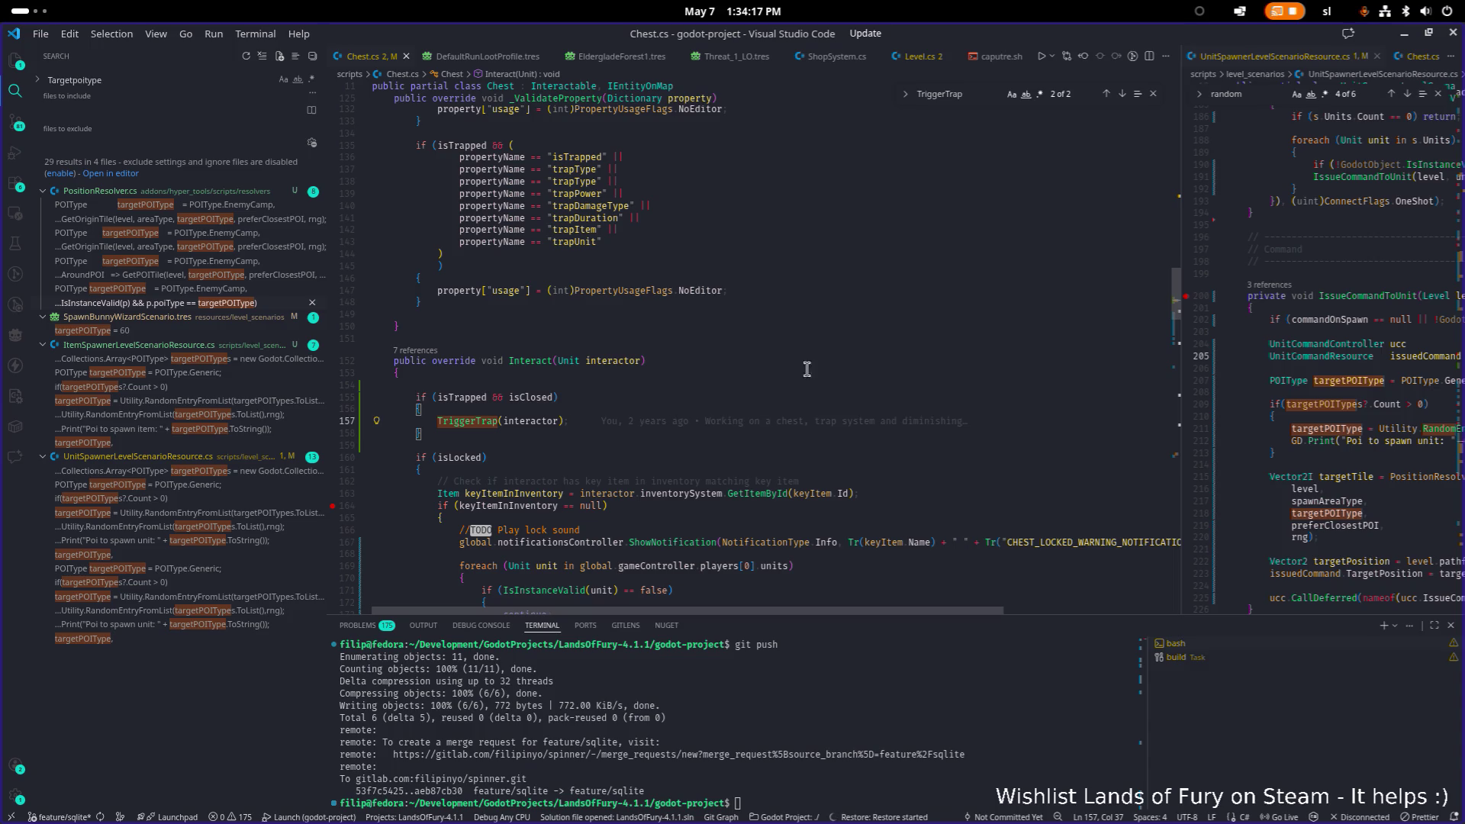
key("alt+Tab")
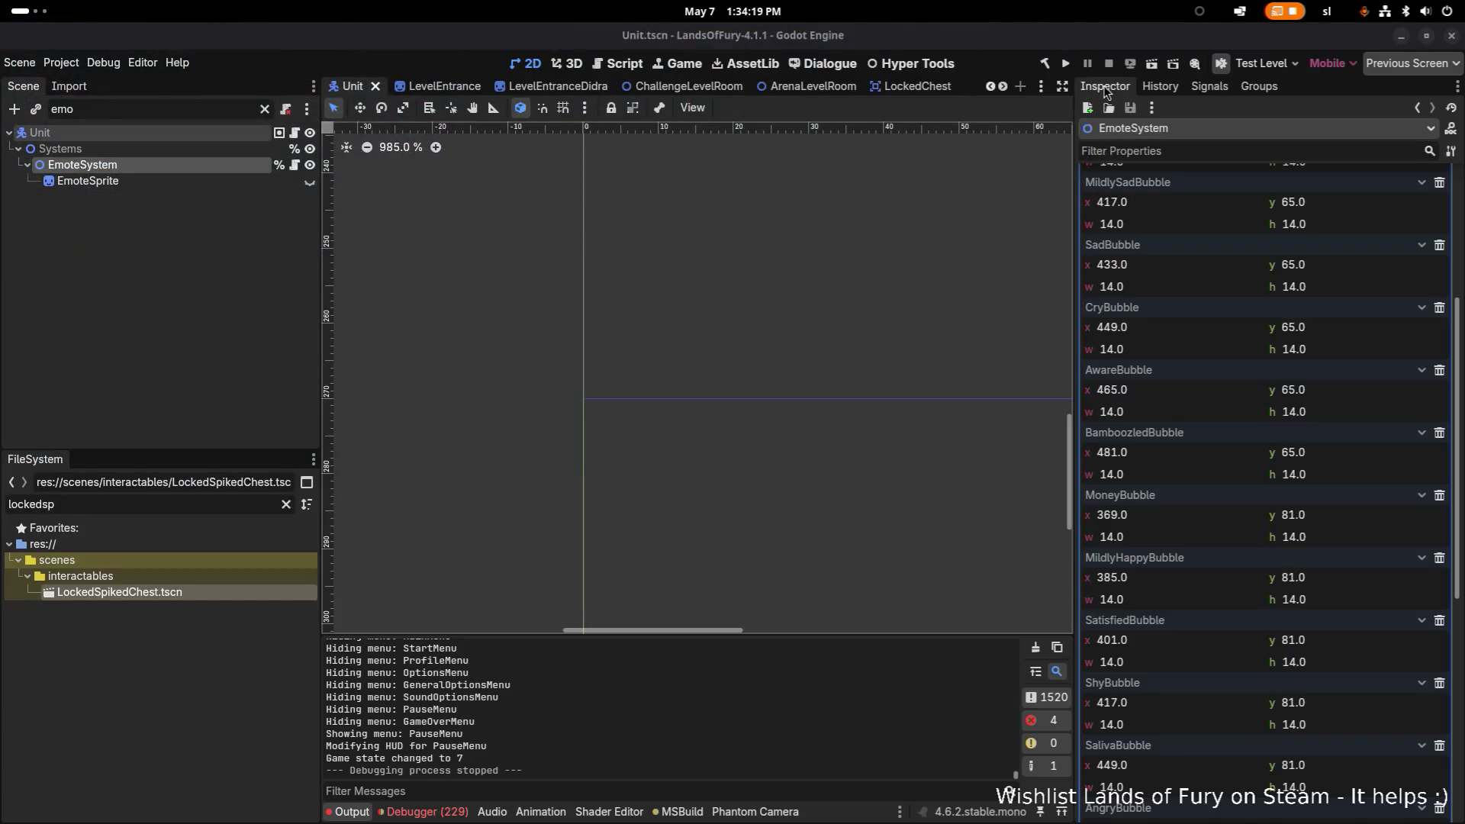
Launch the game, start a run, walk to the chest and trigger its trap.
left_click(1067, 65)
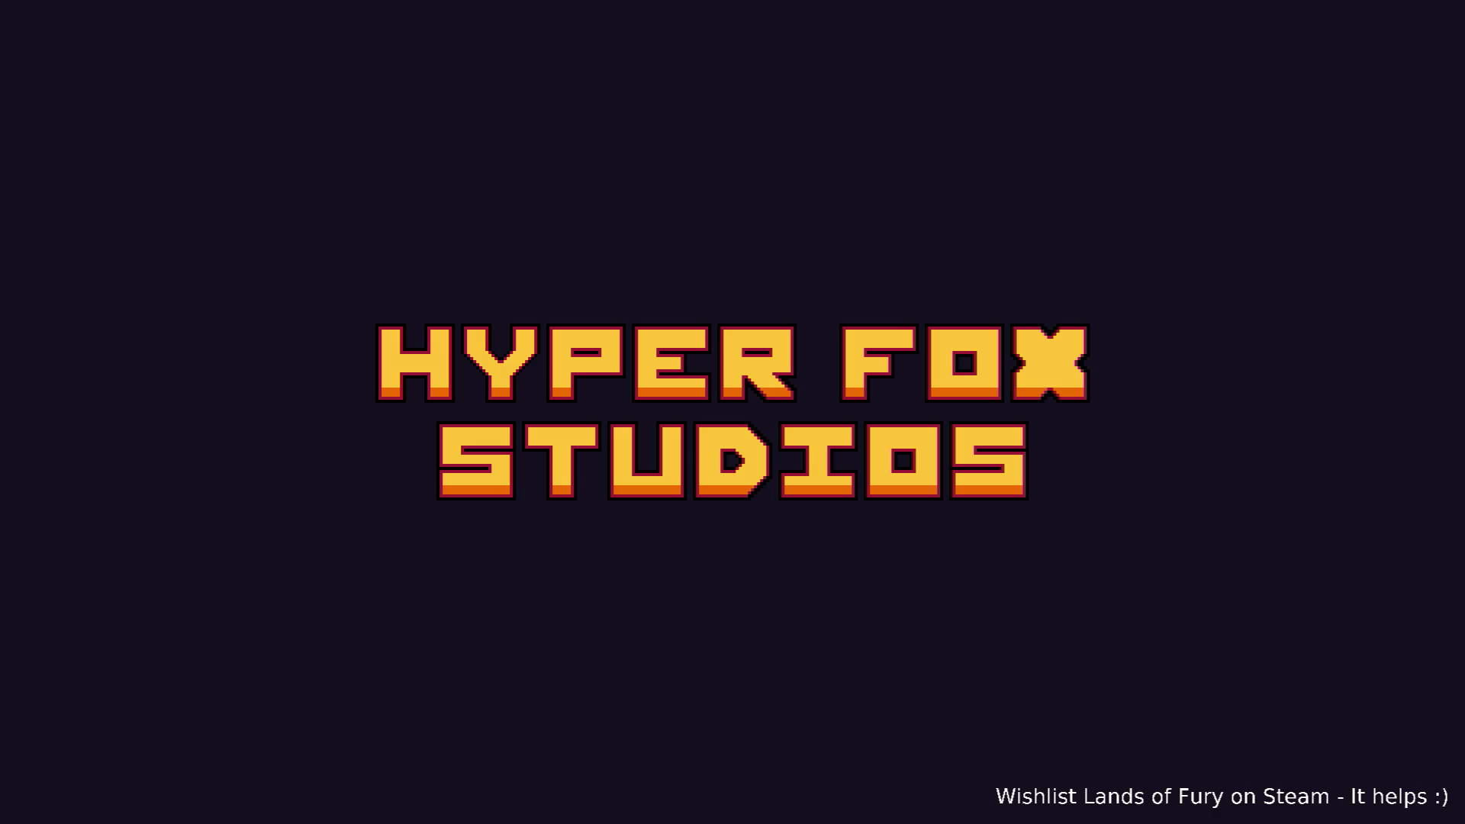
key("Return")
key("Return")
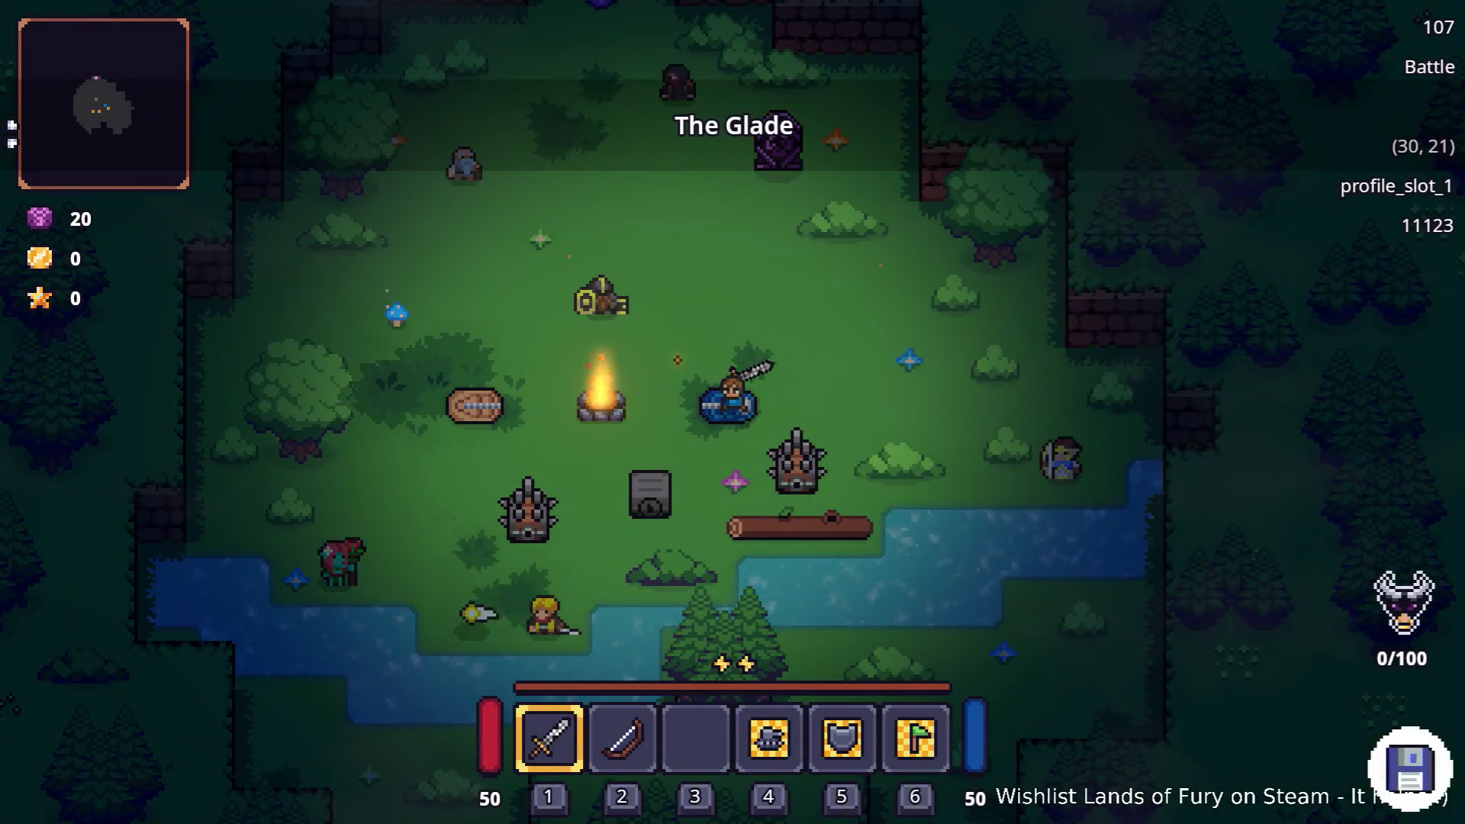
key("d")
key("e")
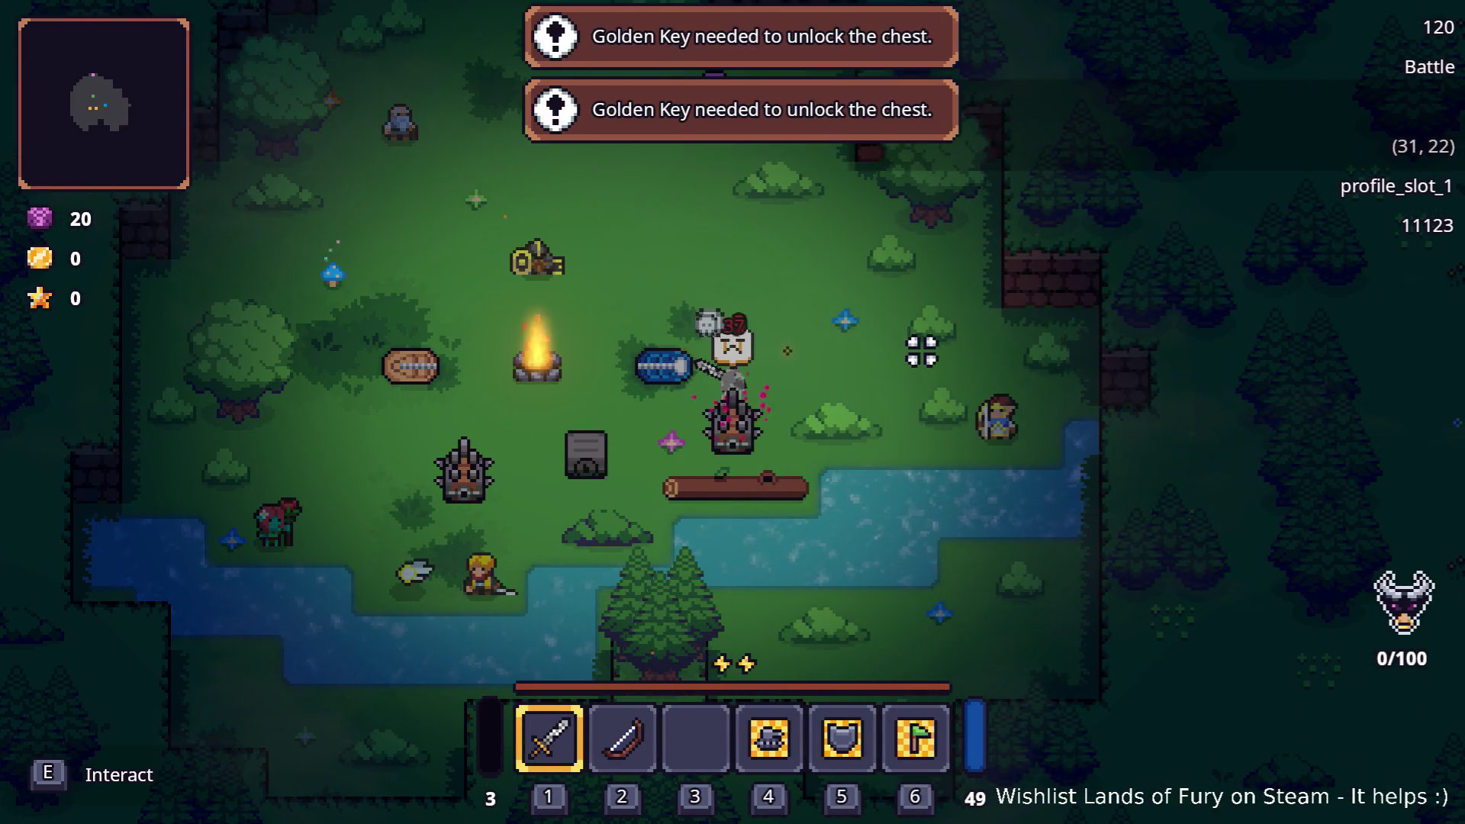
key("e")
key("e")
key("e")
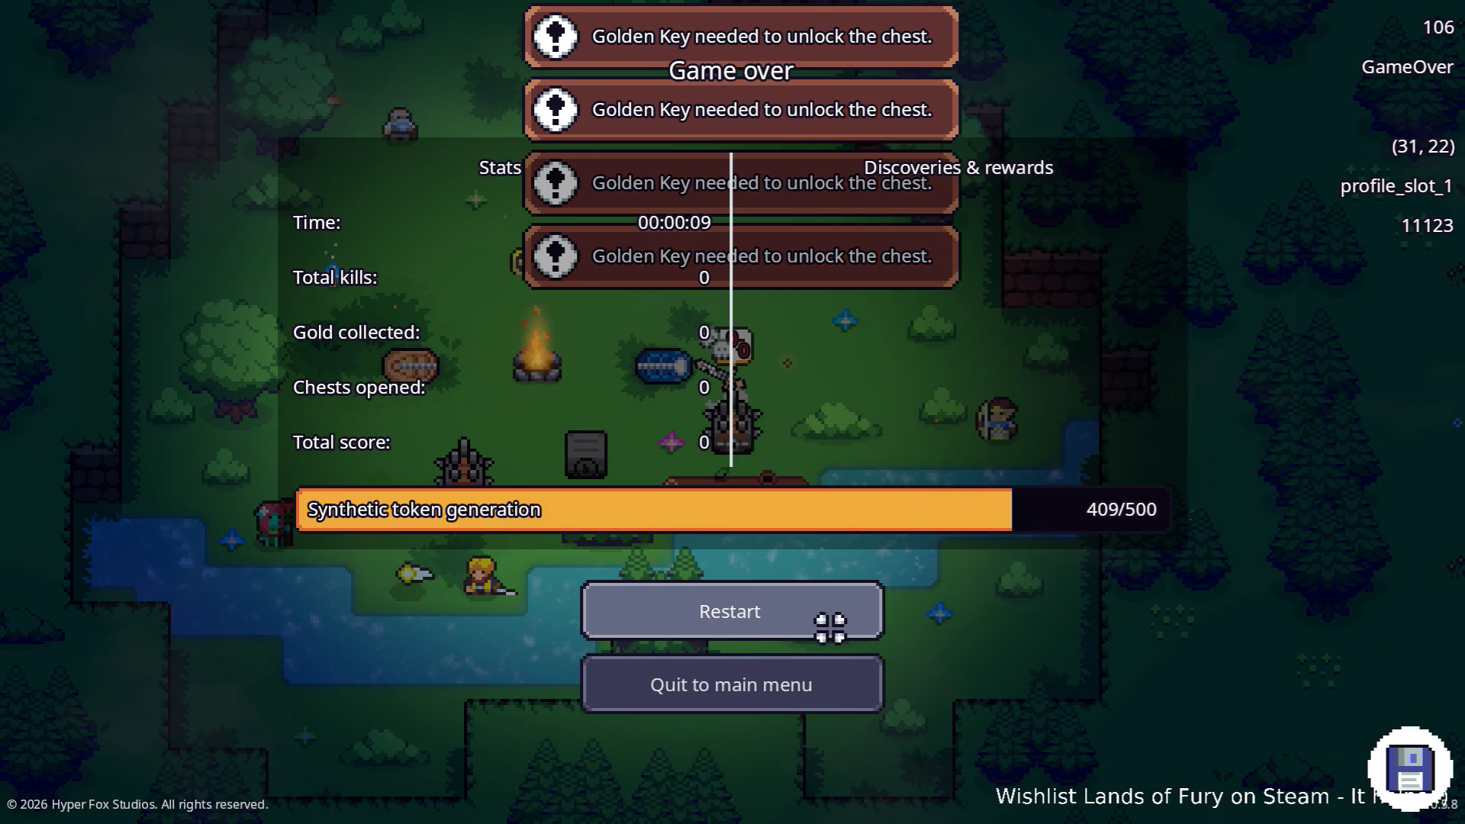
Restart after dying and keep triggering the spiked chest until the player dies again.
left_click(831, 619)
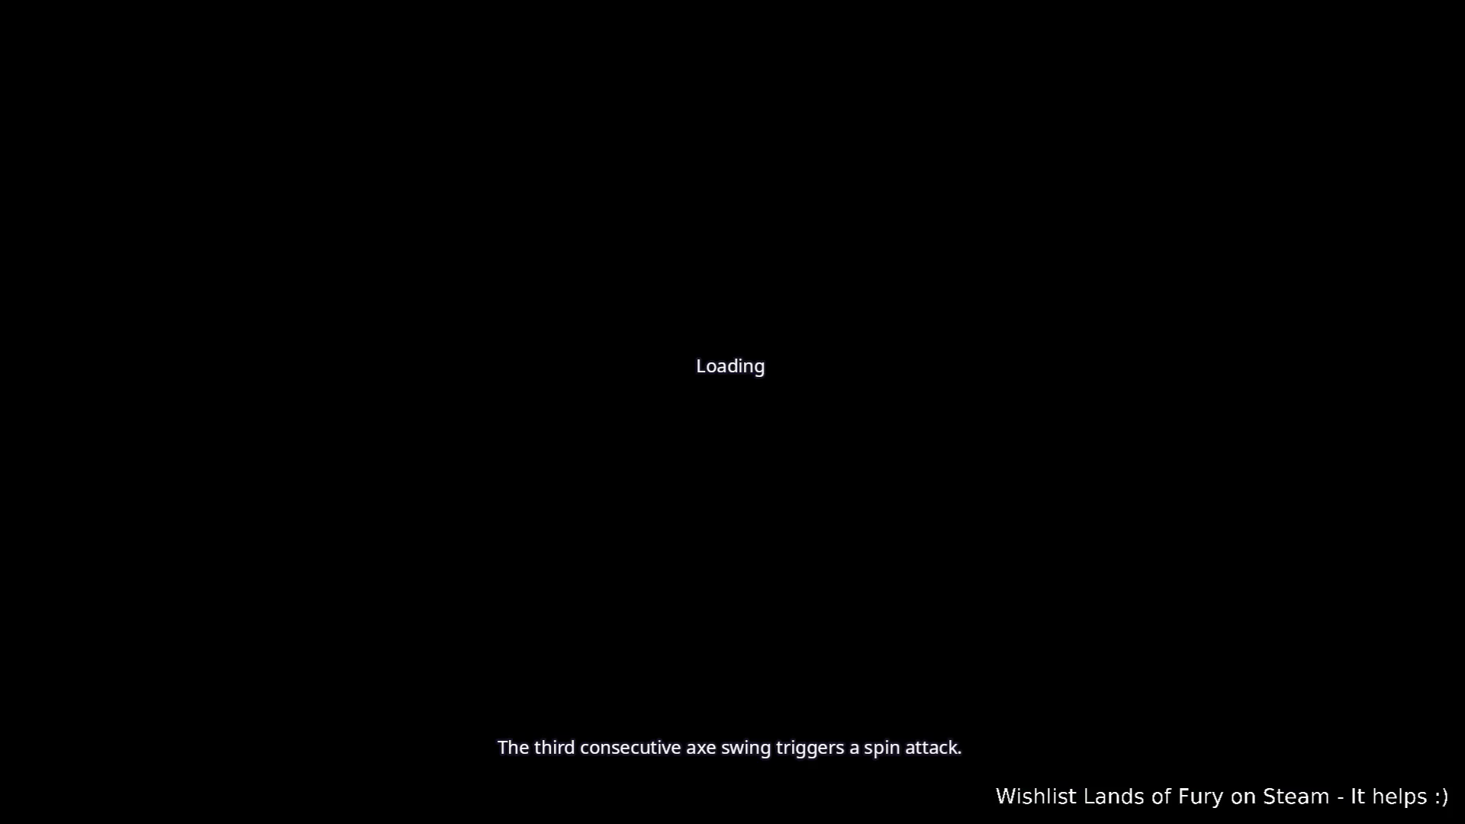
key("a")
key("s")
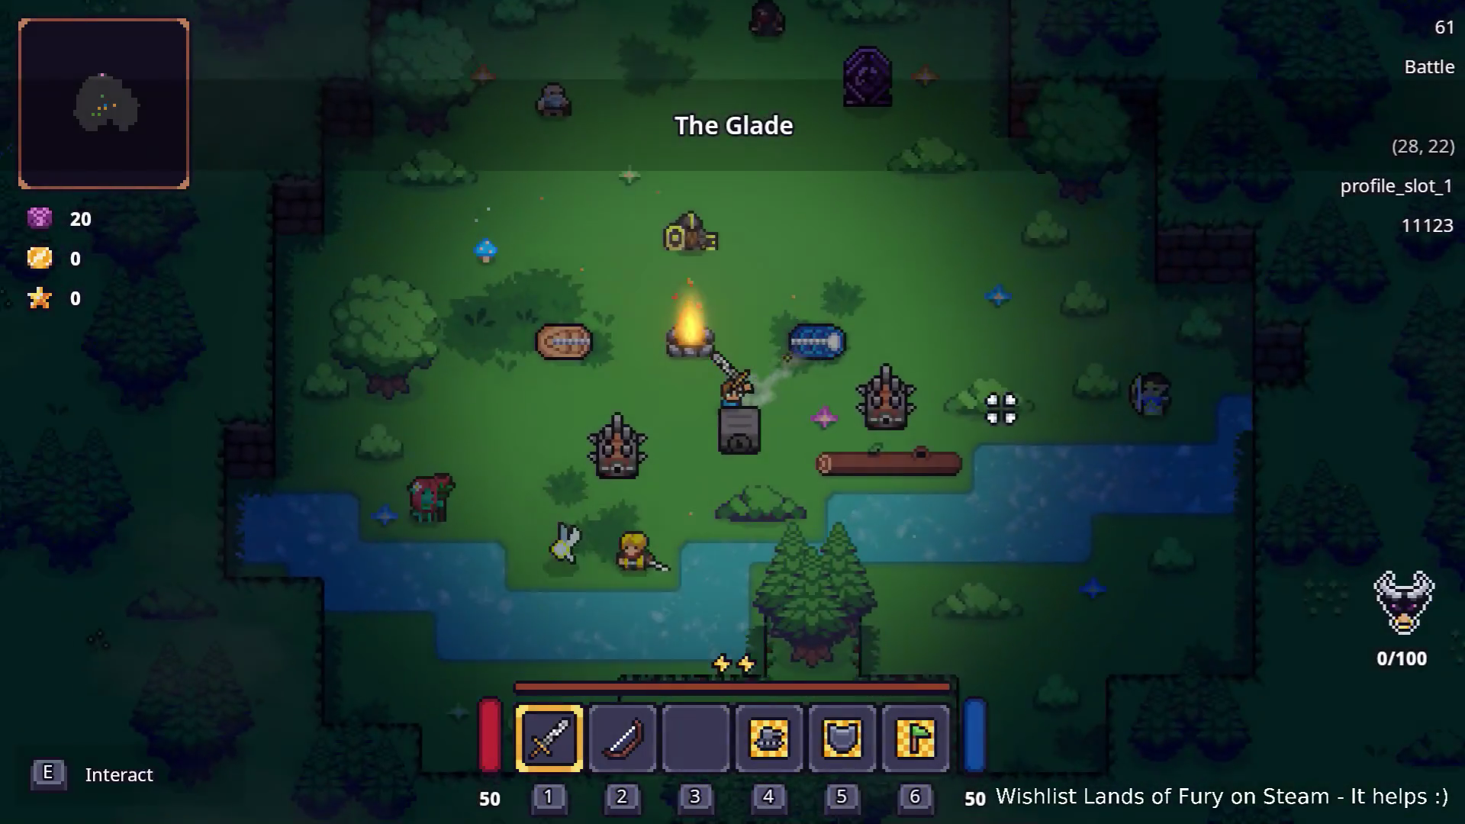
key("a")
key("s")
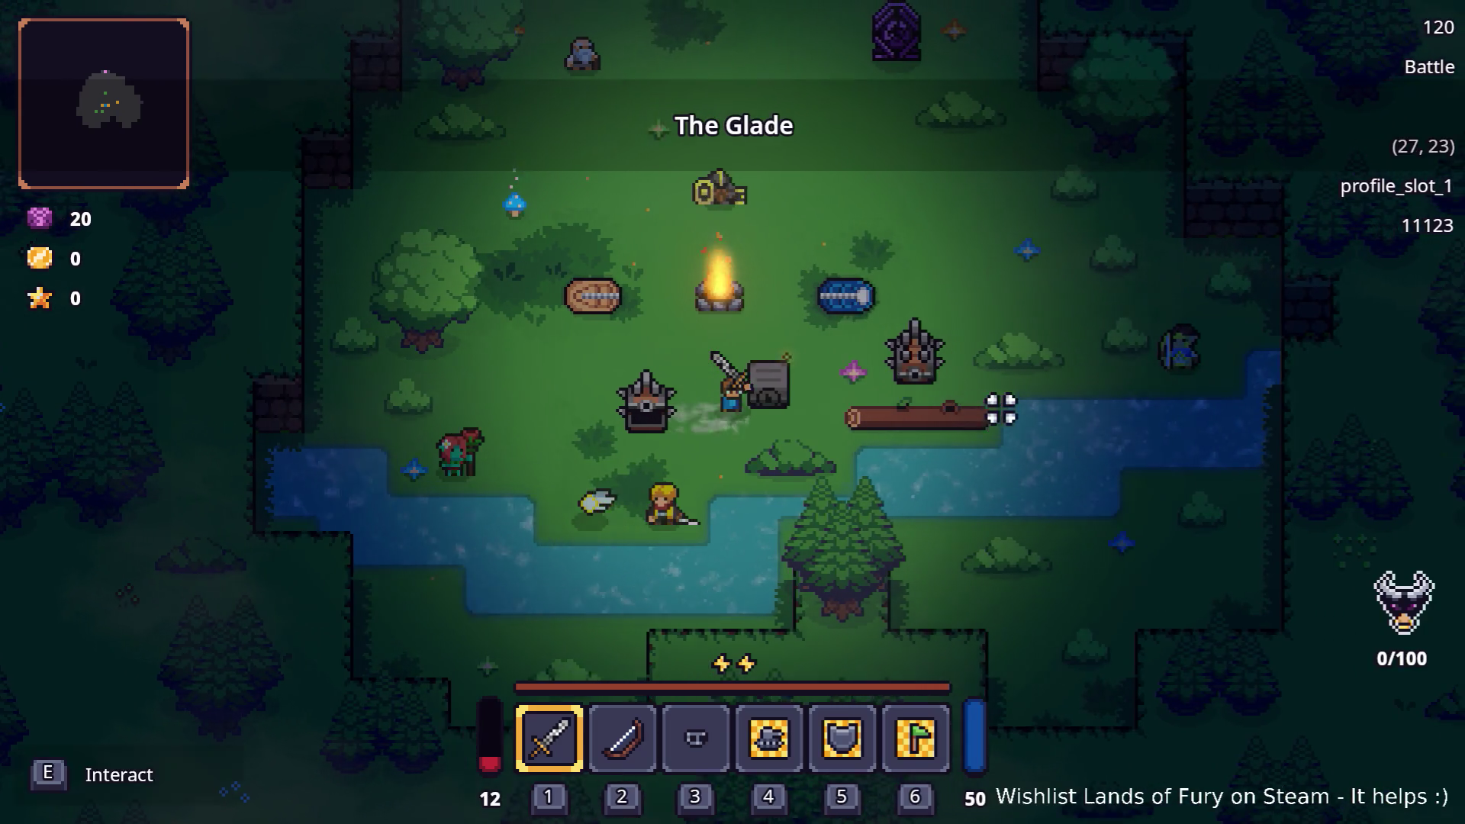
key("e")
key("e")
key("w")
key("d")
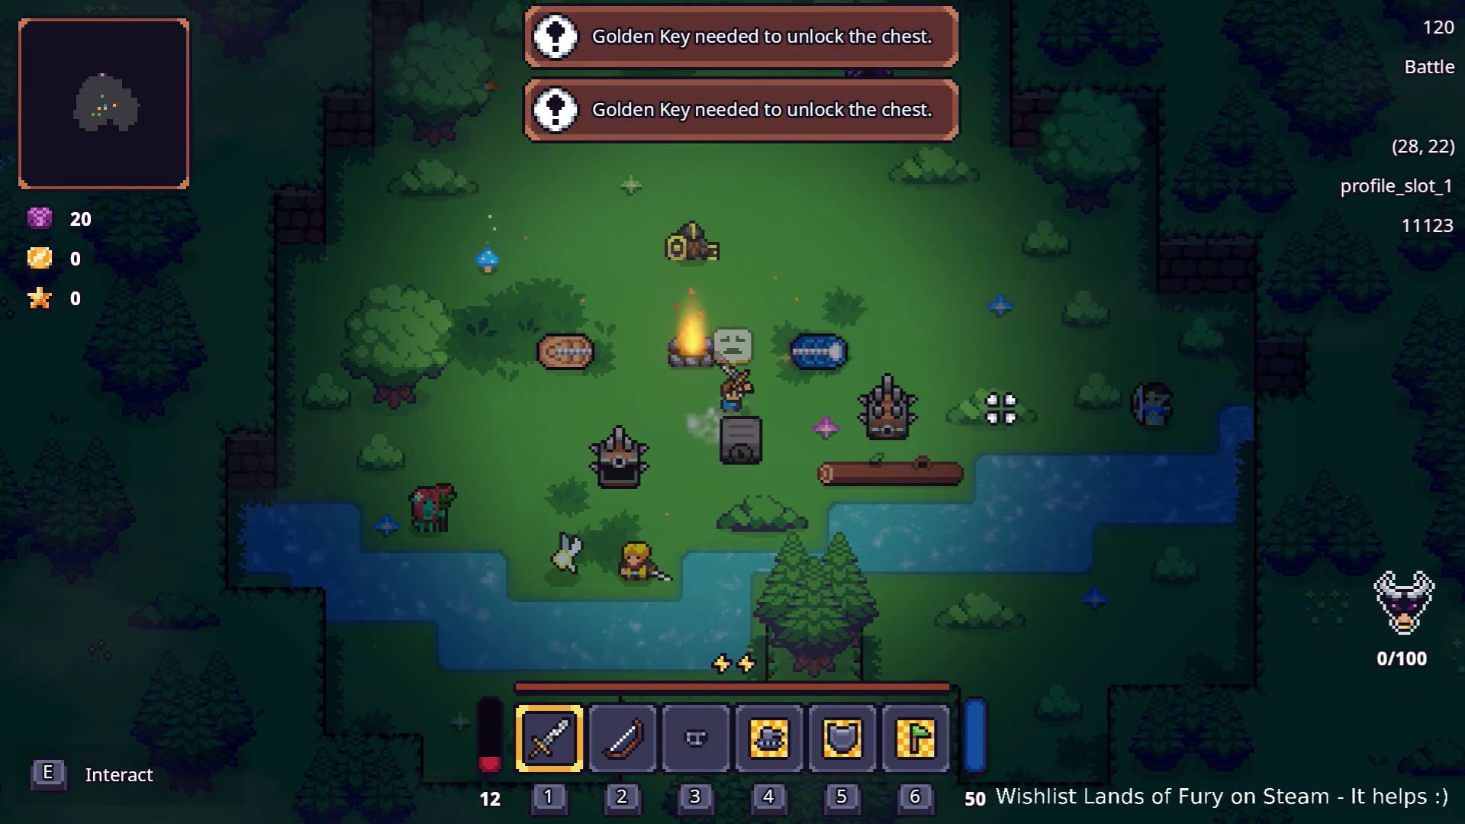
key("d")
key("e")
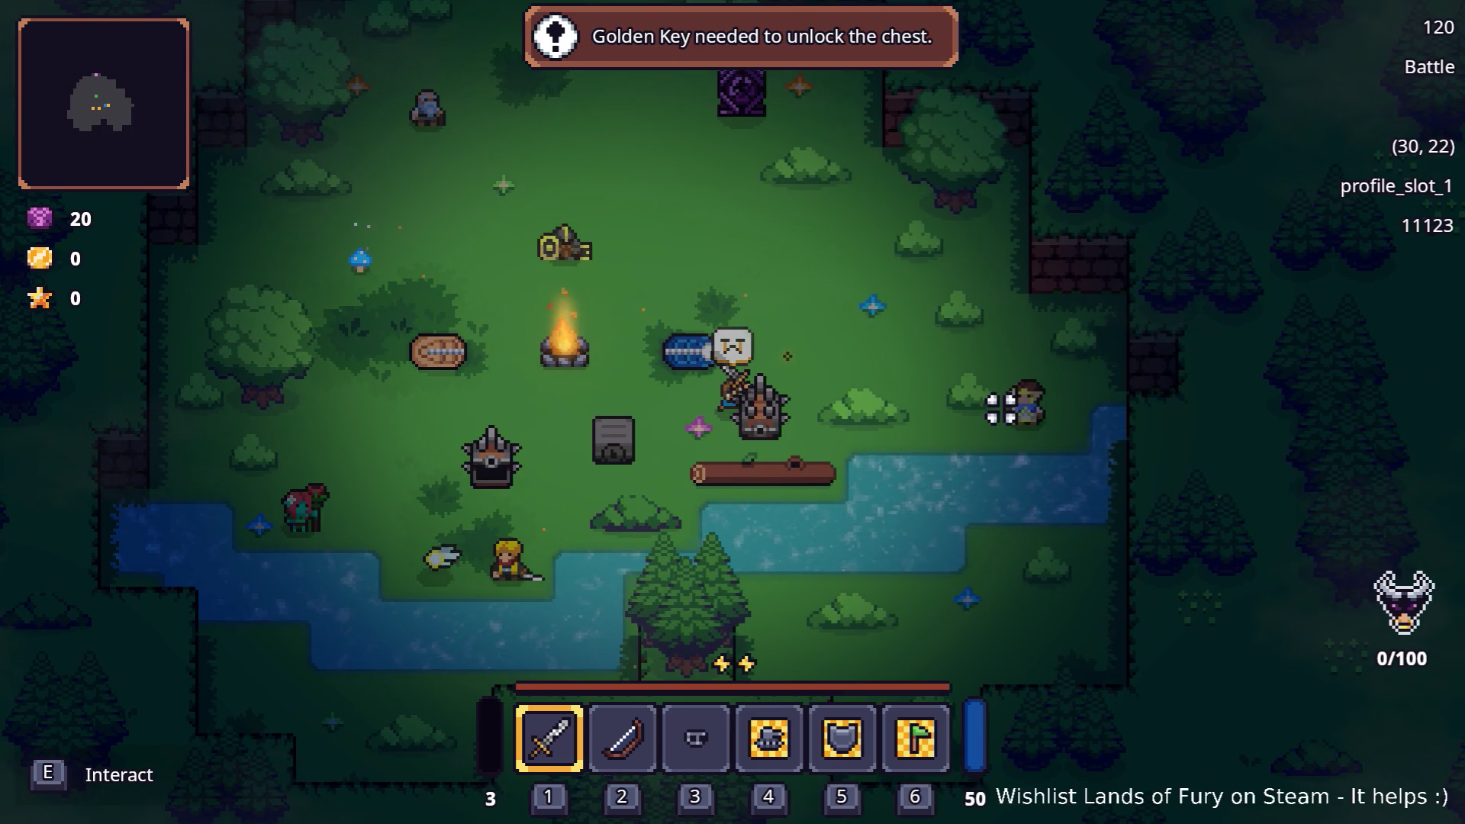
key("e")
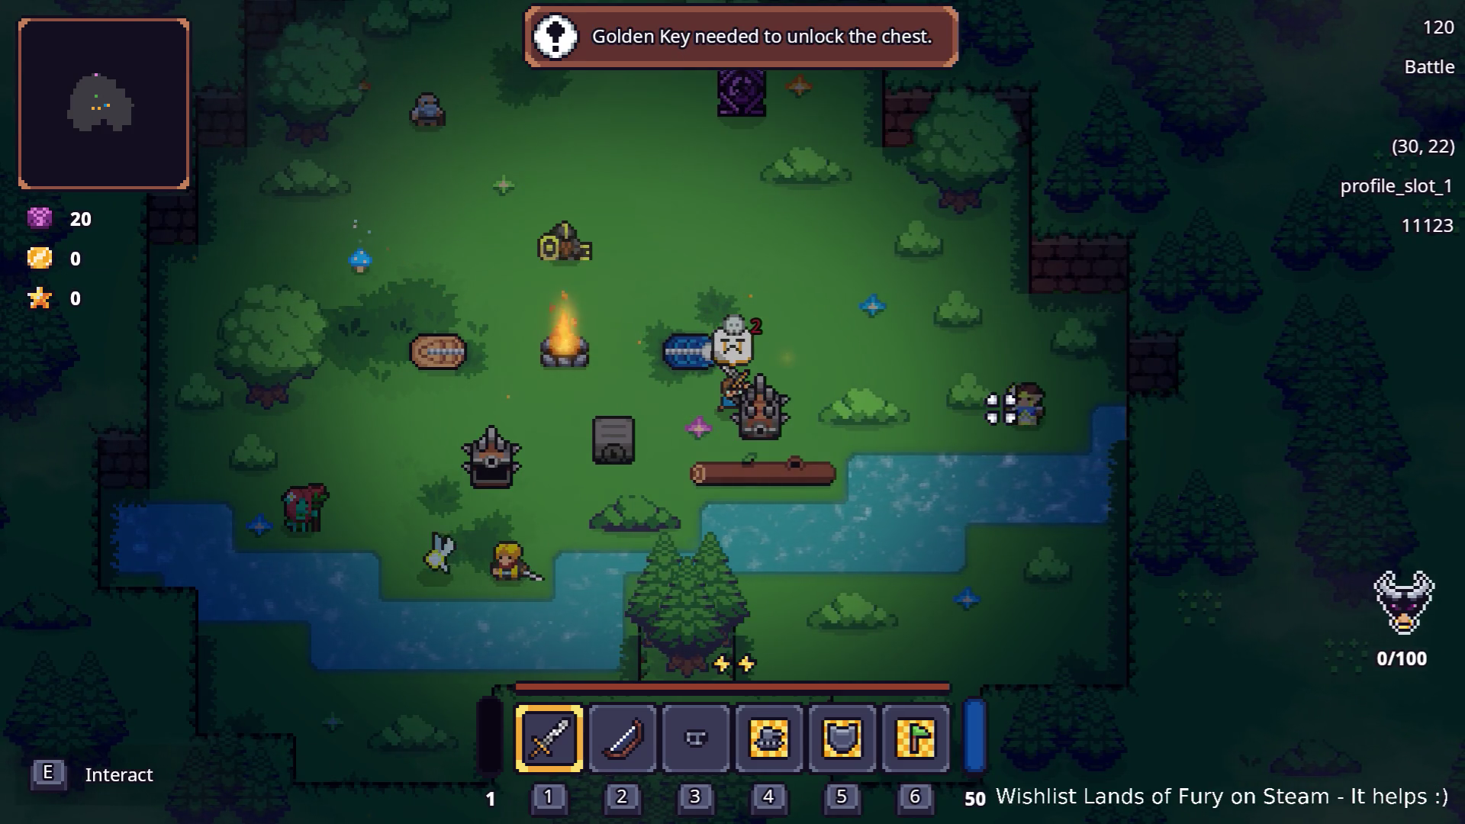
key("e")
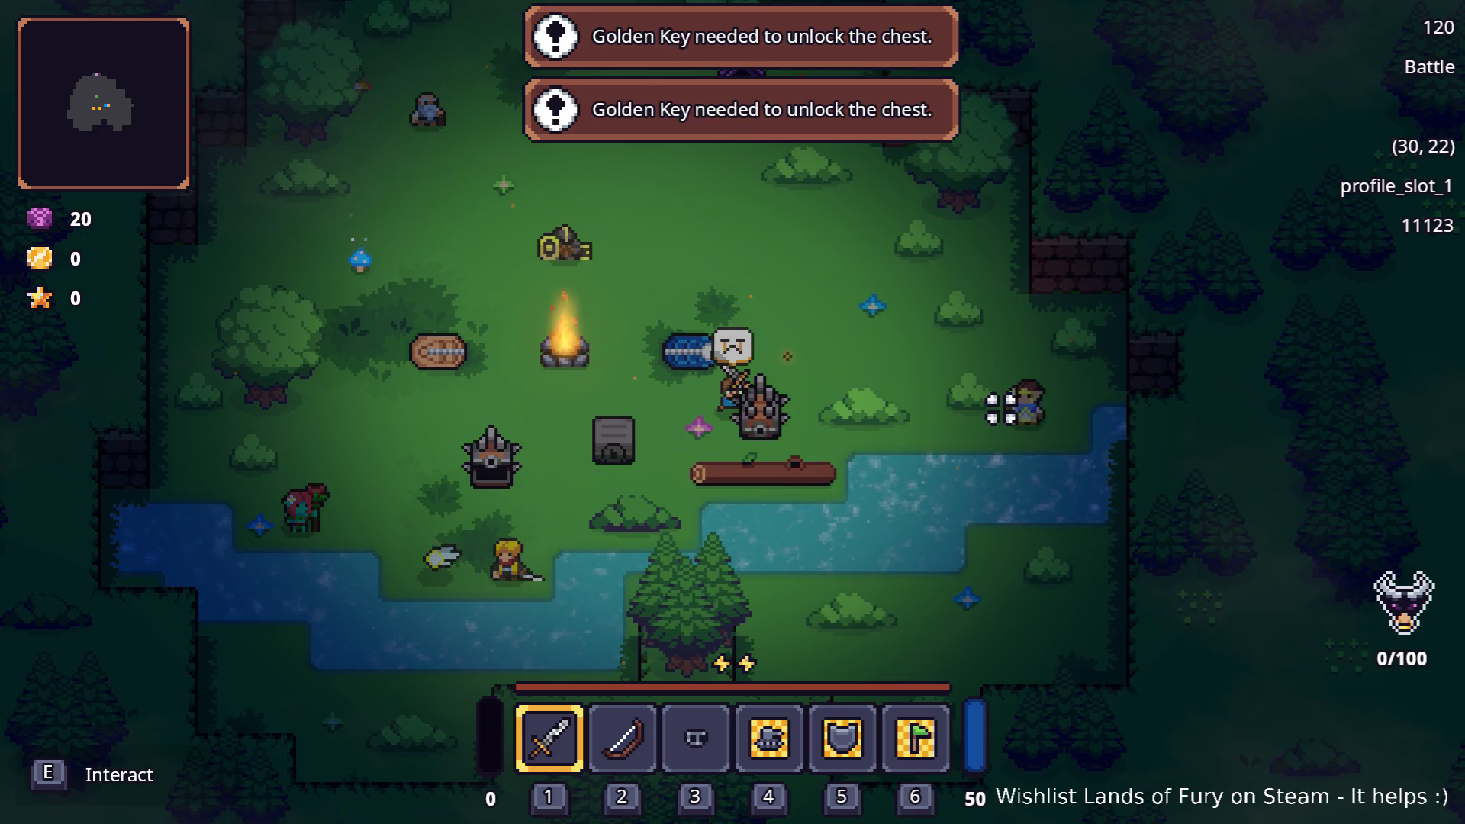
key("e")
key("e")
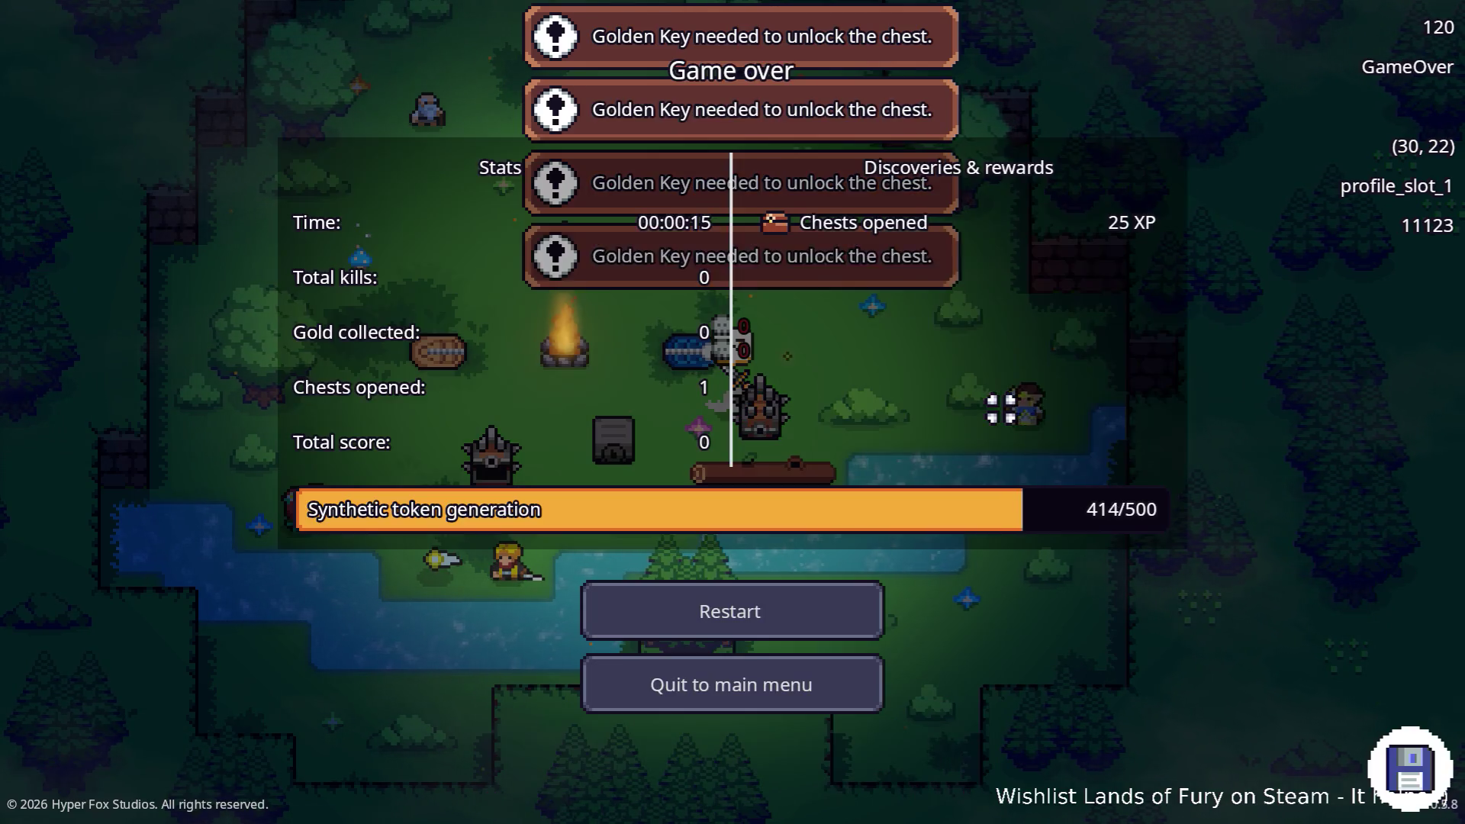
Restart, take the orange helmet from the other chest, then trigger the spiked chest again.
left_click(732, 611)
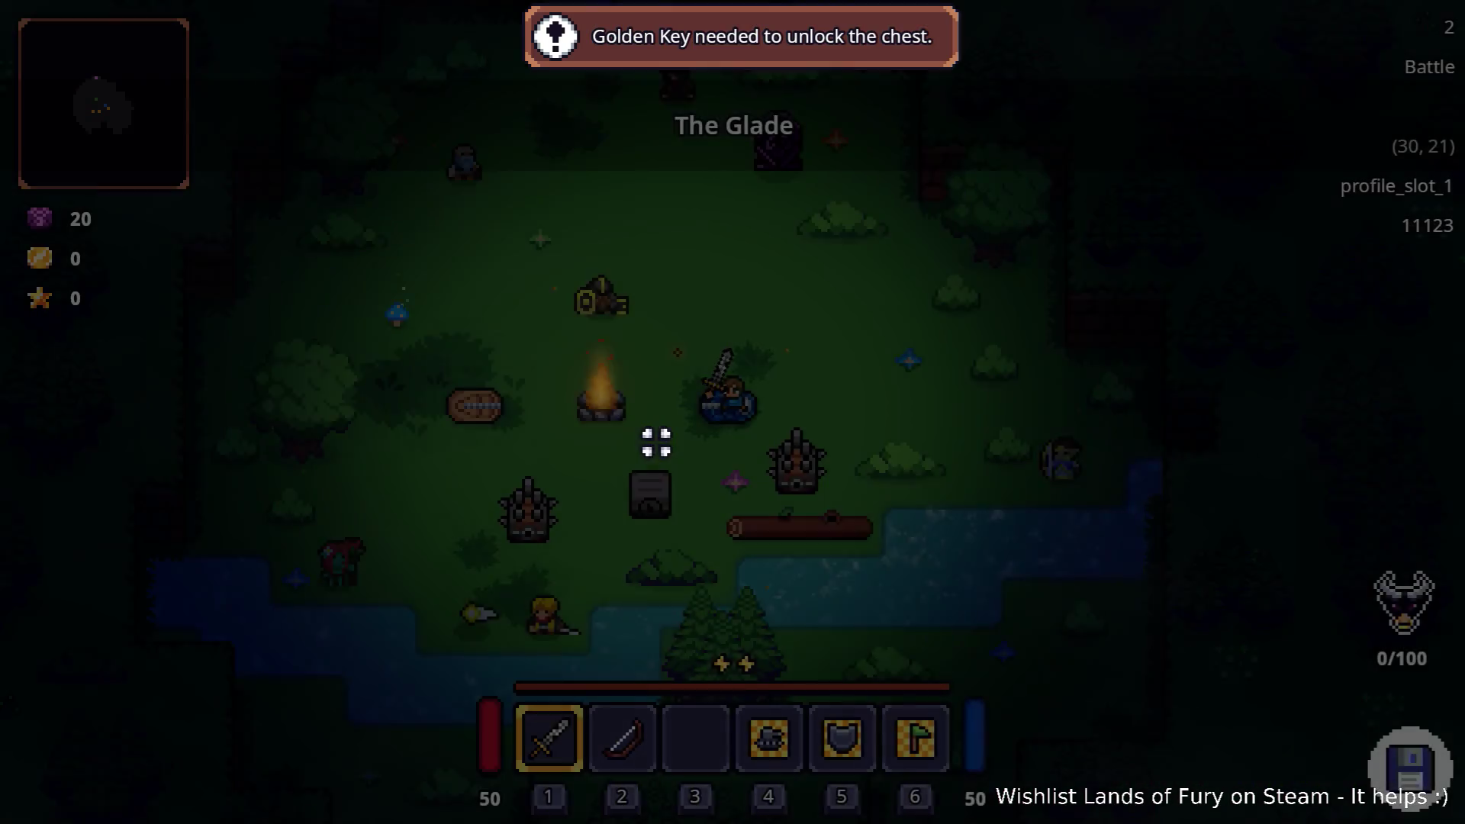
key("a")
key("s")
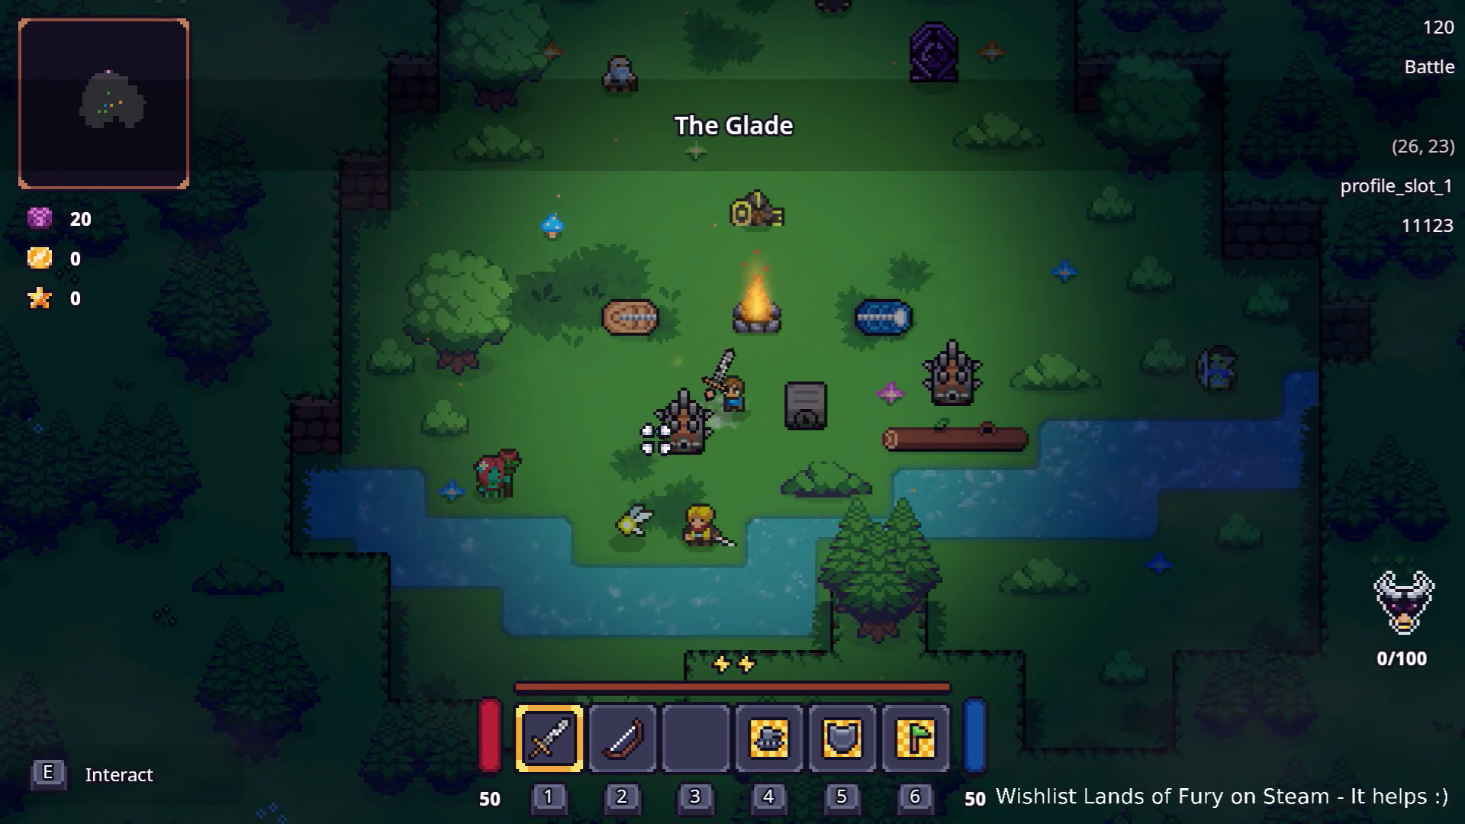
key("e")
key("a")
key("d")
key("w")
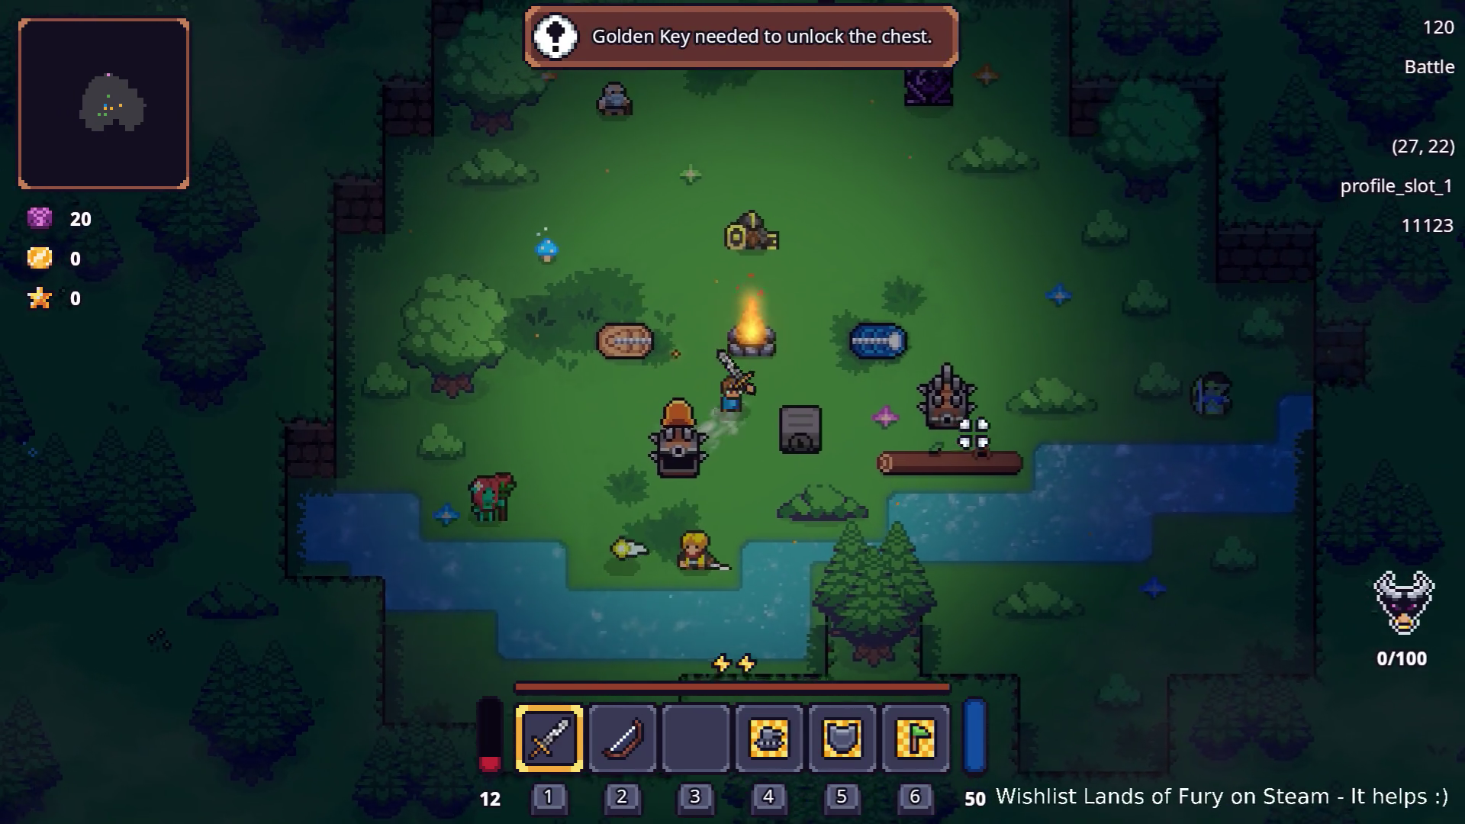
key("a")
key("s")
key("e")
key("d")
key("w")
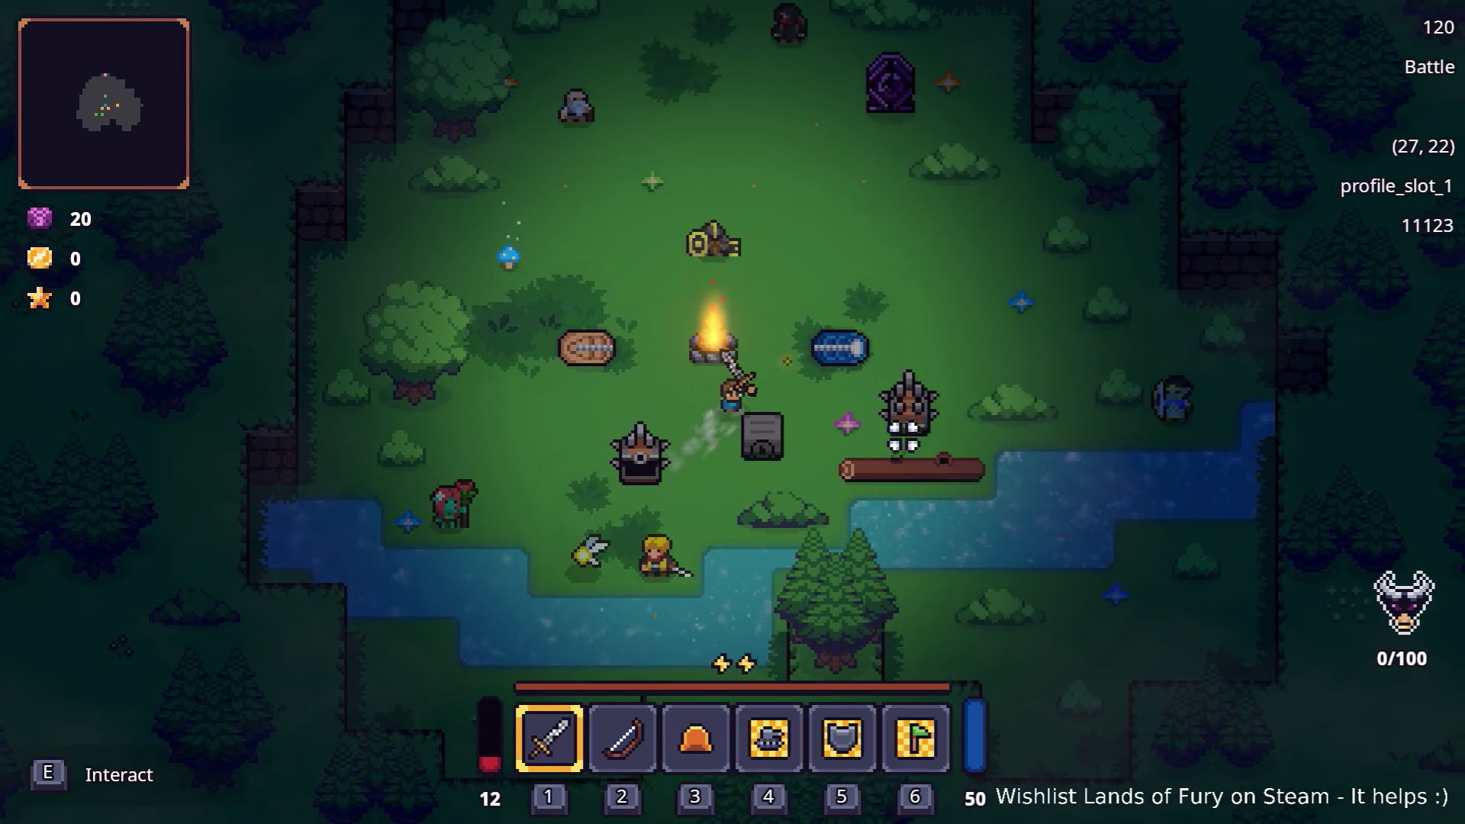
key("e")
Check the inventory, then quit the game back to the editor from the pause menu.
key("i")
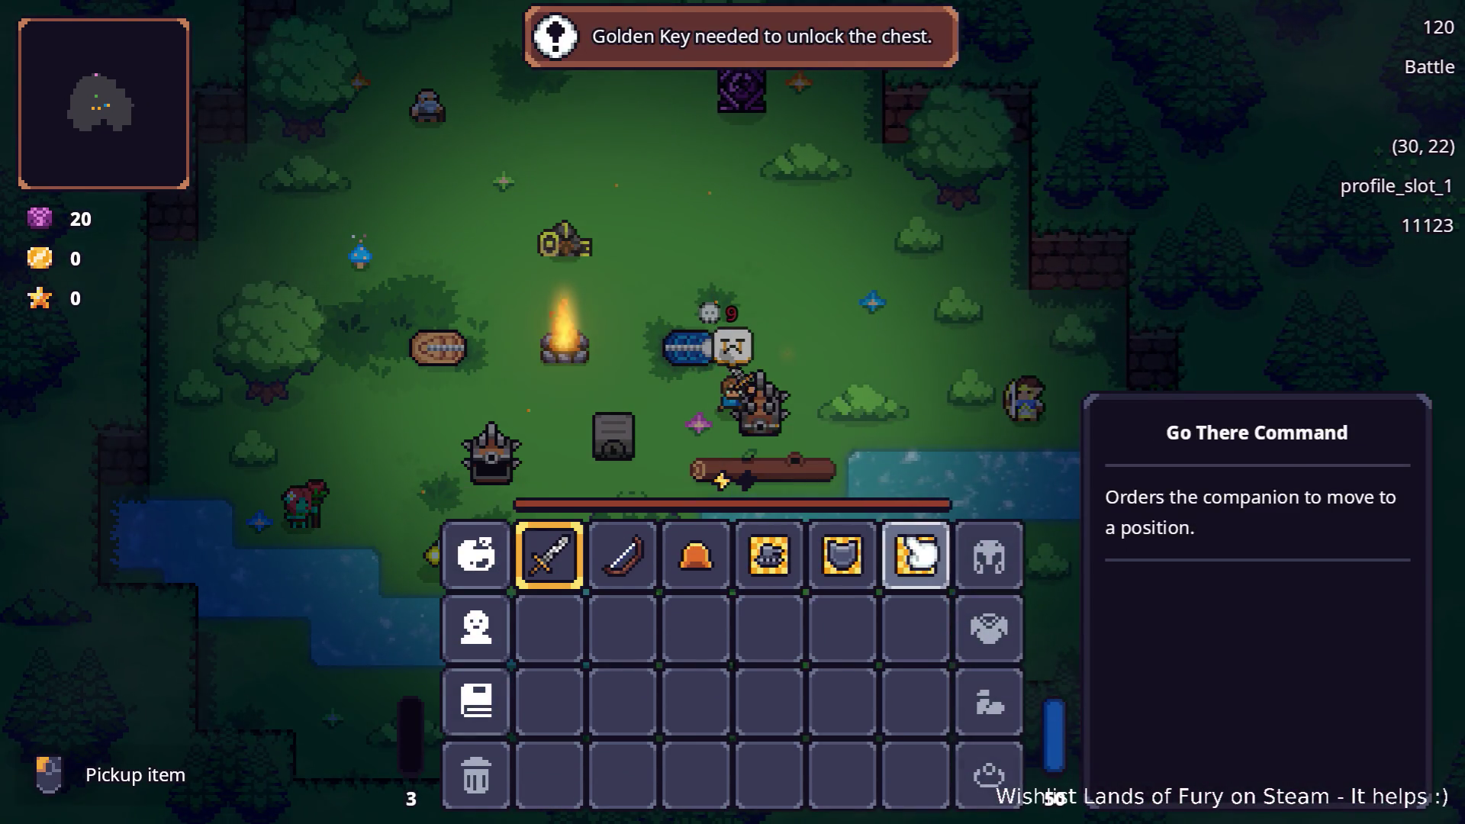
key("i")
key("a")
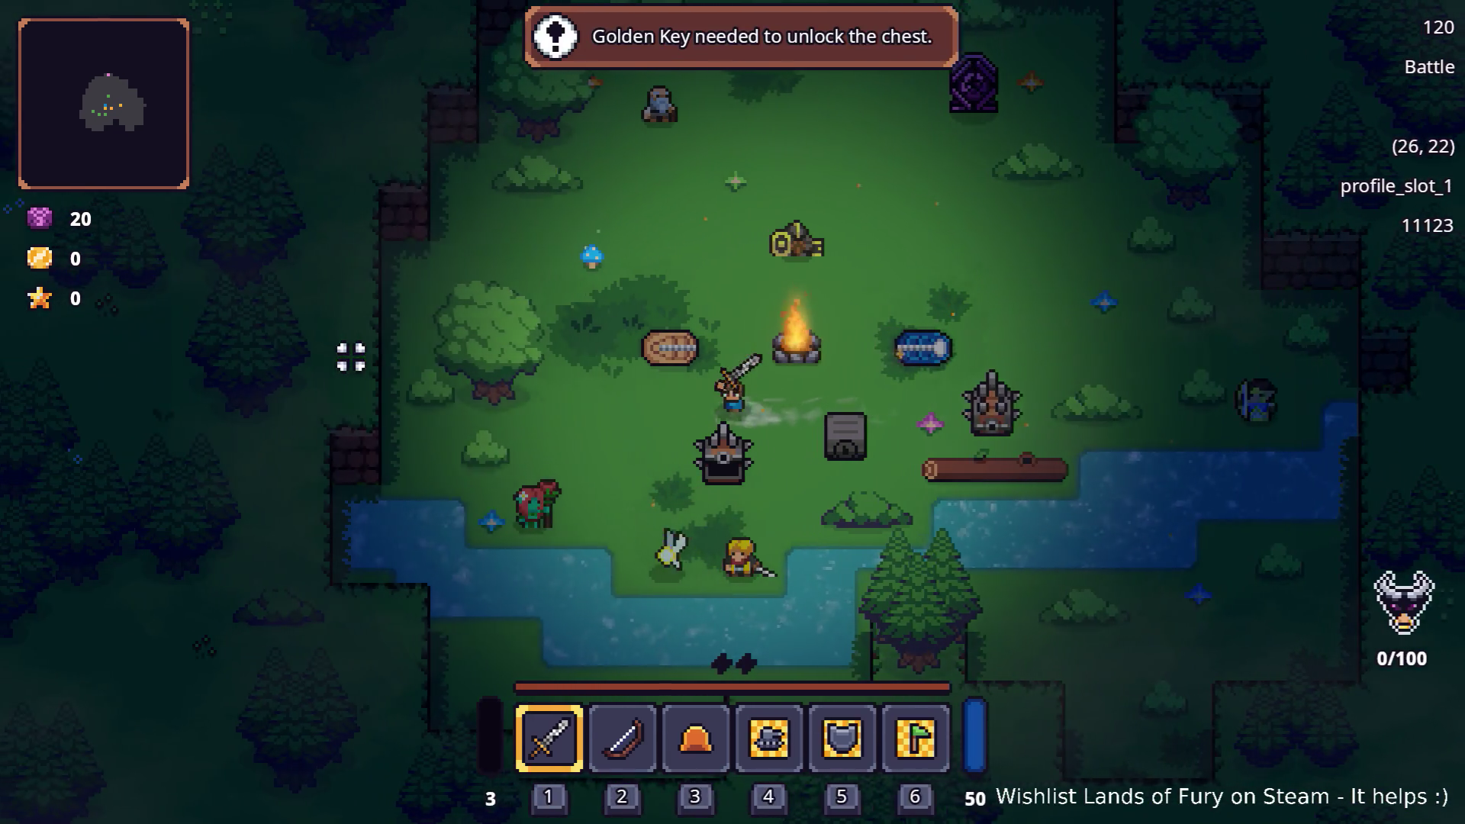
key("a")
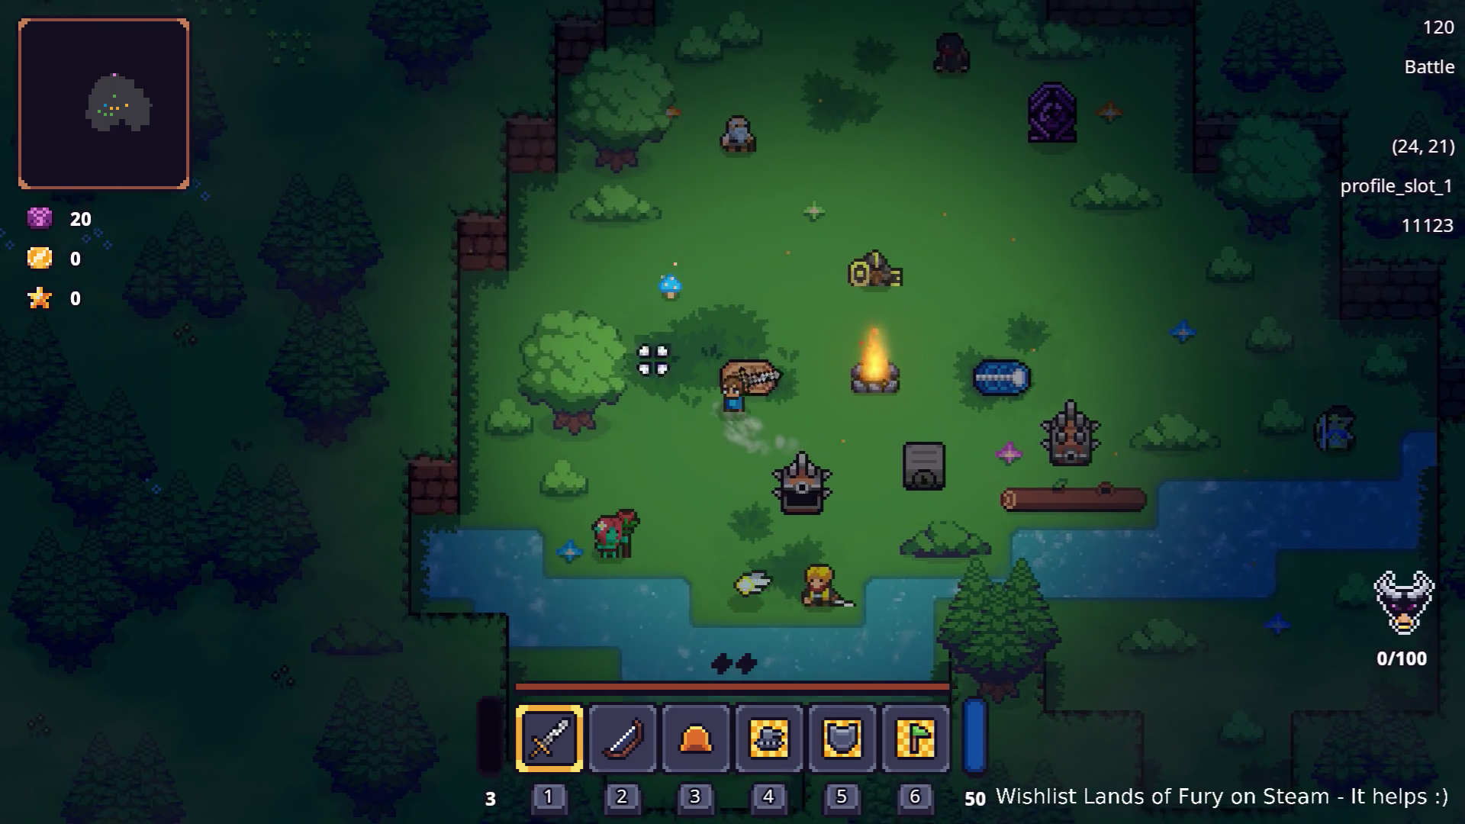
key("w")
key("Escape")
left_click(843, 723)
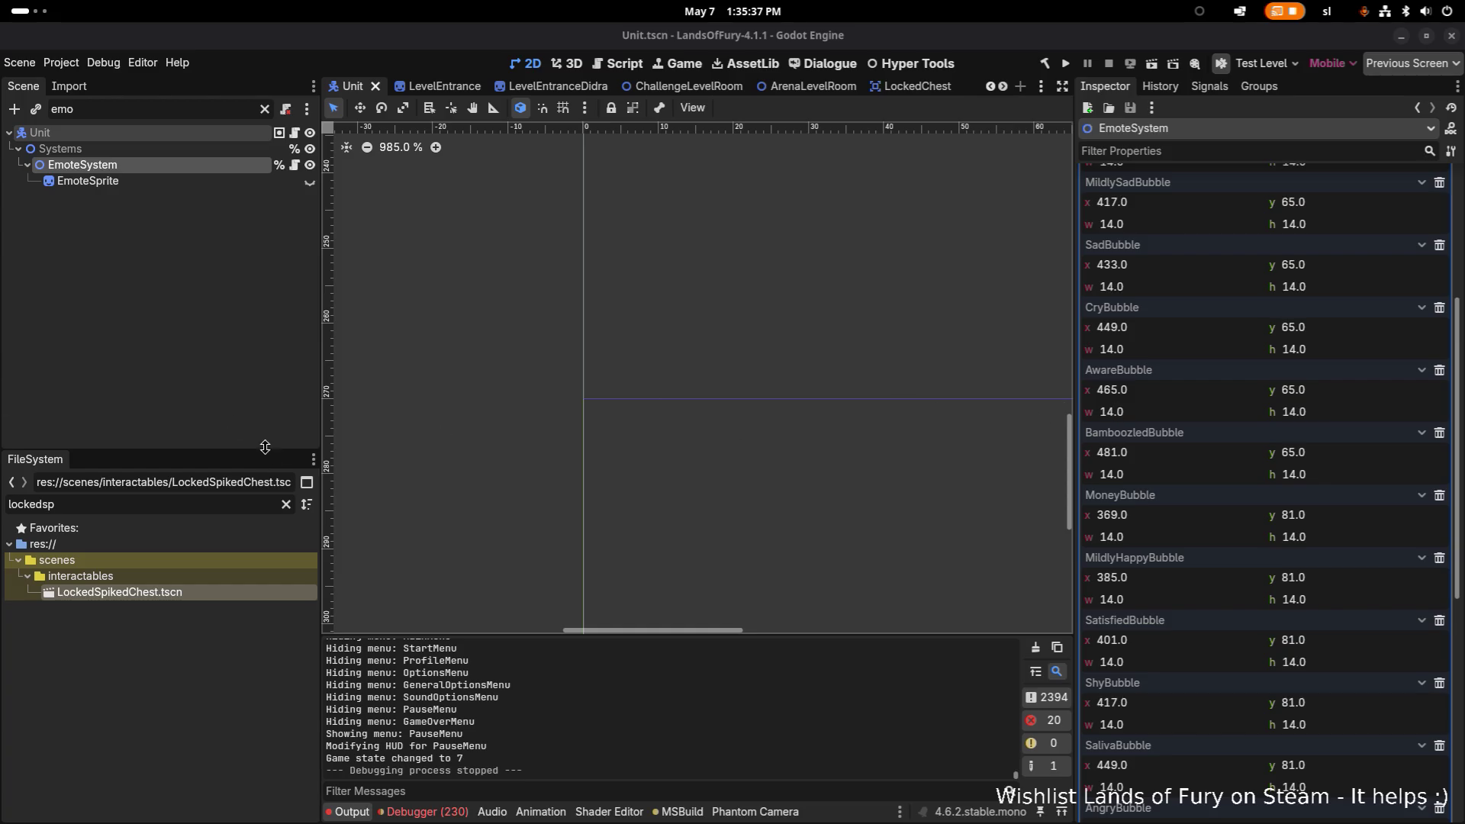
Clear the Scene dock filter, search FileSystem for 'trapped' and open TrappedChest.tscn.
key("alt+Tab")
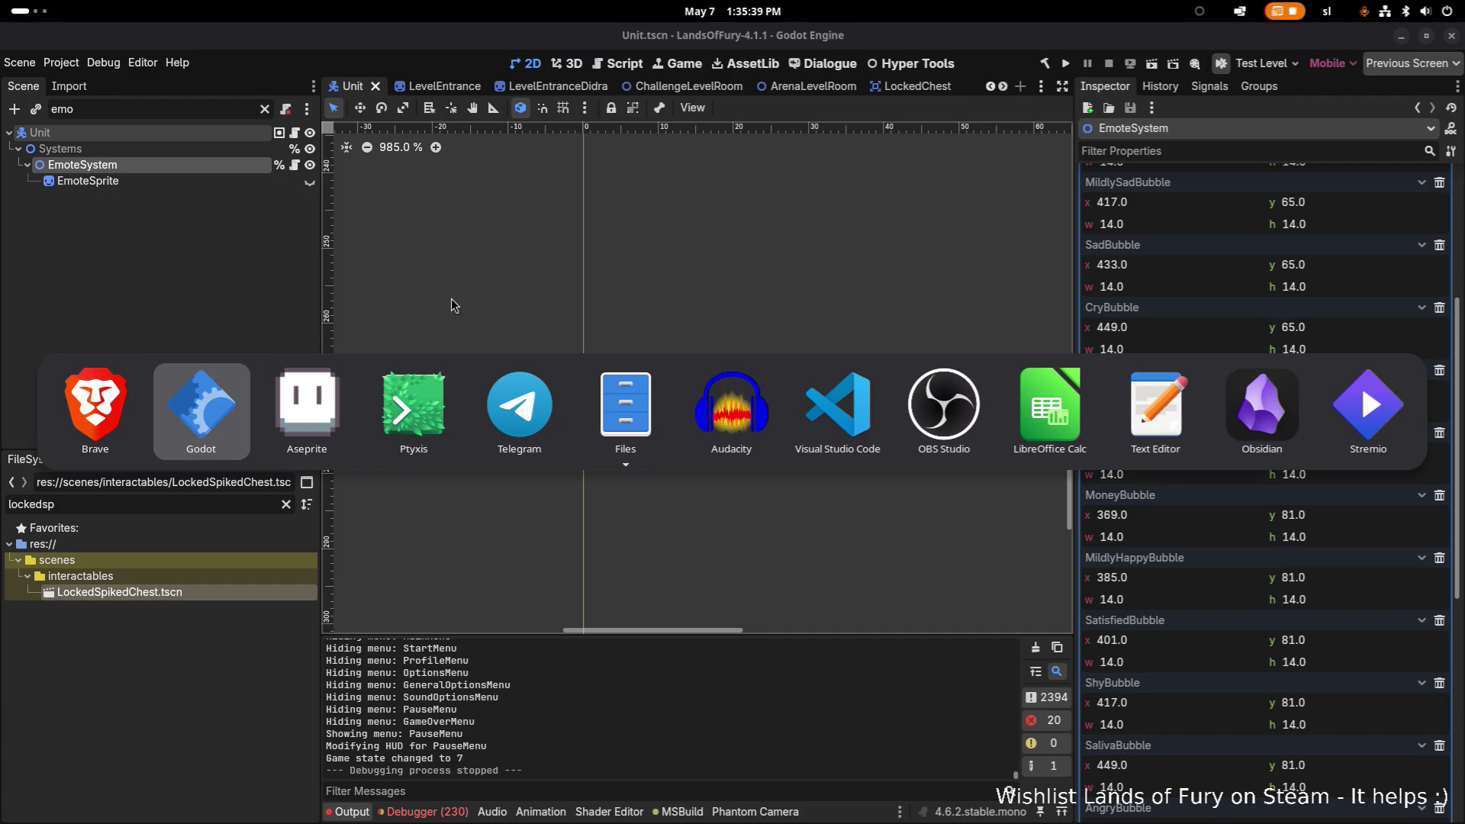
left_click(265, 108)
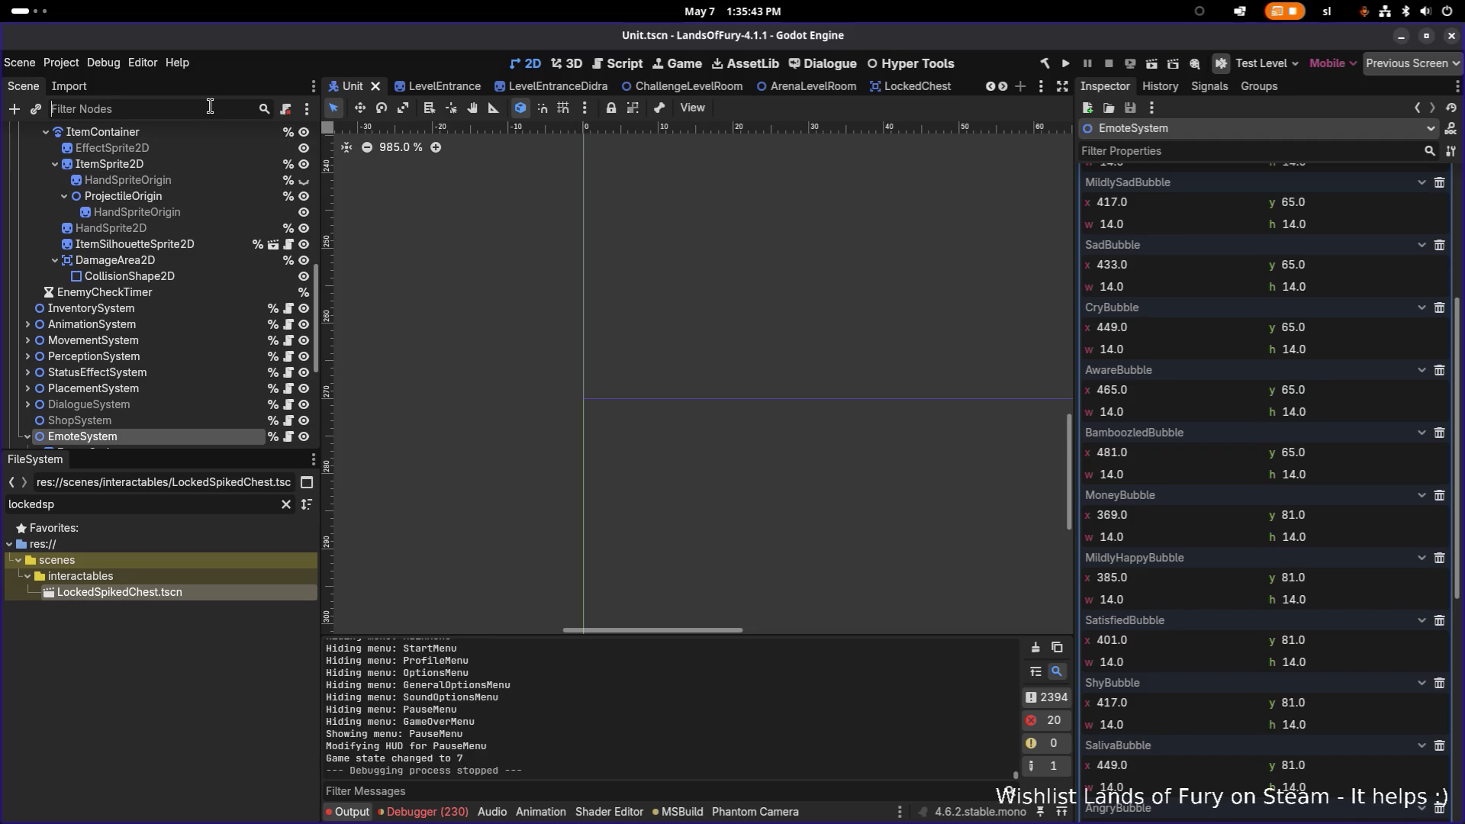
left_click(188, 506)
double_click(189, 506)
type("trapped")
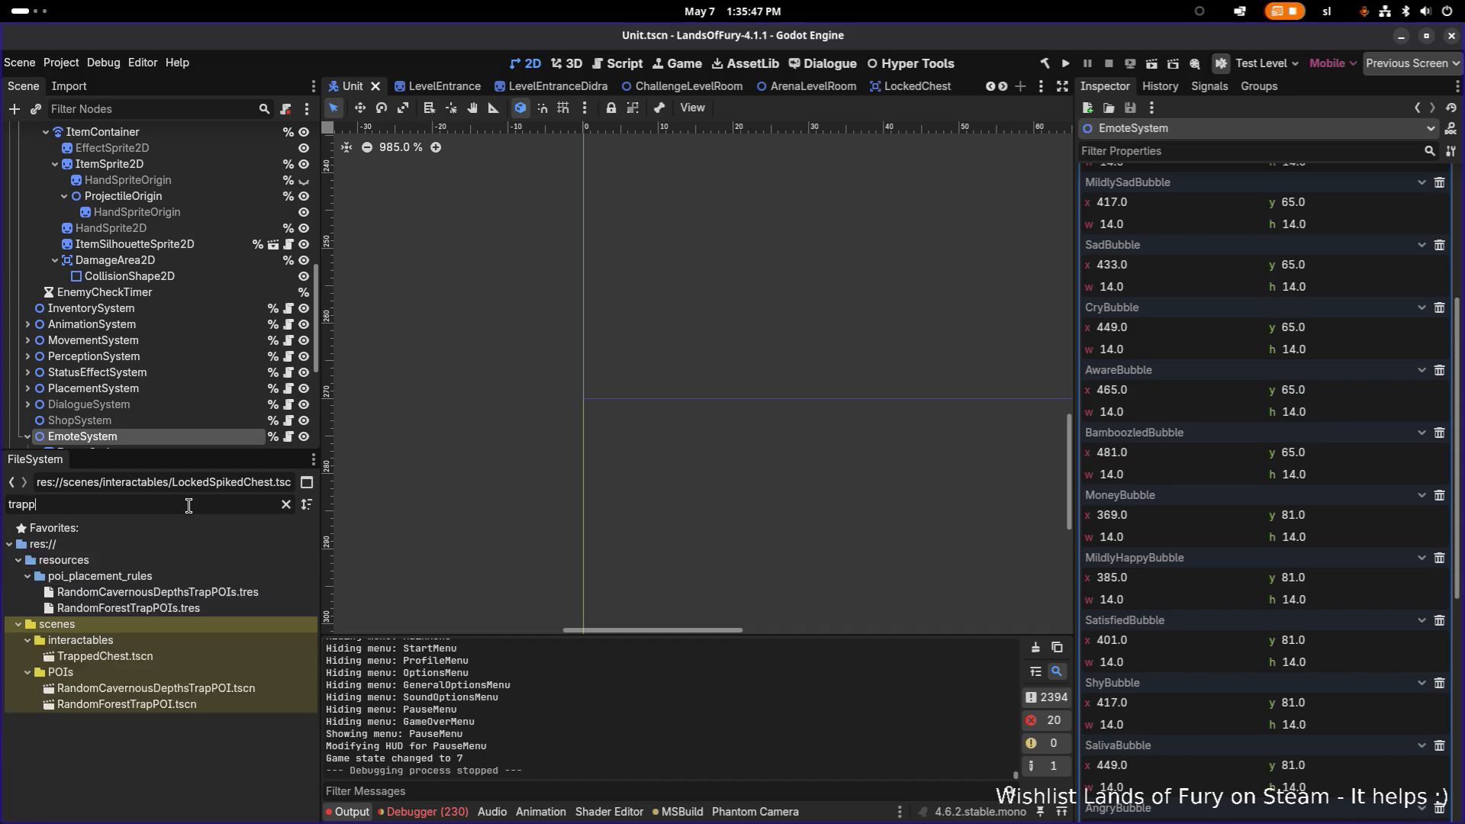
double_click(166, 590)
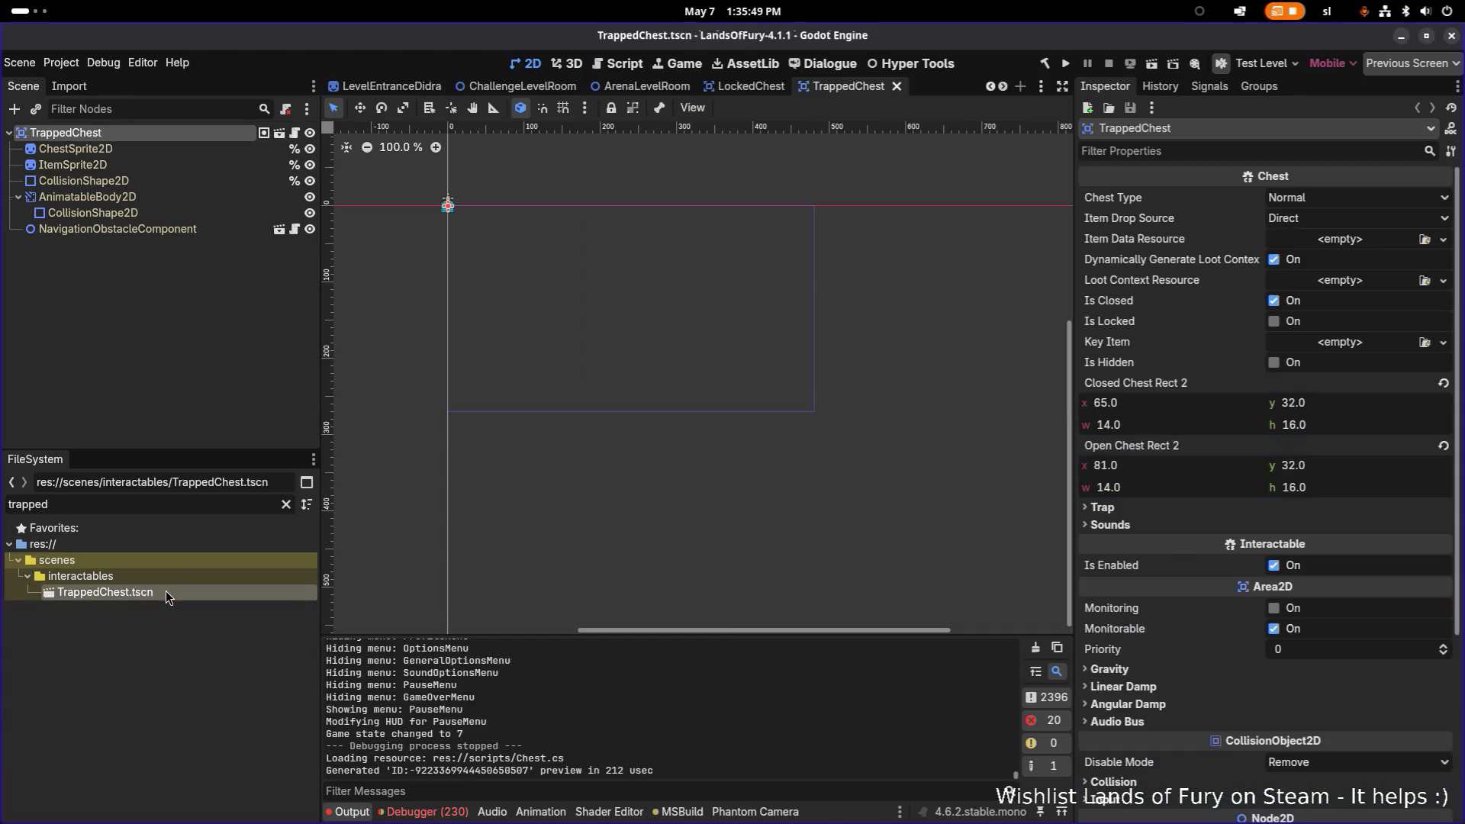
scroll(475, 221, "up", 12)
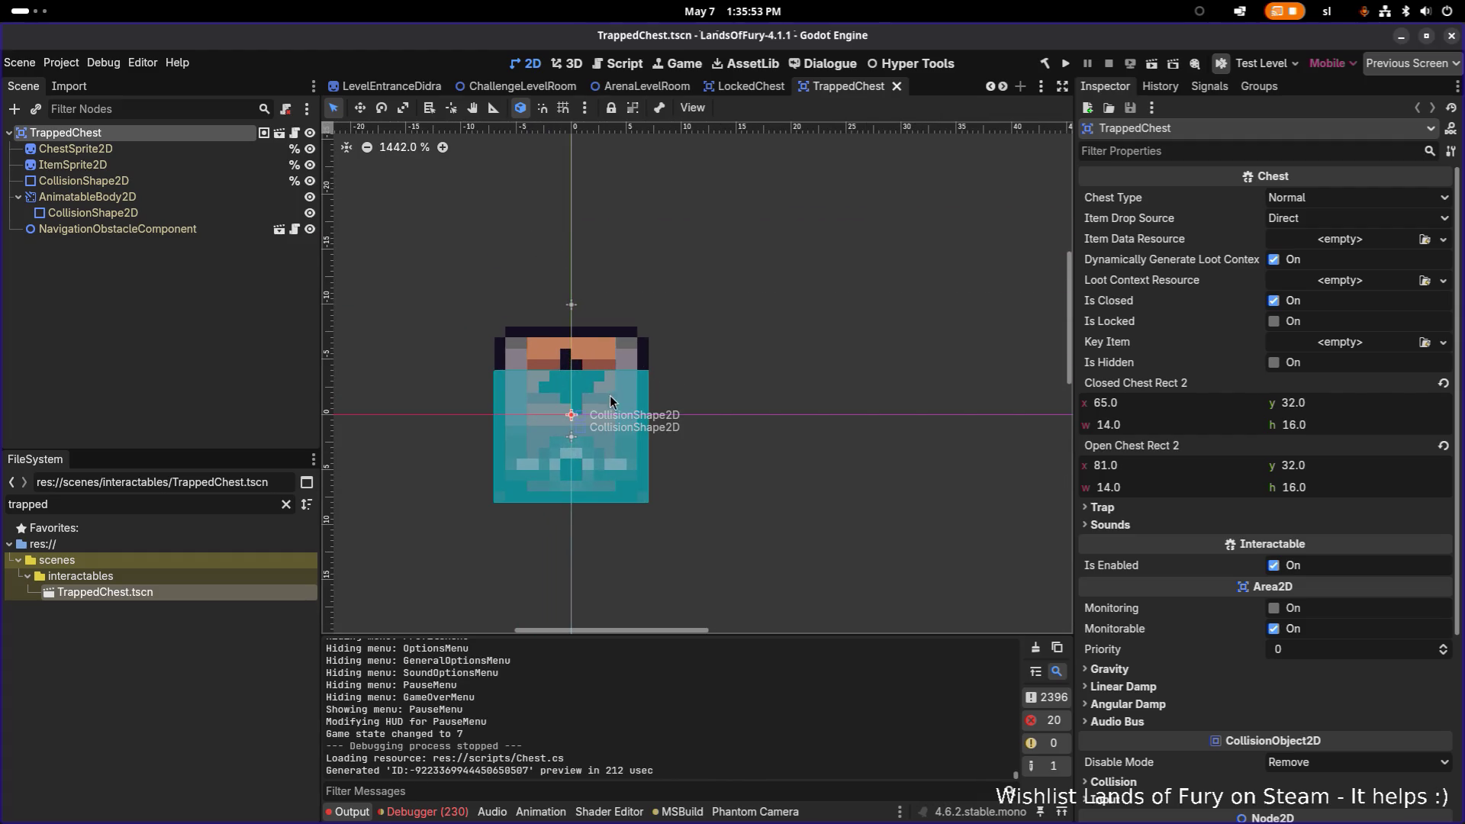
scroll(602, 389, "up", 2)
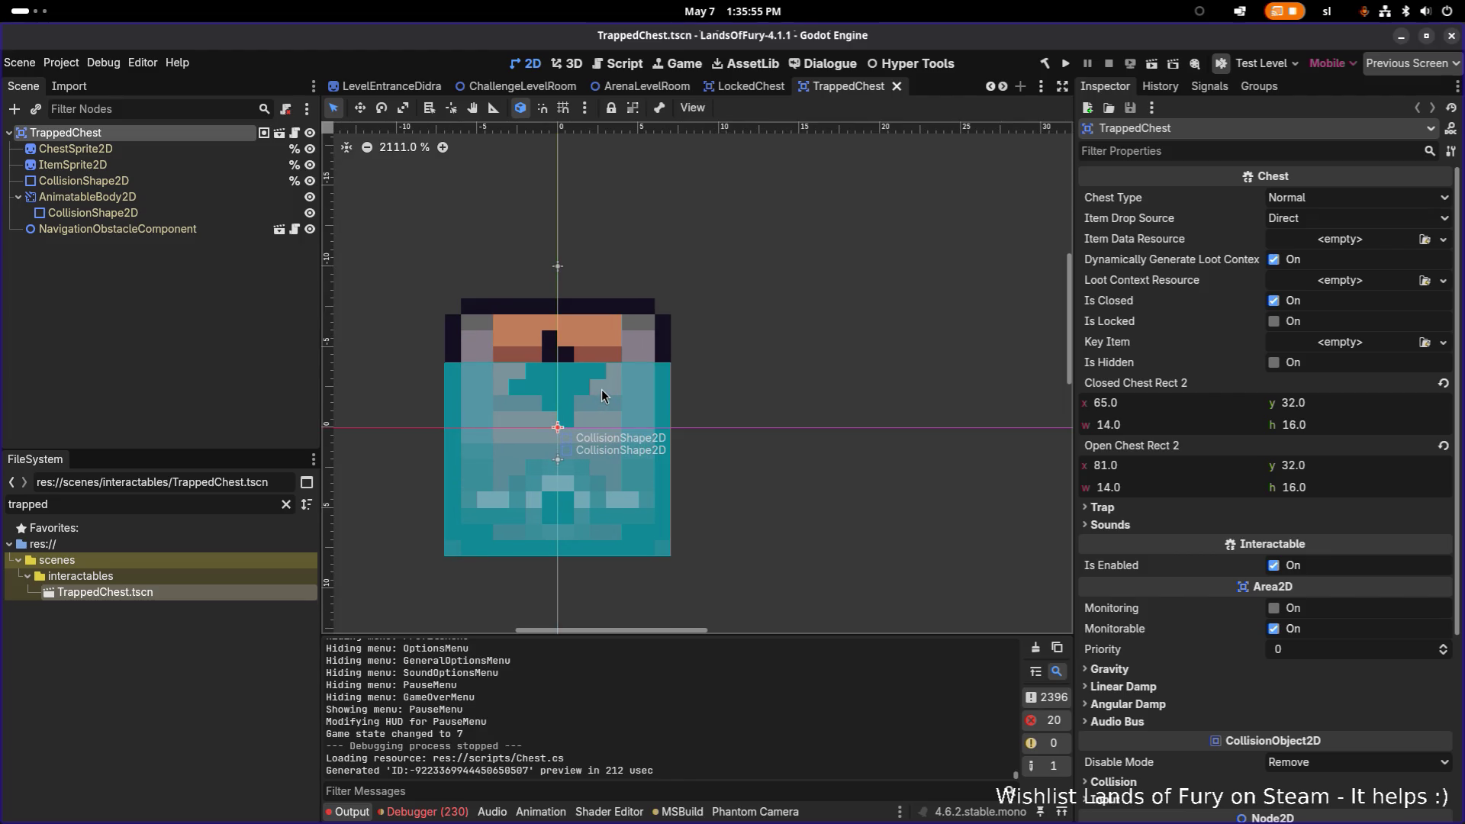
scroll(620, 385, "down", 8)
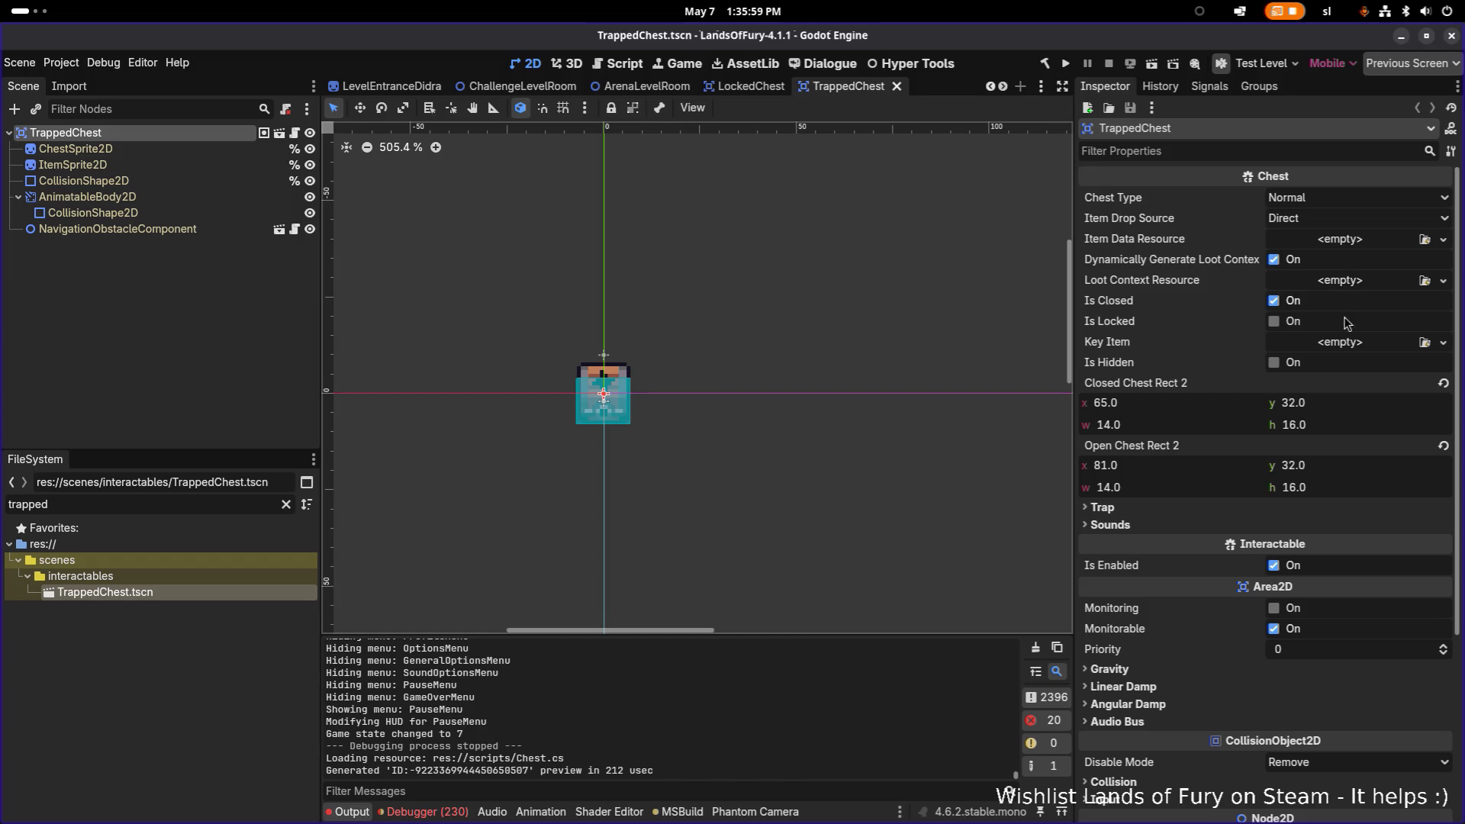
scroll(1343, 369, "down", 3)
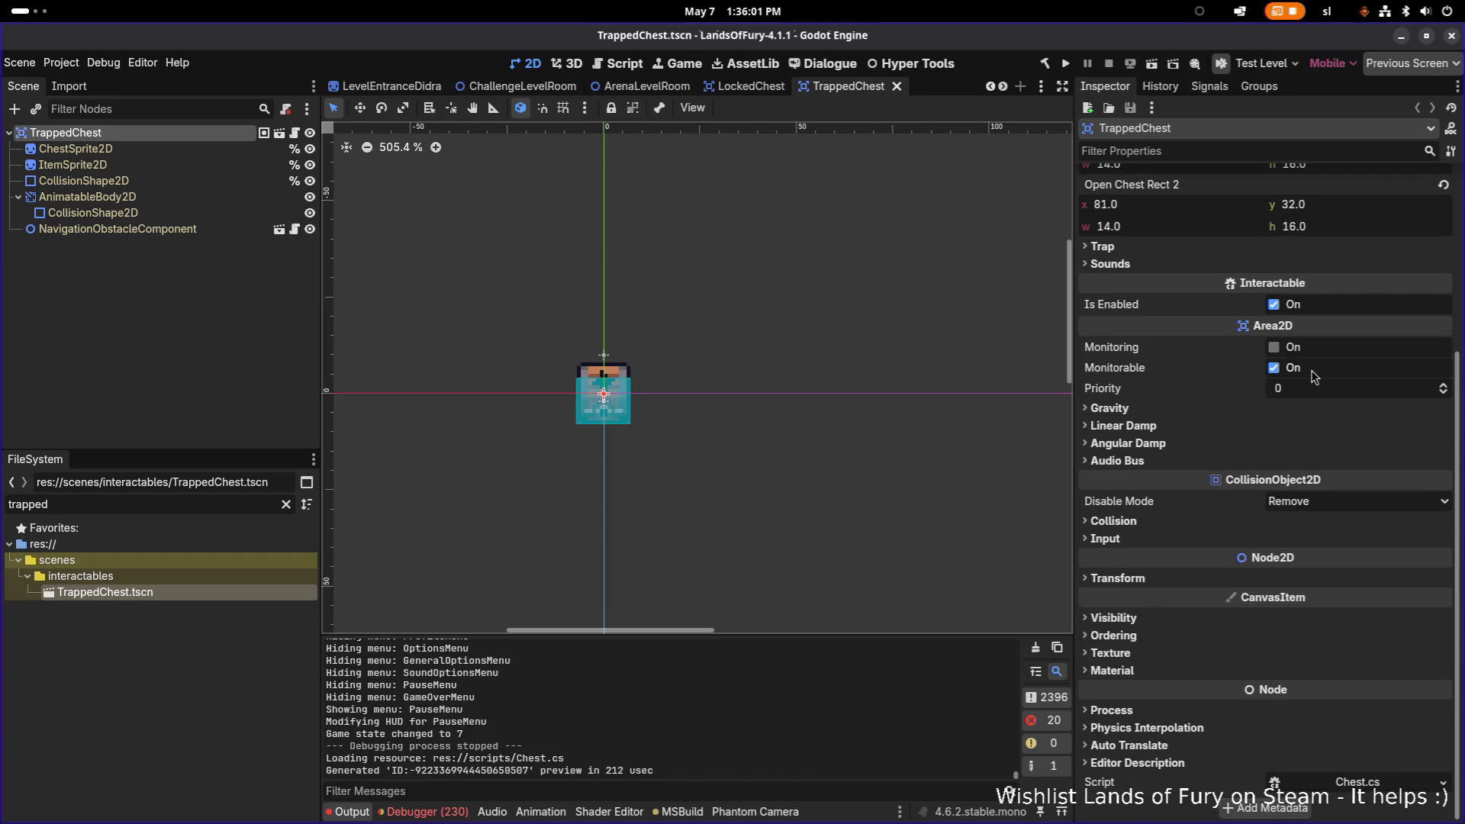
scroll(1314, 377, "up", 2)
Change the Trap Type from DealDamage to SpawnUnit in the Inspector's Trap section.
left_click(1122, 410)
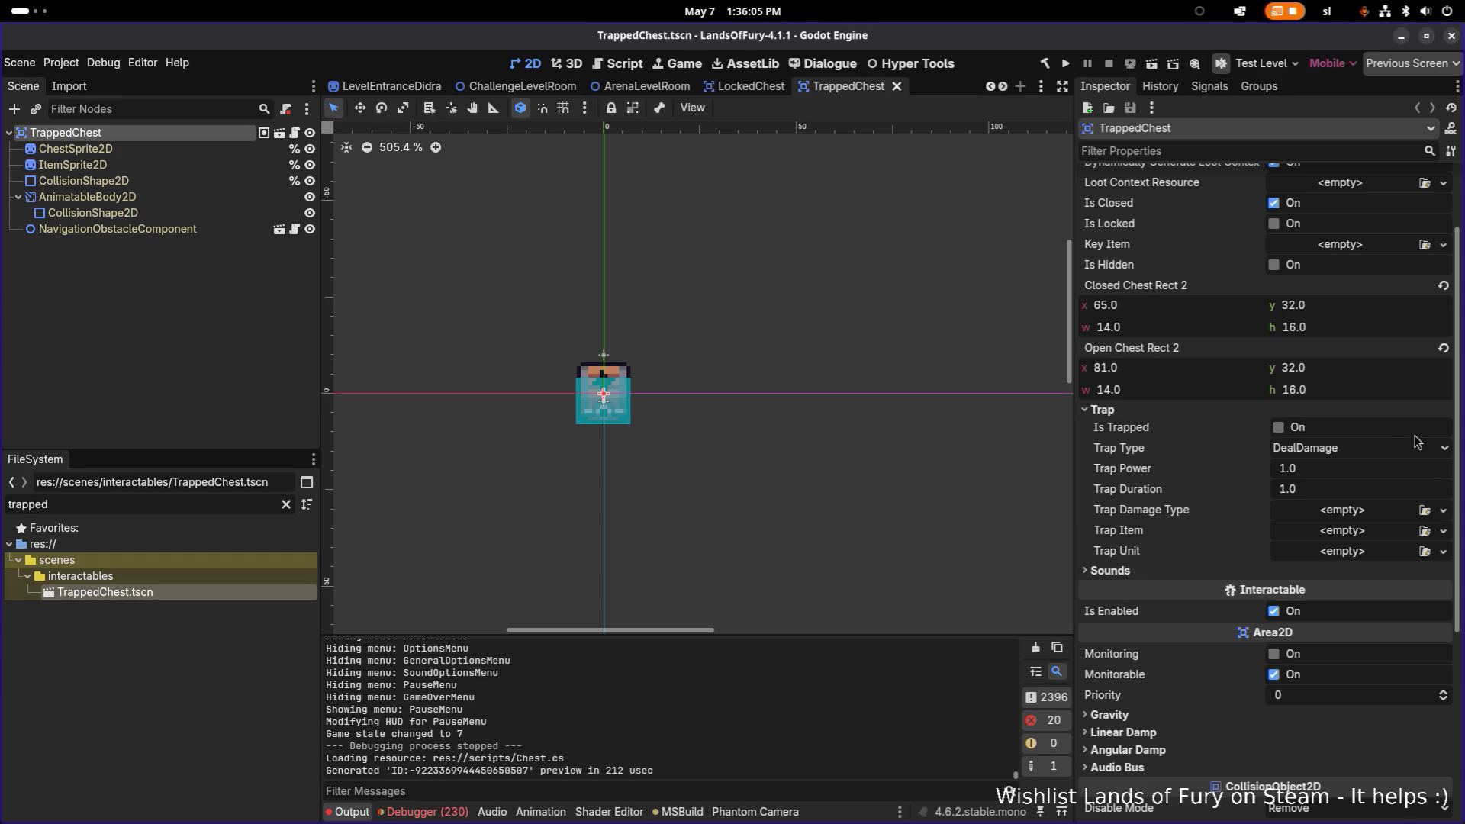
left_click(1393, 450)
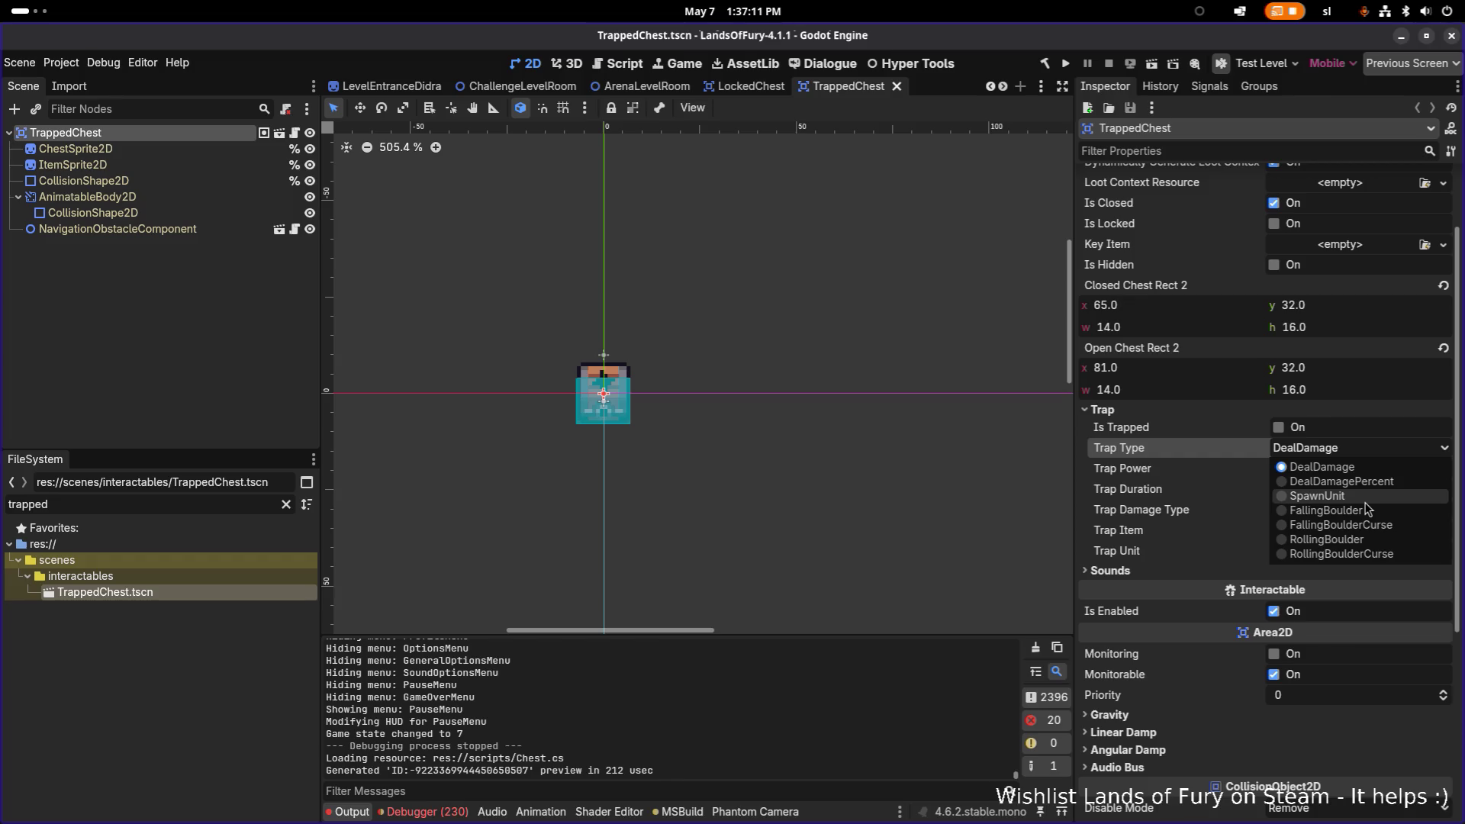
left_click(1365, 502)
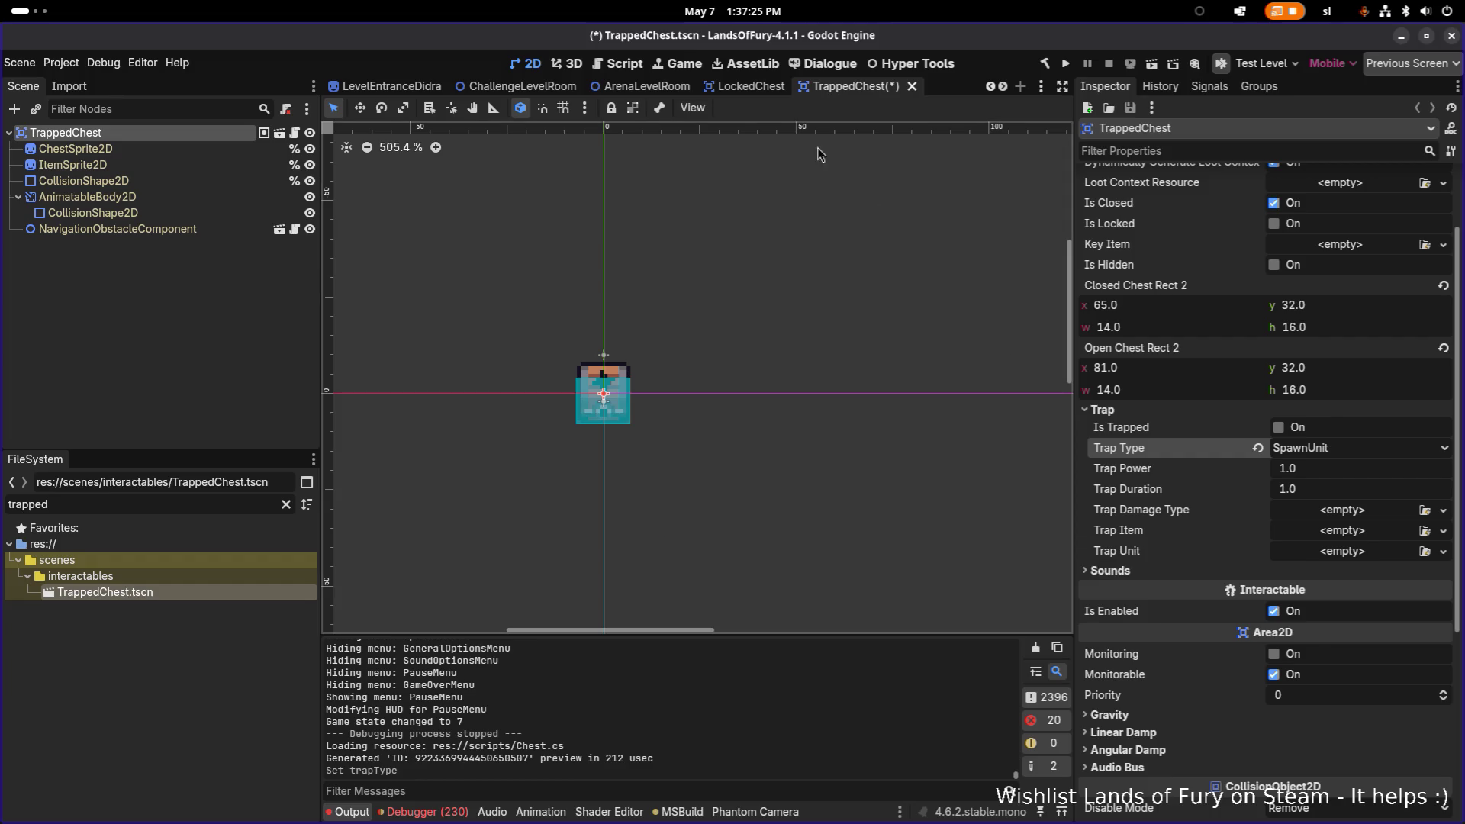
left_click(276, 317)
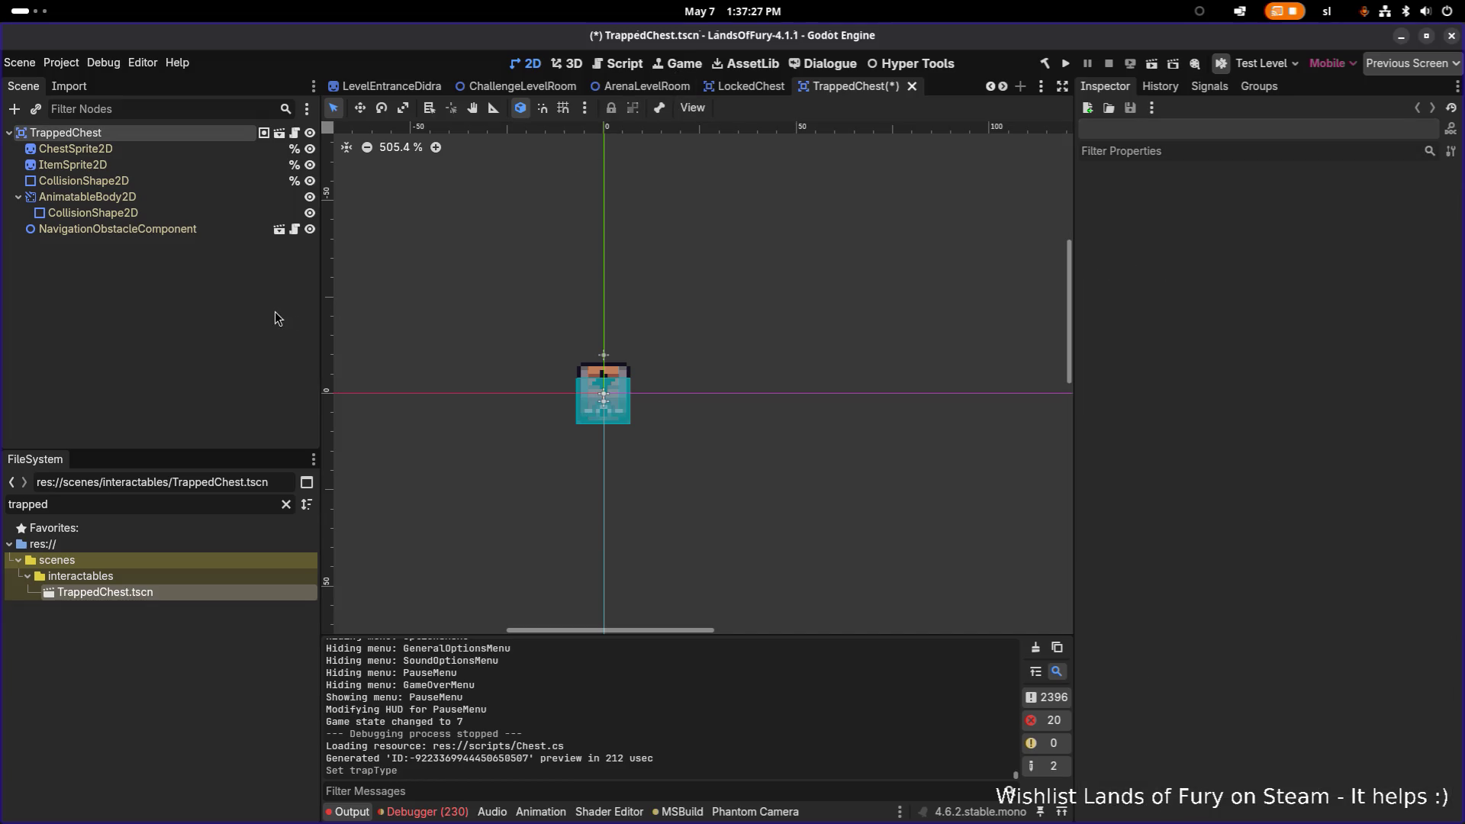
Quick-open SpikedChest.tscn and expand its Trap settings: DealDamagePercent, power 0.75, BleedDamage.tres.
key("ctrl+shift+o")
type("spike")
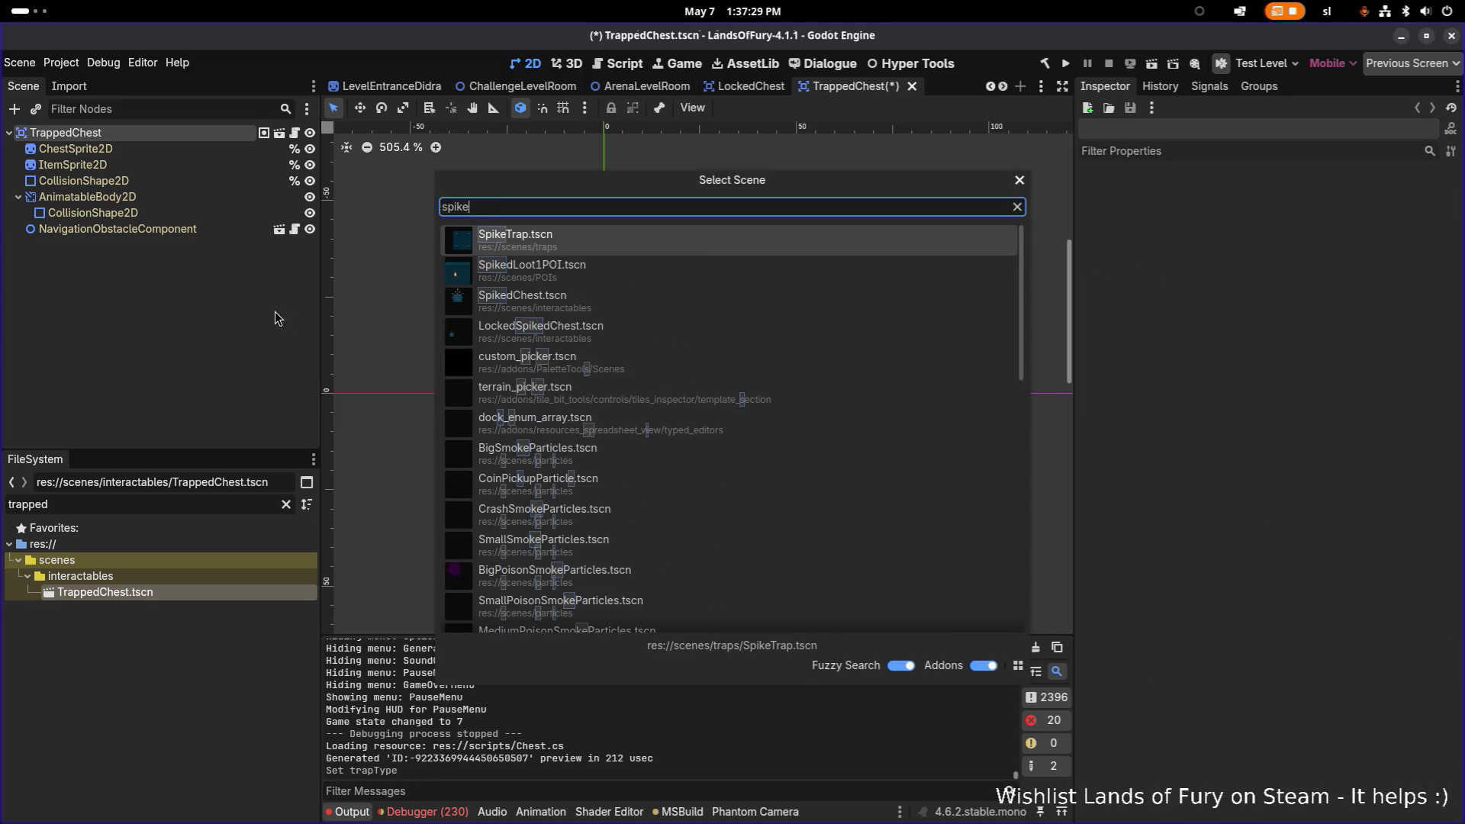
type("dchest")
key("Return")
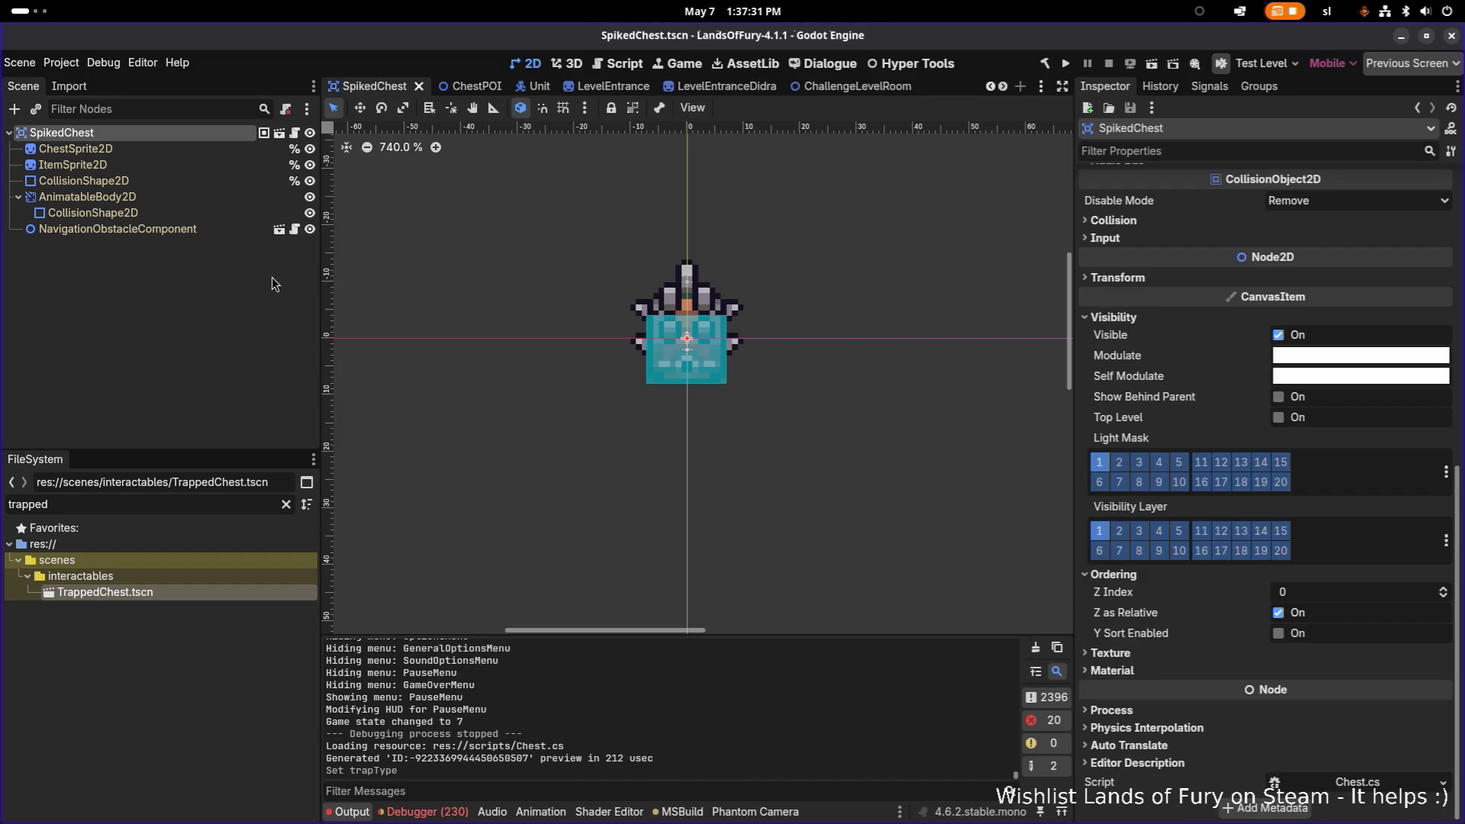
left_click(175, 158)
left_click(186, 139)
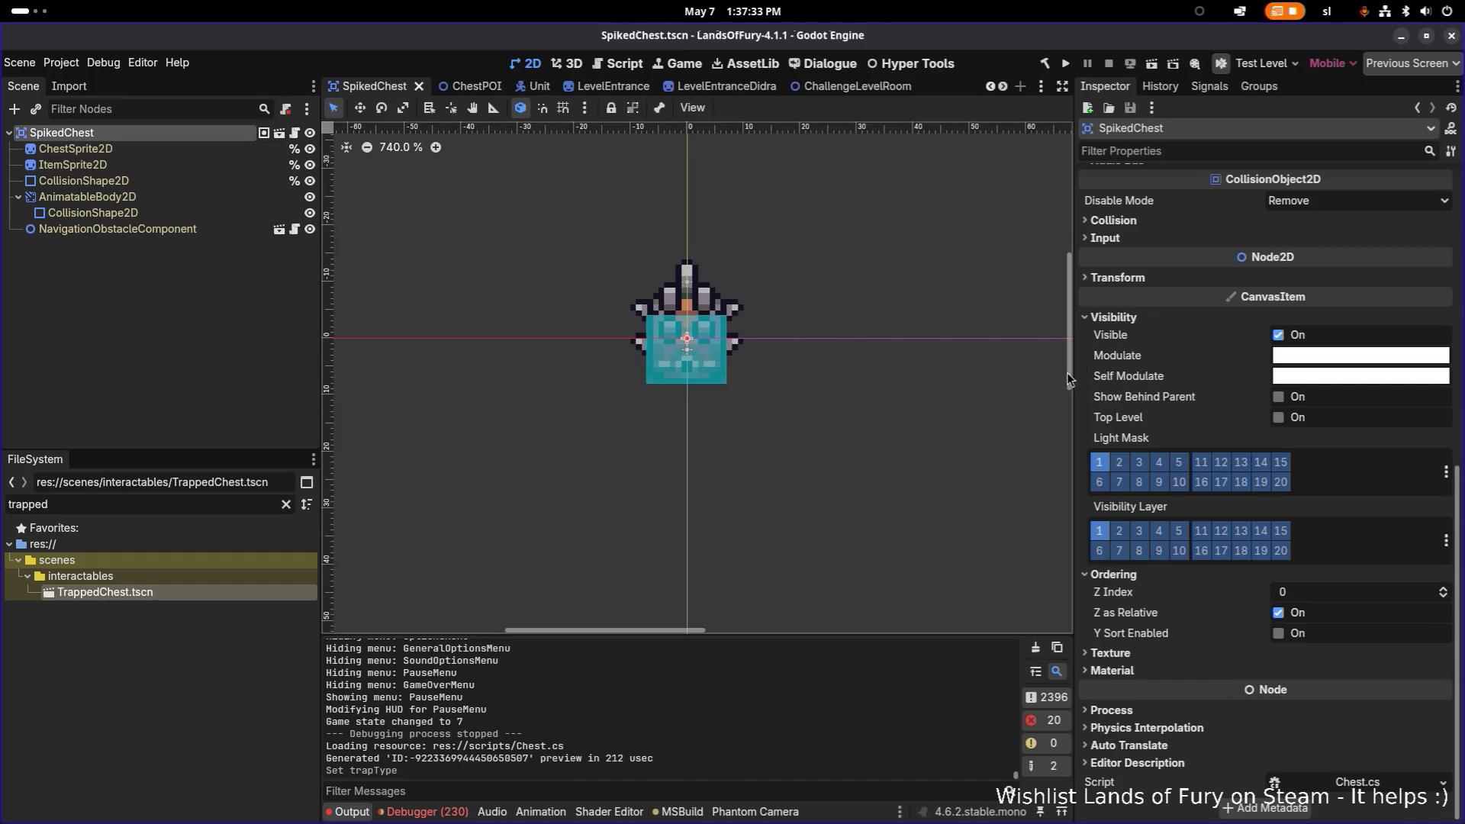
scroll(1203, 406, "up", 8)
scroll(1233, 418, "down", 4)
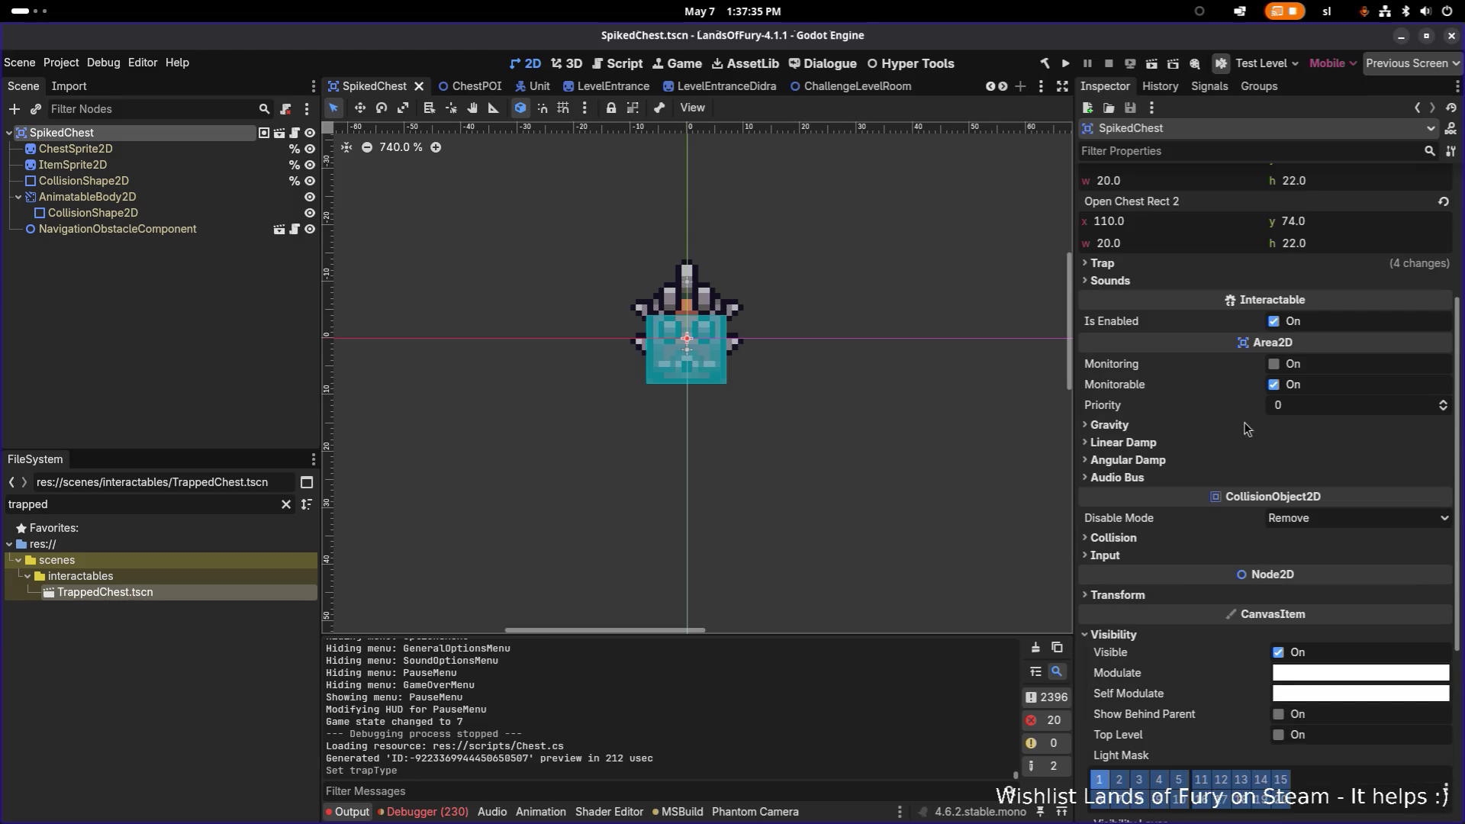
scroll(1179, 527, "down", 4)
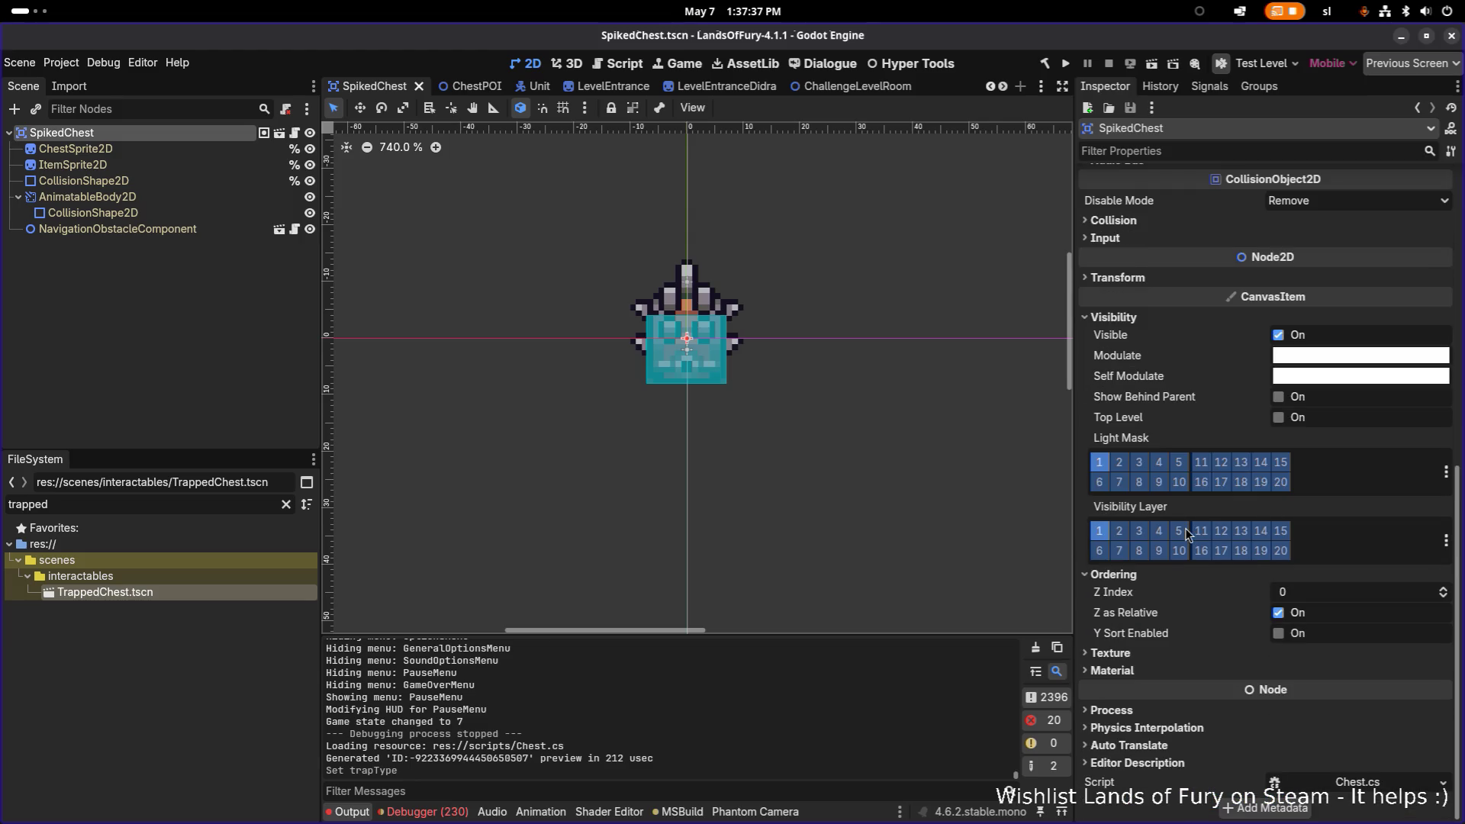
scroll(1194, 528, "up", 3)
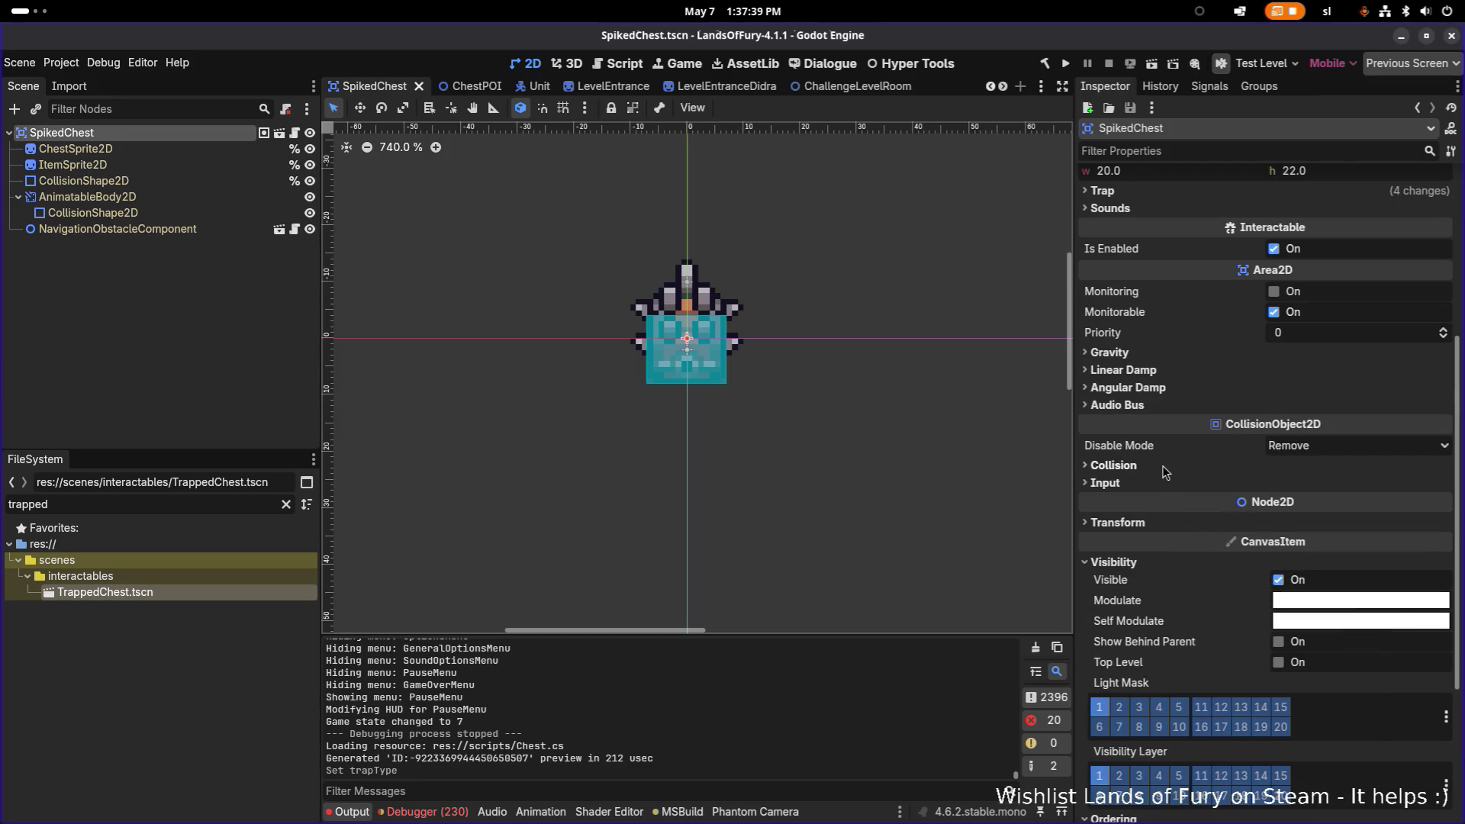
scroll(1170, 474, "up", 4)
left_click(1129, 507)
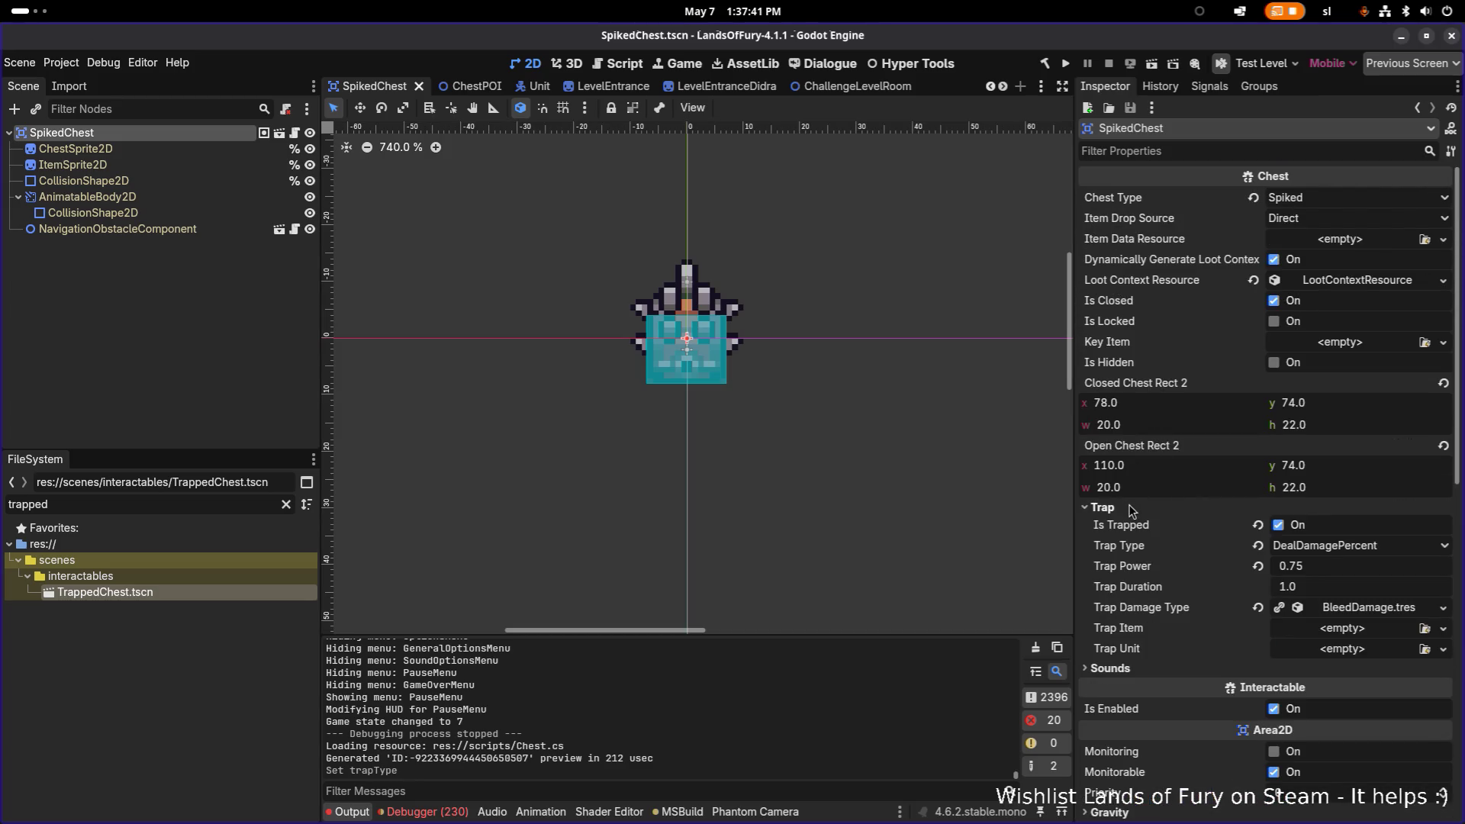
scroll(1146, 486, "down", 2)
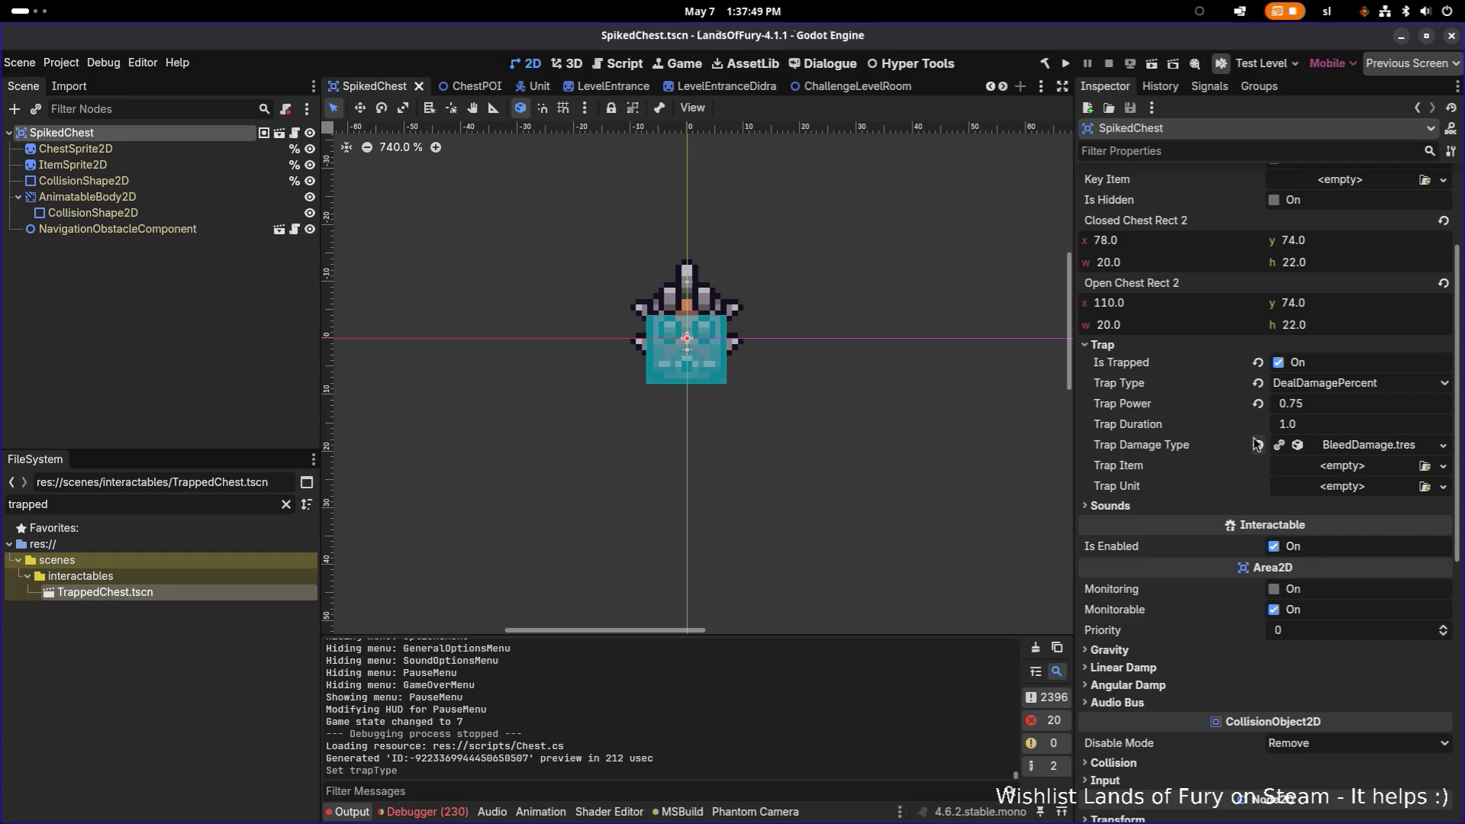
left_click(205, 503)
Filter files by 'chest.t', attempt a Trapped copy of Chest.tscn, then delete TrappedChest.tscn.
key("ctrl+a")
type("ches")
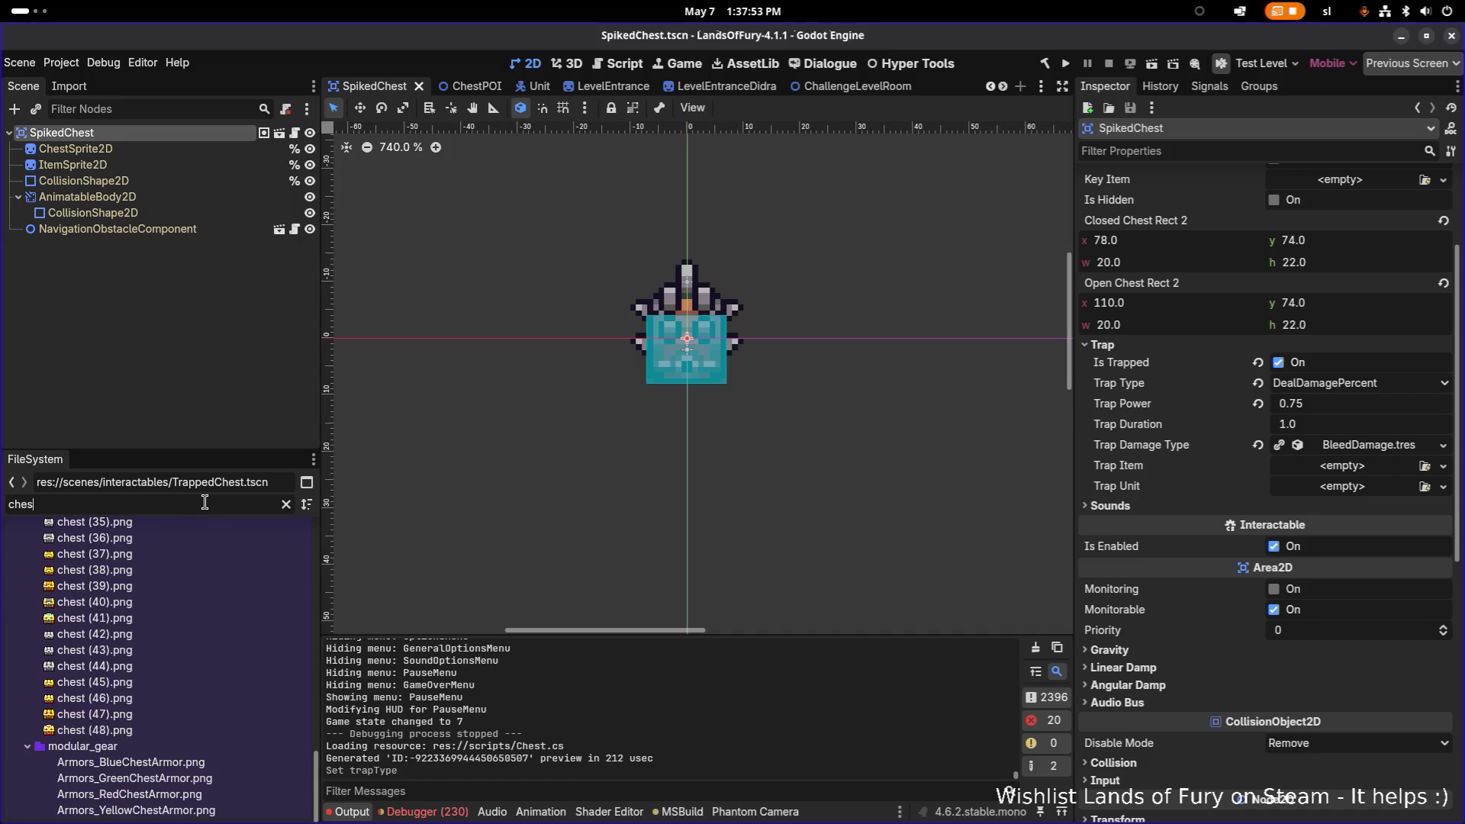
type("t.t")
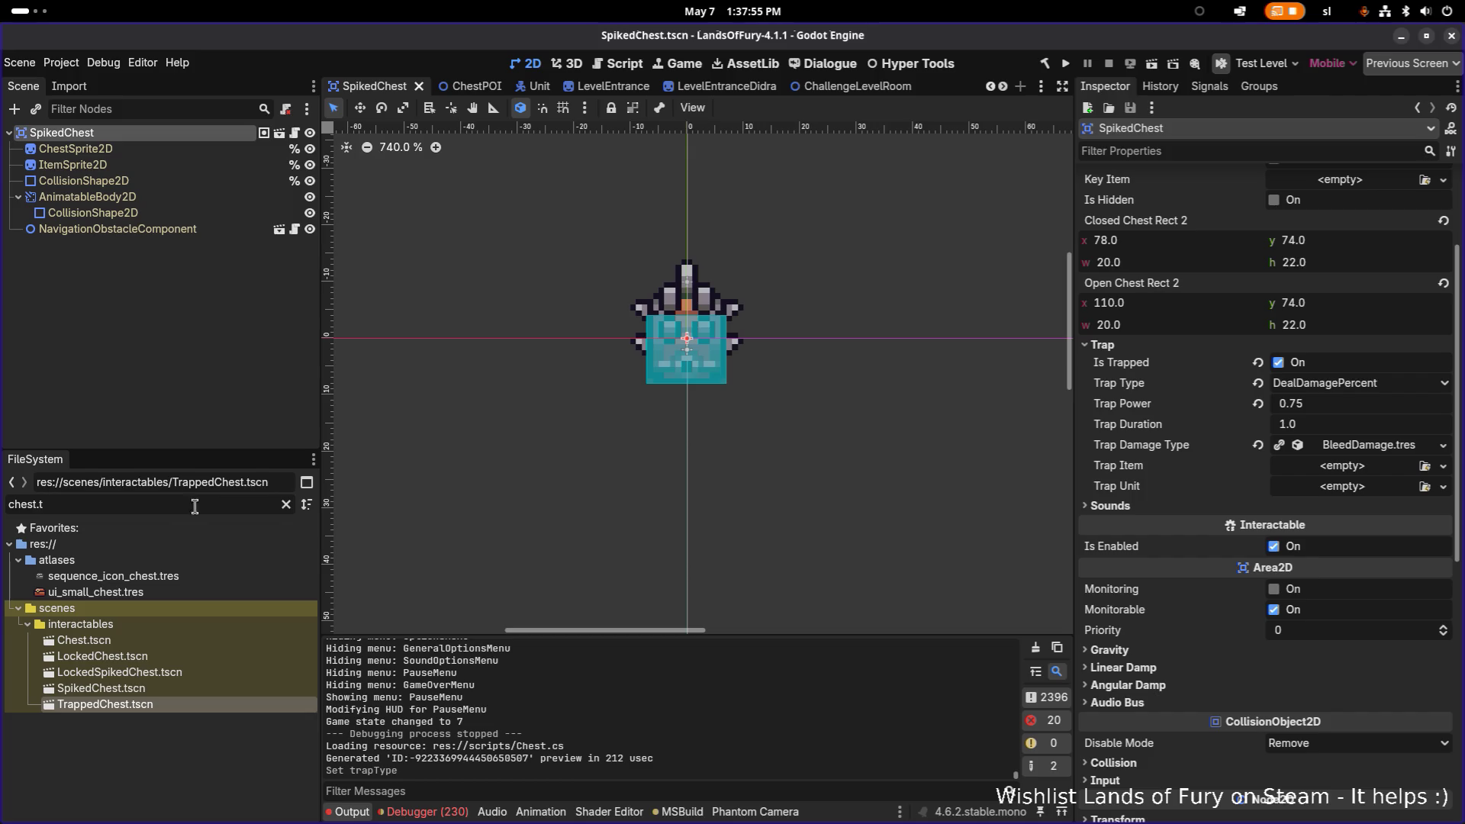
left_click(222, 634)
key("ctrl+d")
key("Home")
type("Tra")
type("pped")
key("Return")
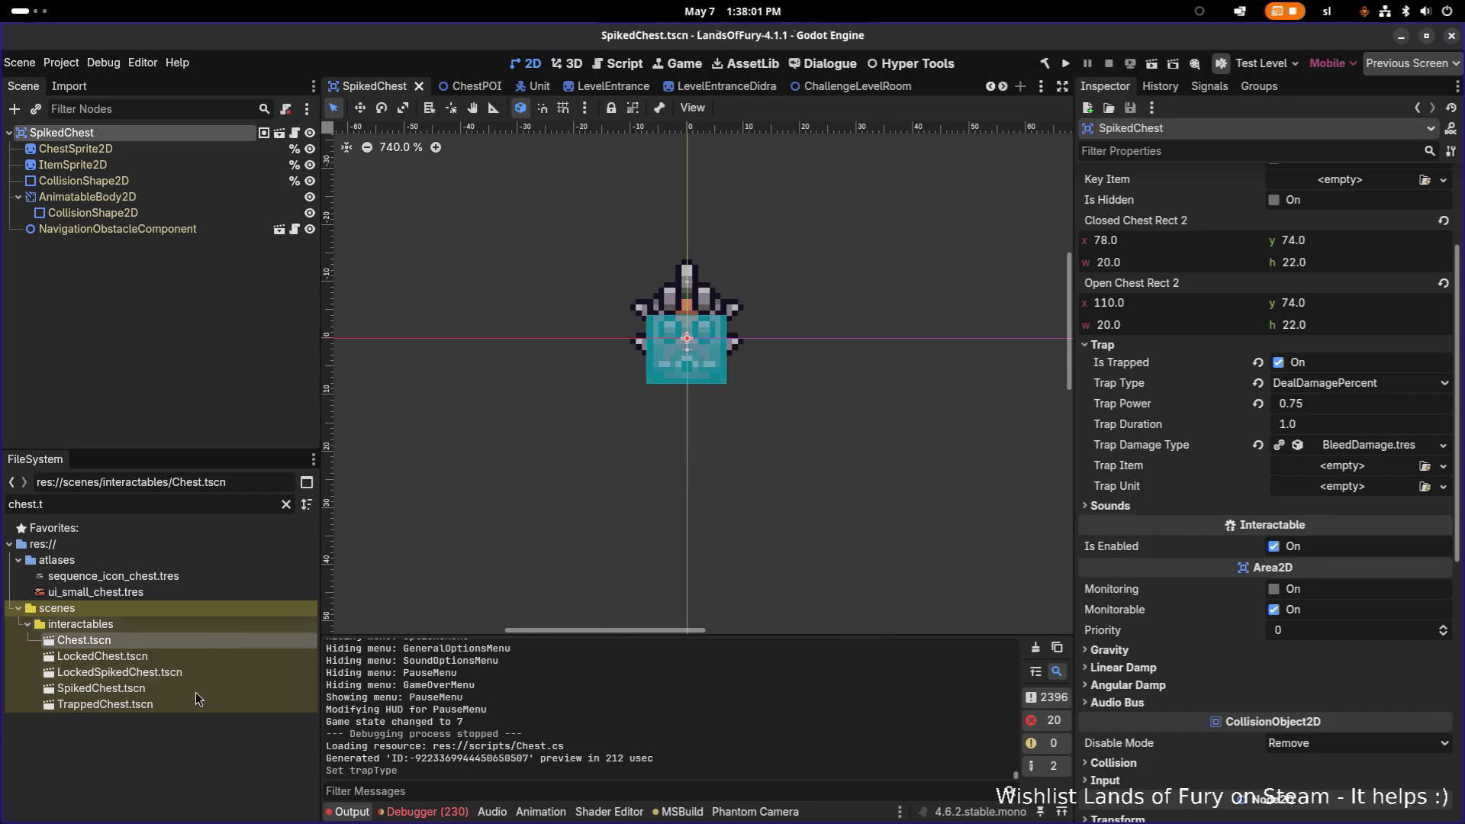
left_click(220, 704)
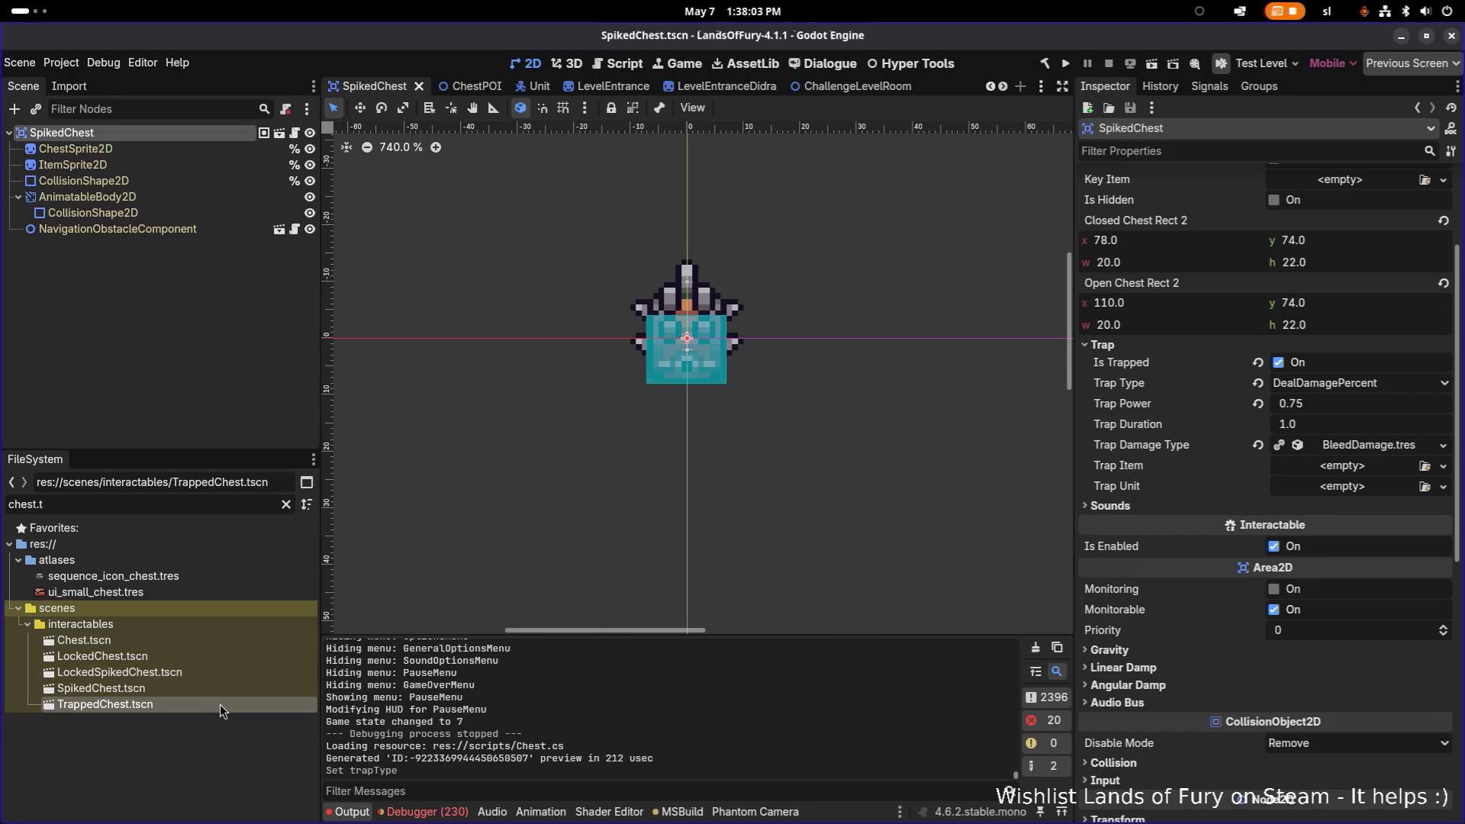
key("Delete")
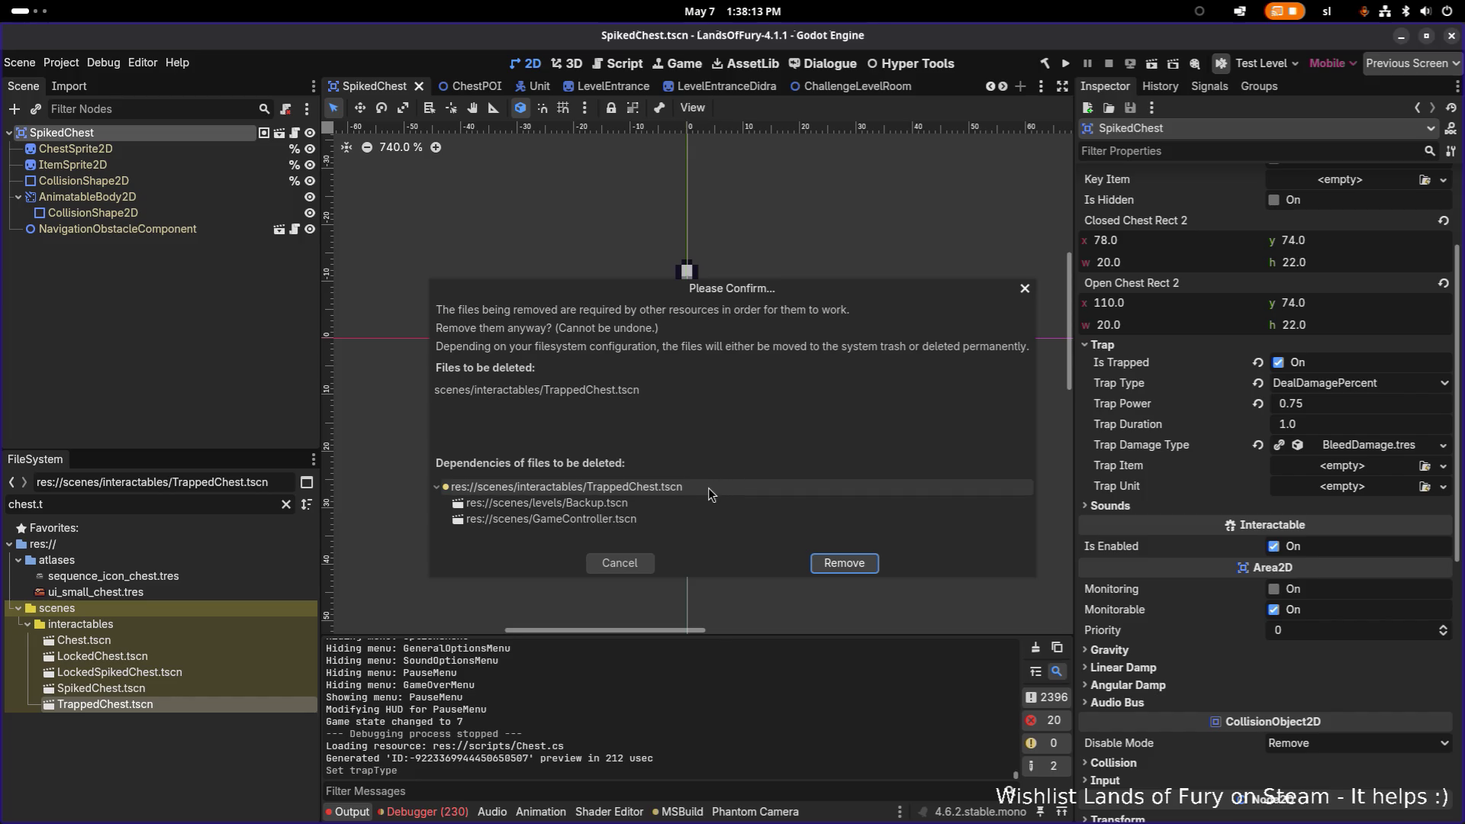
Cancel the deletion and rename the old scene to TrappedChestBackup.tscn.
left_click(1025, 287)
key("F2")
key("Right")
type("Backup")
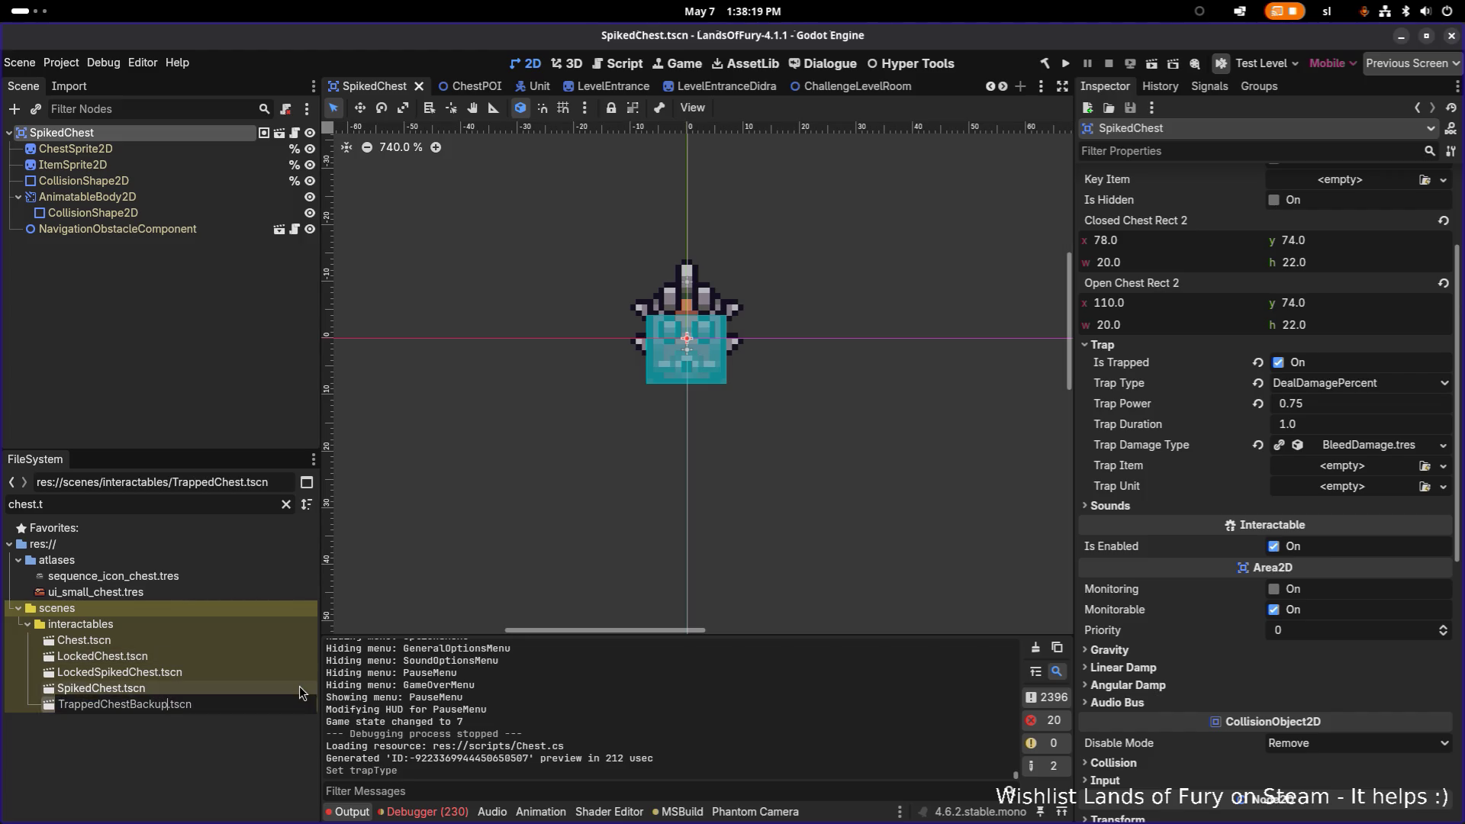
key("Return")
Duplicate Chest.tscn as TrappedChest.tscn and open the new copy.
left_click(180, 643)
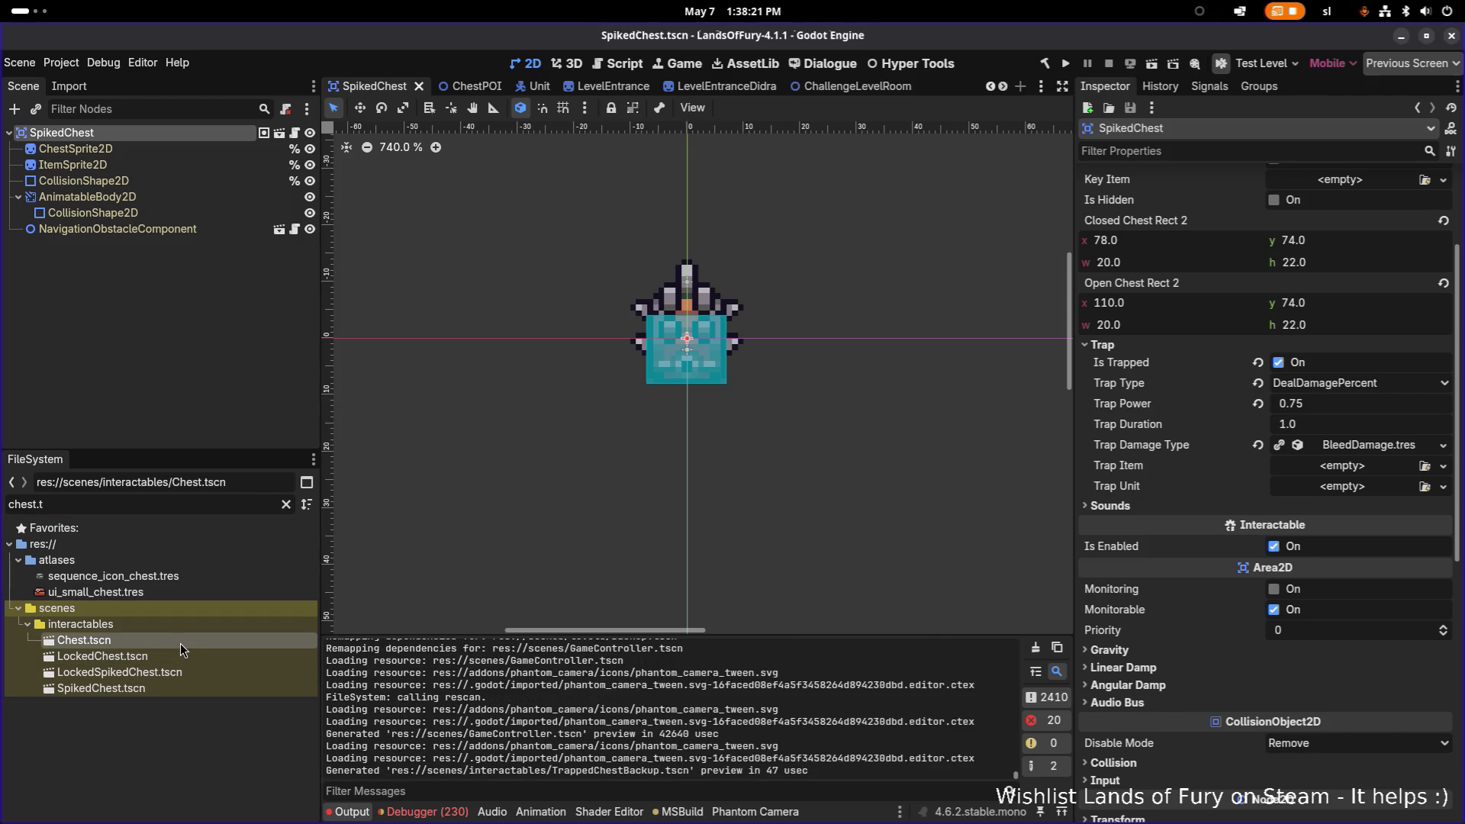
key("ctrl+d")
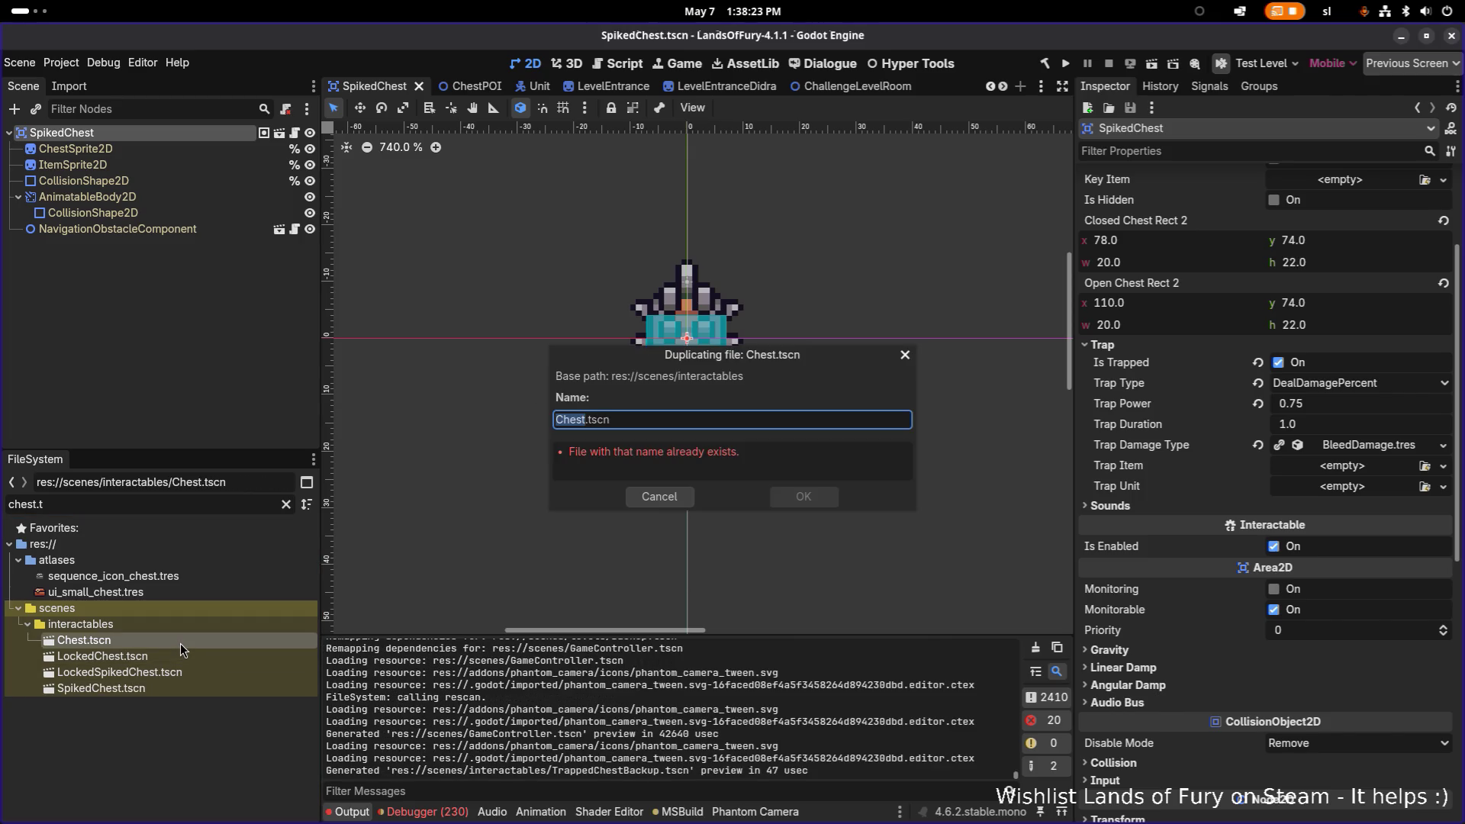
type("TrappedChest")
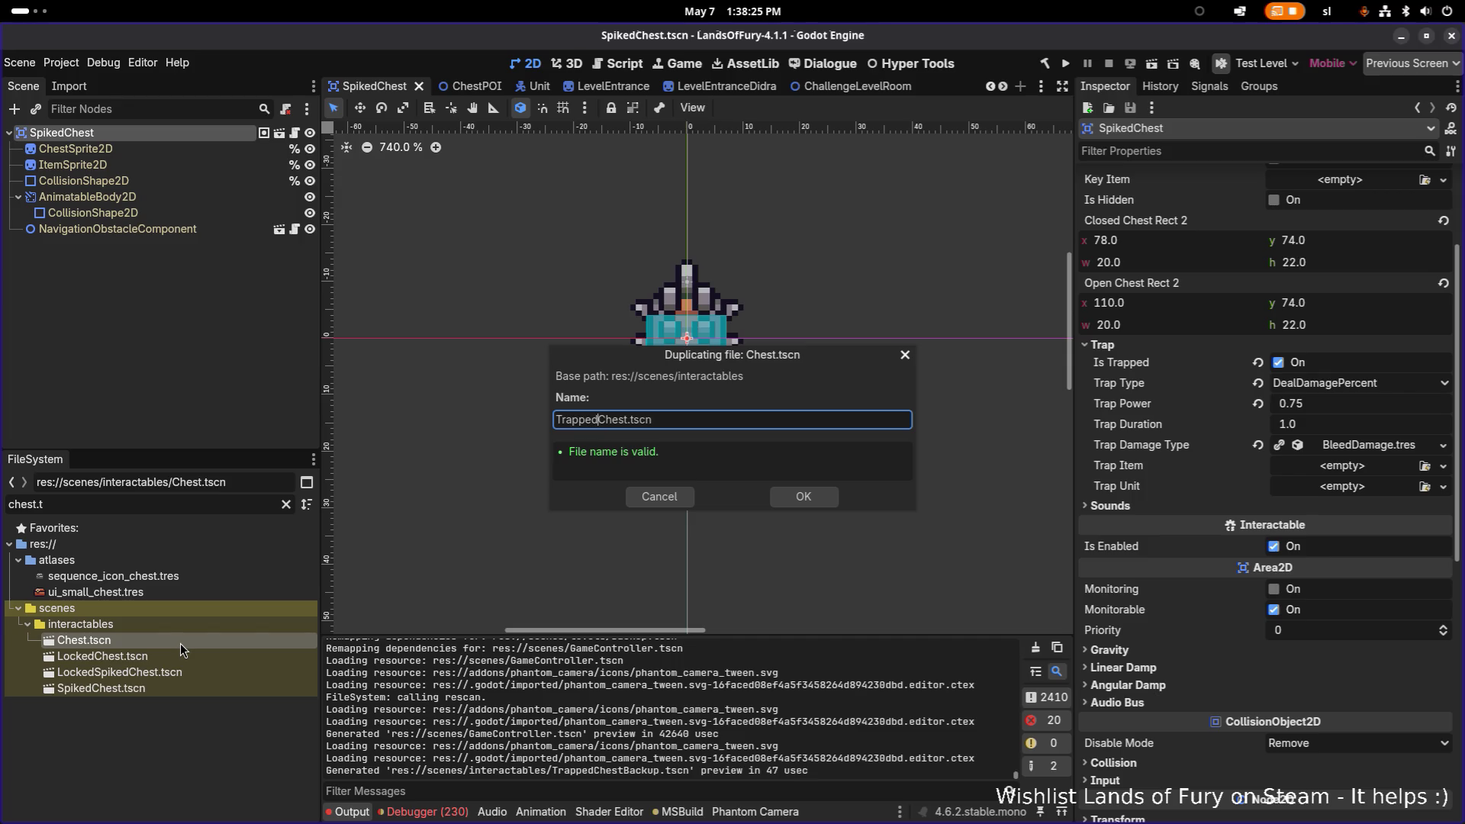
key("Return")
left_click(174, 705)
key("F2")
double_click(182, 698)
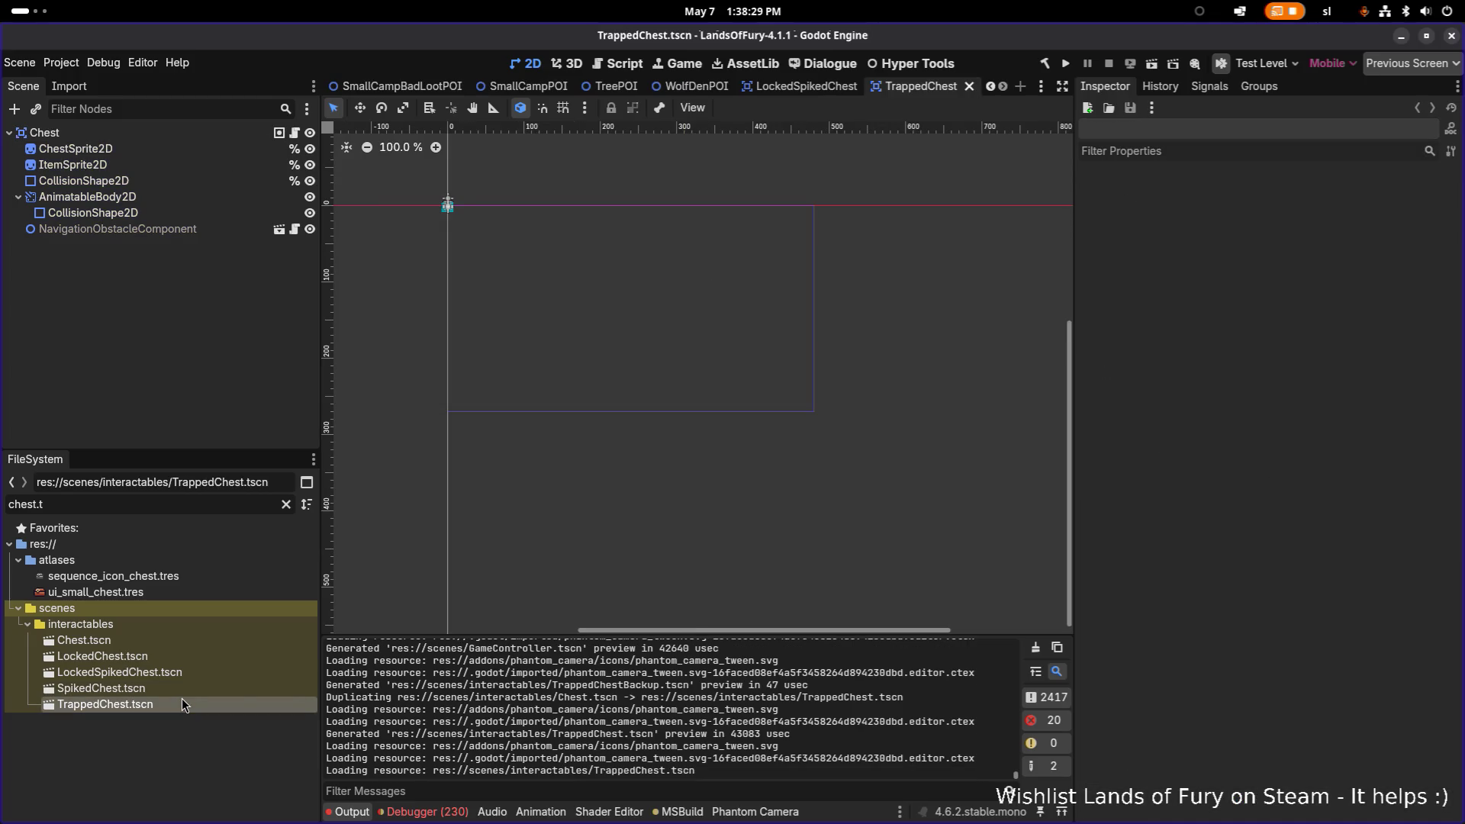
Rename the root node to TrappedChest and save the scene.
left_click(231, 135)
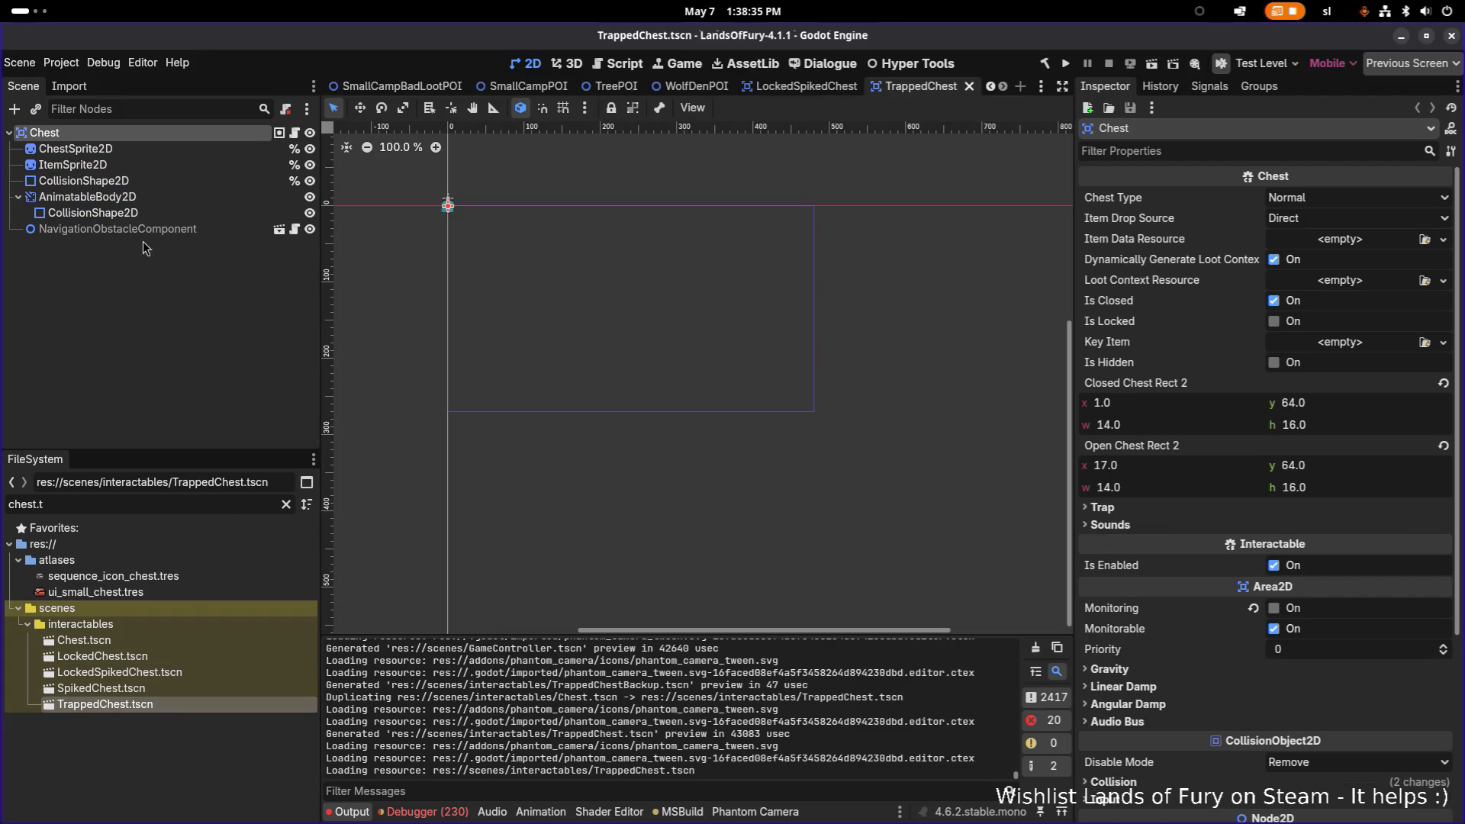
type("Trapped")
key("Return")
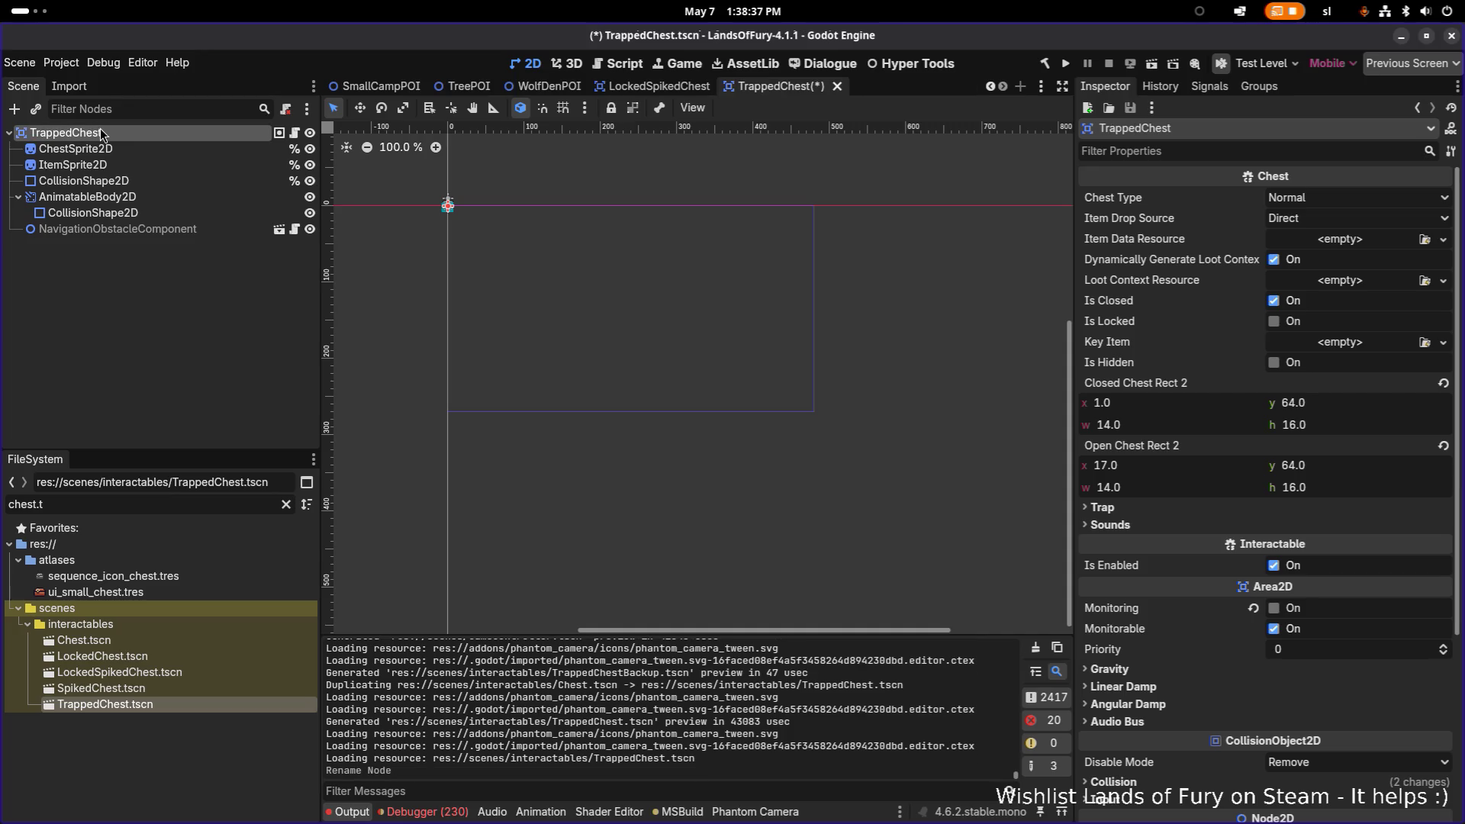
key("ctrl+s")
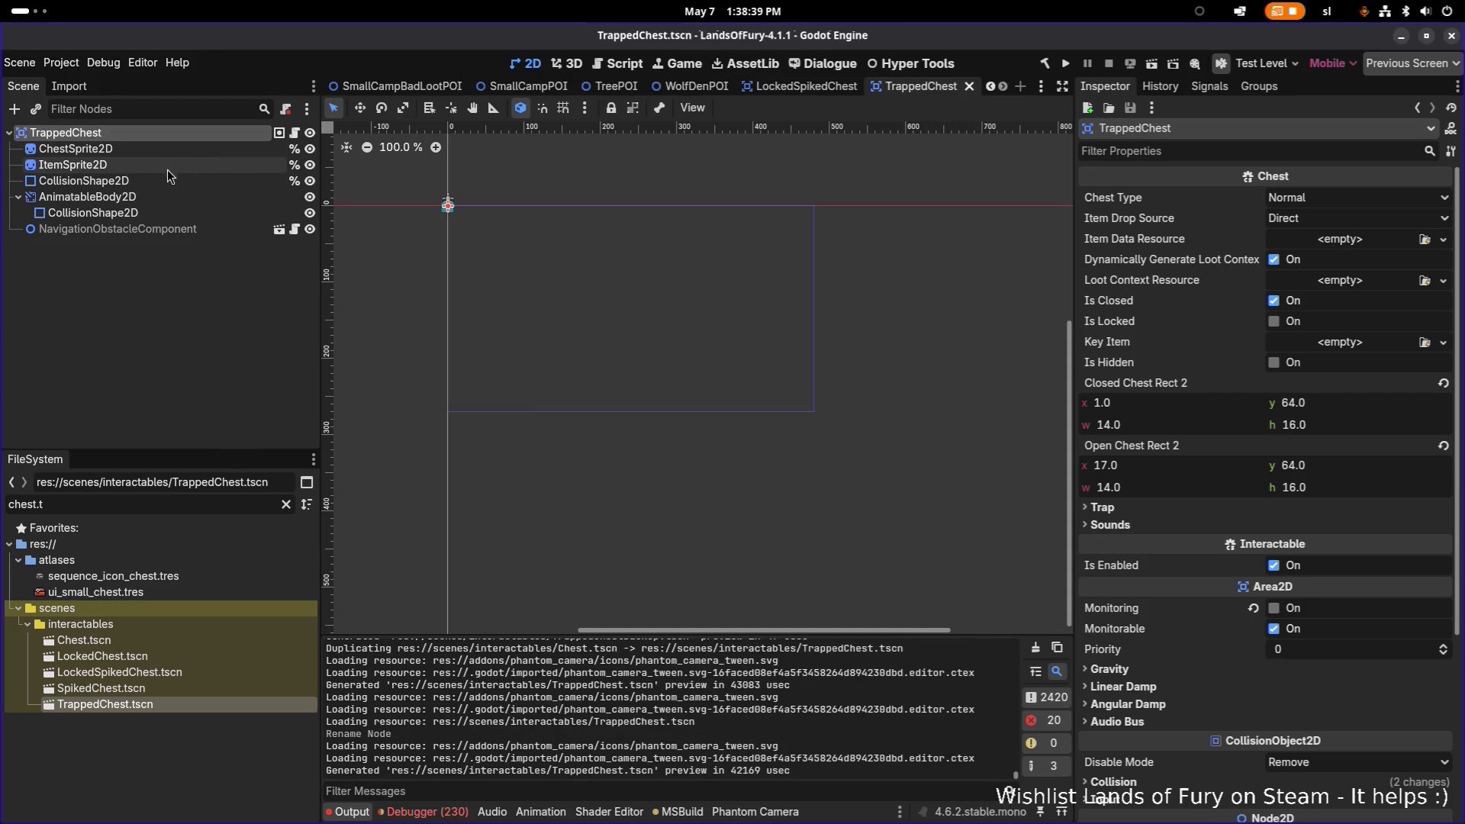
Compare LockedChest, LockedSpikedChest, SpikedChest and TrappedChest scenes, then start deleting TrappedChest.tscn.
double_click(140, 652)
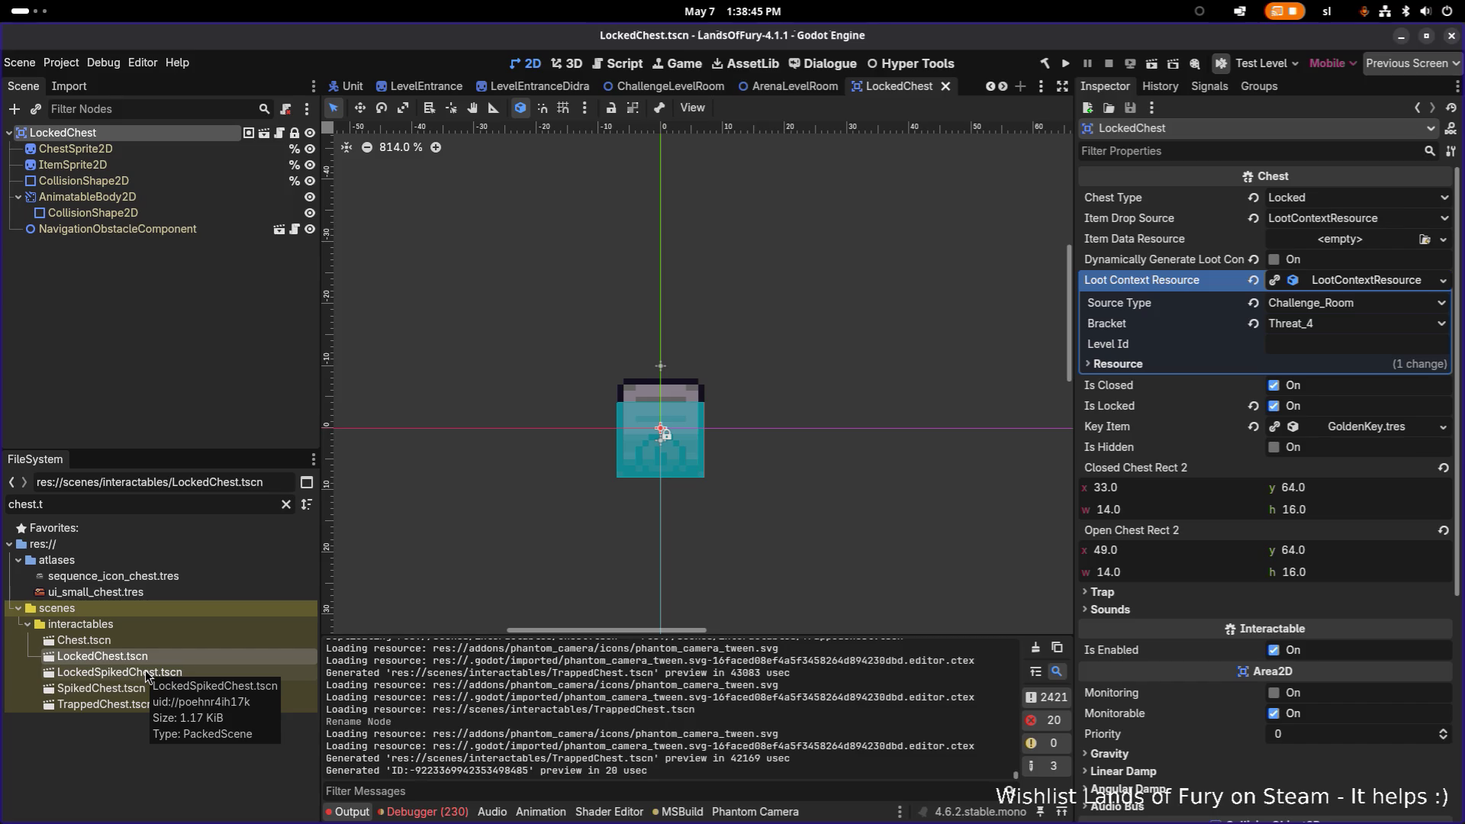
double_click(145, 674)
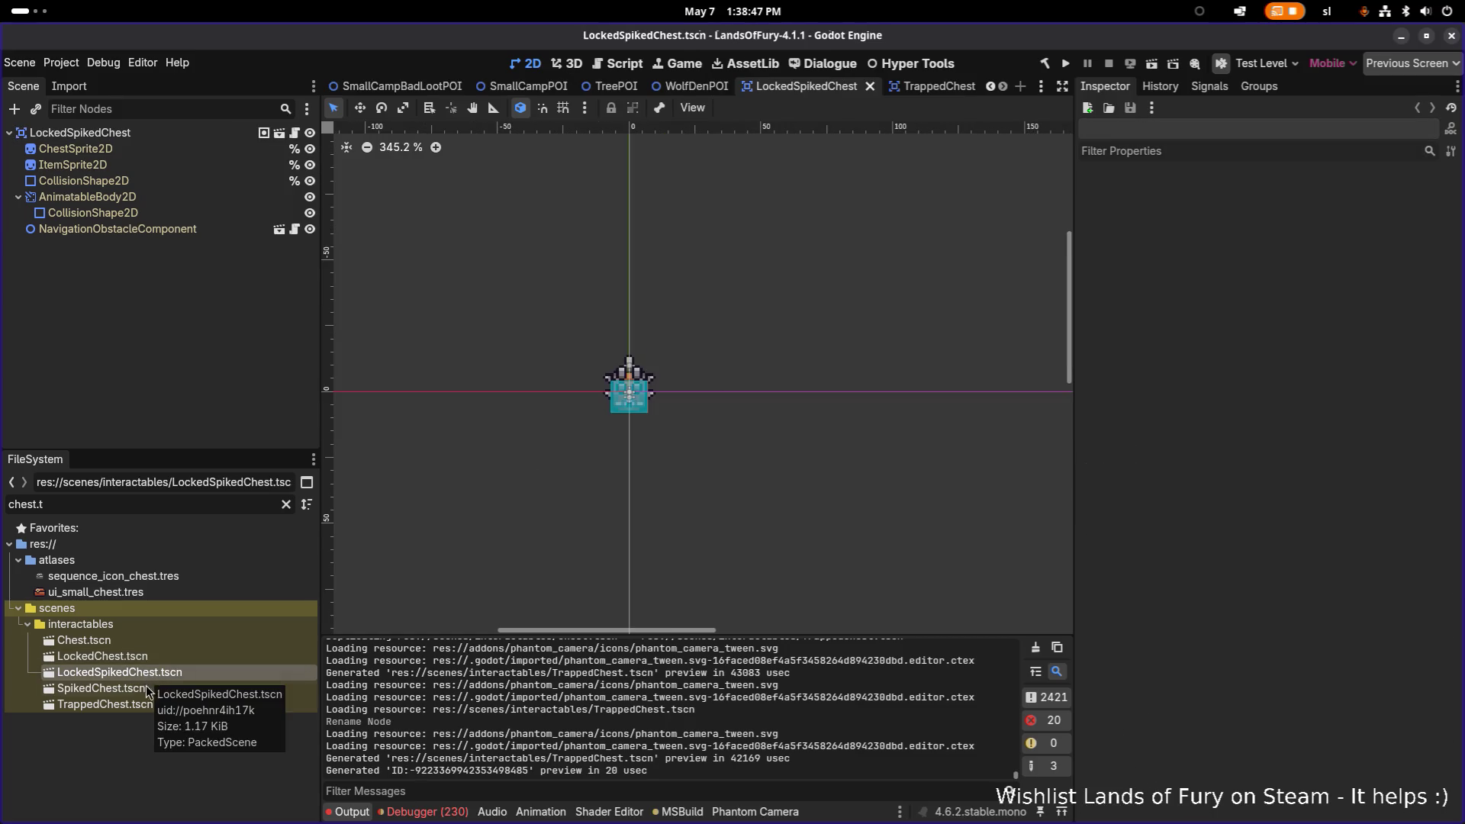
double_click(148, 690)
double_click(154, 704)
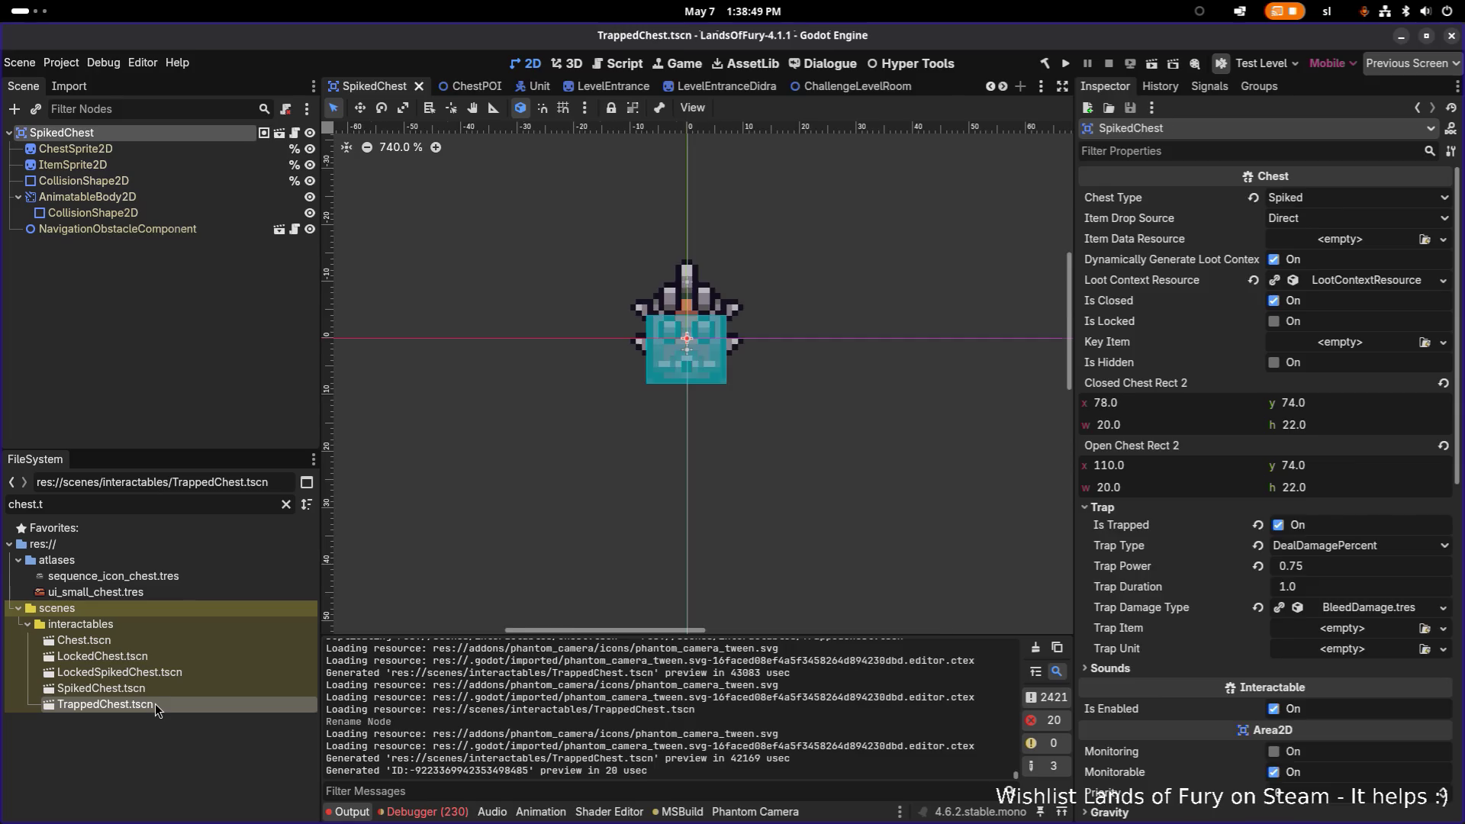
double_click(167, 689)
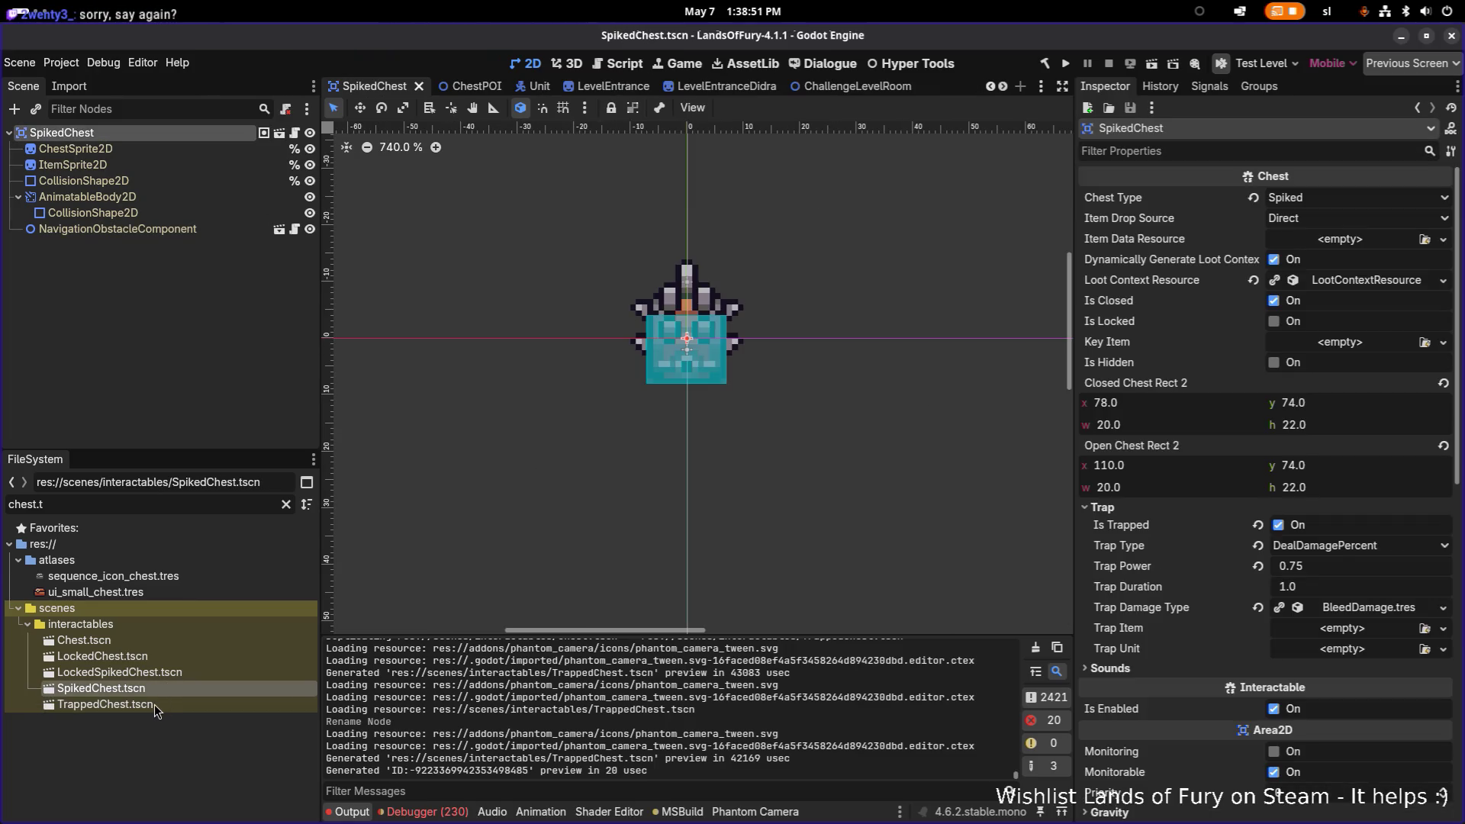
double_click(155, 703)
double_click(171, 689)
double_click(159, 705)
key("Delete")
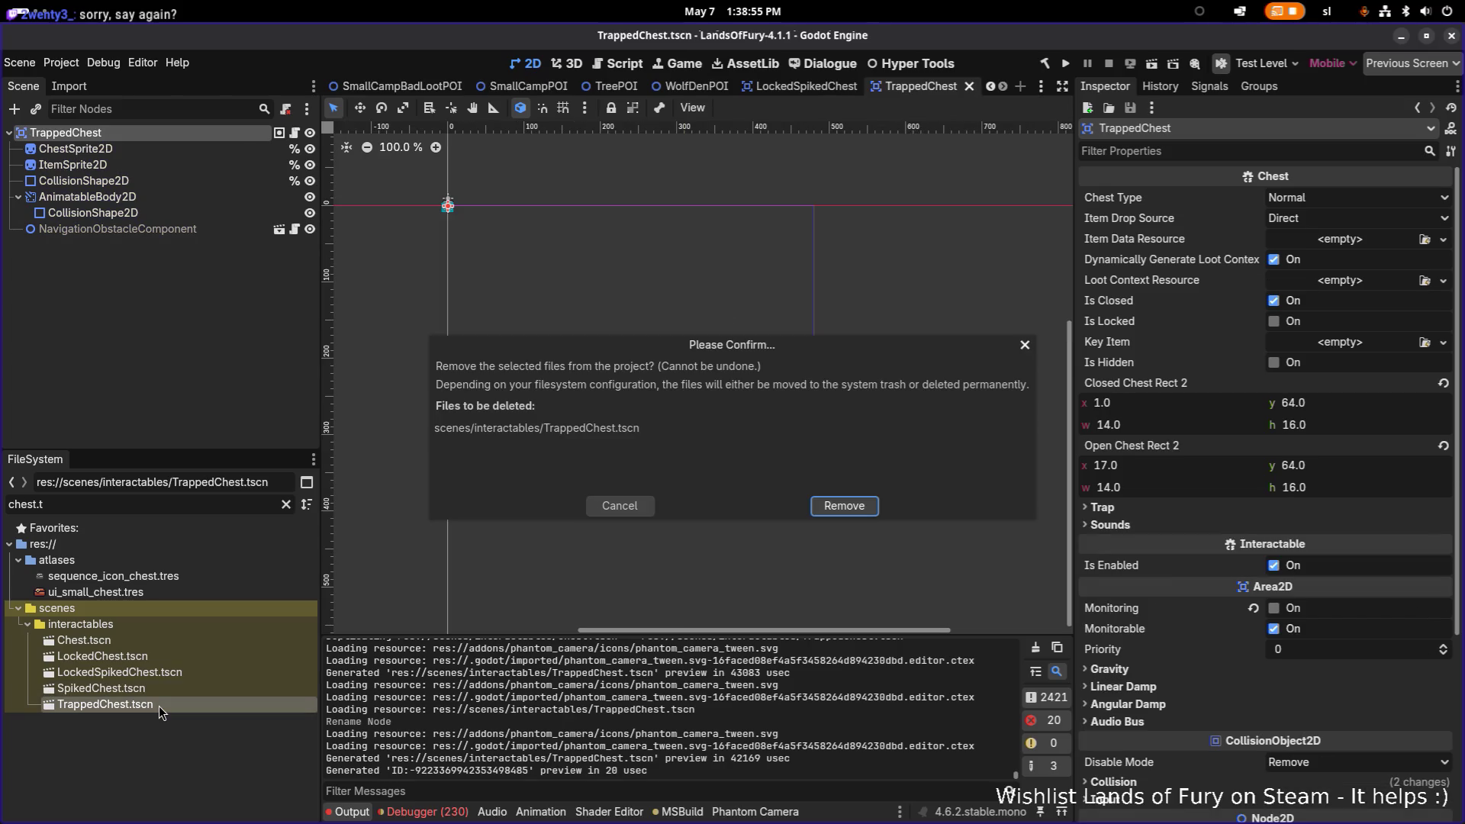
Remove TrappedChest.tscn and duplicate SpikedChest.tscn under the name TrappedChest.tscn.
key("Return")
left_click(157, 674)
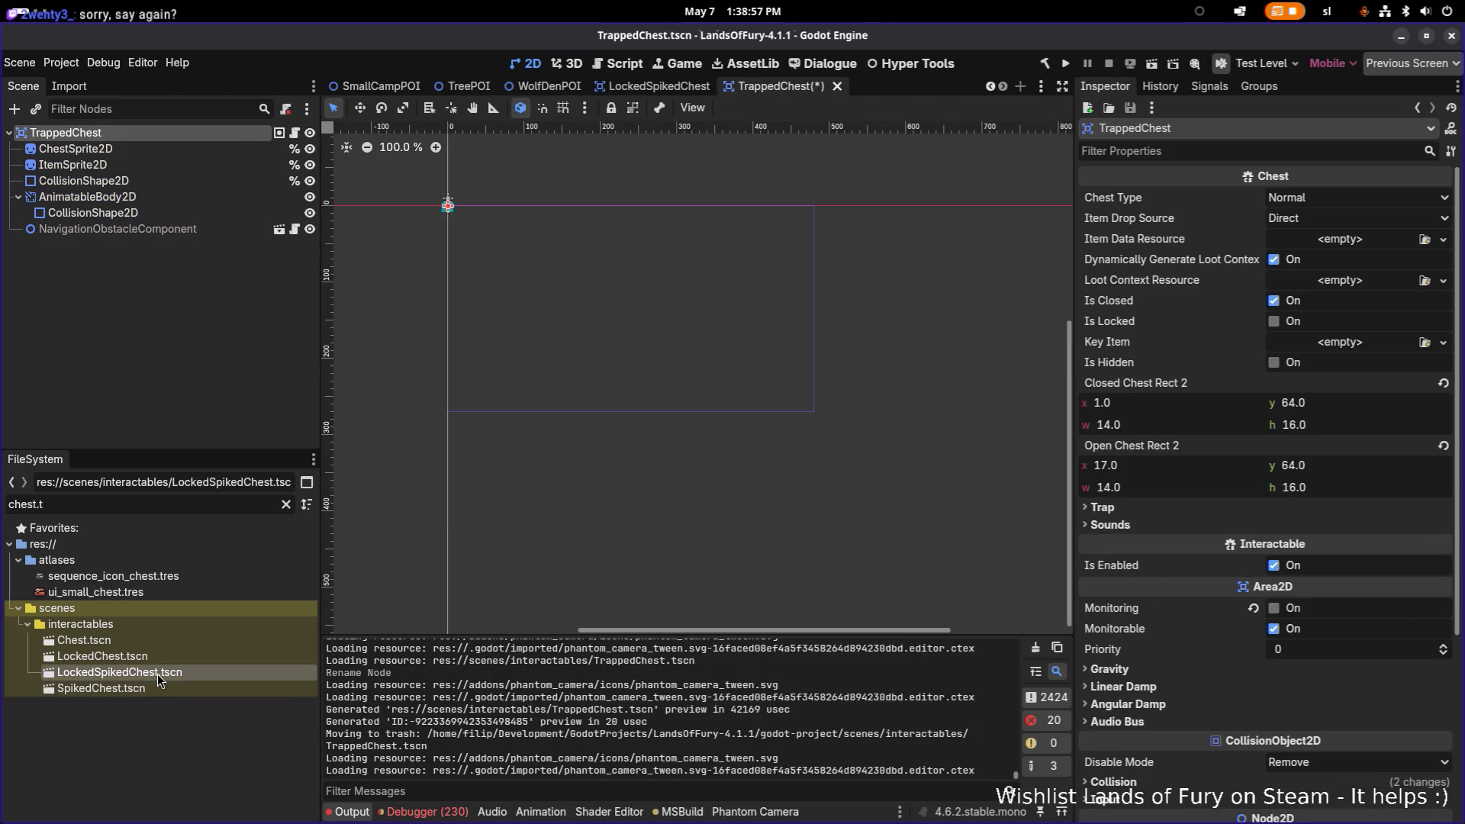
left_click(156, 686)
key("ctrl+d")
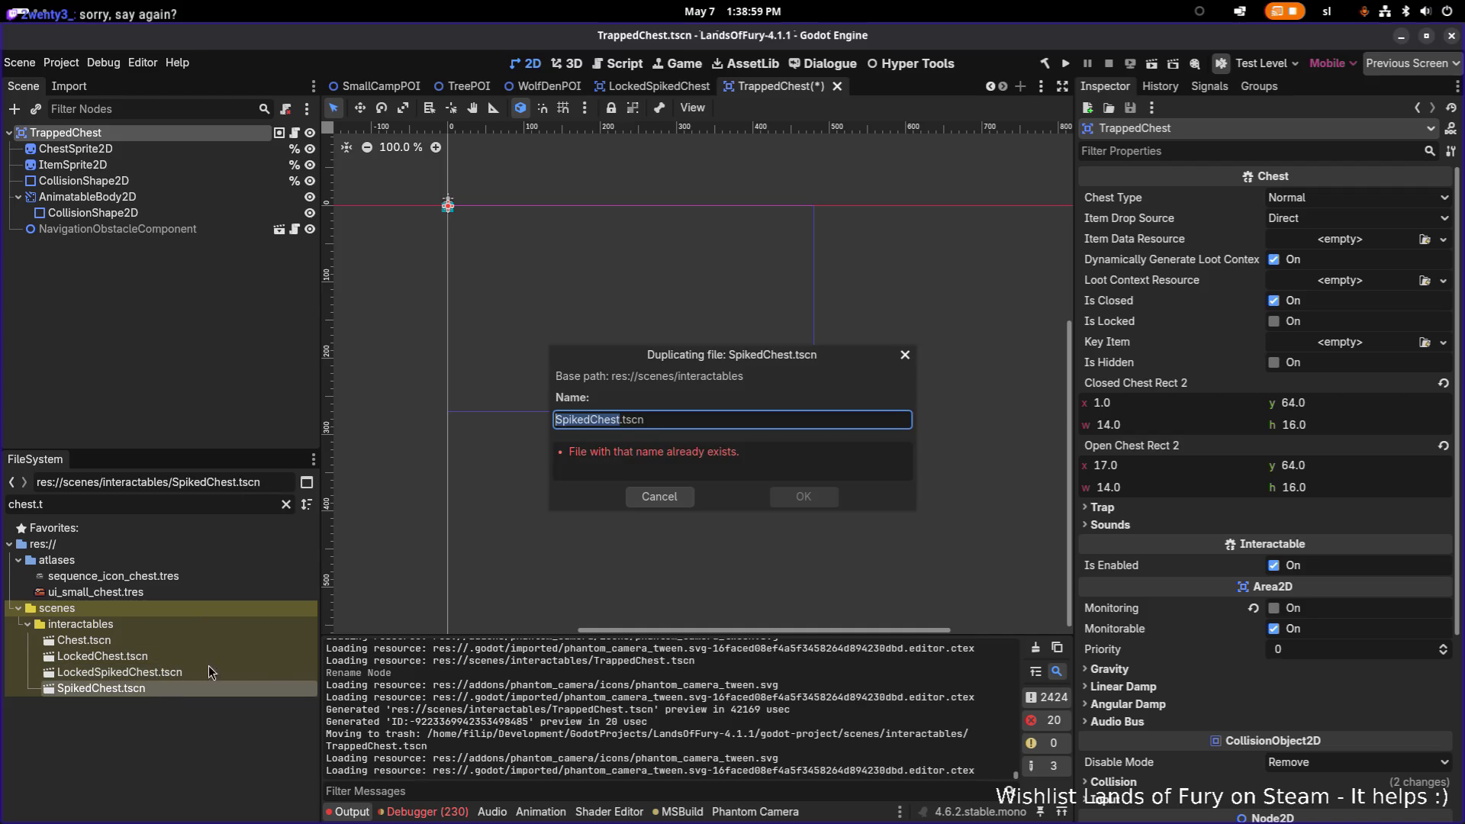
type("Trapped")
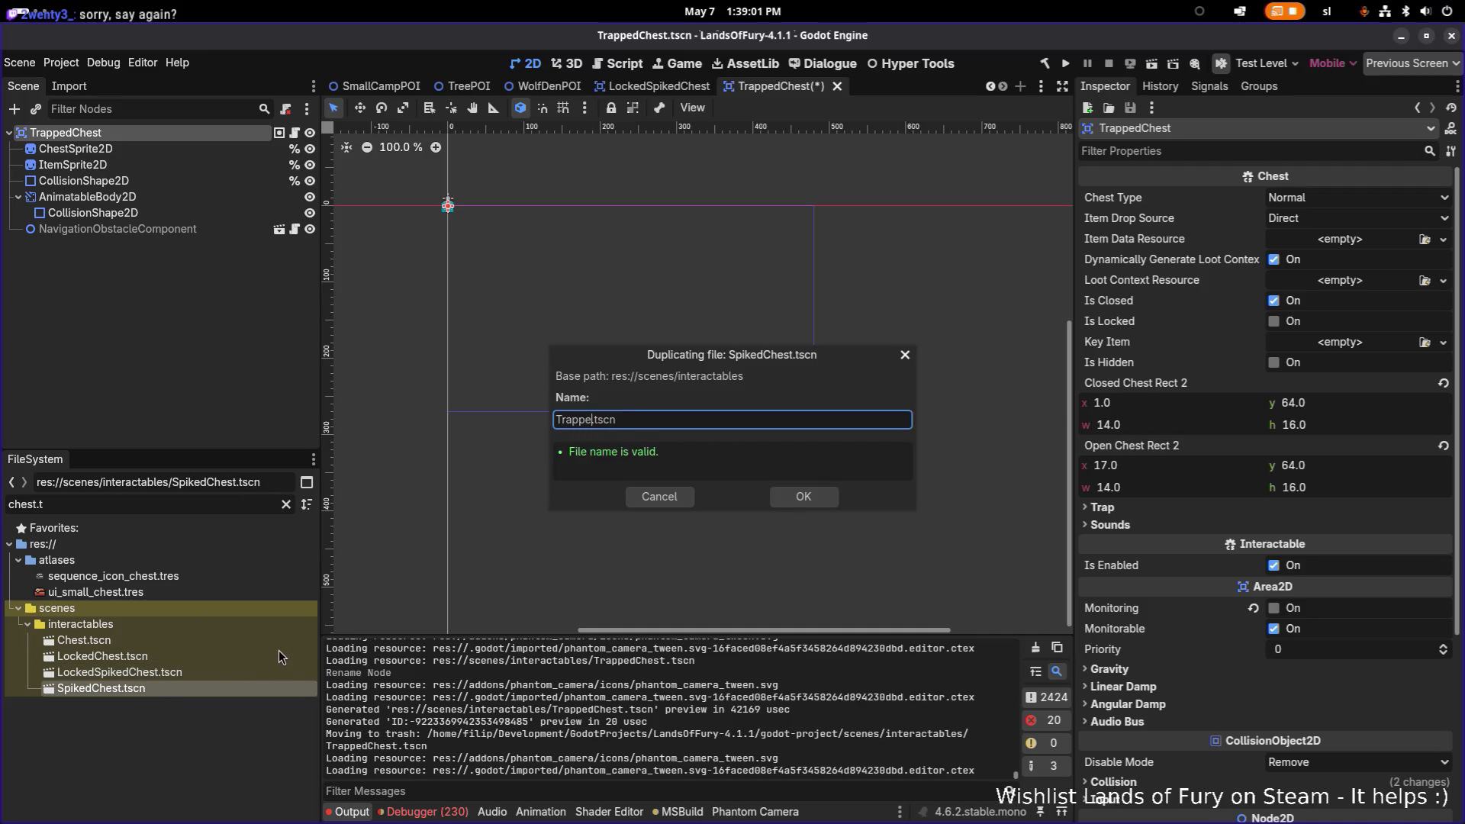
type("Chest")
key("Return")
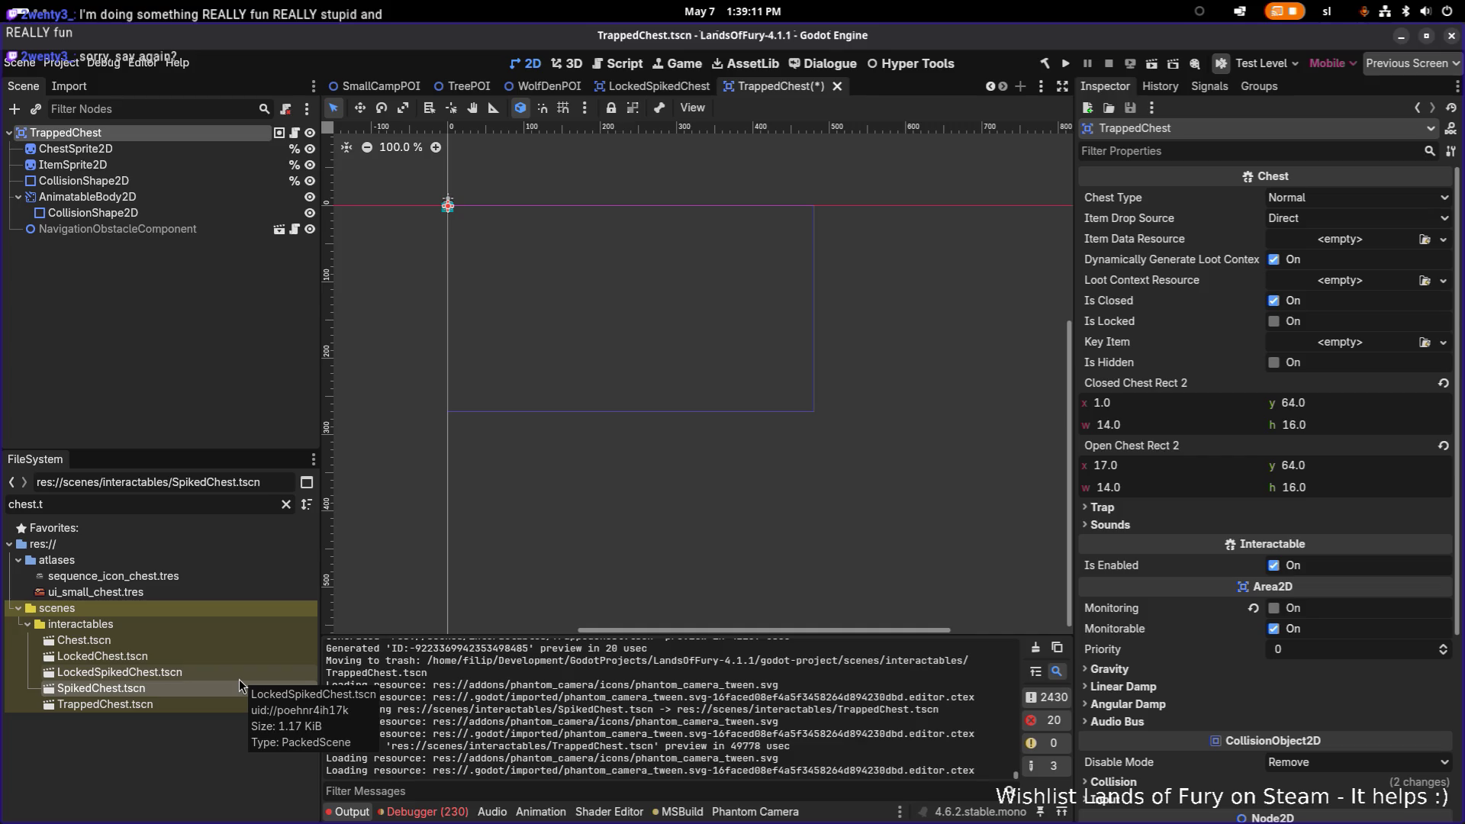
Try opening the new TrappedChest.tscn from the file list, then start deleting it again.
left_click(196, 707)
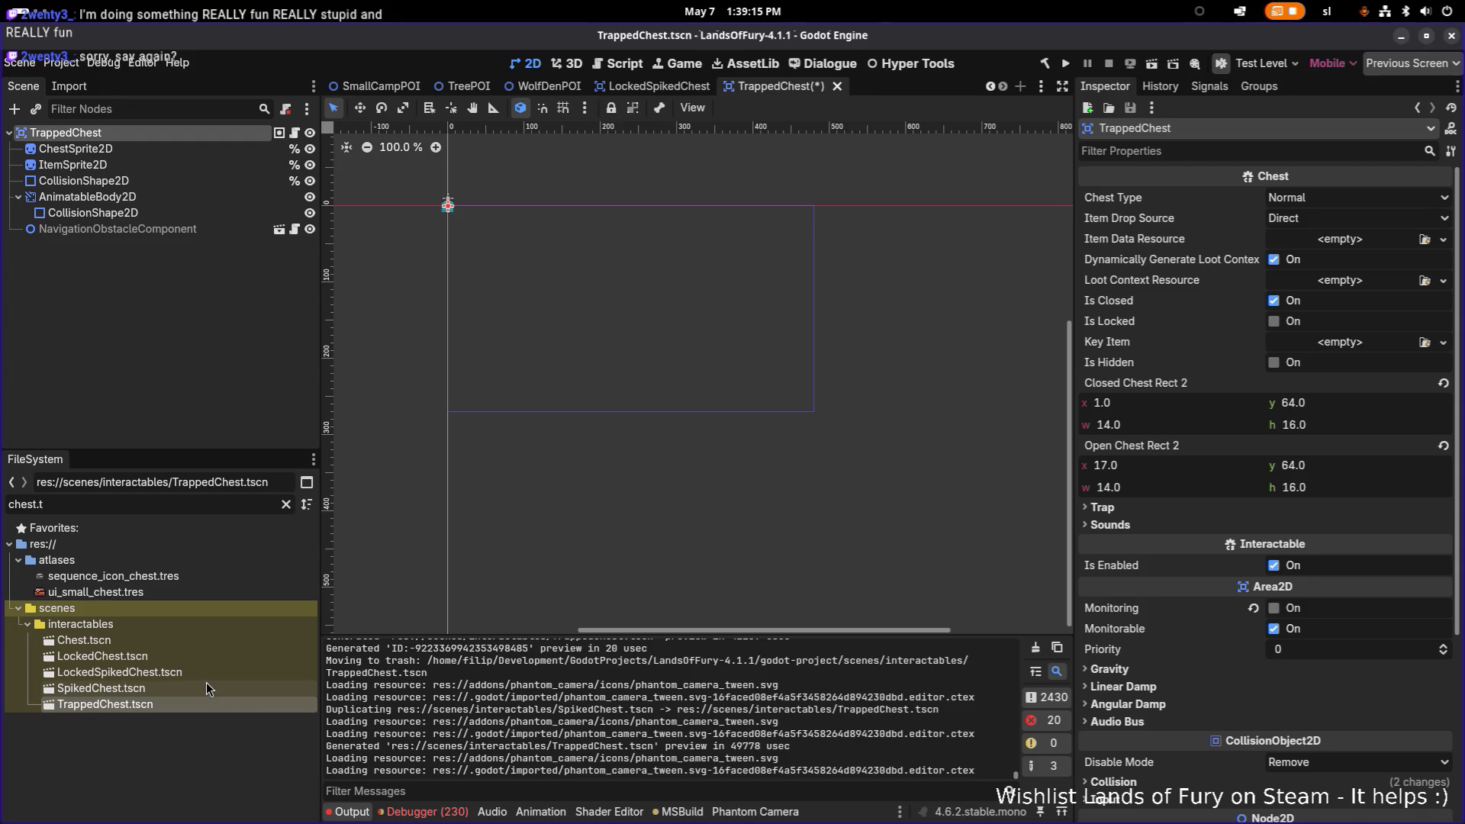
left_click(205, 682)
left_click(147, 706)
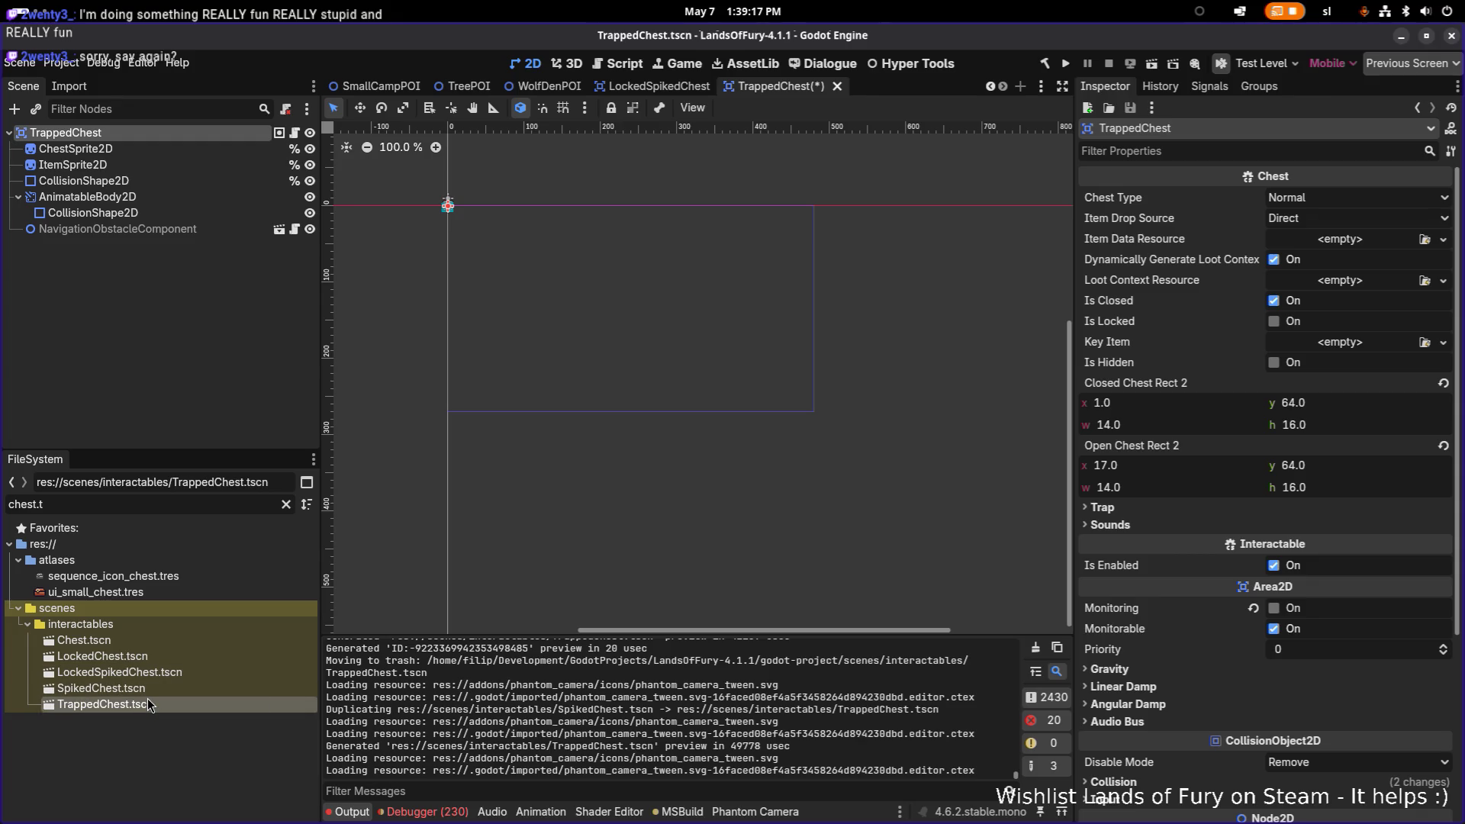
scroll(579, 364, "up", 20)
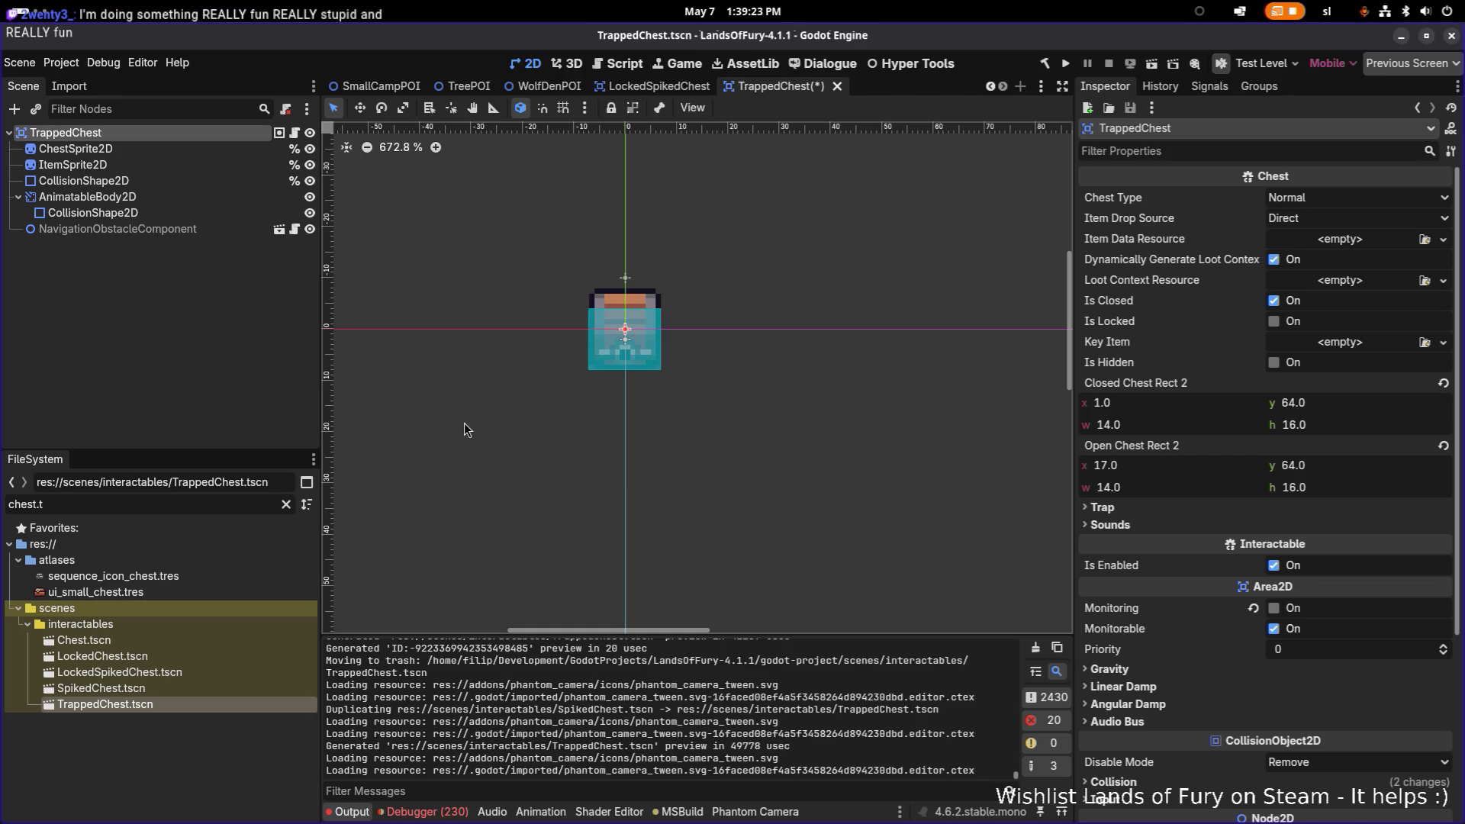
scroll(351, 627, "up", 1)
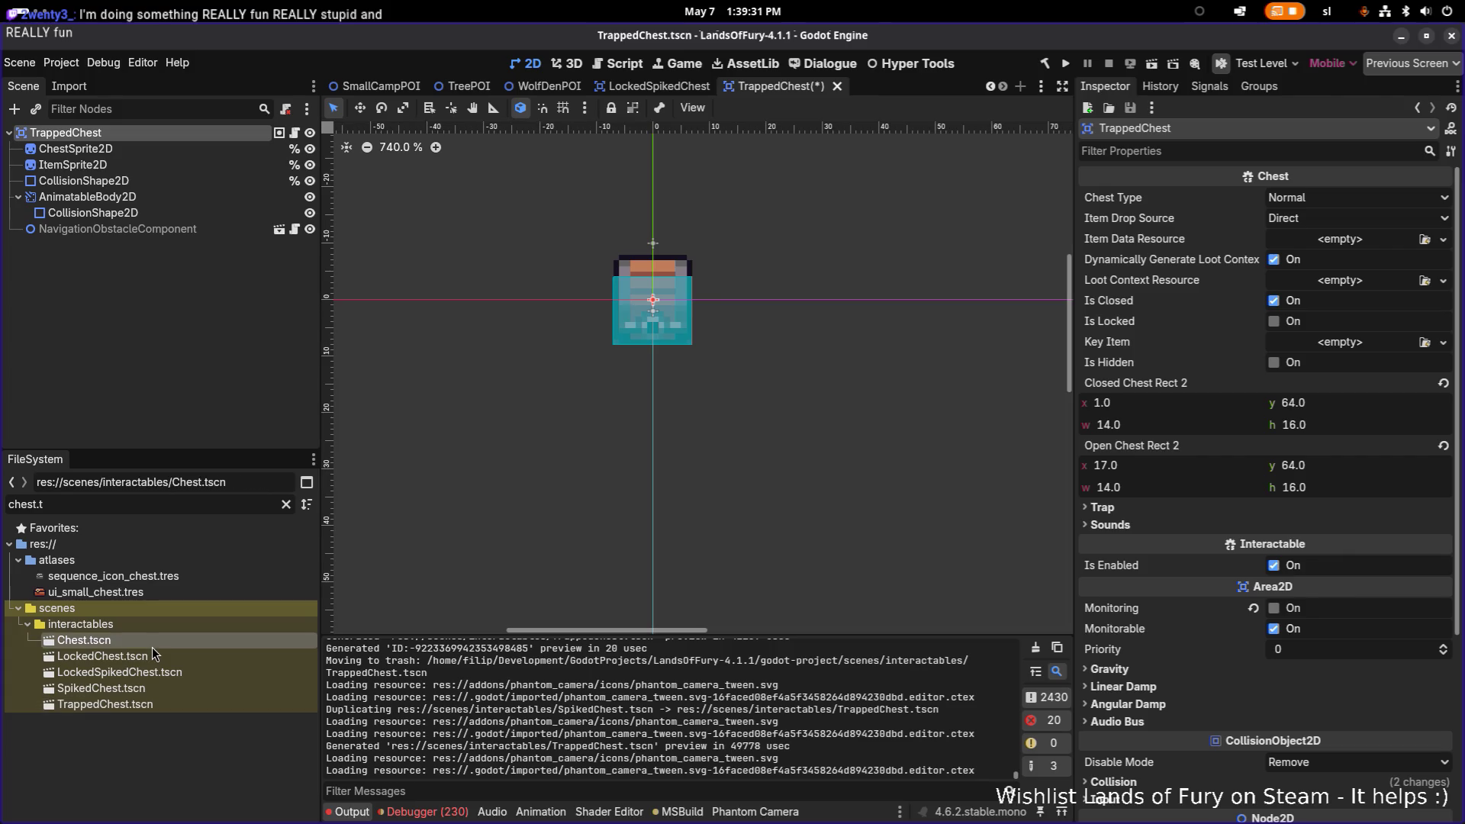
double_click(141, 689)
double_click(143, 705)
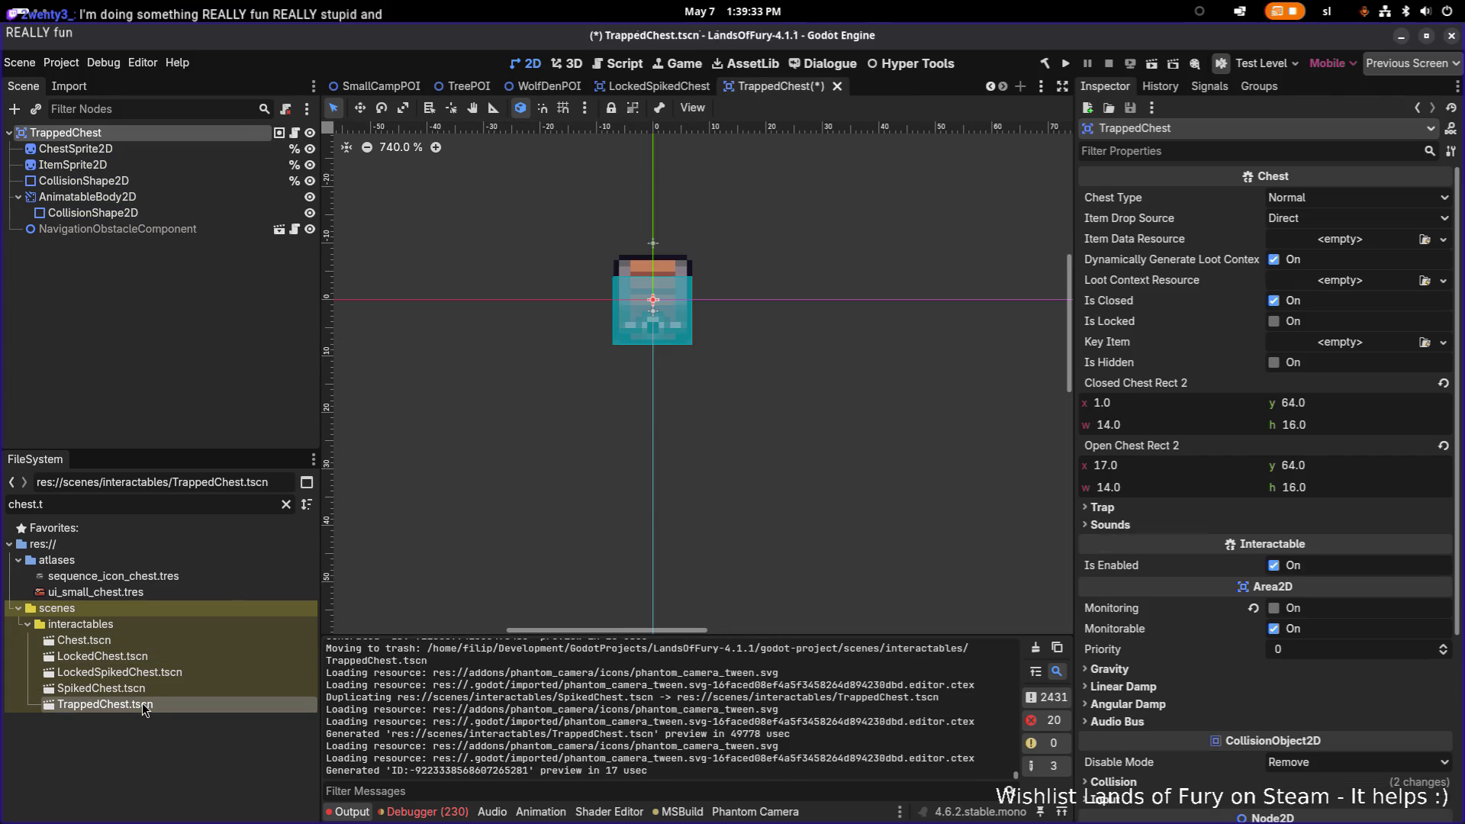
double_click(145, 689)
double_click(153, 707)
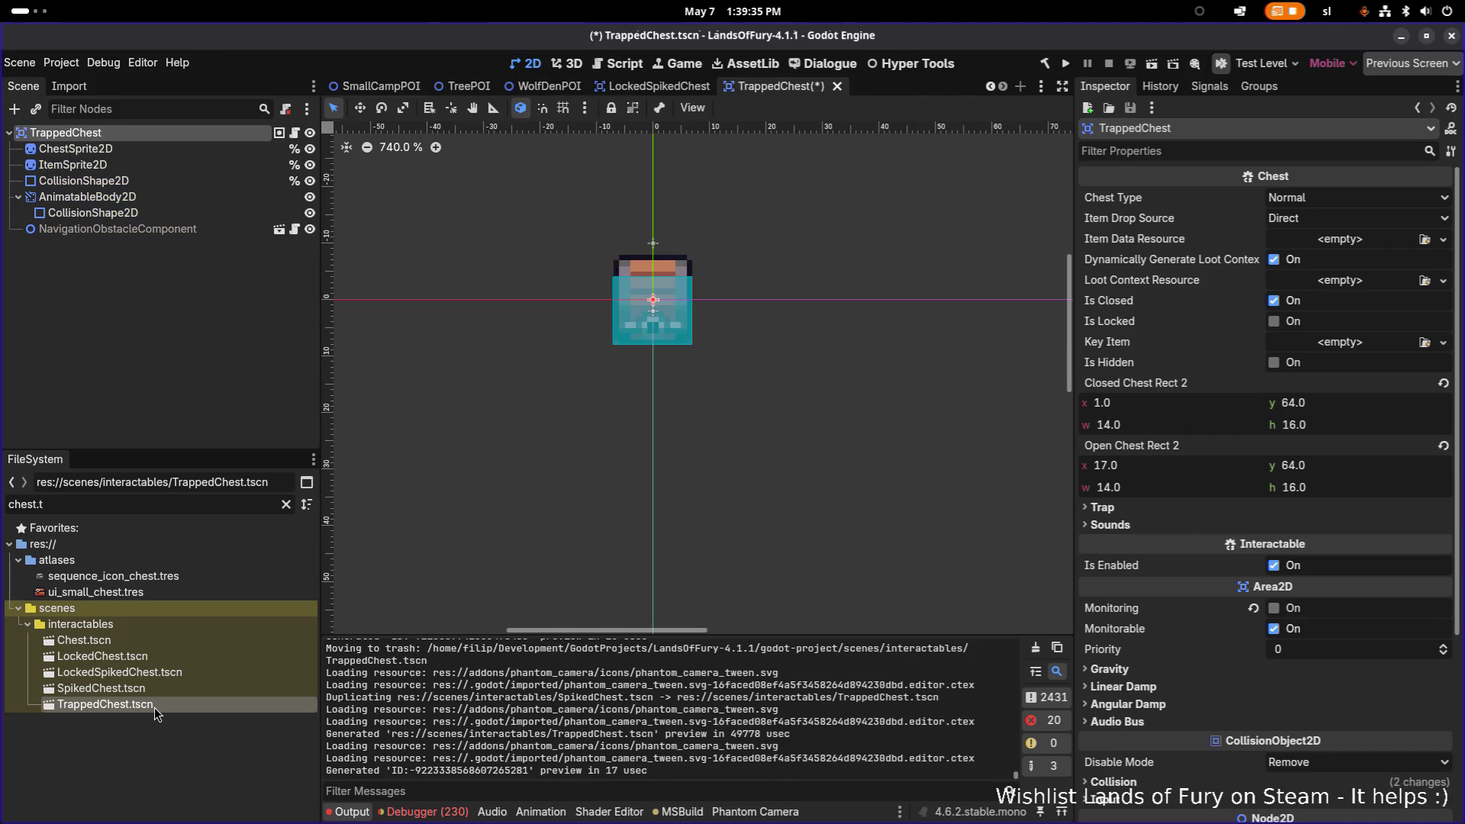
double_click(170, 686)
left_click(163, 704)
double_click(163, 704)
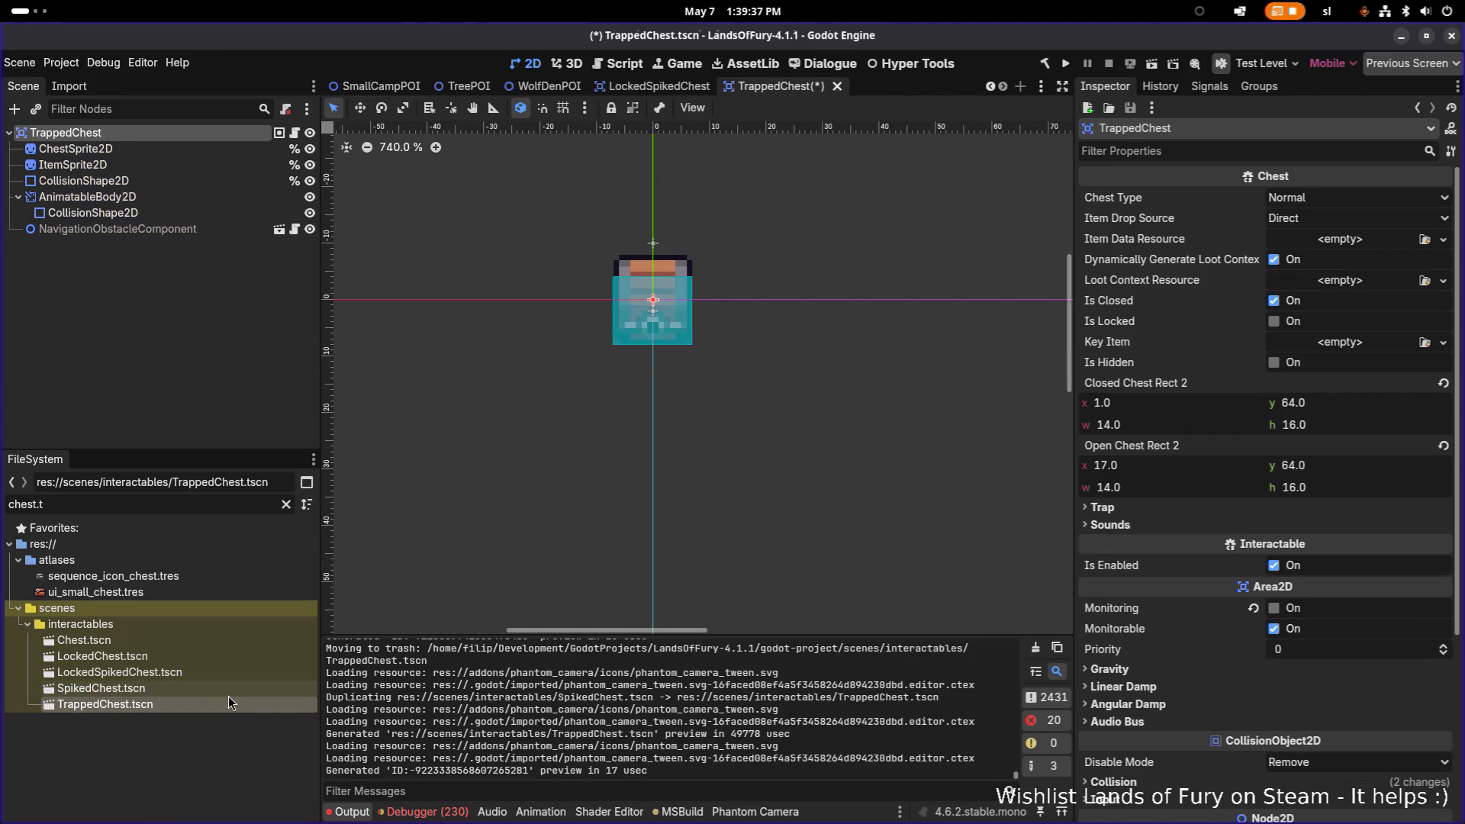
key("Delete")
Confirm the removal and duplicate SpikedChest.tscn again as TrappedChest.tscn.
key("Return")
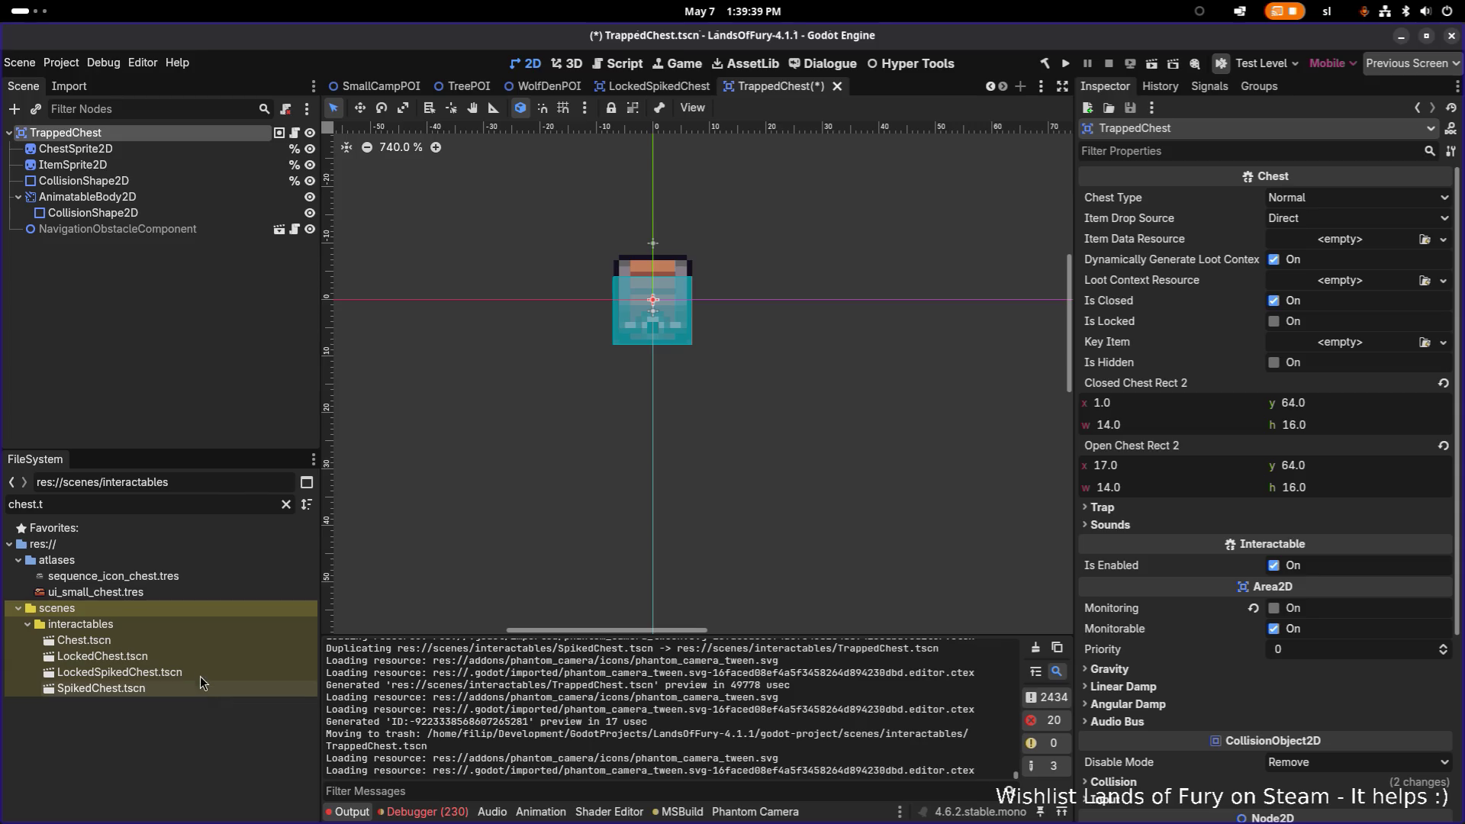
left_click(245, 681)
key("ctrl+d")
type("TrappedChest")
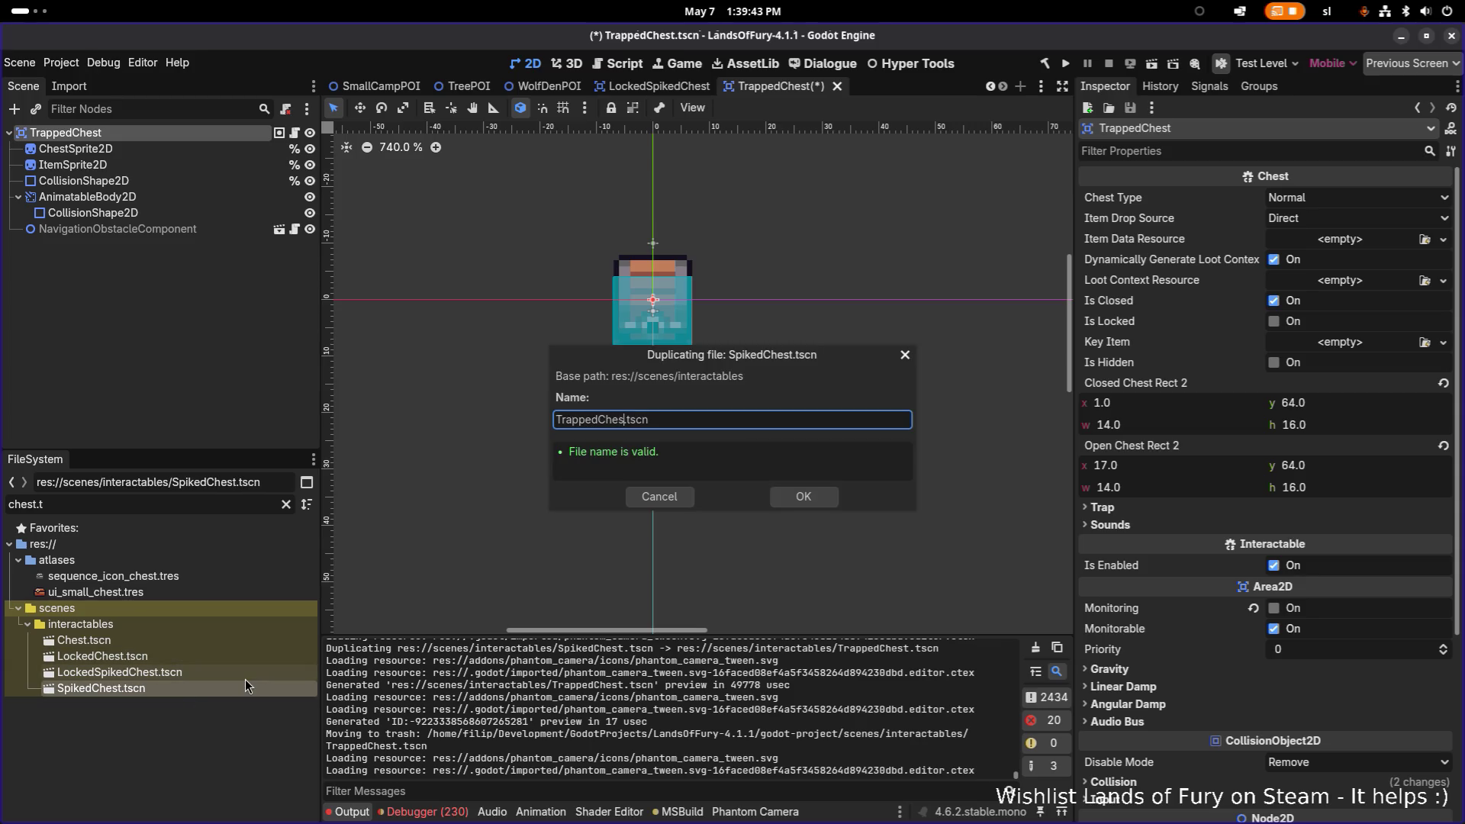
key("Return")
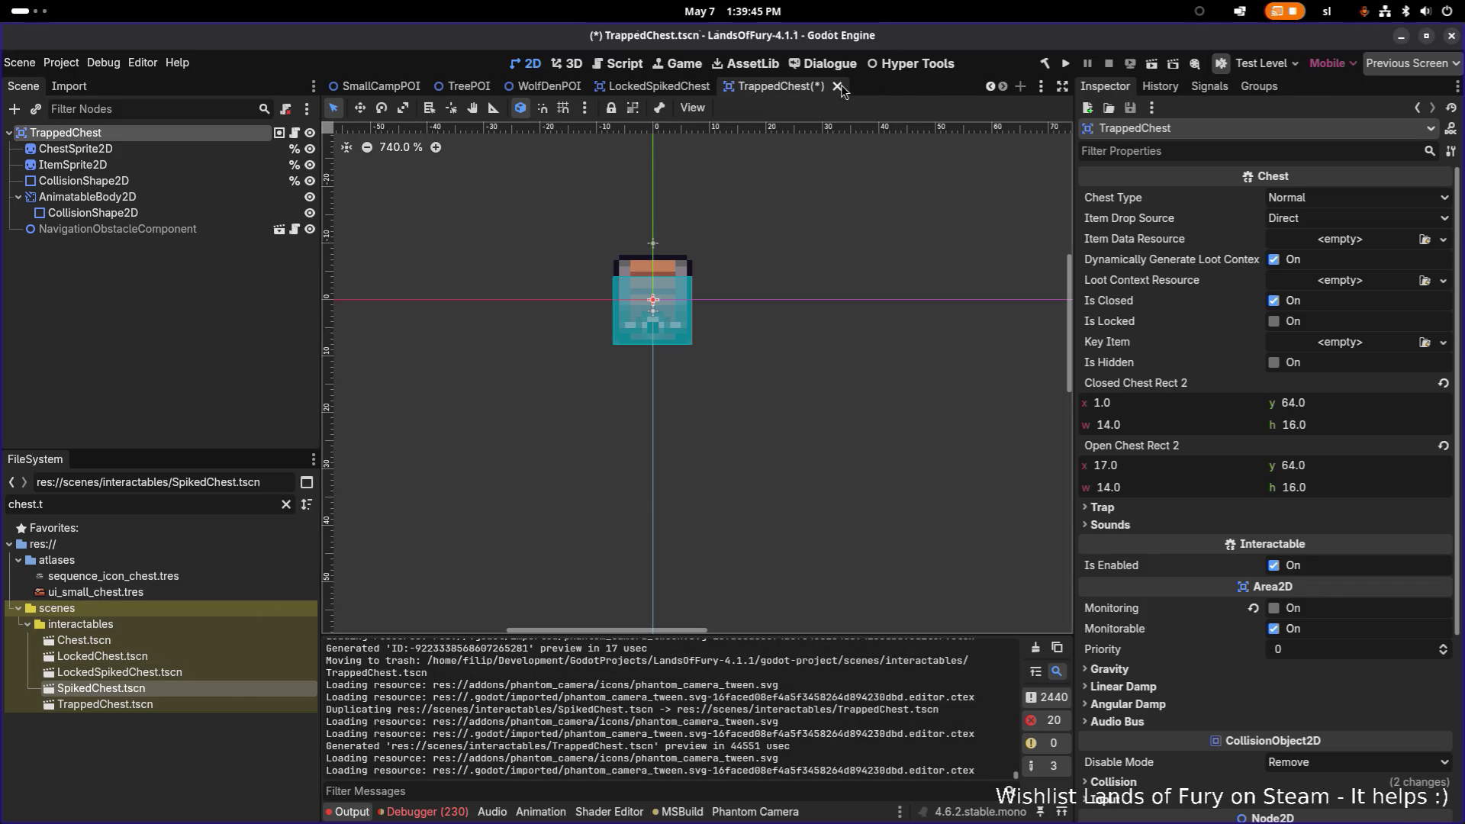
Close the stale TrappedChest tab without saving, open the new copy and rename its root TrappedChest.
left_click(838, 86)
left_click(615, 471)
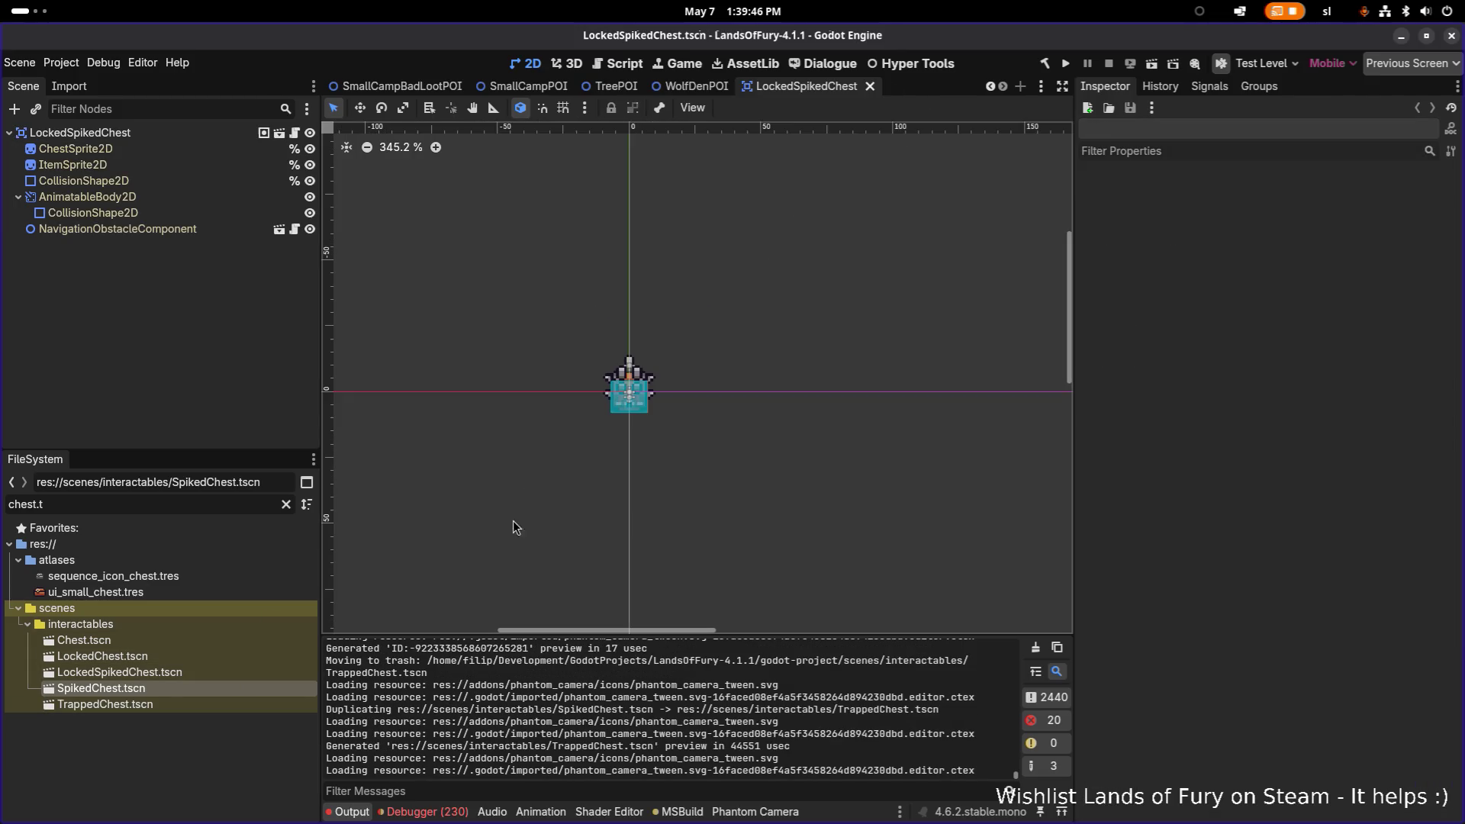
double_click(161, 704)
left_click(195, 141)
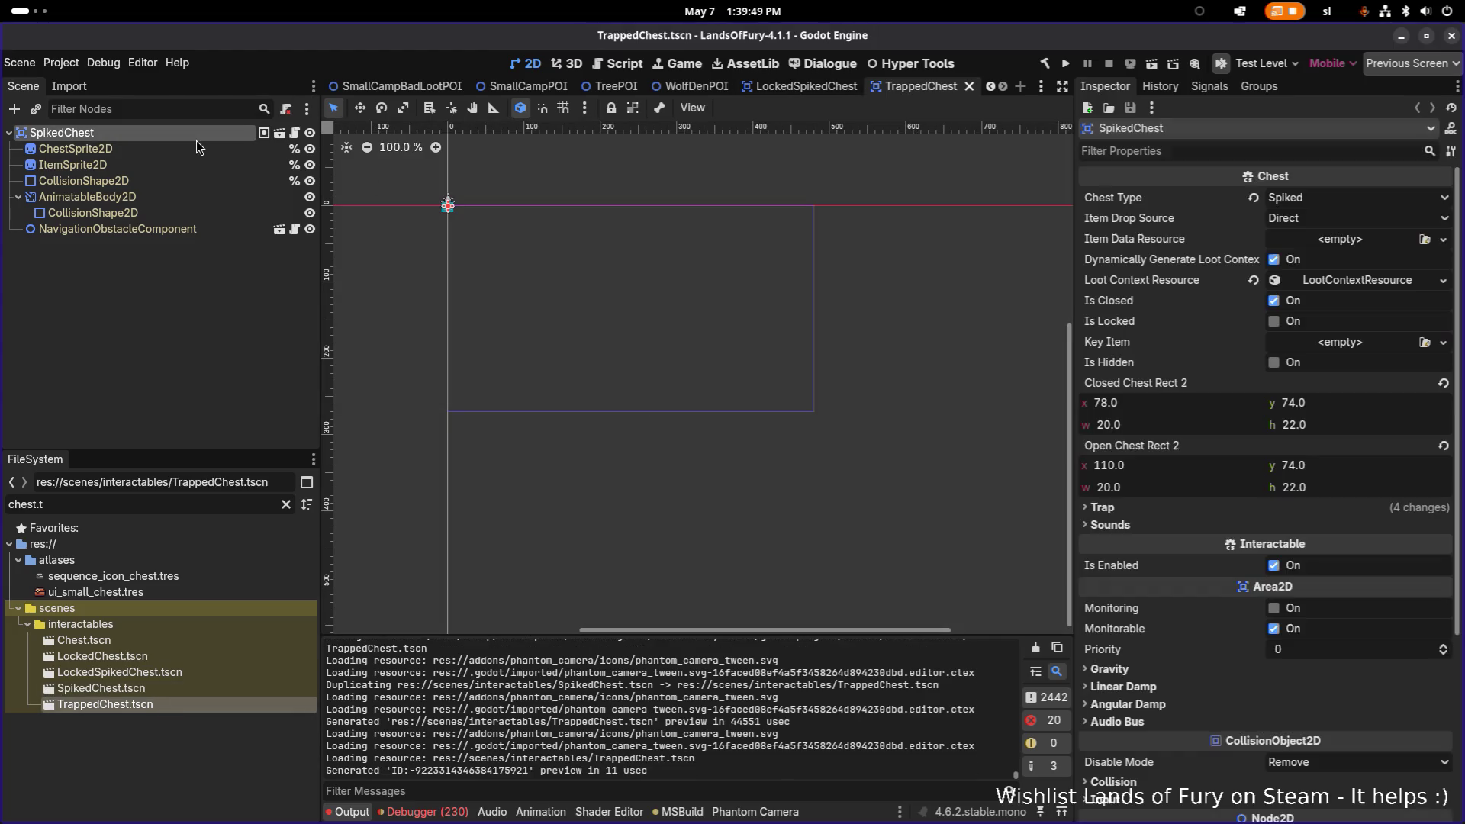
key("F2")
type("TrappedChest")
key("Return")
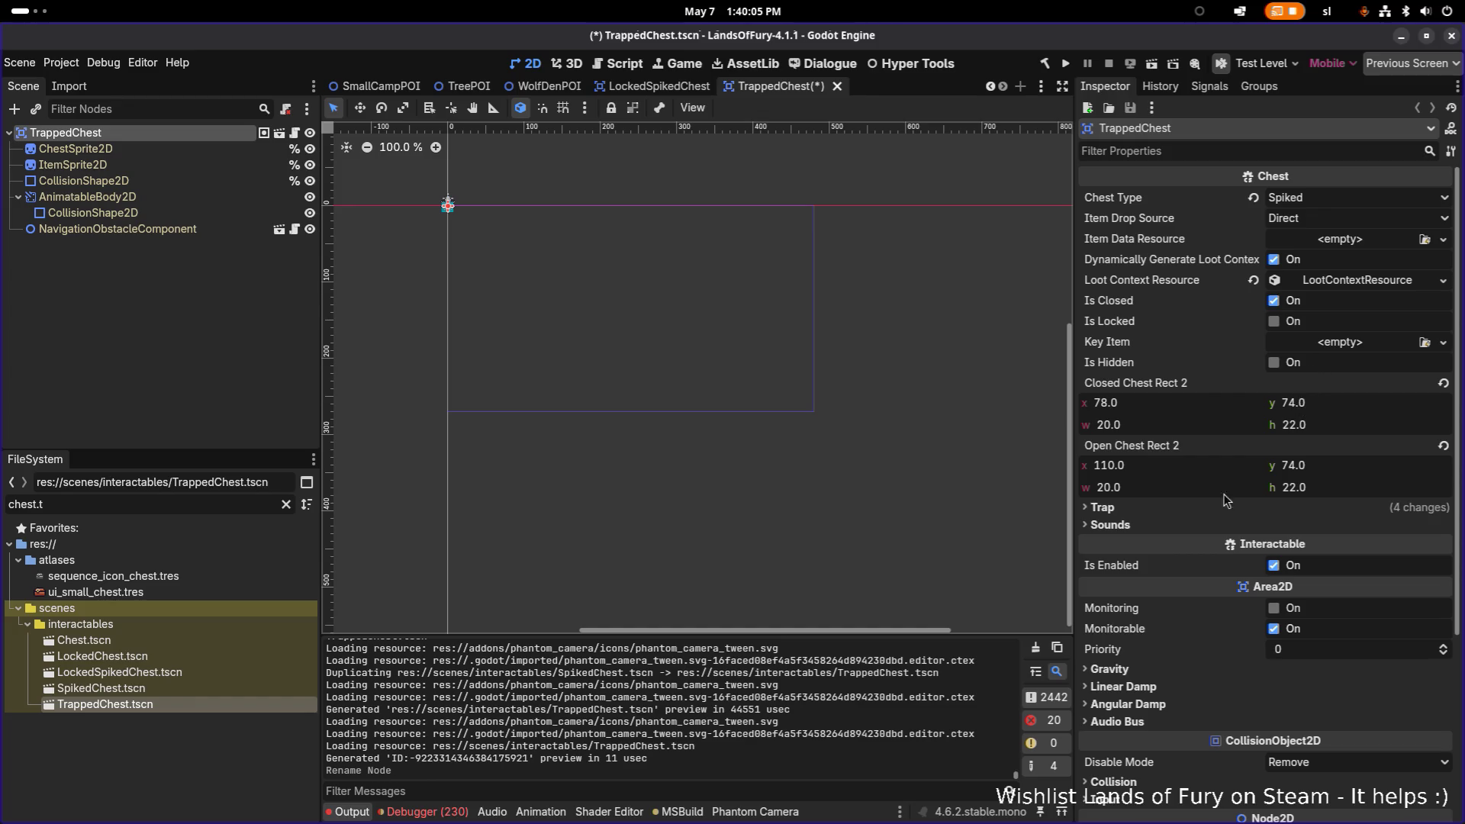
Set the chest's Trap Type to SpawnUnit in the Inspector.
left_click(1203, 508)
left_click(1351, 547)
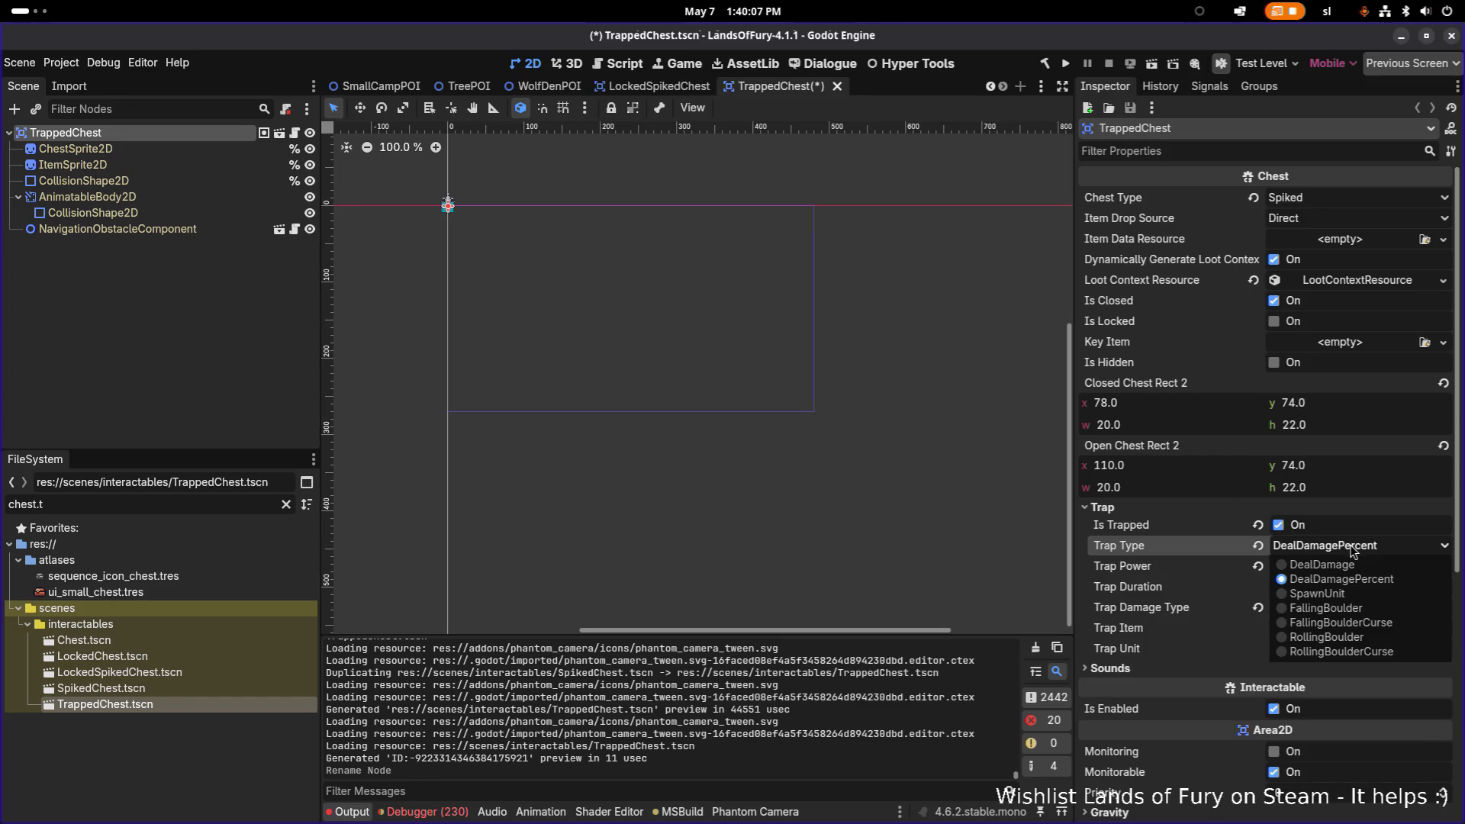
left_click(1373, 595)
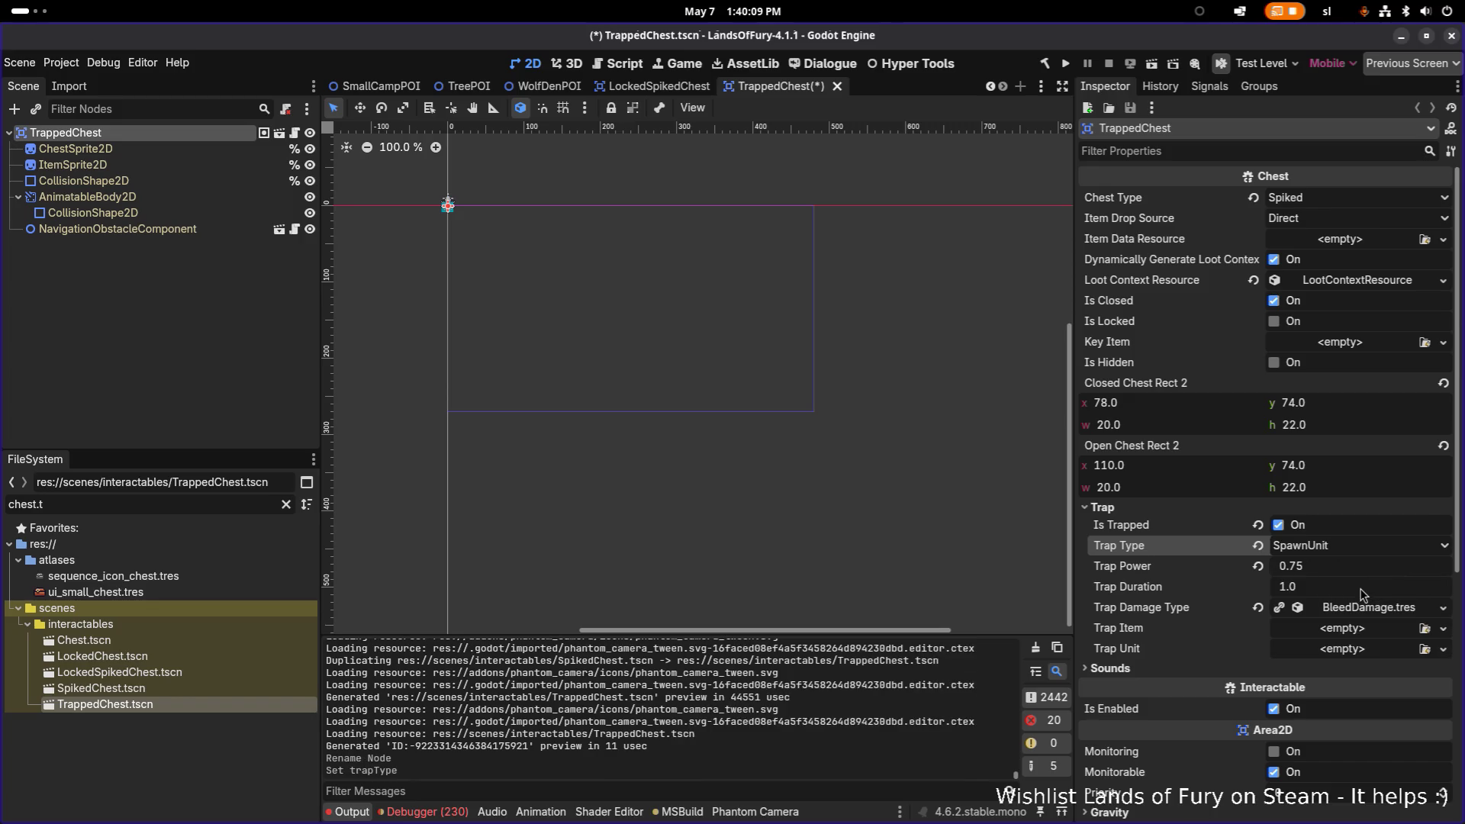
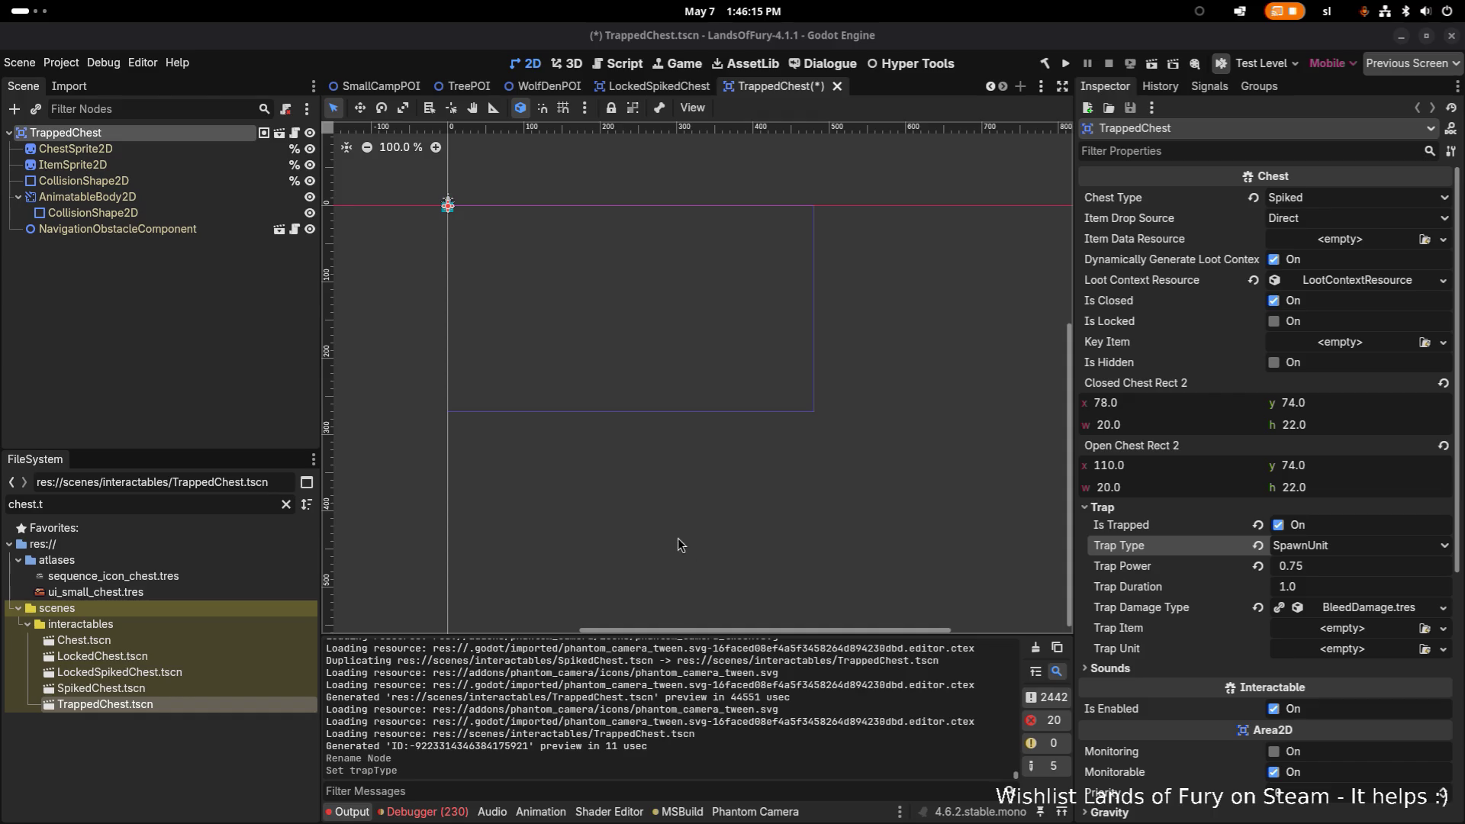
Zoom into the chest on the canvas and close the modified TrappedChest scene tab.
scroll(450, 229, "up", 7)
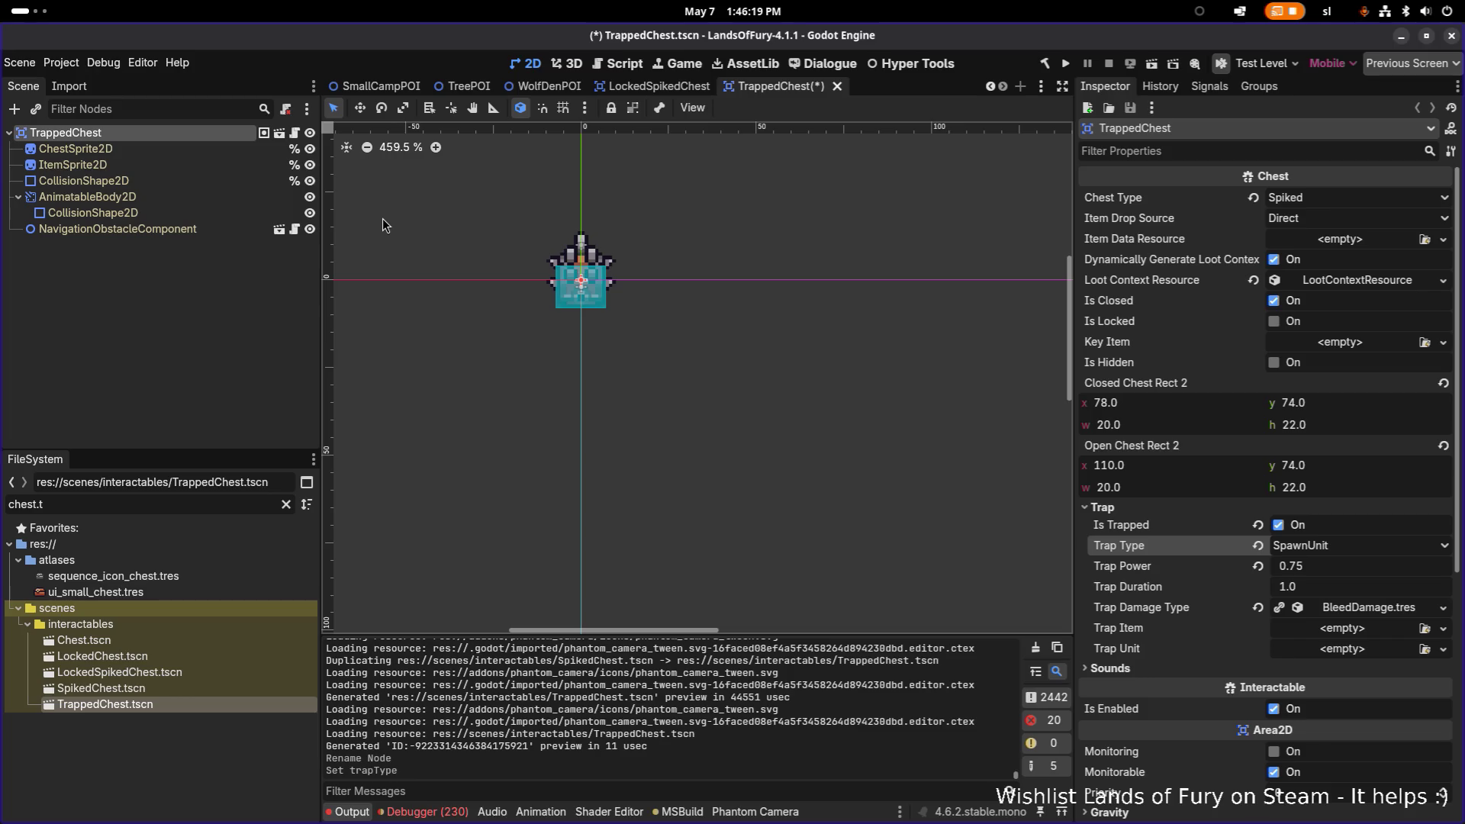
left_click(839, 87)
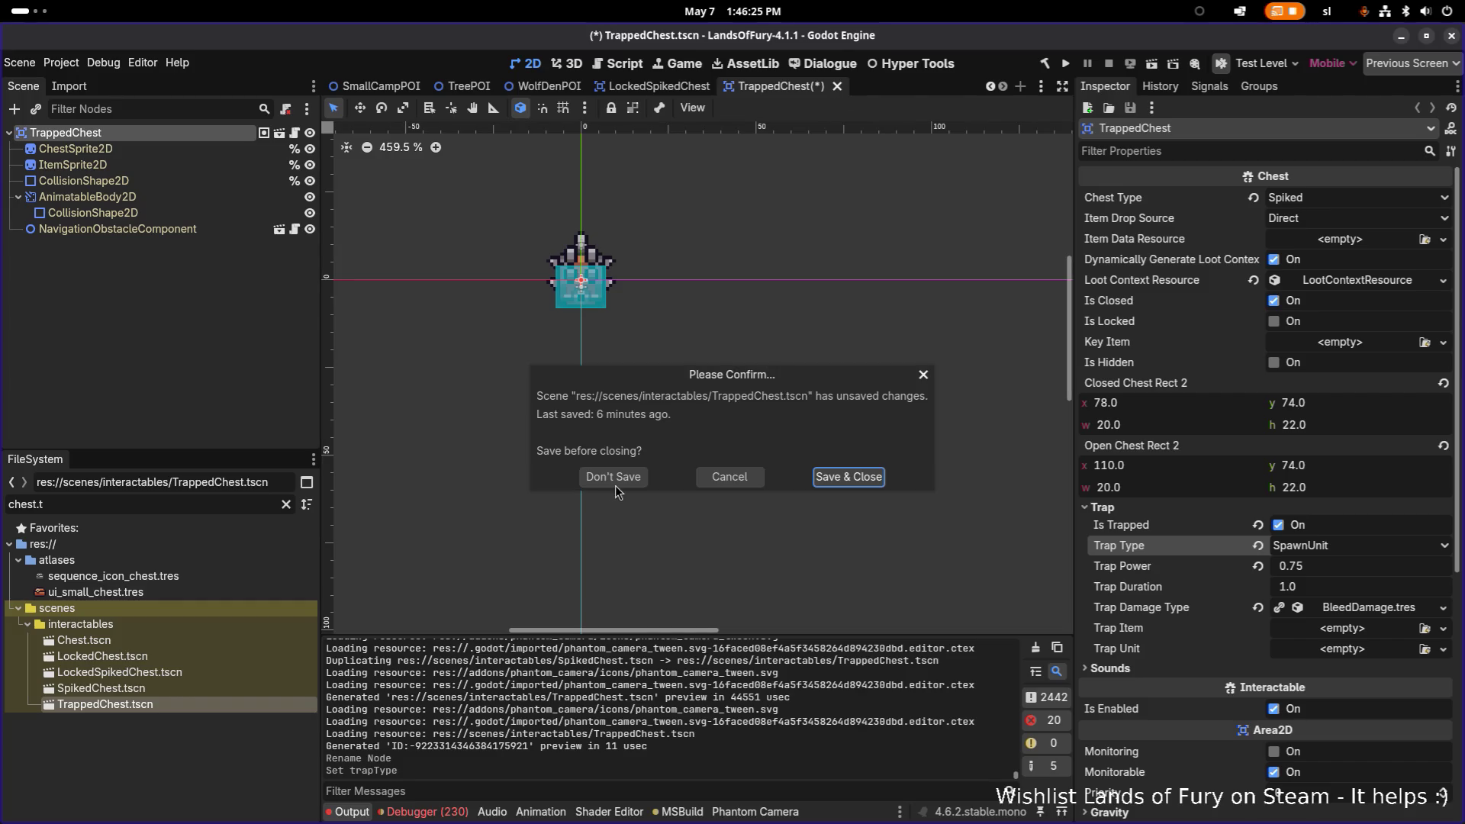
Close TrappedChest with Don't Save, open SpikedChest.tscn from FileSystem, then show the window overview.
left_click(614, 479)
left_click(161, 688)
double_click(161, 684)
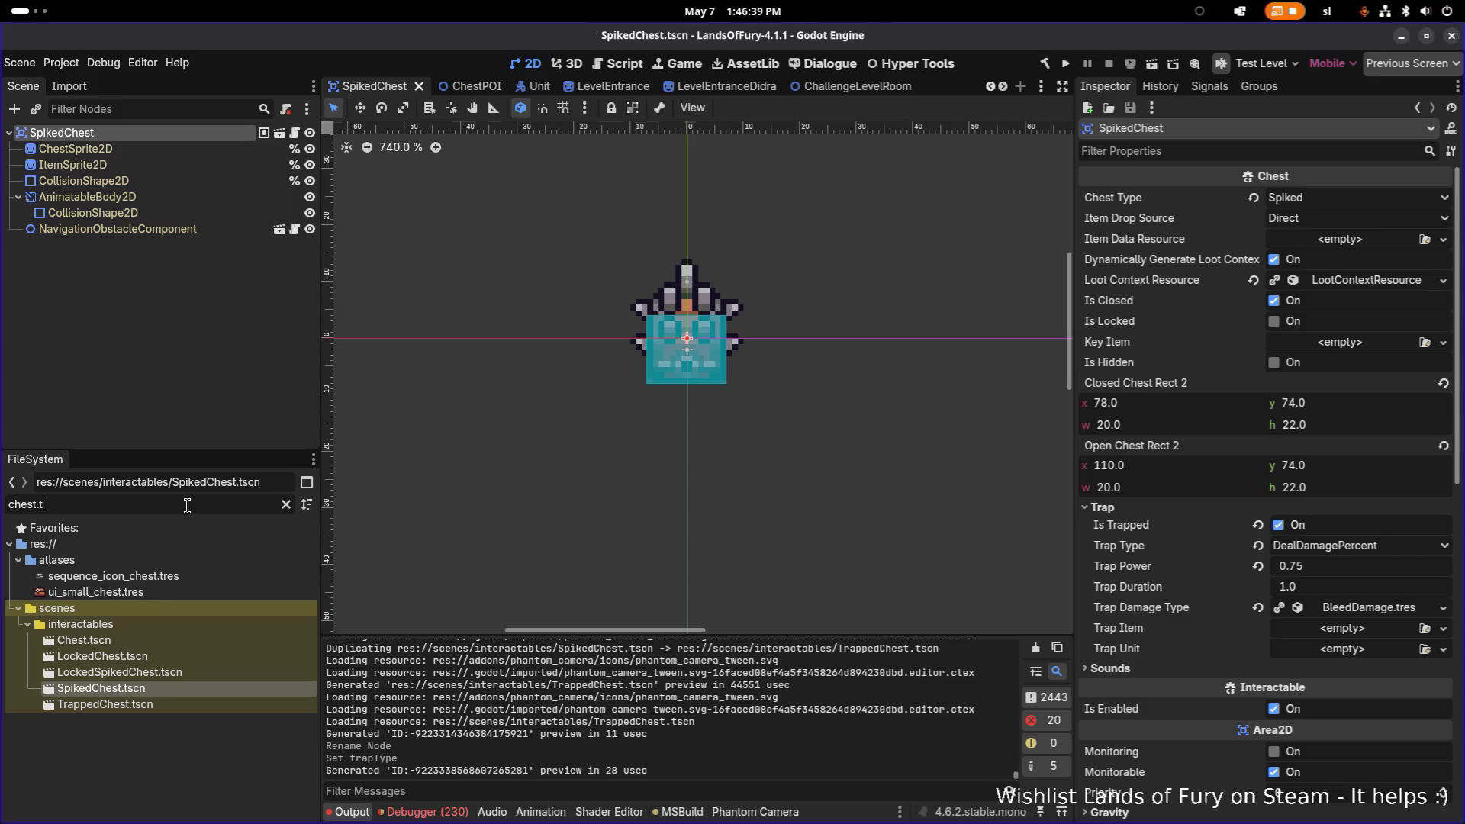
key("super")
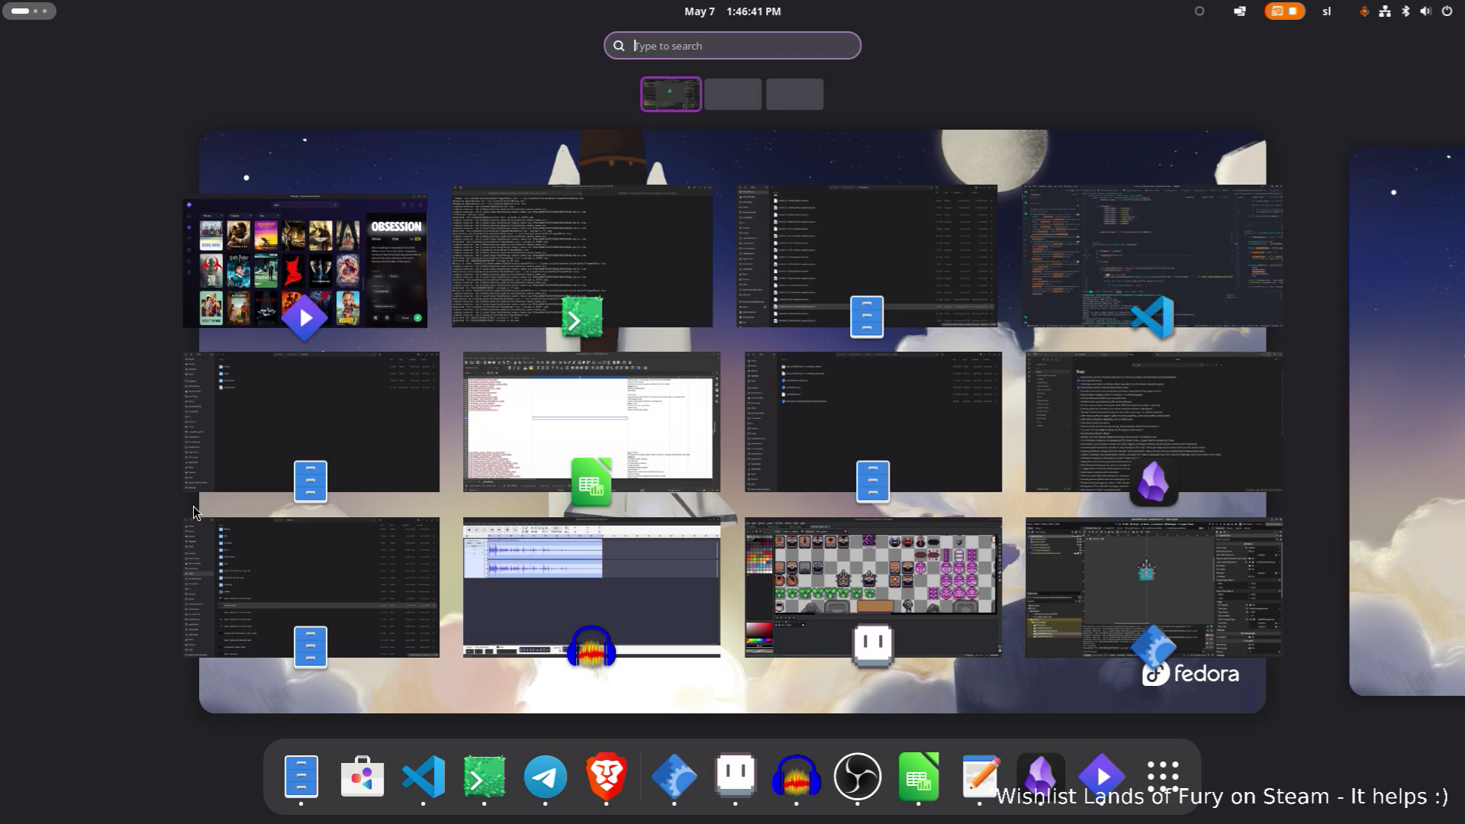
Return to the editor and change the FileSystem filter to 'chestpoi' to list the ChestPOI scenes.
key("super")
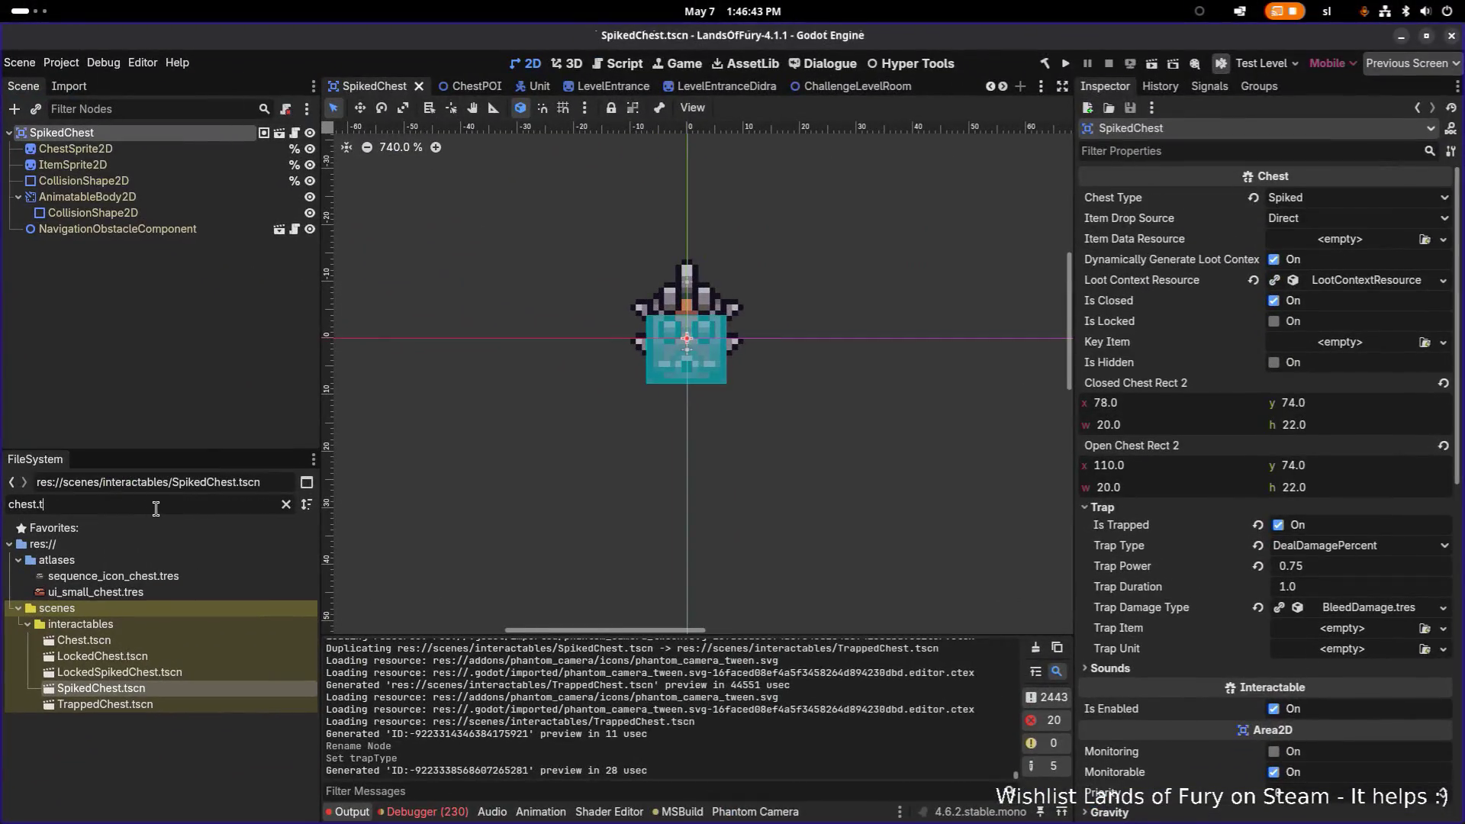
key("BackSpace")
key("BackSpace")
type("poi")
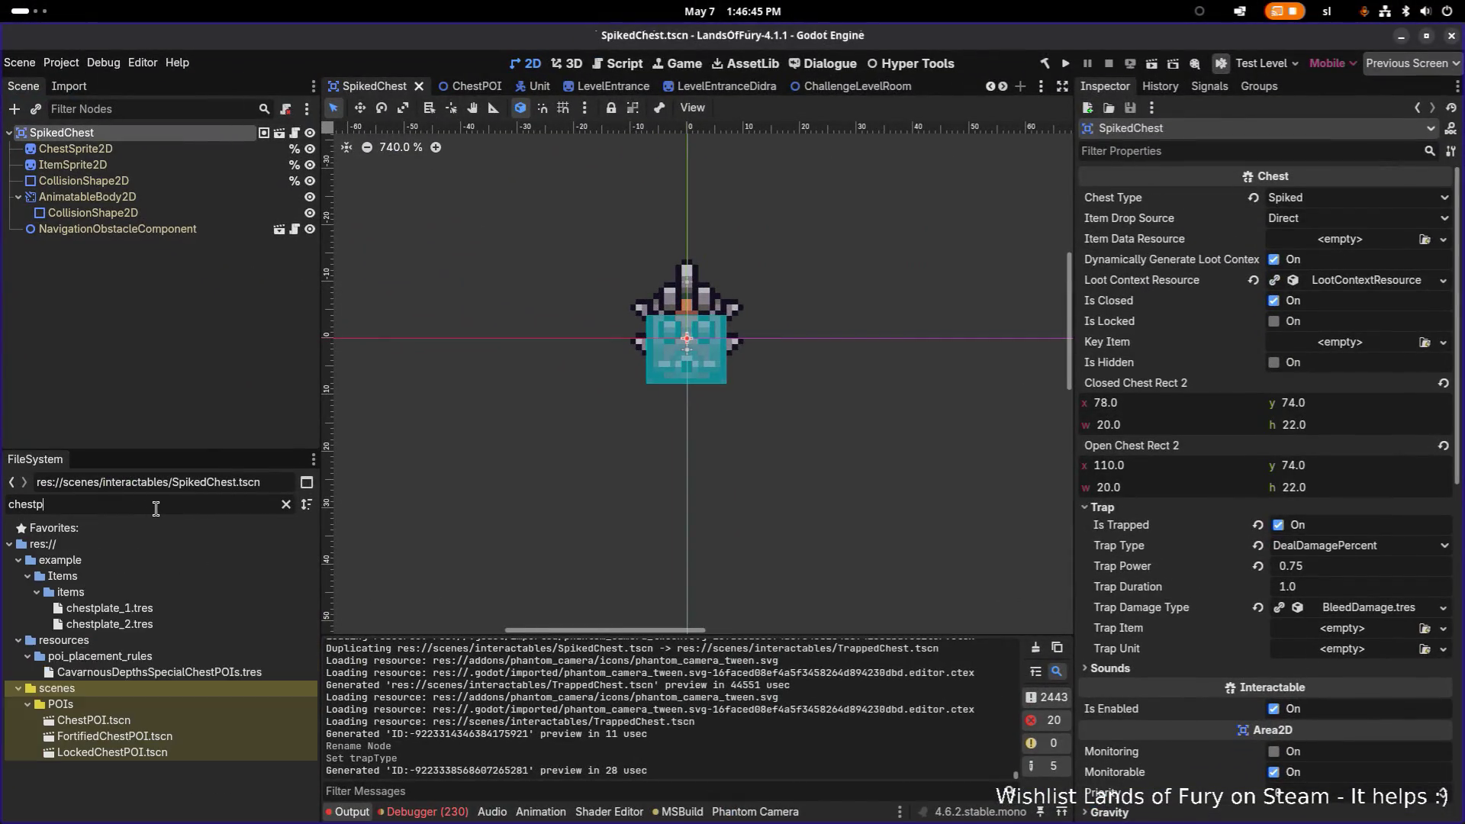